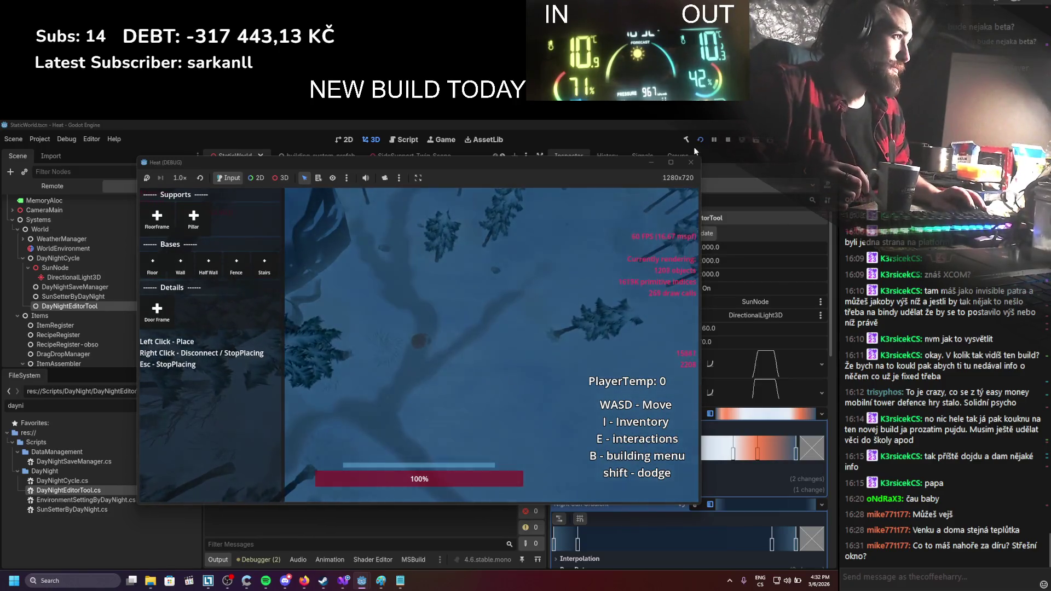
Stop the game and review the DayNightSaveManager, DayNightEditorTool and SunSetterByDayNight settings
left_click(727, 140)
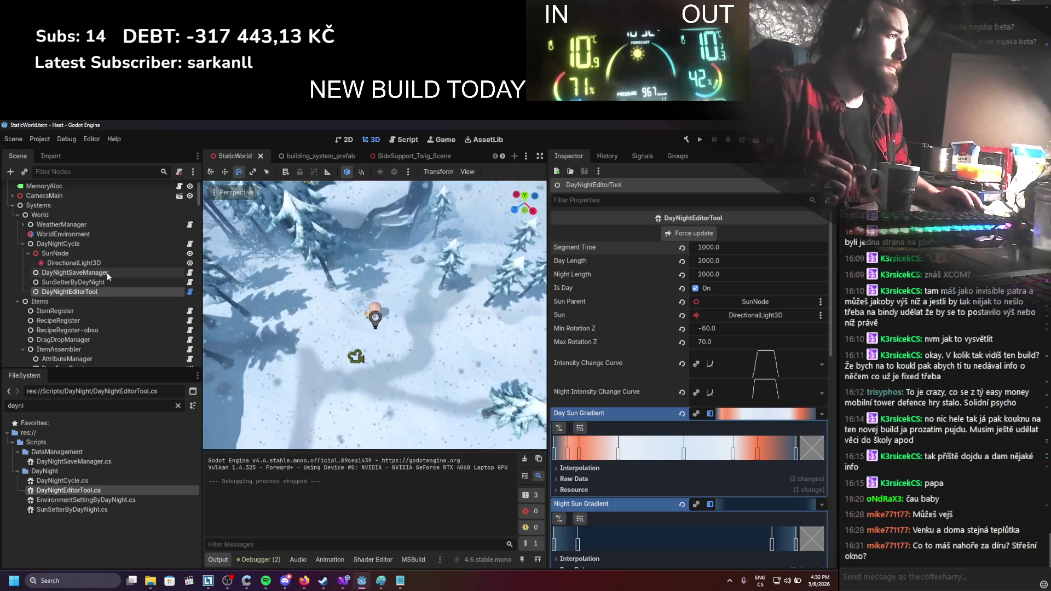
left_click(84, 275)
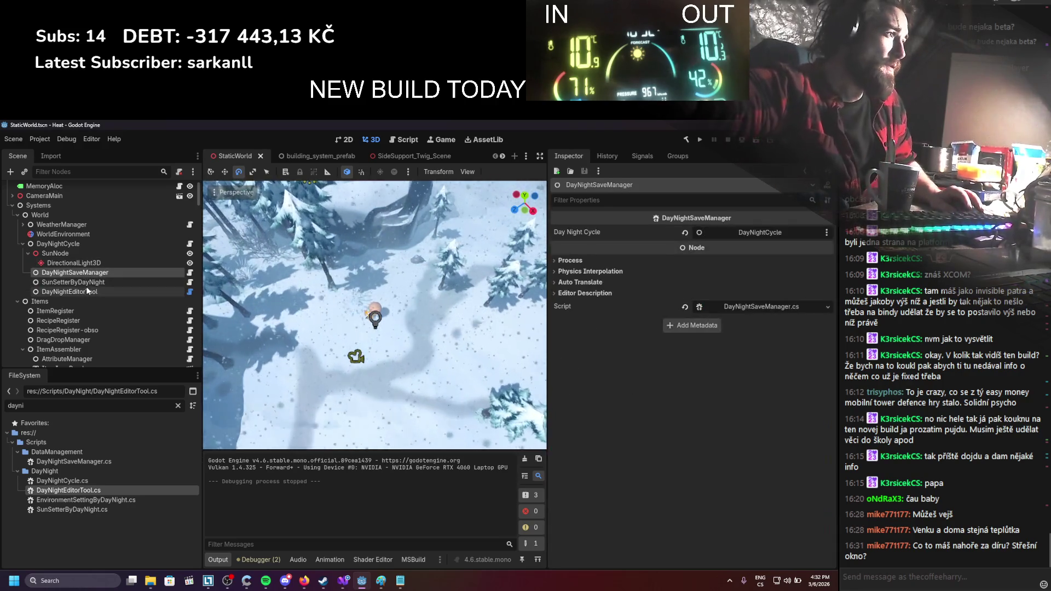
left_click(87, 288)
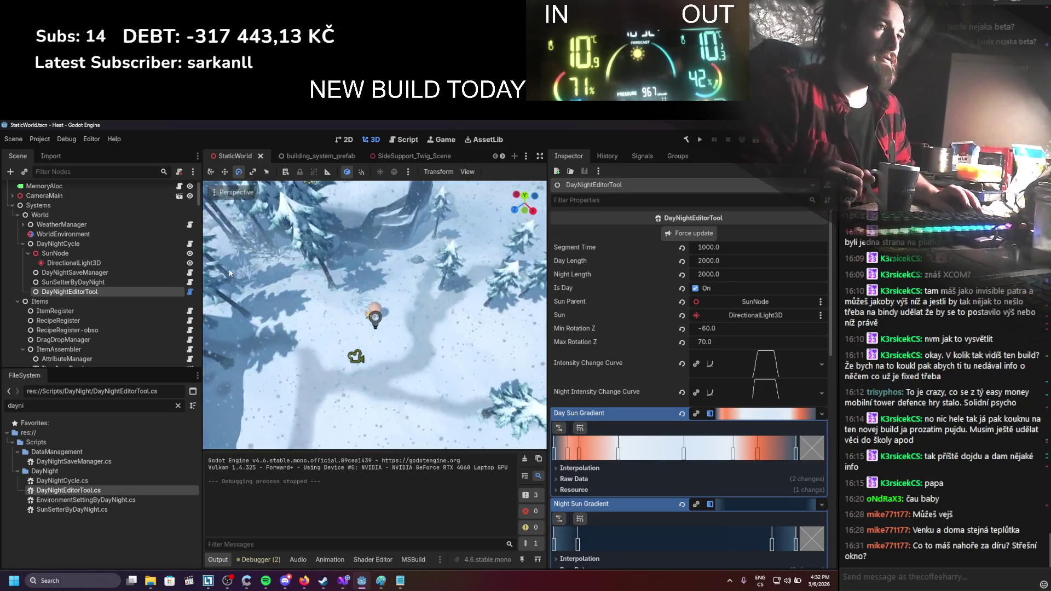
left_click(123, 284)
scroll(749, 378, "down", 5)
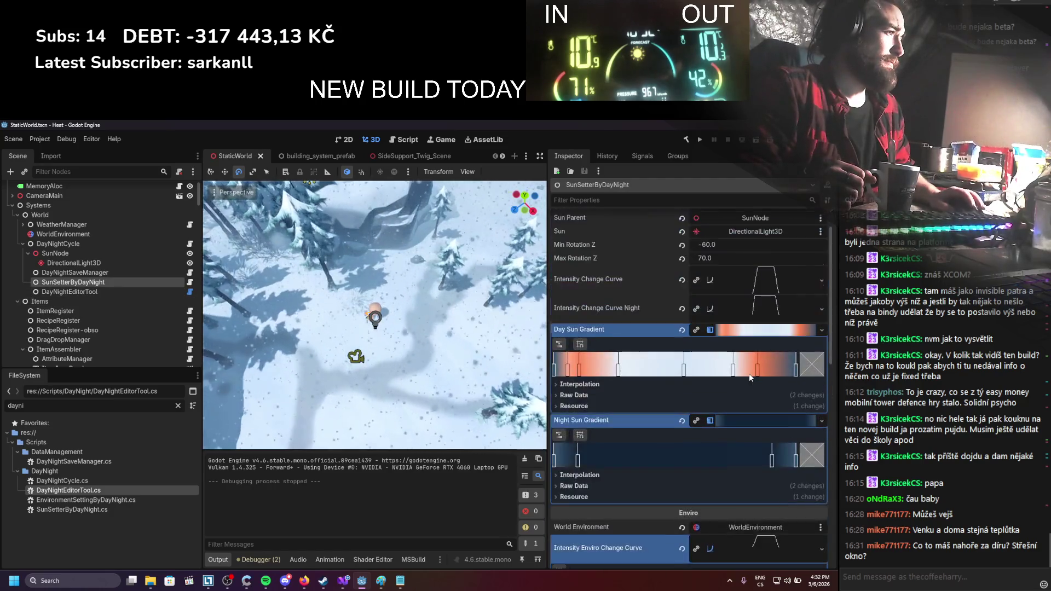
scroll(718, 312, "up", 6)
scroll(715, 321, "up", 5)
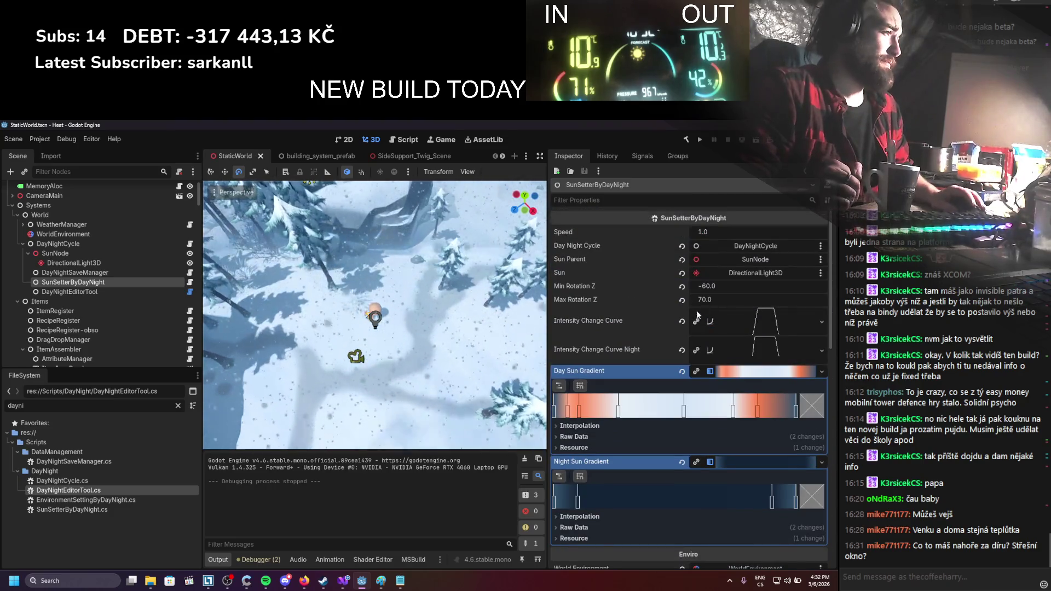
left_click(119, 275)
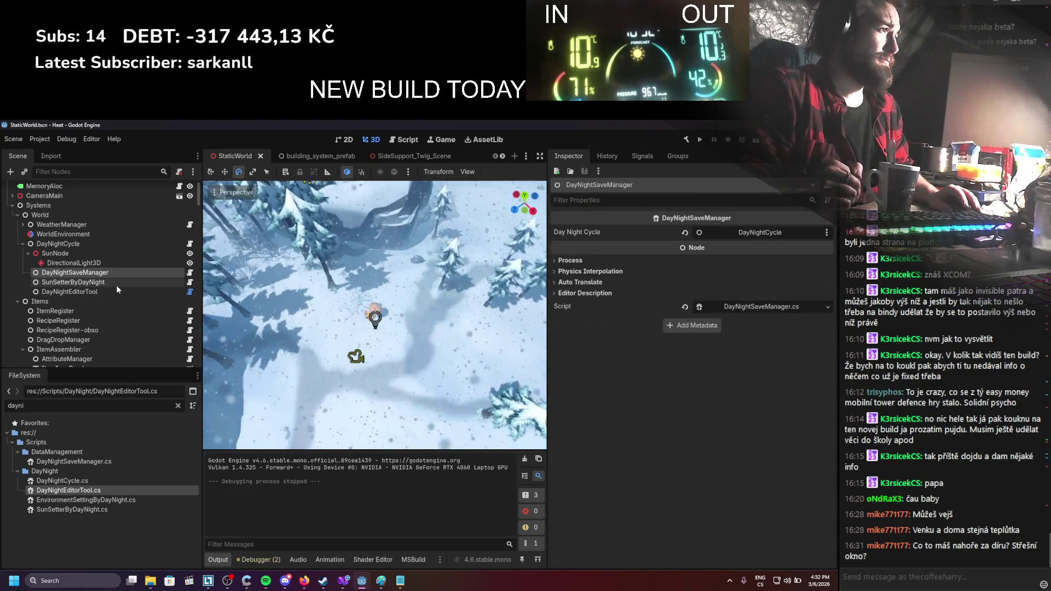
Change DayNightCycle's Time Speed Multiplier from 100 to 1.0, save the scene and relaunch
left_click(77, 244)
left_click(728, 286)
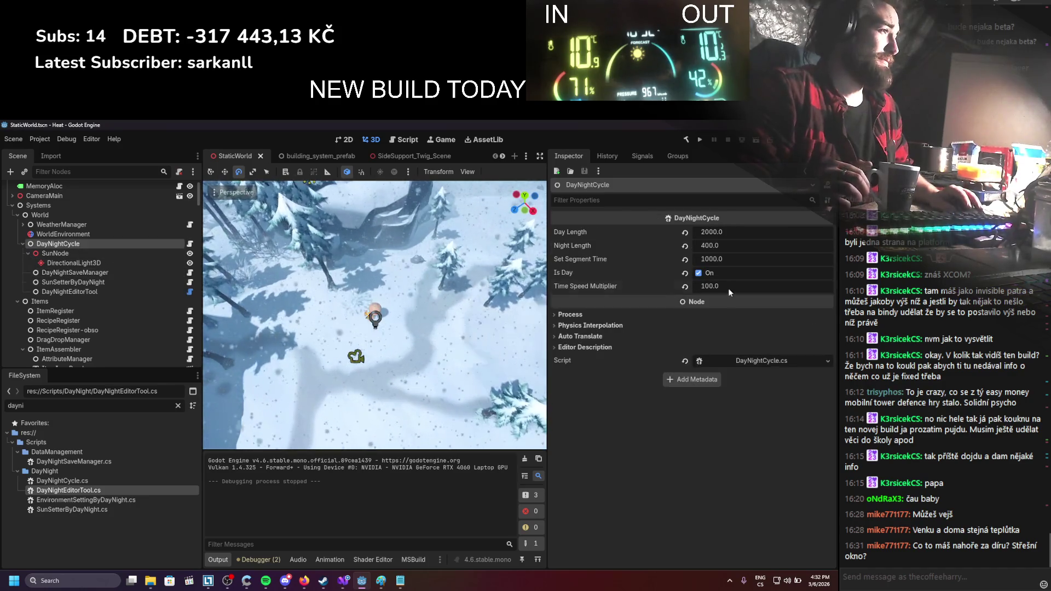
type("1")
key("Return")
key("ctrl+s")
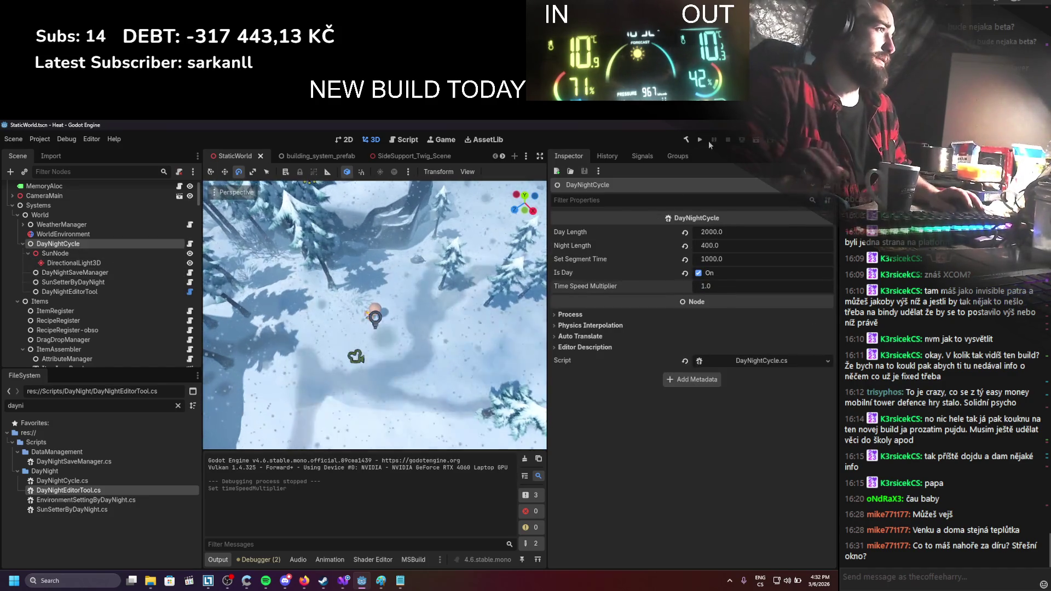
left_click(700, 140)
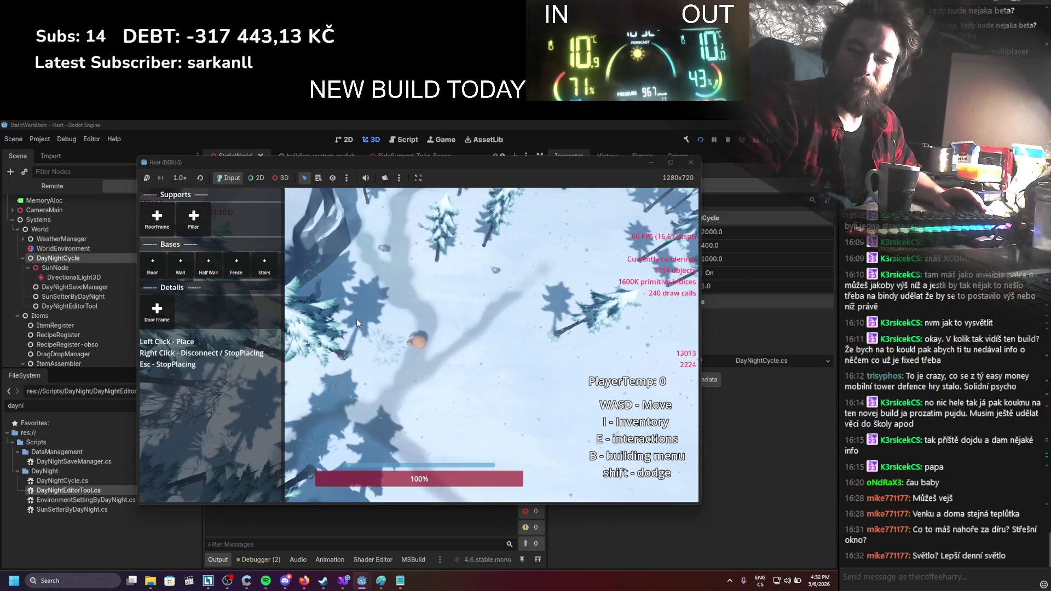
Walk the player, then lay floor frame beams across five points on the snow
key("s")
key("d")
left_click(157, 219)
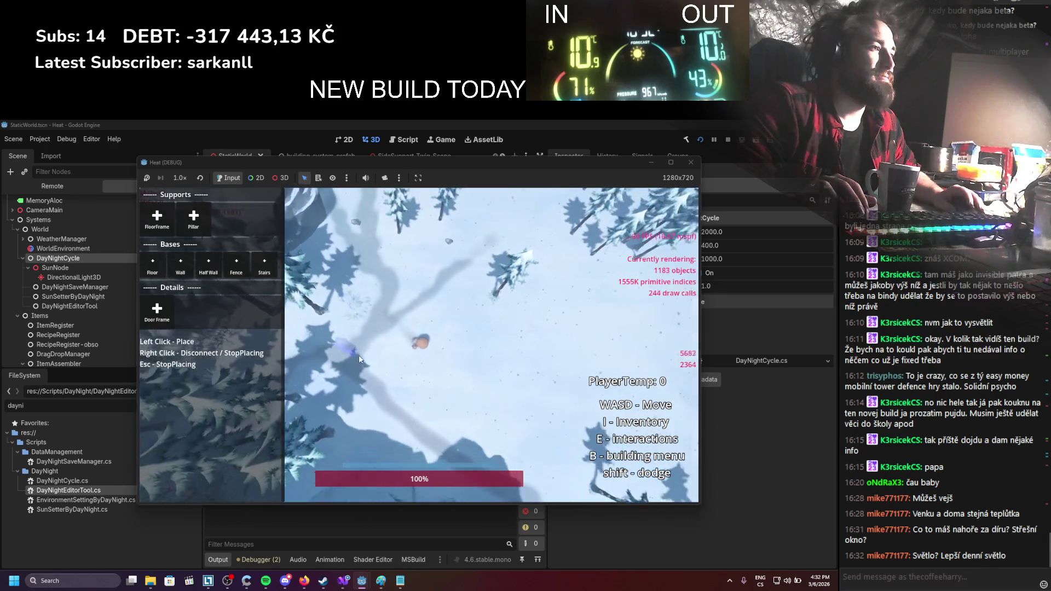
left_click(359, 351)
left_click(381, 279)
left_click(430, 257)
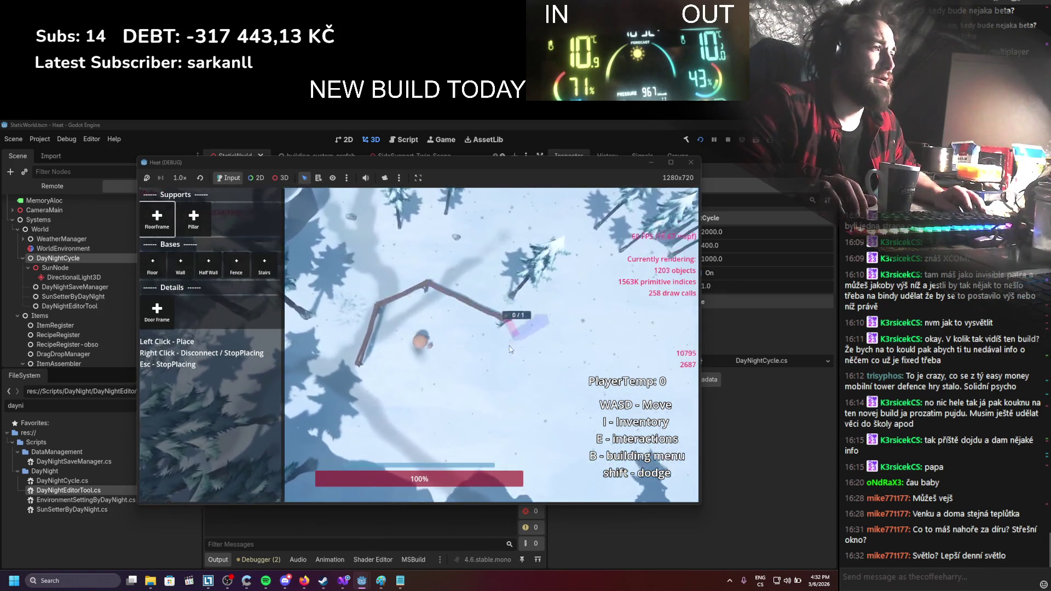
left_click(509, 287)
left_click(509, 345)
right_click(487, 341)
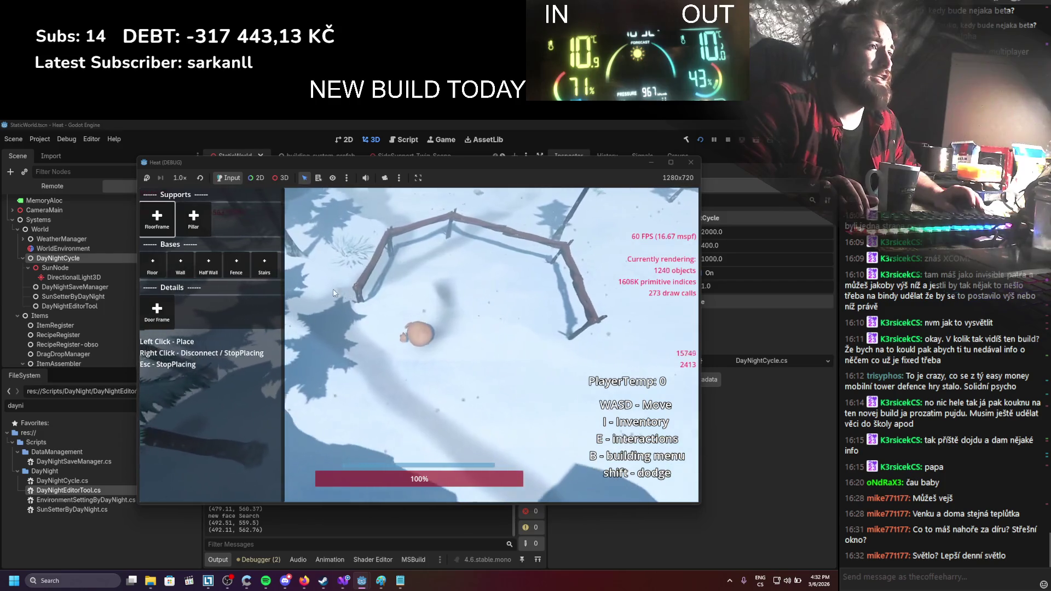
Place a floor platform on top of the wooden frame
left_click(158, 270)
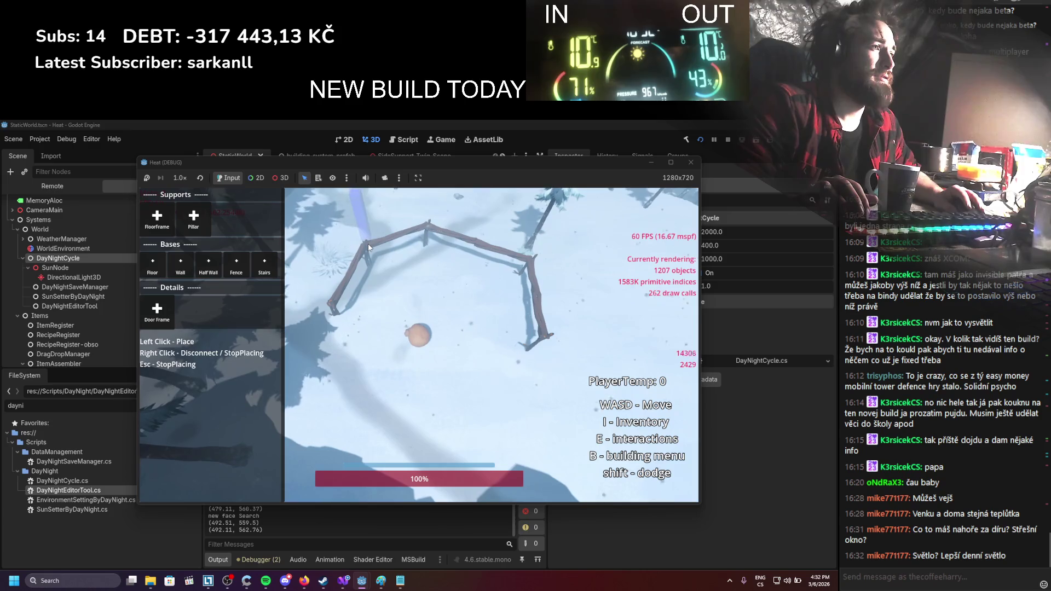
left_click(167, 232)
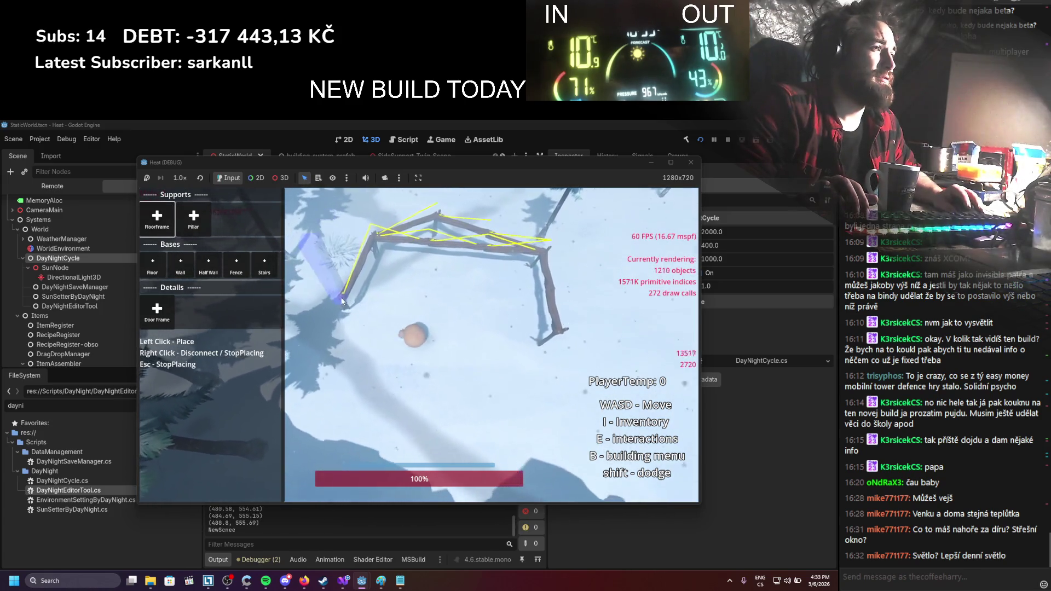
left_click(356, 269)
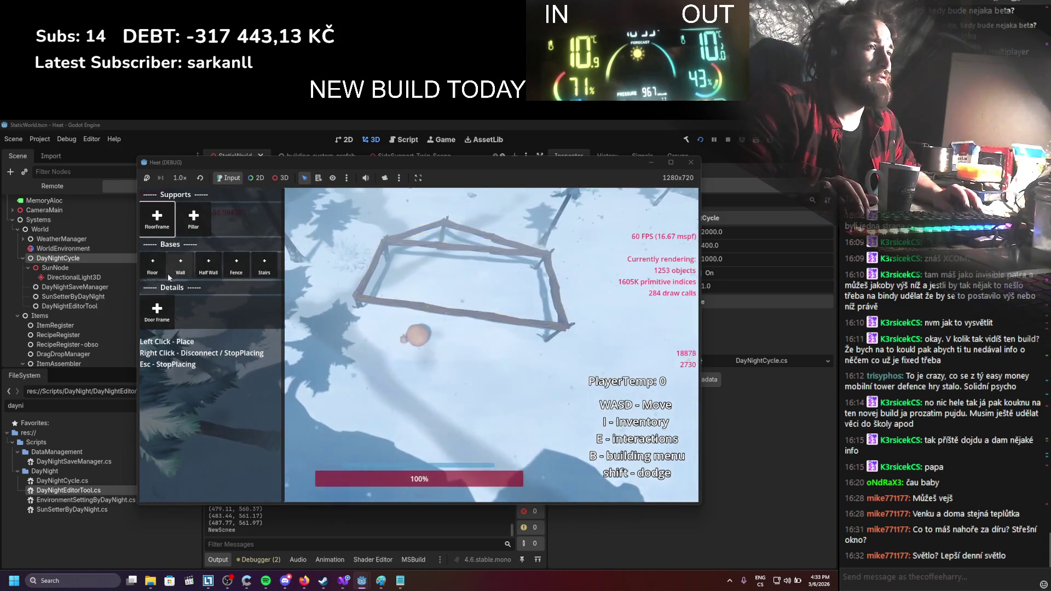
right_click(432, 228)
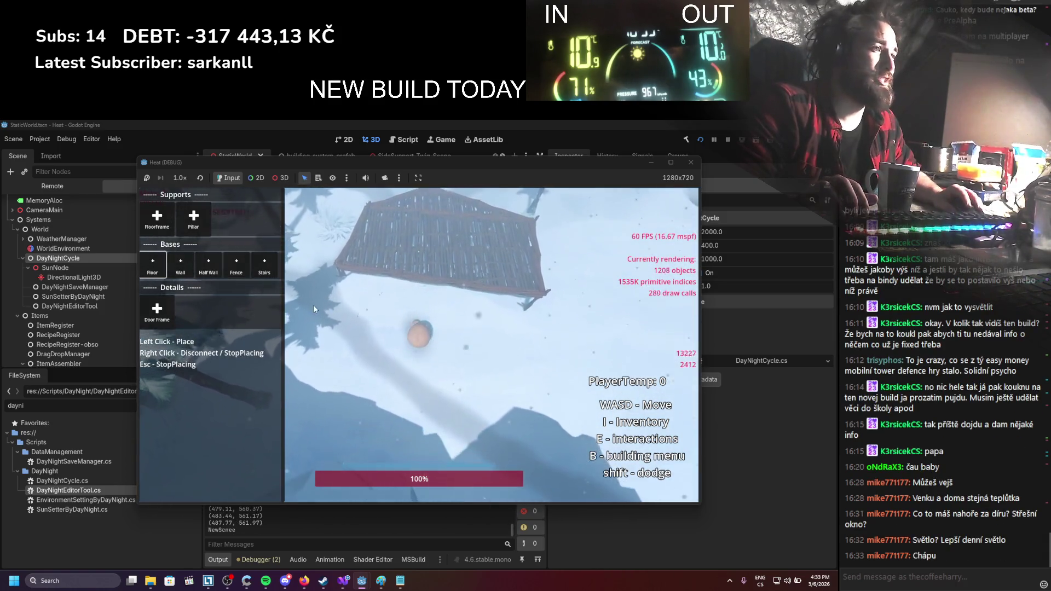
Attach stairs to the platform, walk up and back down them, then stop the game
left_click(267, 265)
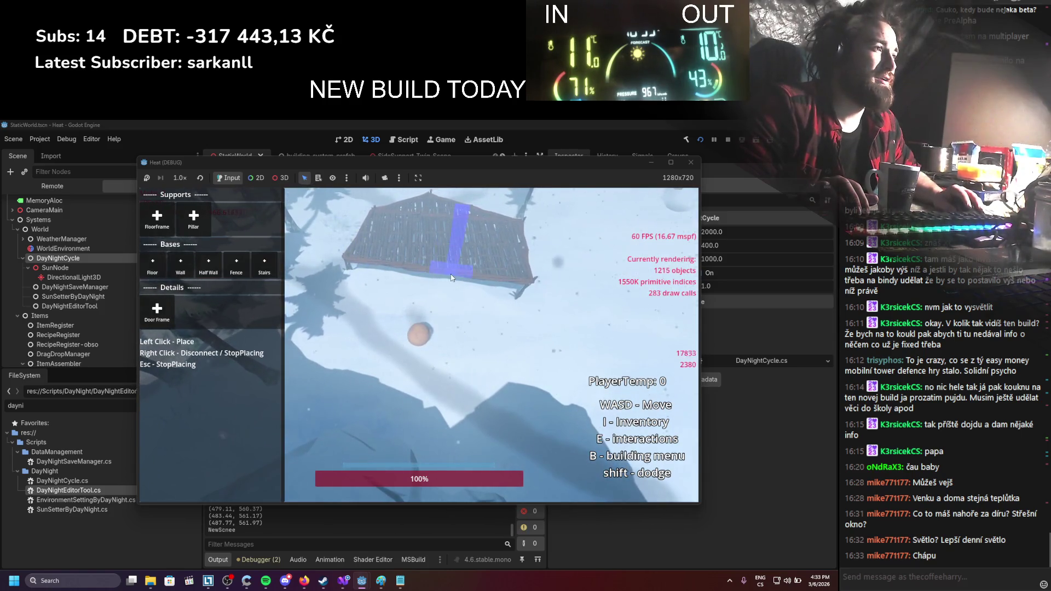
left_click(448, 350)
key("w")
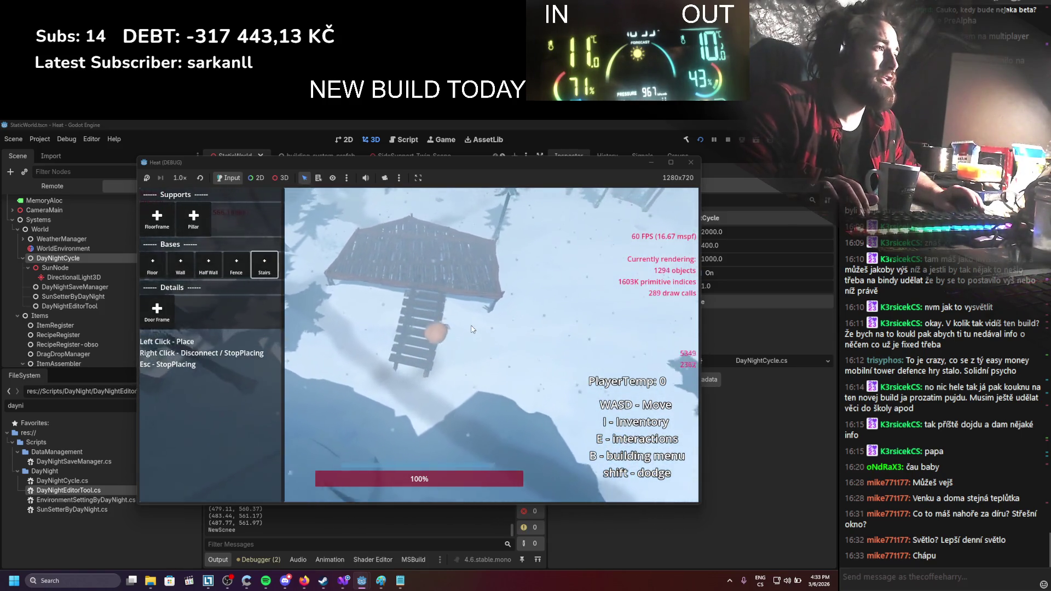
key("w")
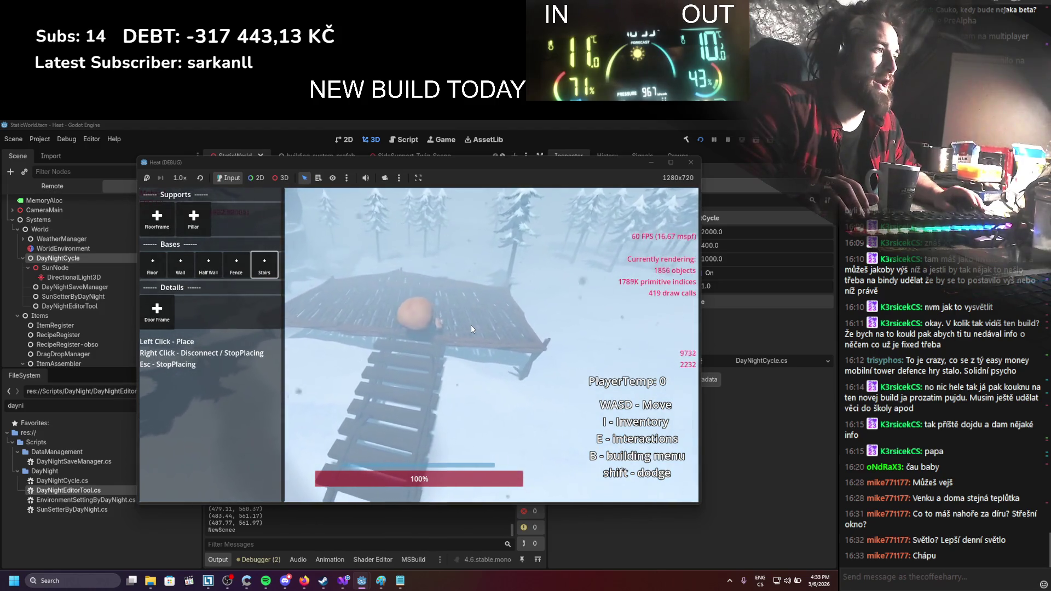
key("s")
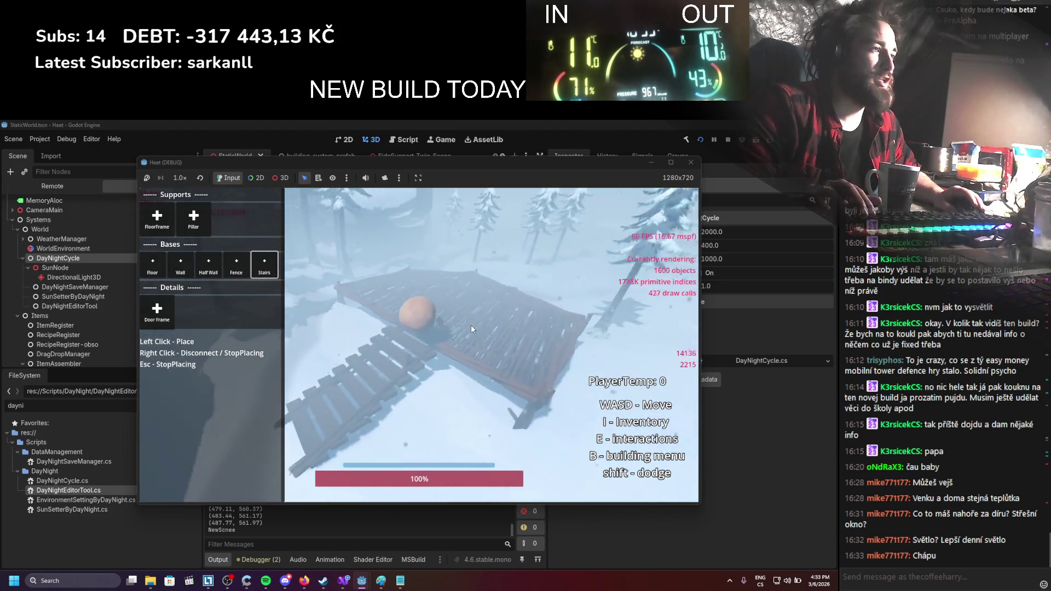
left_click(726, 141)
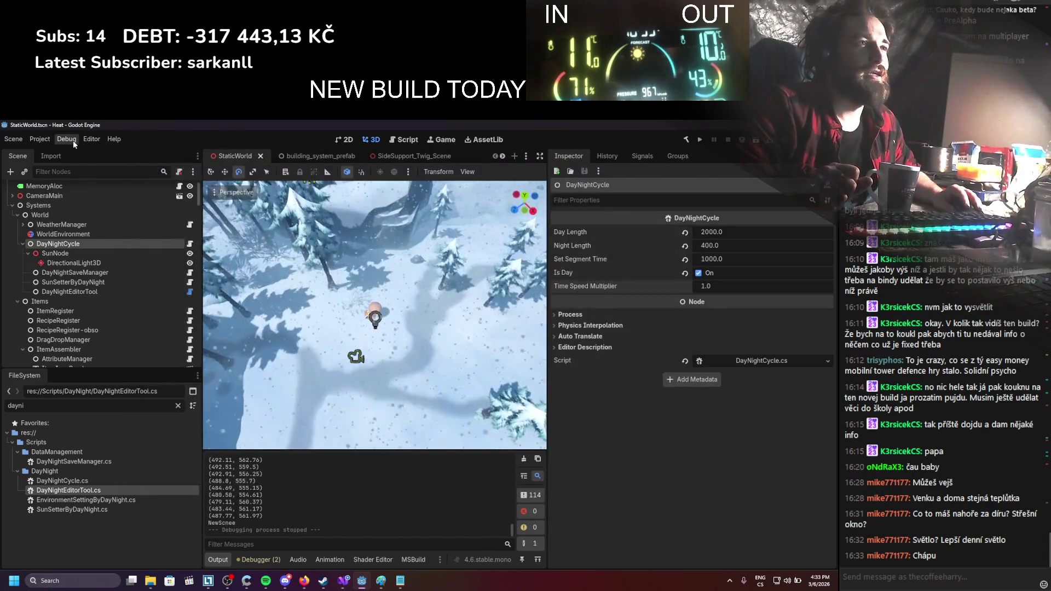
Relaunch the game, place a floor frame, floor and attached stairs, then stop it
left_click(67, 139)
left_click(701, 141)
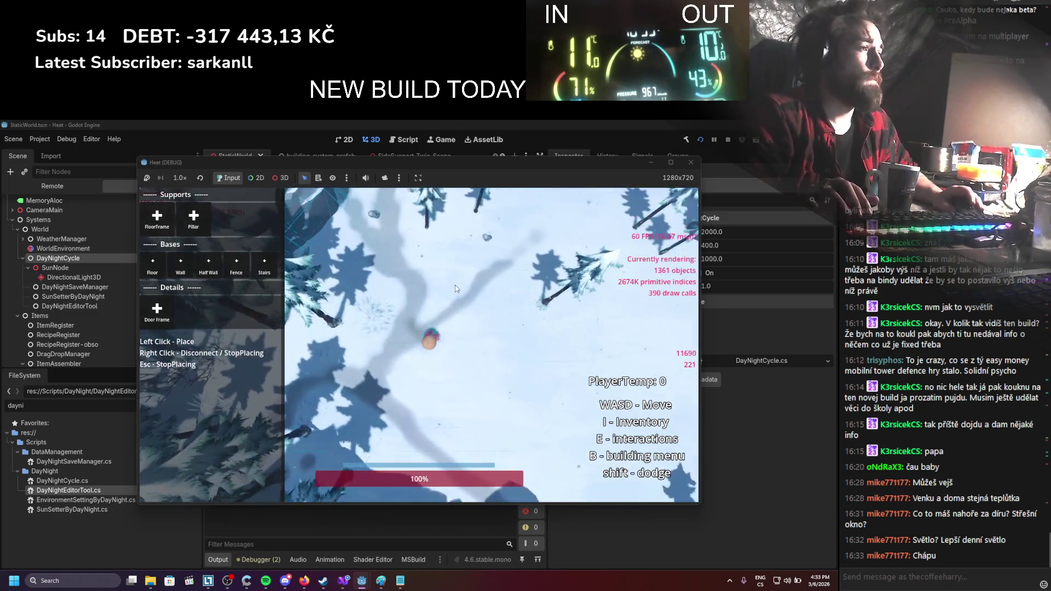
left_click(166, 226)
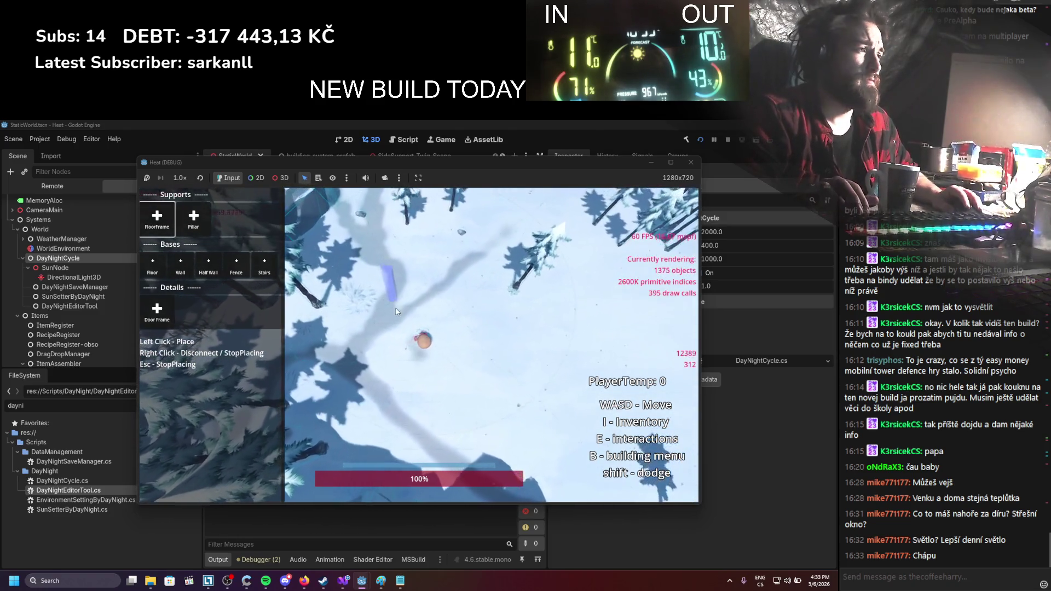
left_click(433, 274)
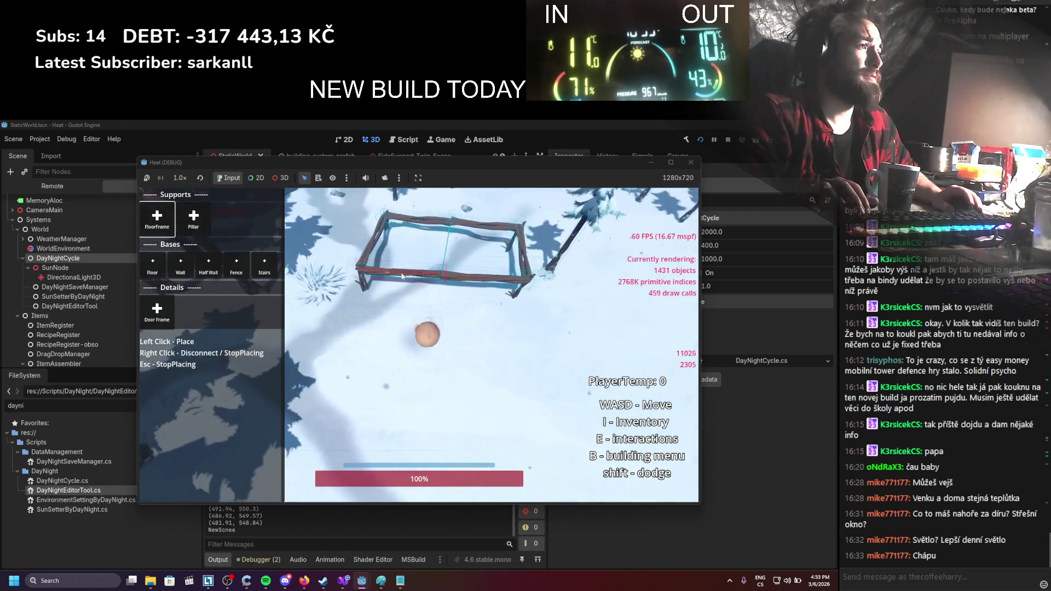
left_click(156, 268)
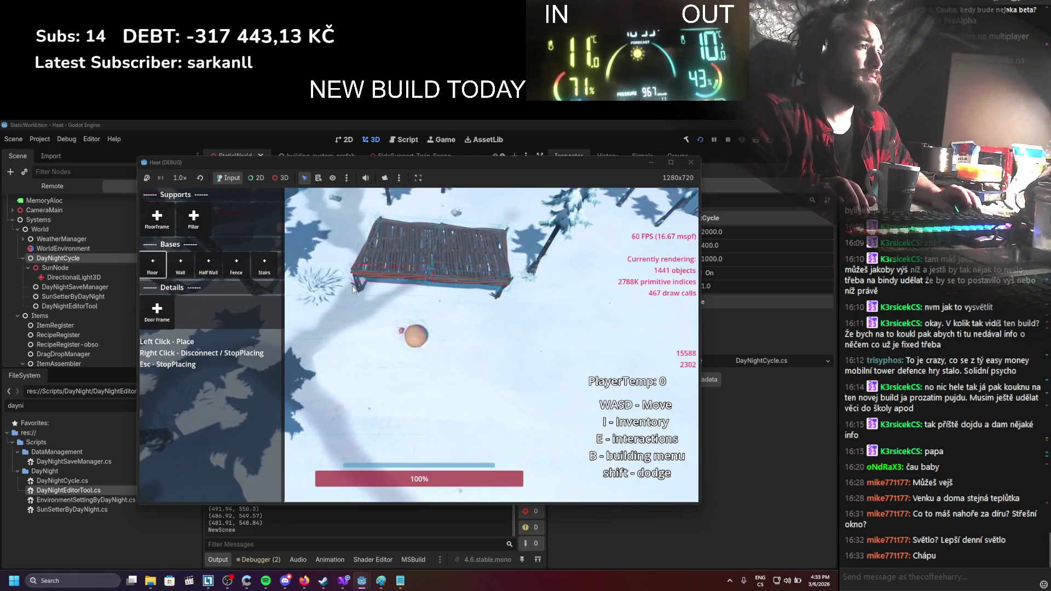
left_click(265, 267)
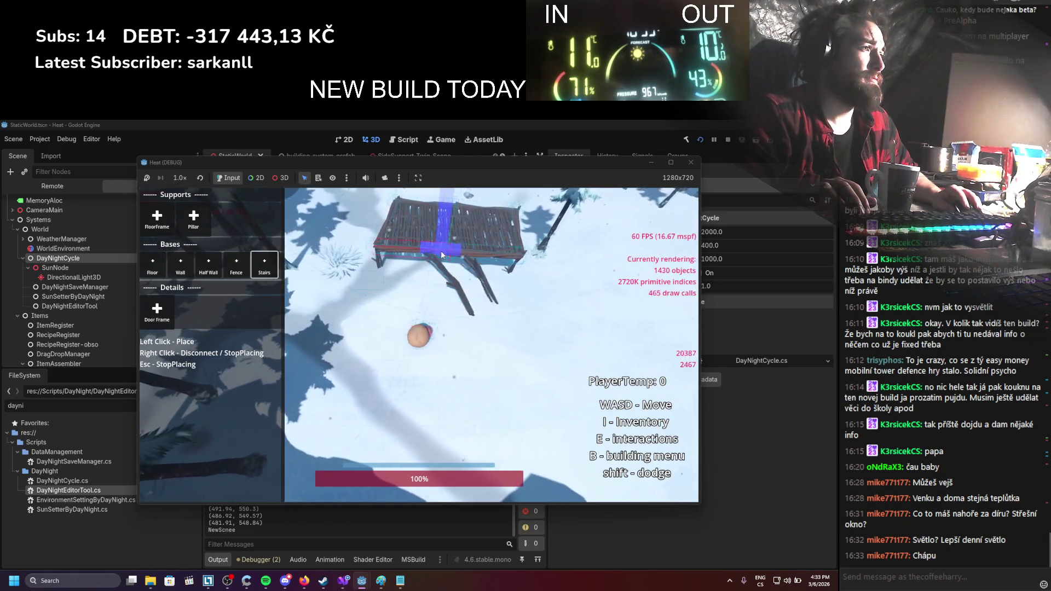
left_click(441, 330)
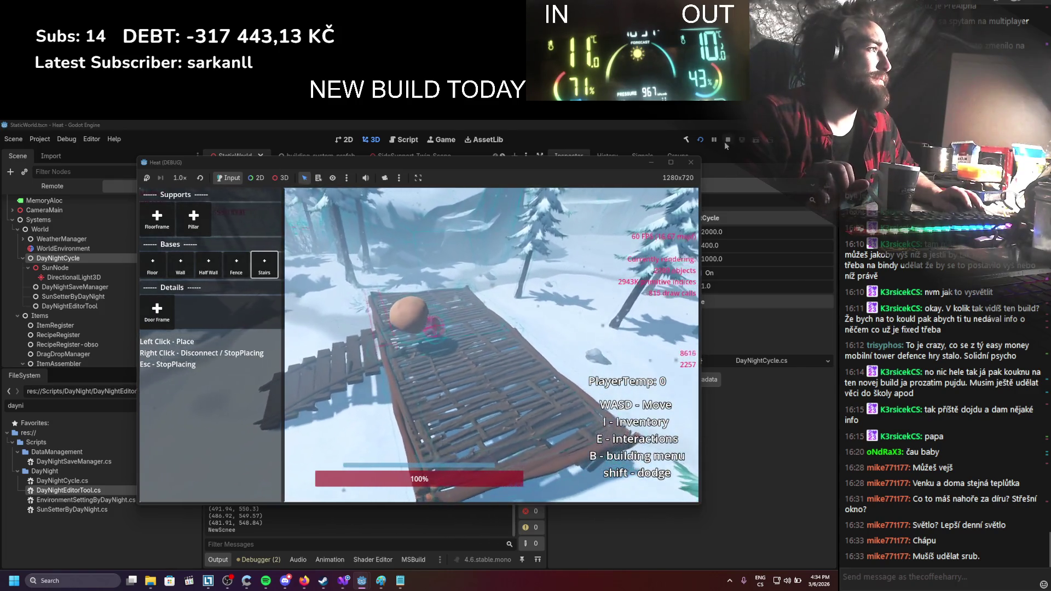
left_click(727, 140)
Open the Player scene and widen the Inspector panel
scroll(124, 254, "up", 2)
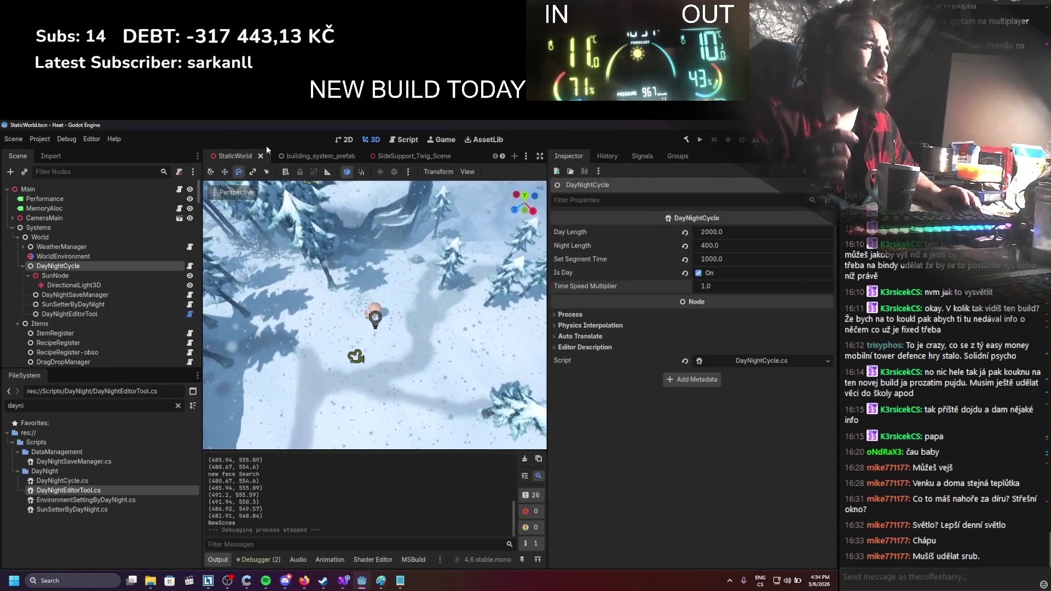
scroll(363, 155, "down", 2)
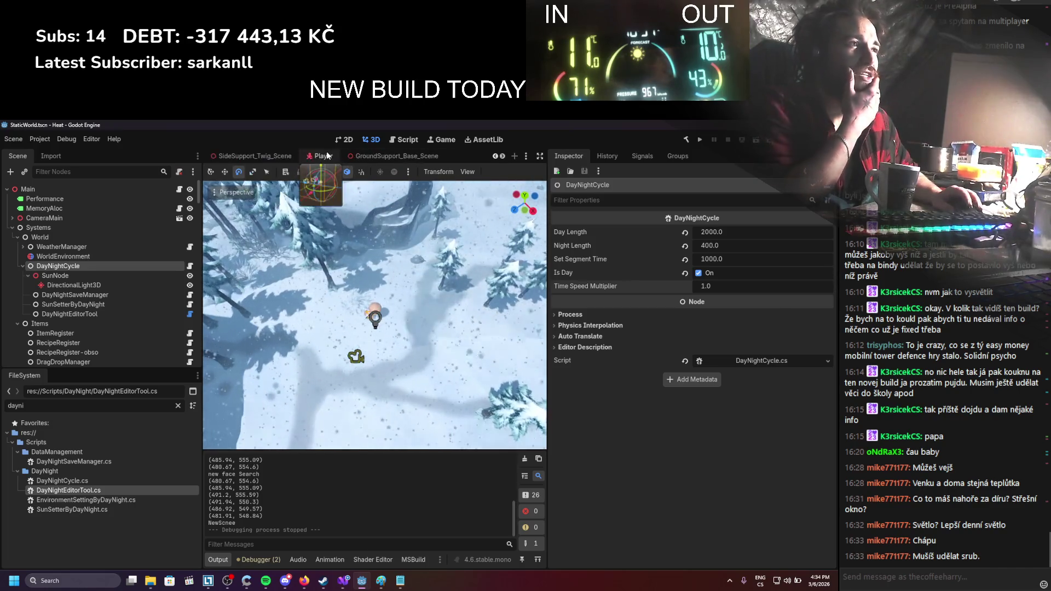
left_click(324, 156)
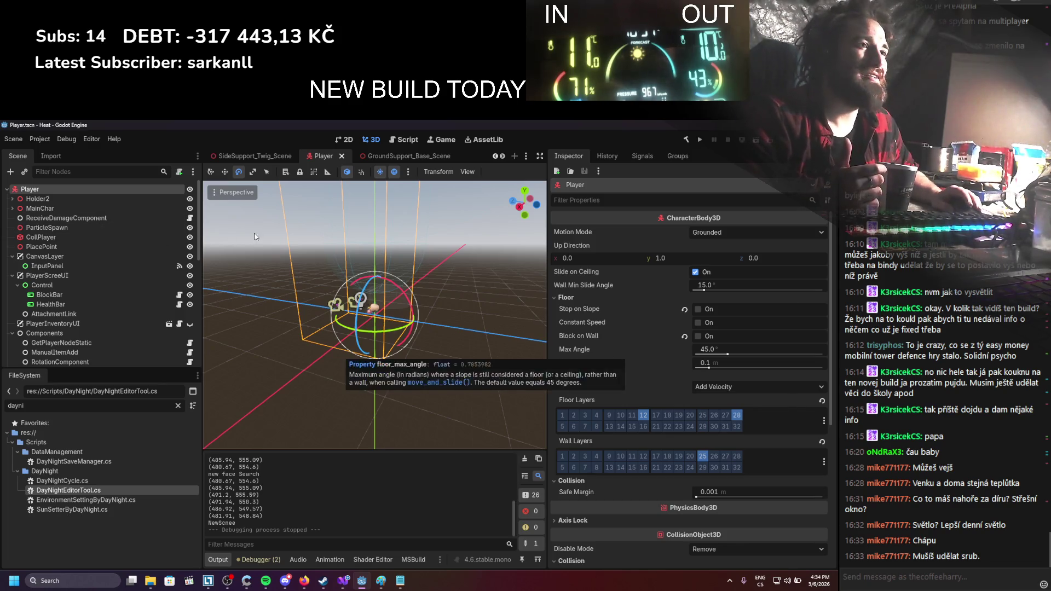
scroll(100, 241, "down", 5)
scroll(99, 241, "up", 5)
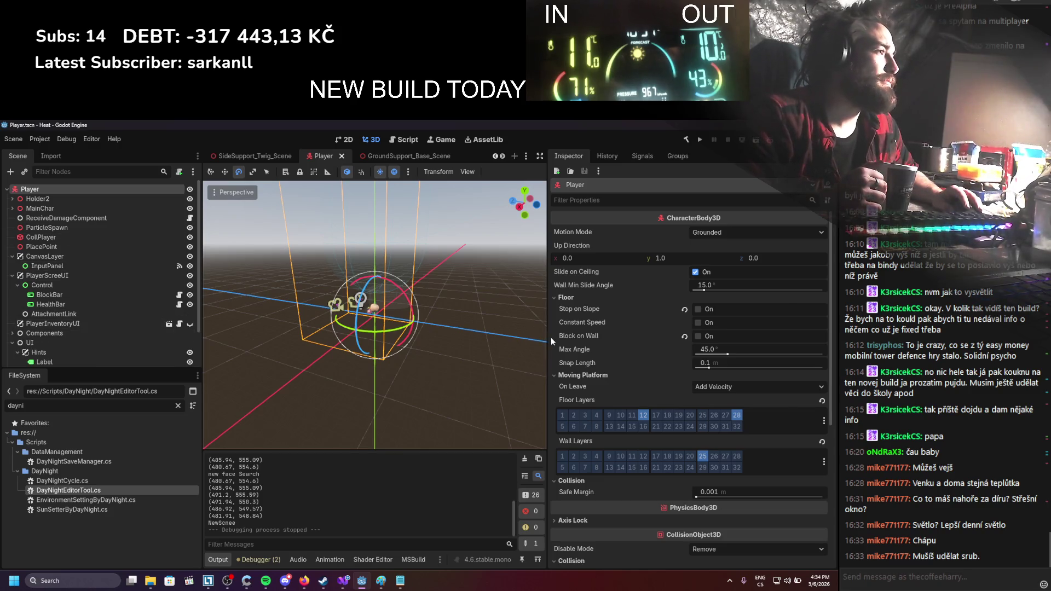
left_click_drag(550, 337, 495, 340)
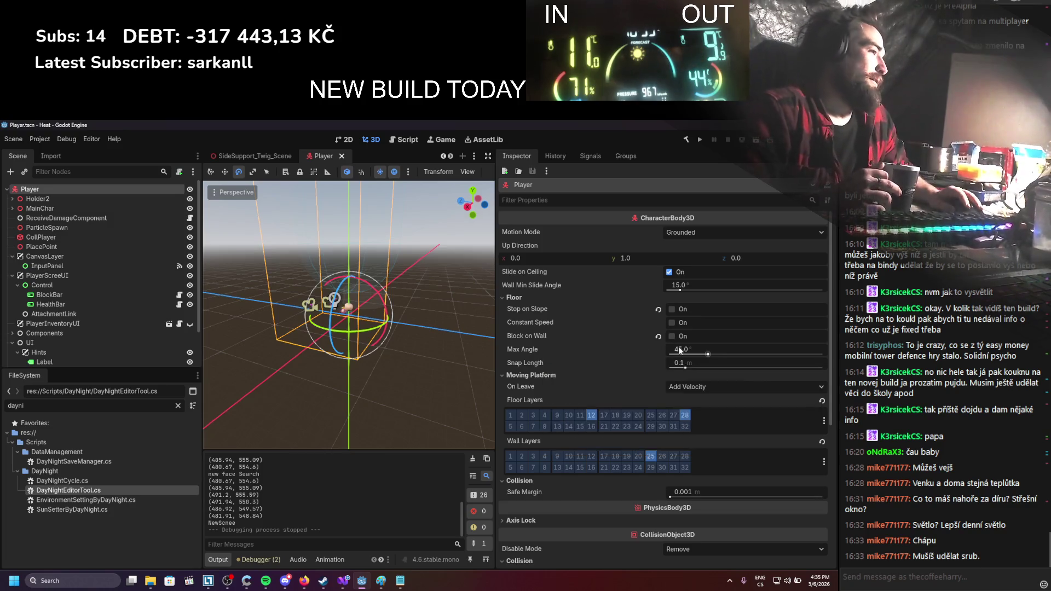
Set the Player's Snap Length to 1.0 m and run the project with F5
left_click(690, 363)
type("1")
key("Return")
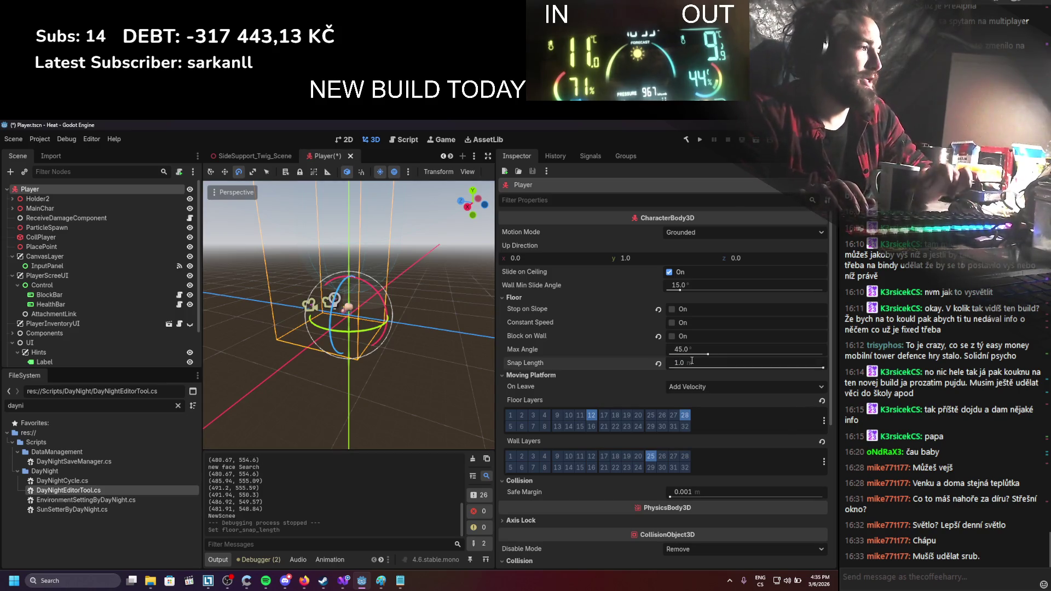
key("F5")
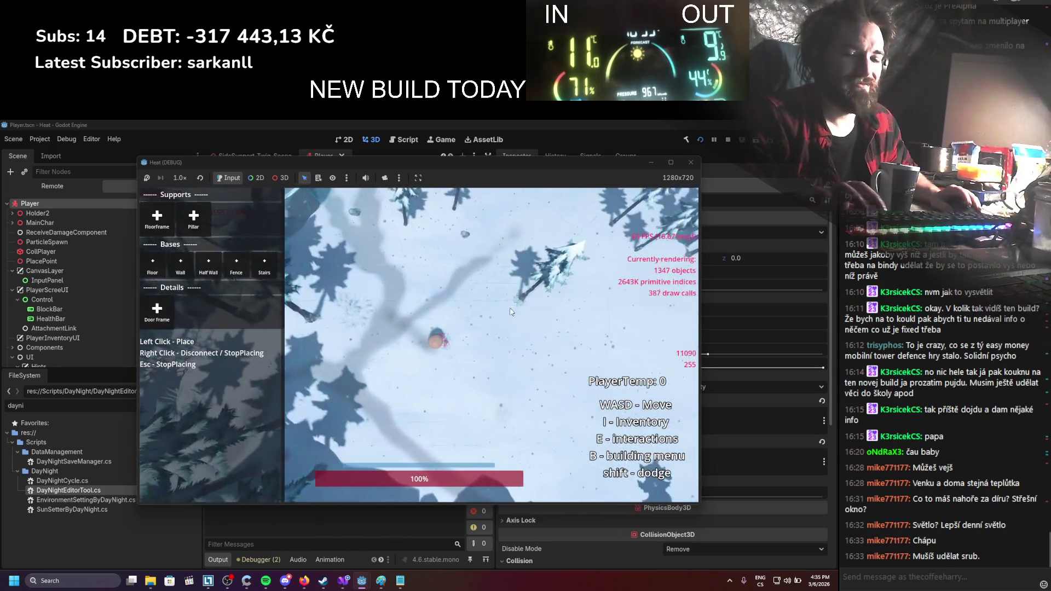
Build a floor frame, stairs against it and a floor inside it, walking onto the stairs
left_click(157, 219)
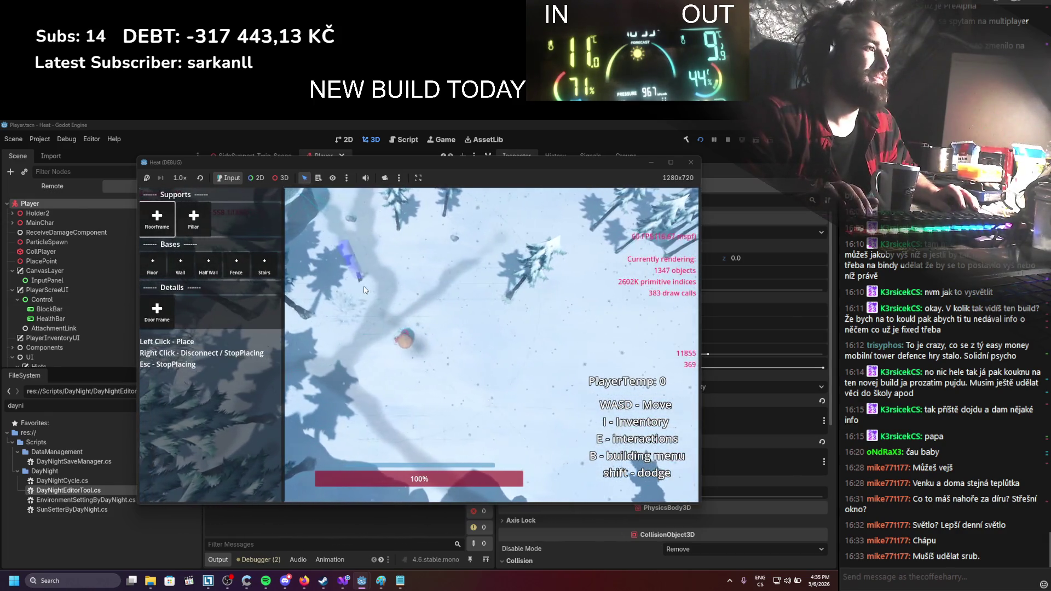
left_click(387, 287)
key("s")
left_click(171, 320)
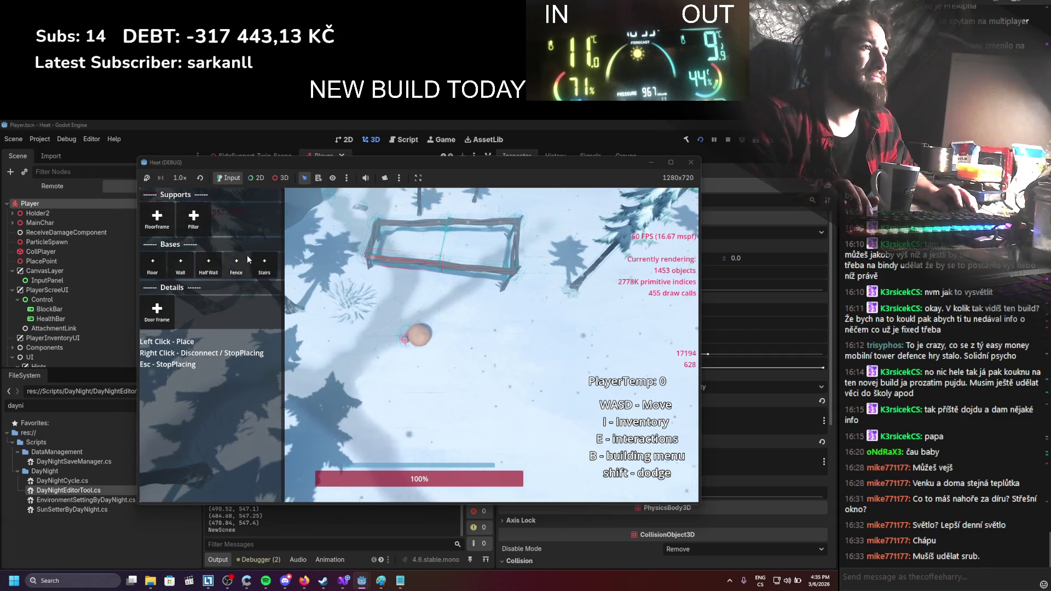
left_click(264, 262)
left_click(400, 319)
key("w")
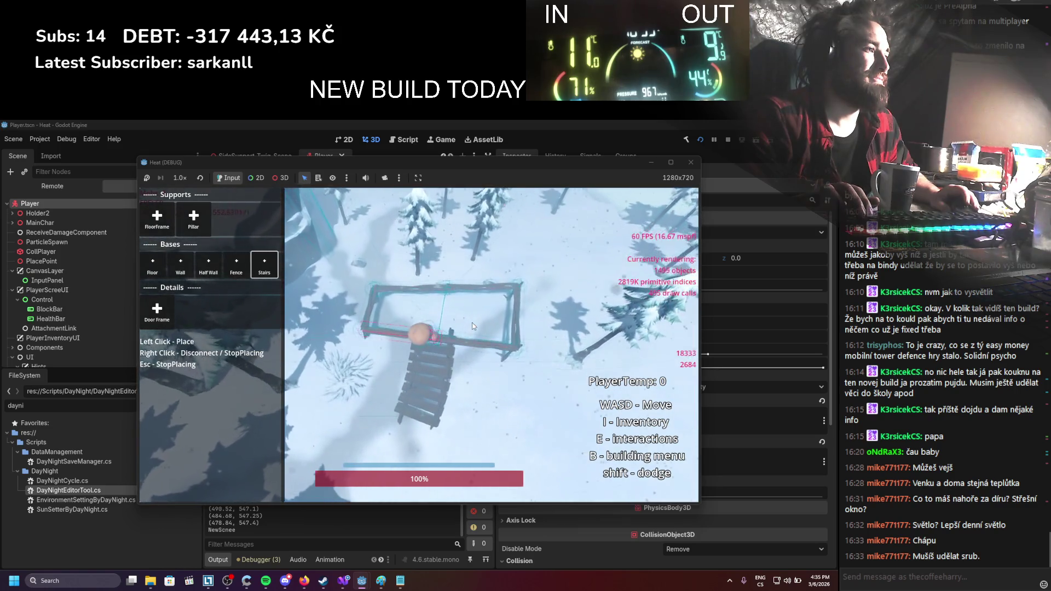
key("s")
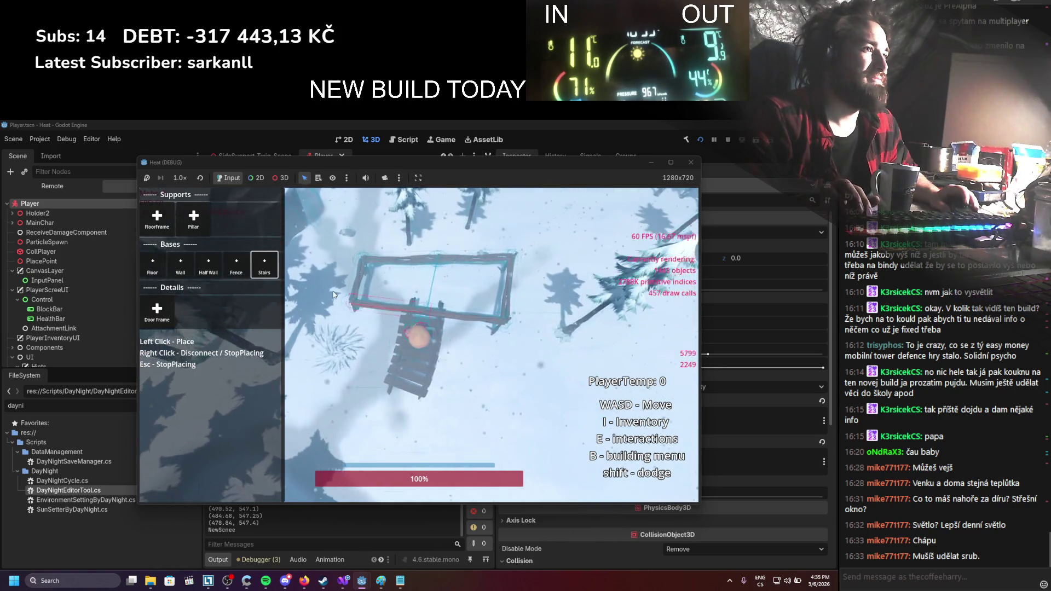
left_click(153, 263)
left_click(438, 285)
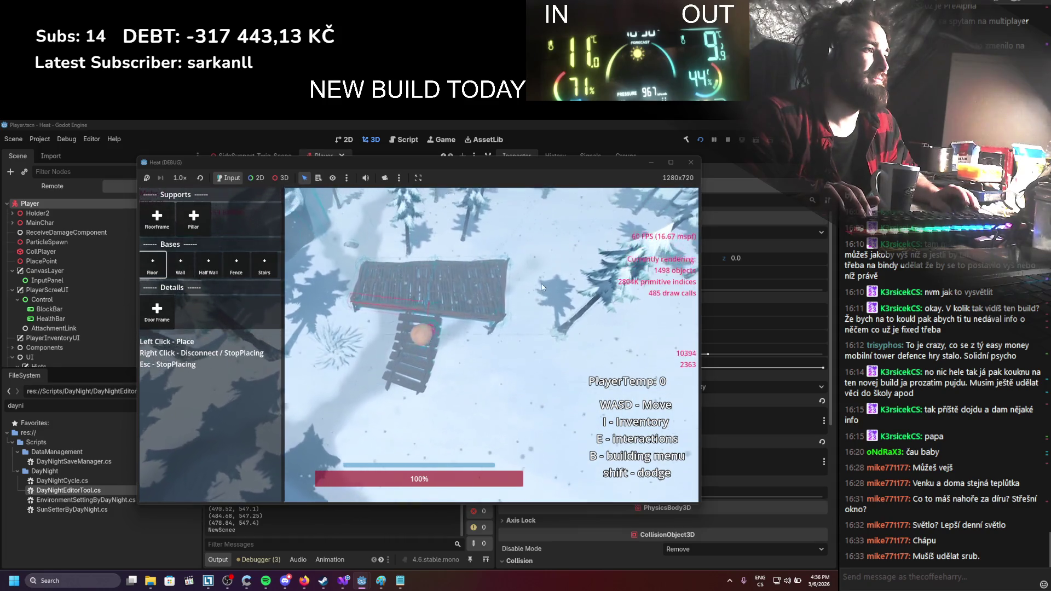
Walk the player over to the icy cliff, stop the game, and drag Snap Length to 0.0 m
key("a")
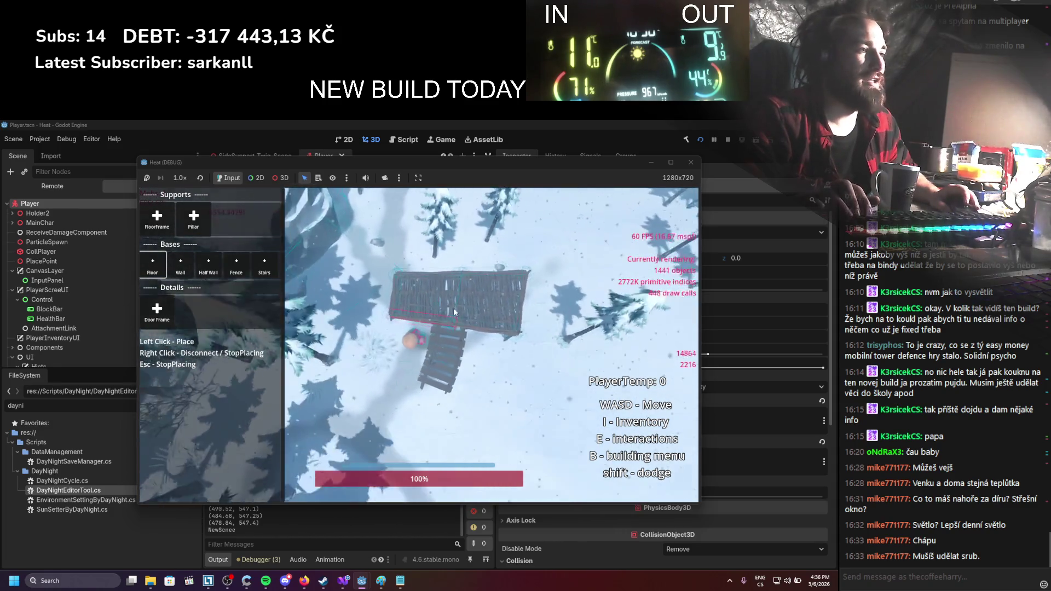
key("q")
key("s")
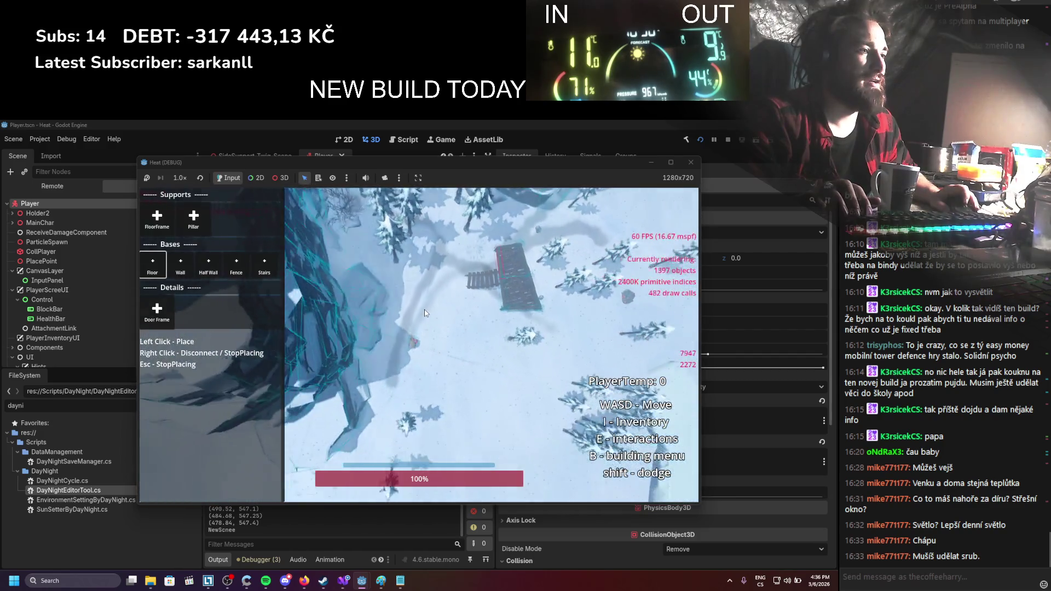
scroll(425, 310, "up", 5)
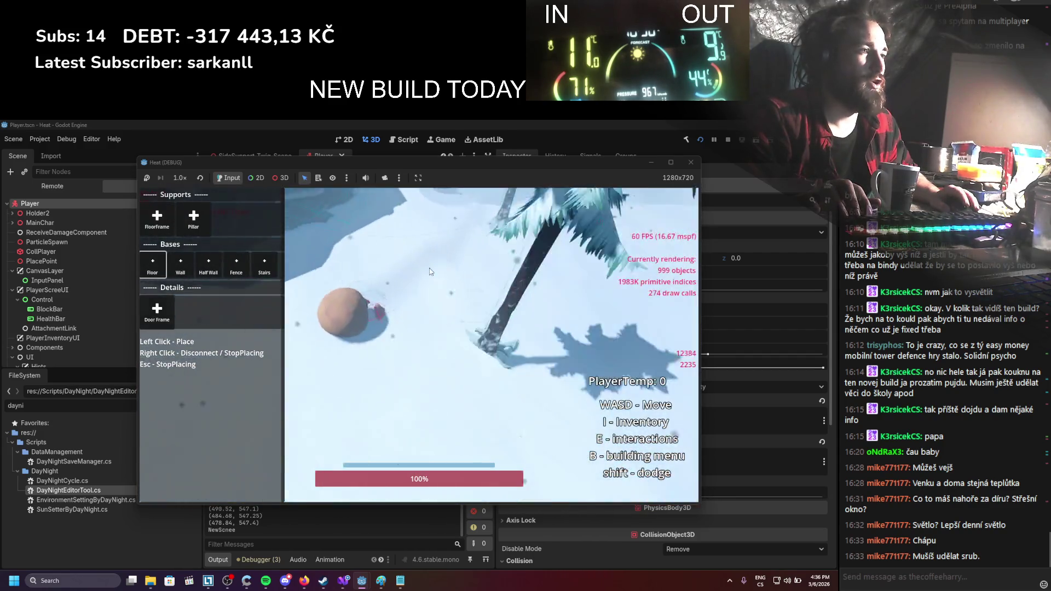
key("q")
key("w")
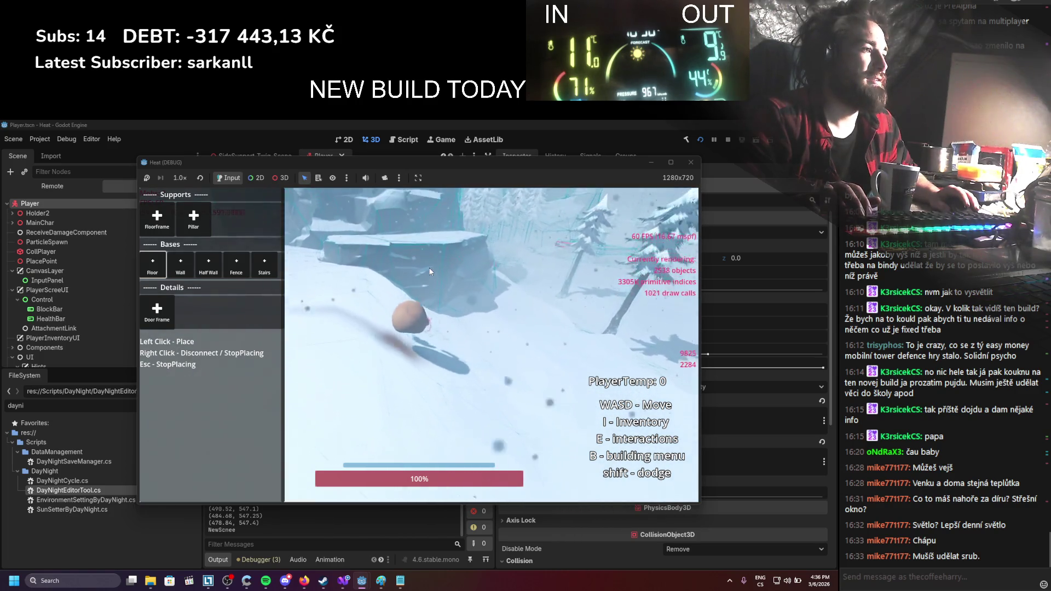
key("w")
key("d")
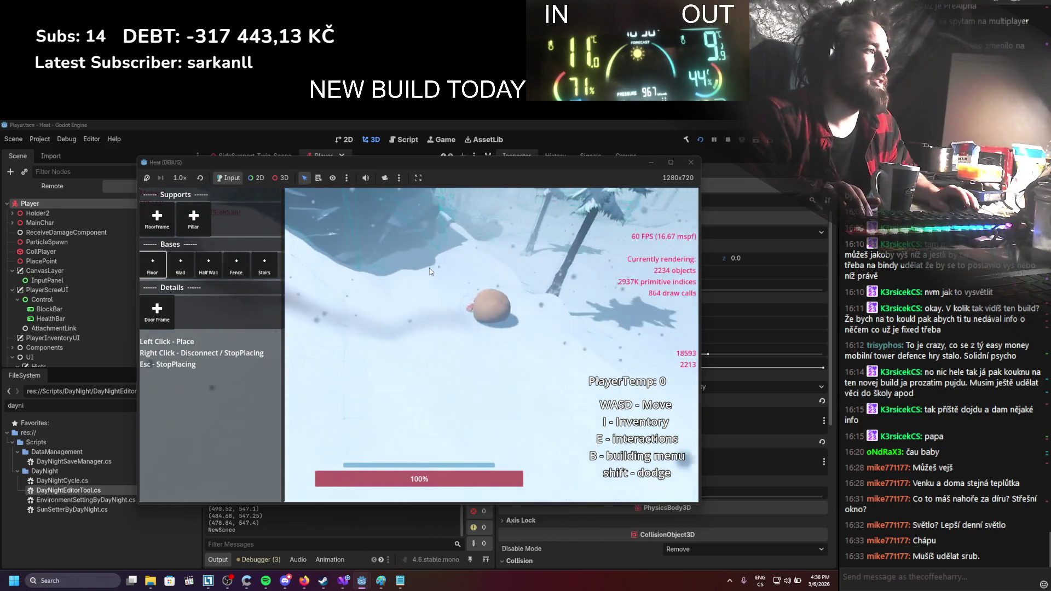
left_click(728, 139)
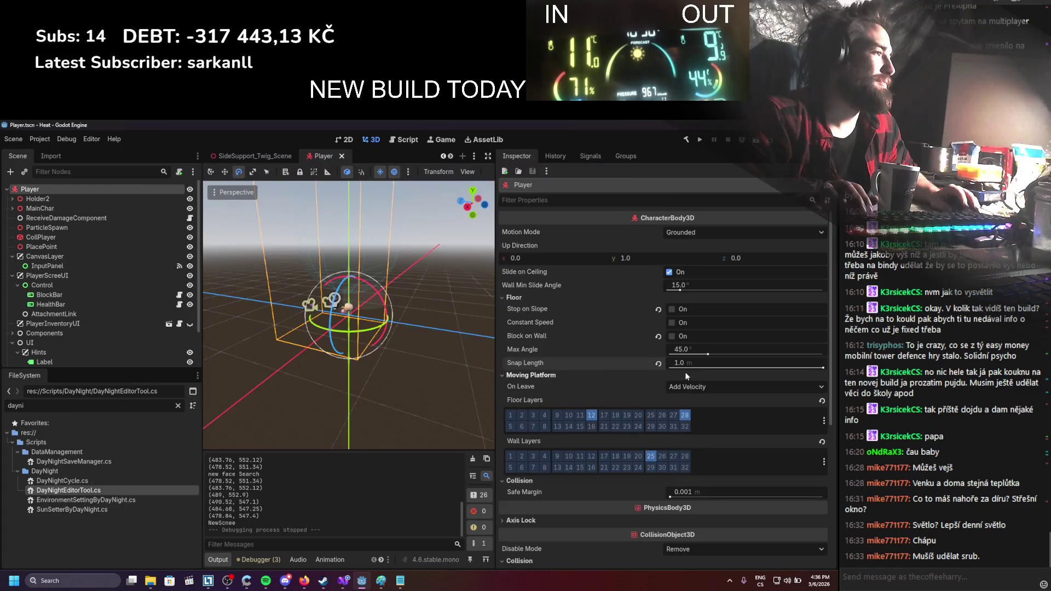
left_click_drag(685, 372, 670, 368)
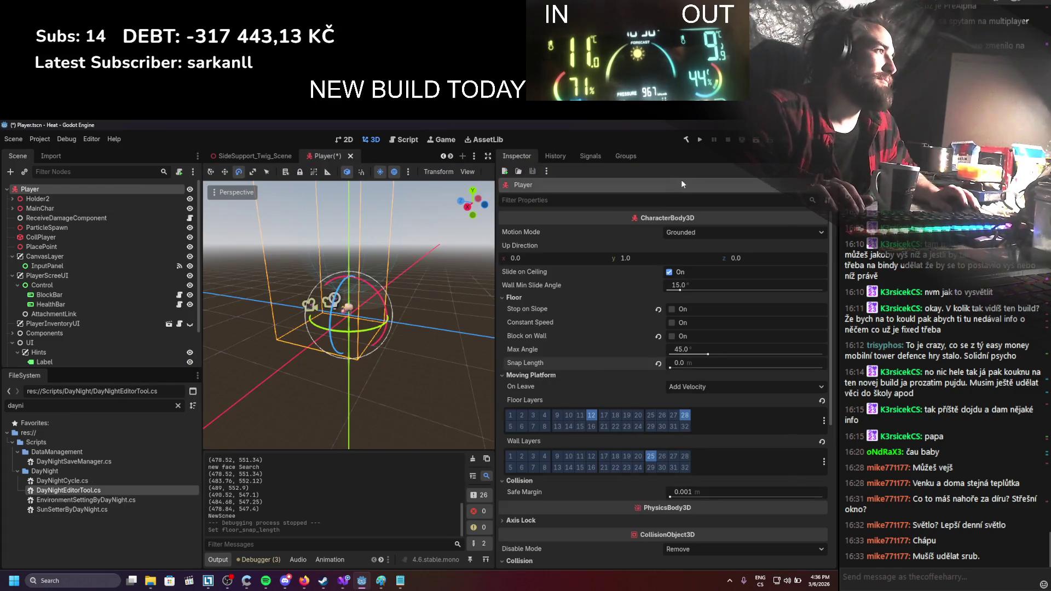
Test with 0.0 m snap, reset Snap Length to 1.0 m, and run another test
left_click(700, 139)
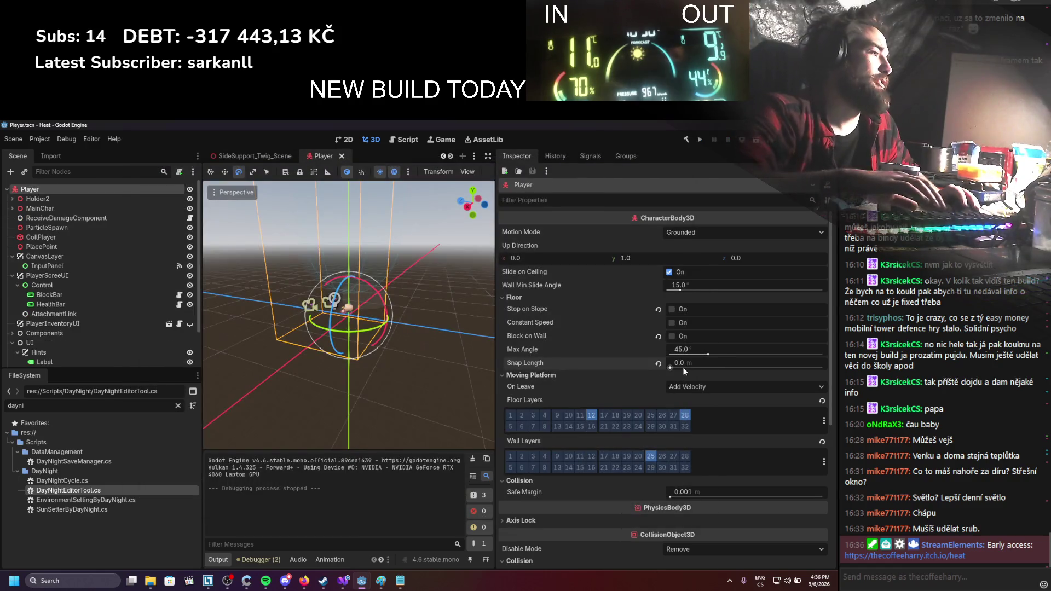
left_click(684, 365)
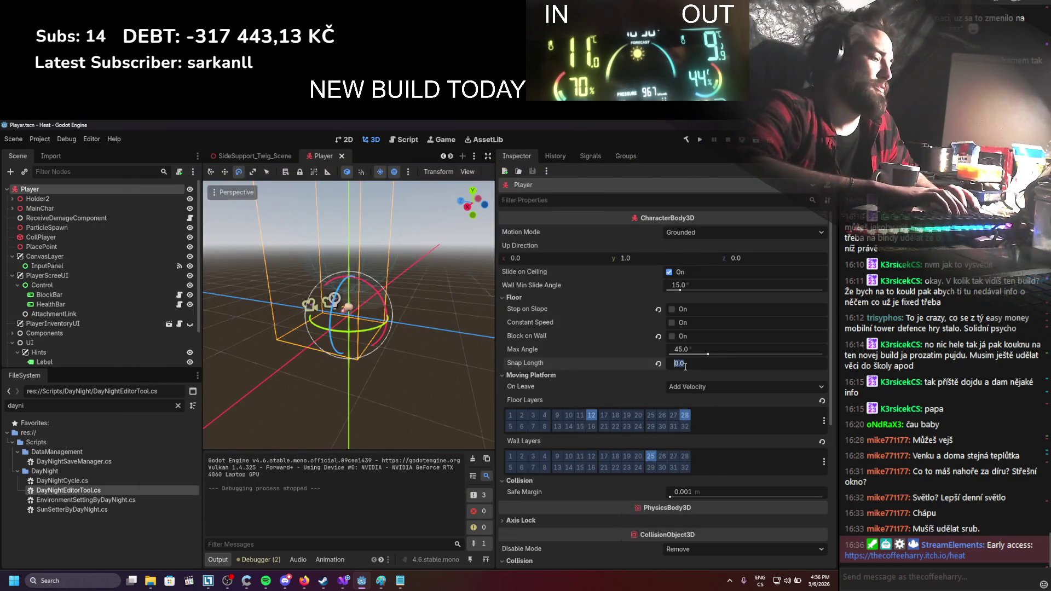
key("Return")
left_click(700, 140)
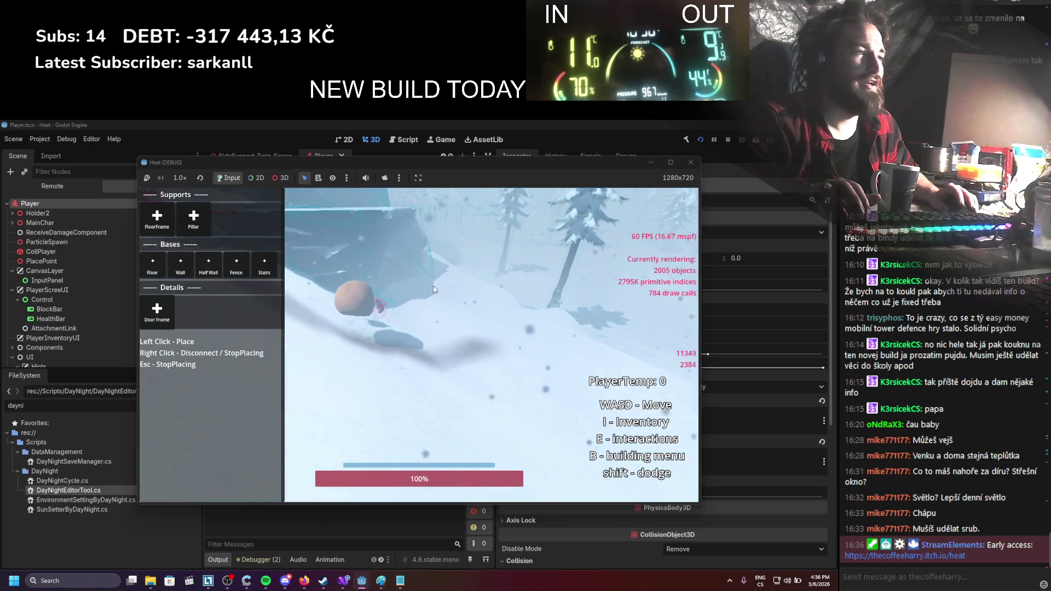
left_click(728, 141)
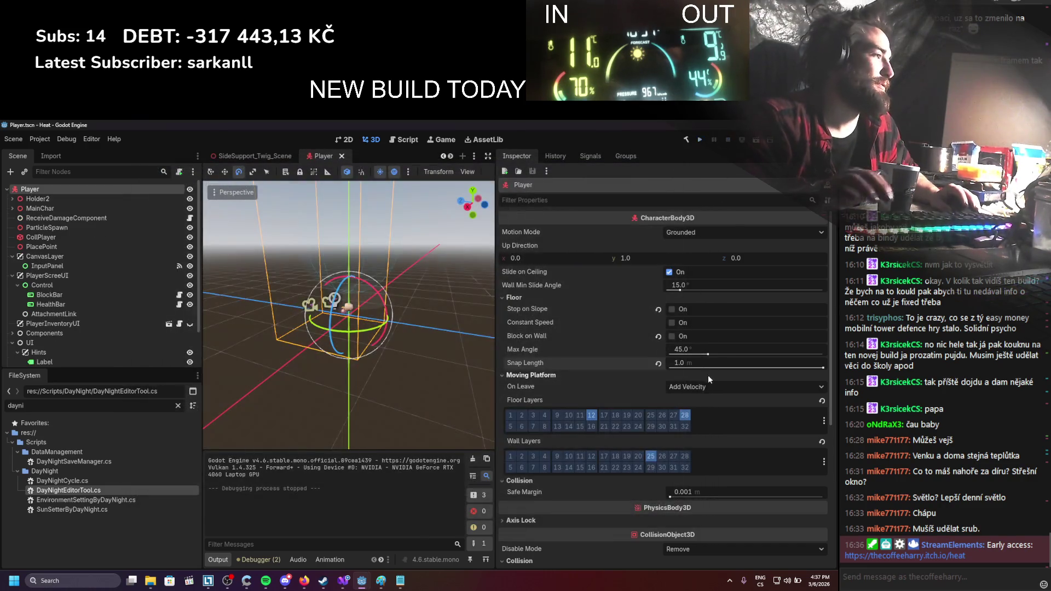
Test the game with a 0.1 m Snap Length, then change it to 0.3 m
type("0.1")
key("Return")
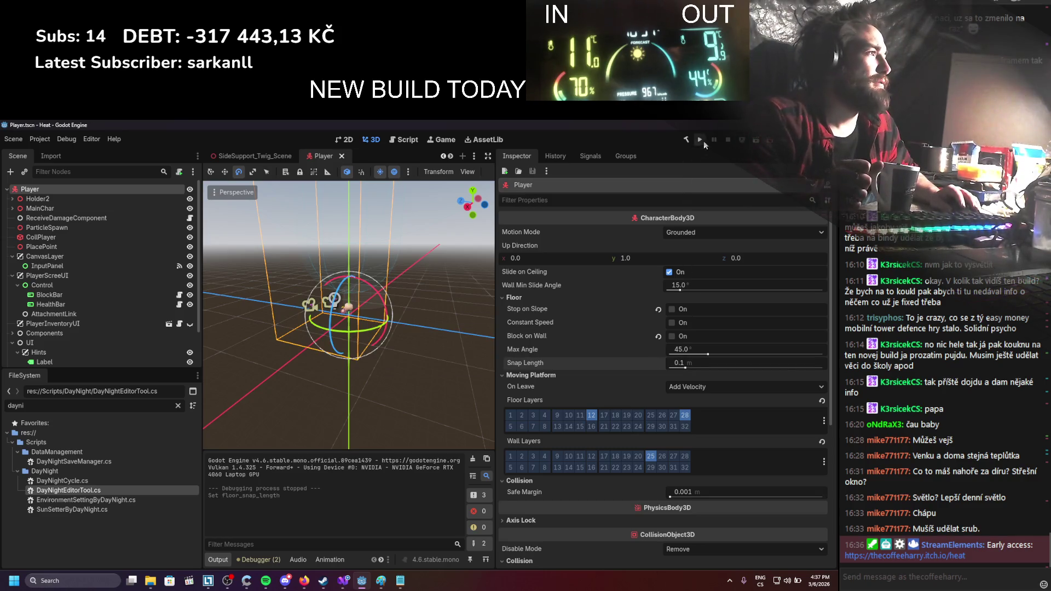
left_click(702, 140)
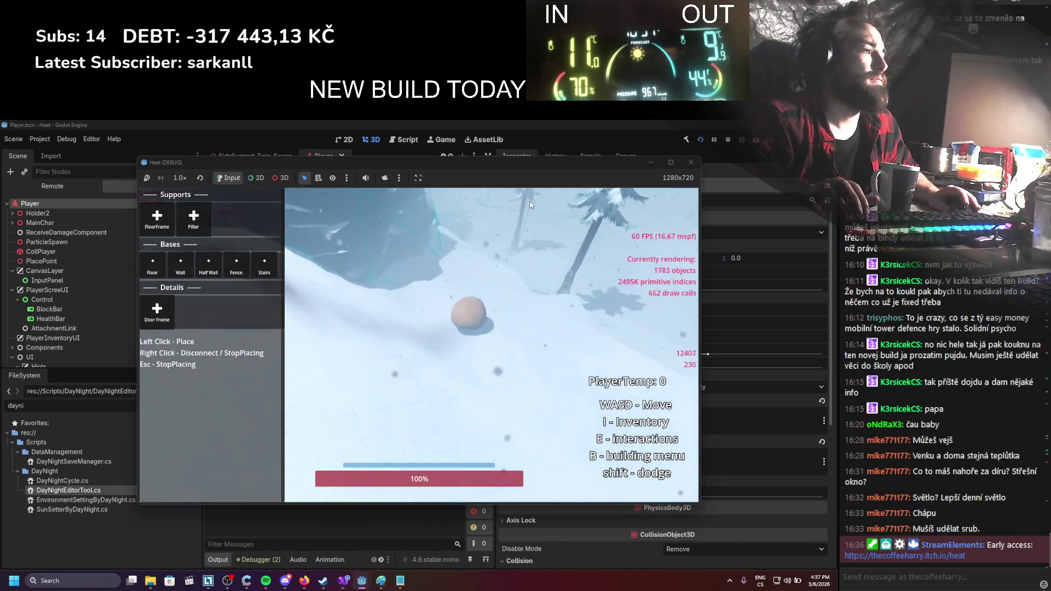
left_click(729, 140)
left_click(687, 362)
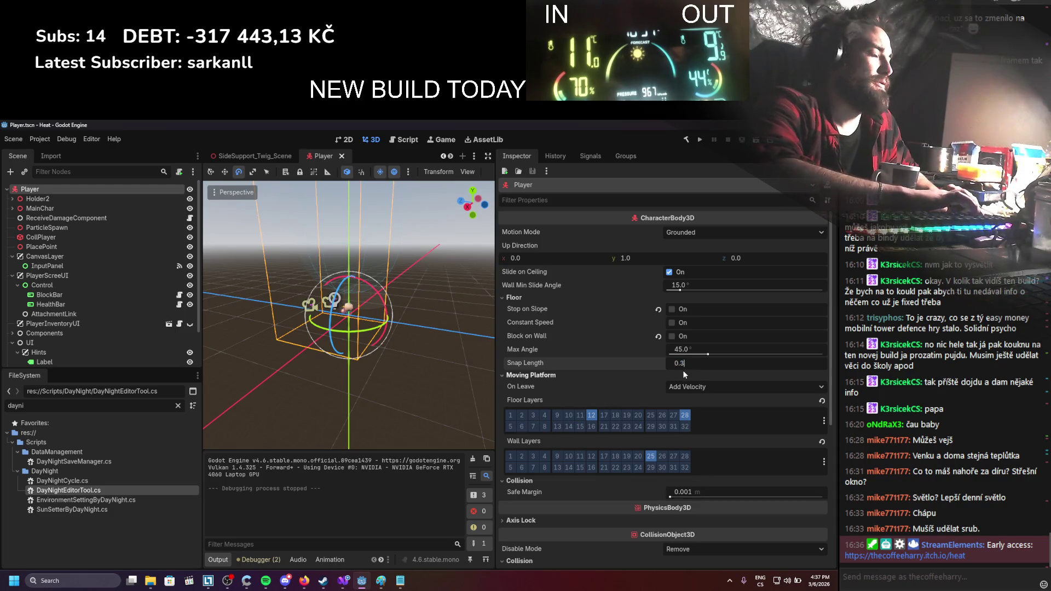
key("Return")
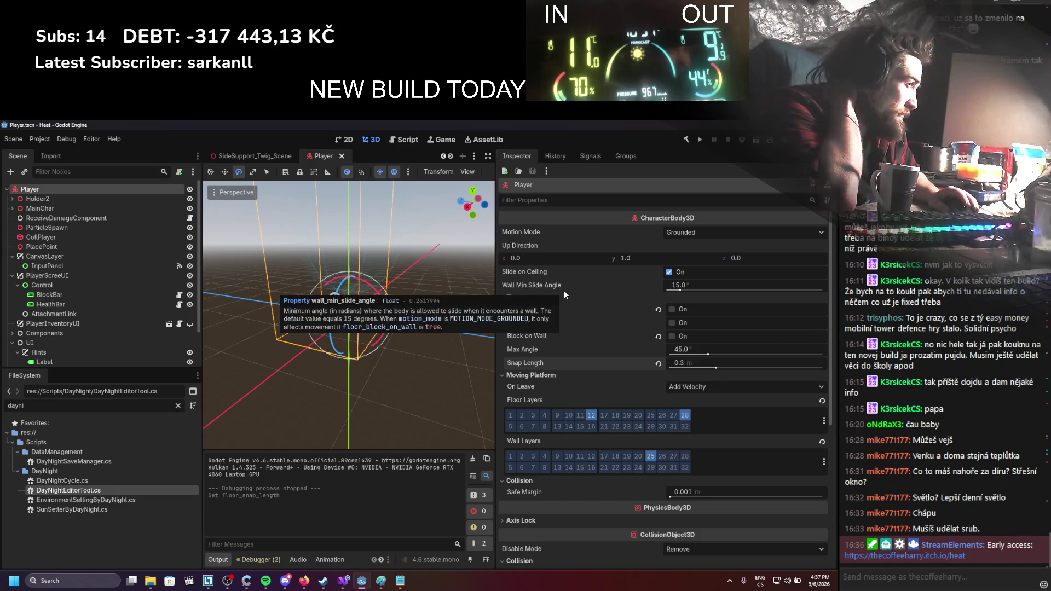
Scroll through the Player's Inspector and expand its Transform values
scroll(564, 294, "down", 2)
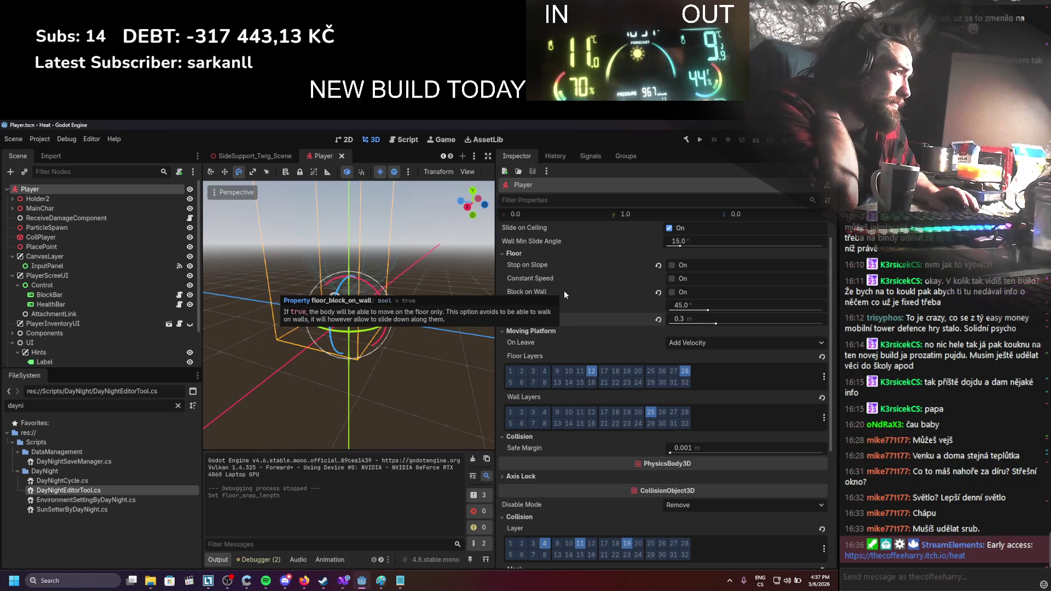
scroll(564, 294, "down", 2)
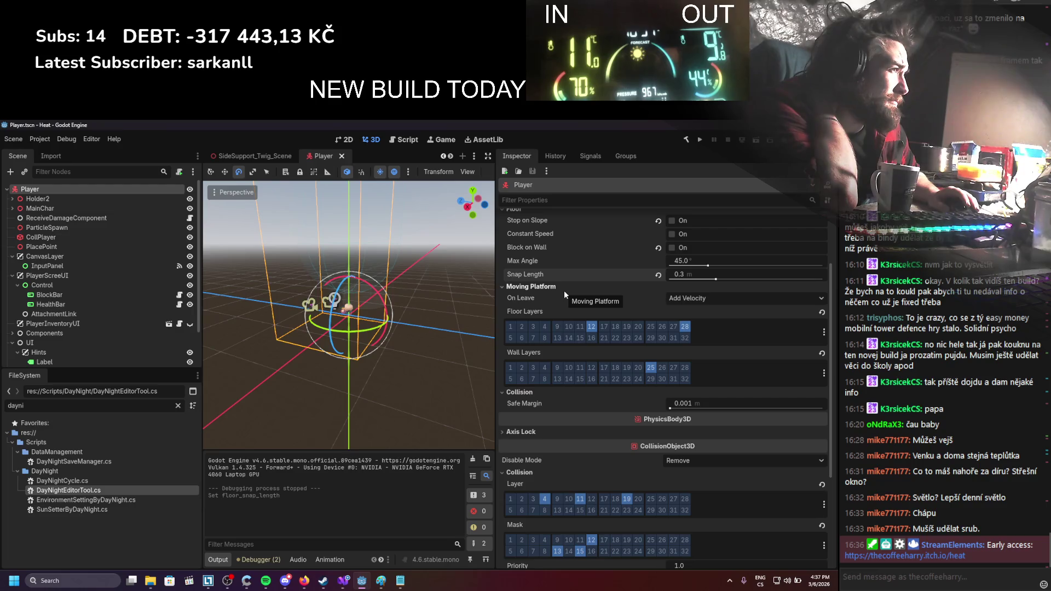
scroll(564, 290, "down", 4)
scroll(564, 294, "down", 3)
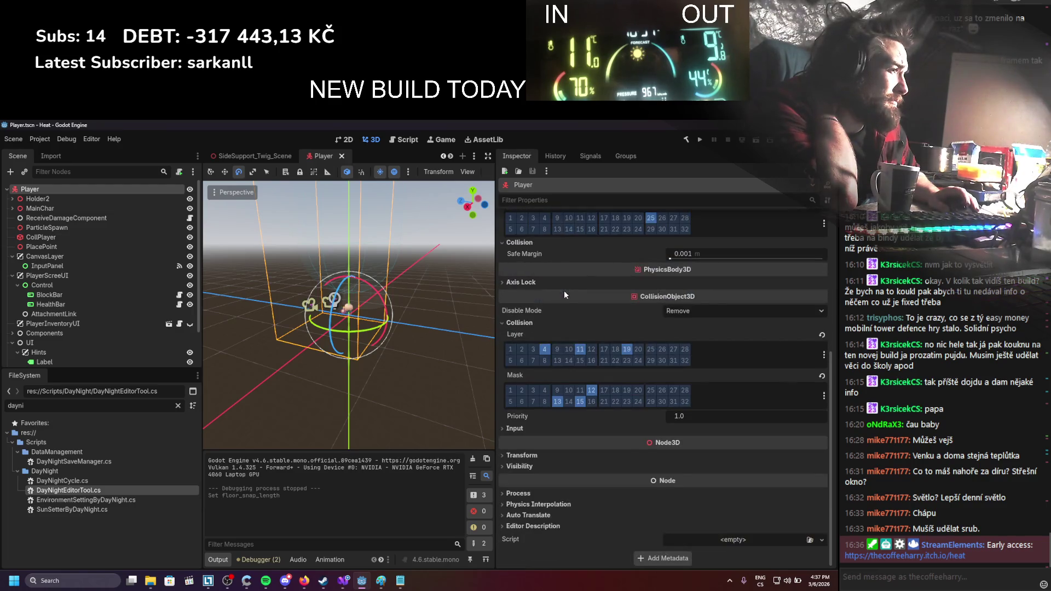
left_click(520, 429)
left_click(520, 430)
left_click(525, 455)
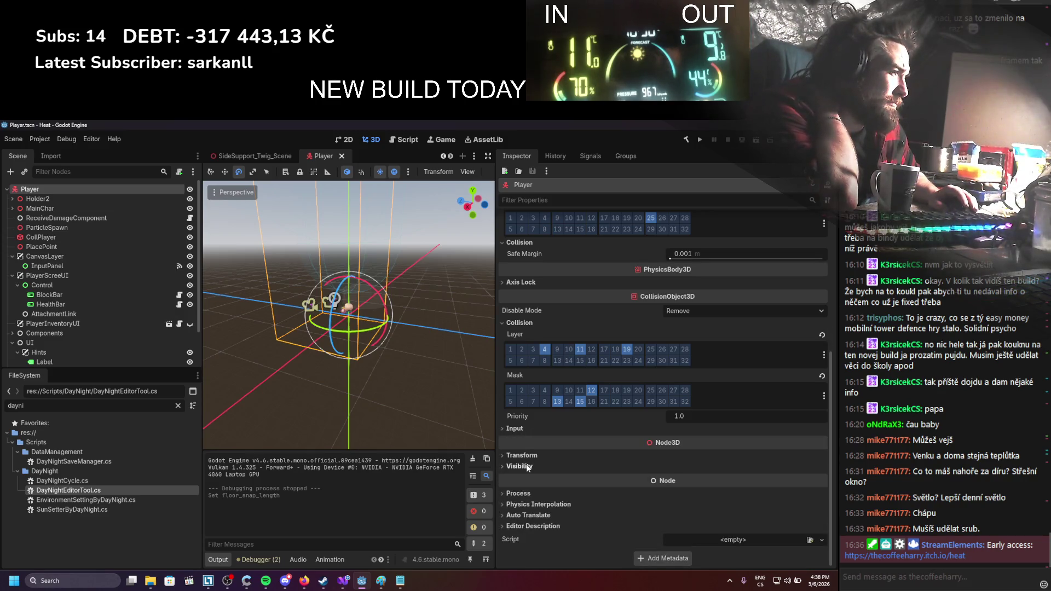
Expand the Components node, then bring the Godot C# exported-properties docs window forward
scroll(528, 465, "up", 5)
scroll(527, 467, "up", 4)
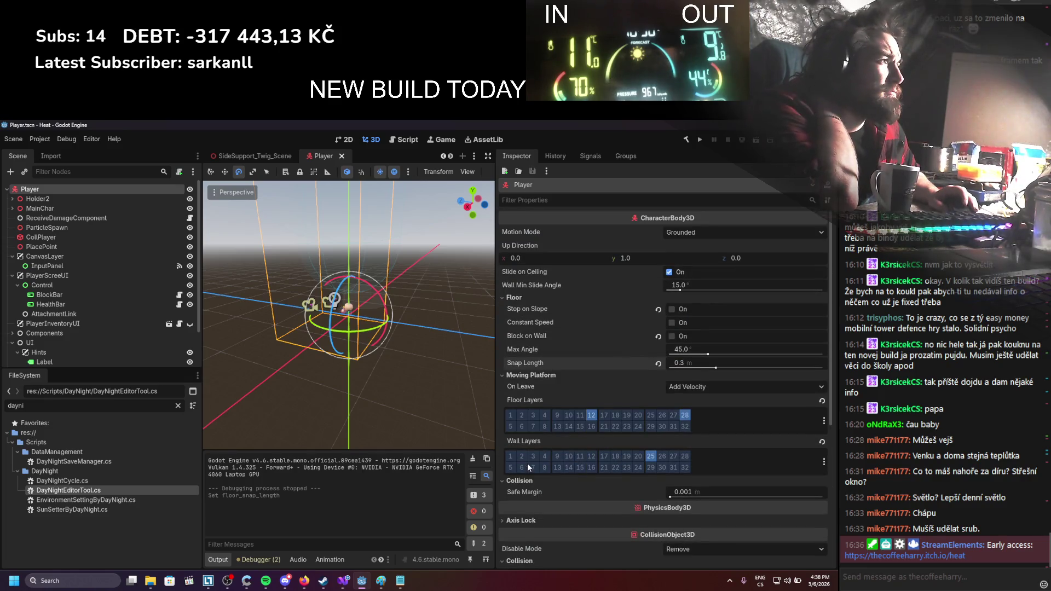
scroll(114, 232, "down", 3)
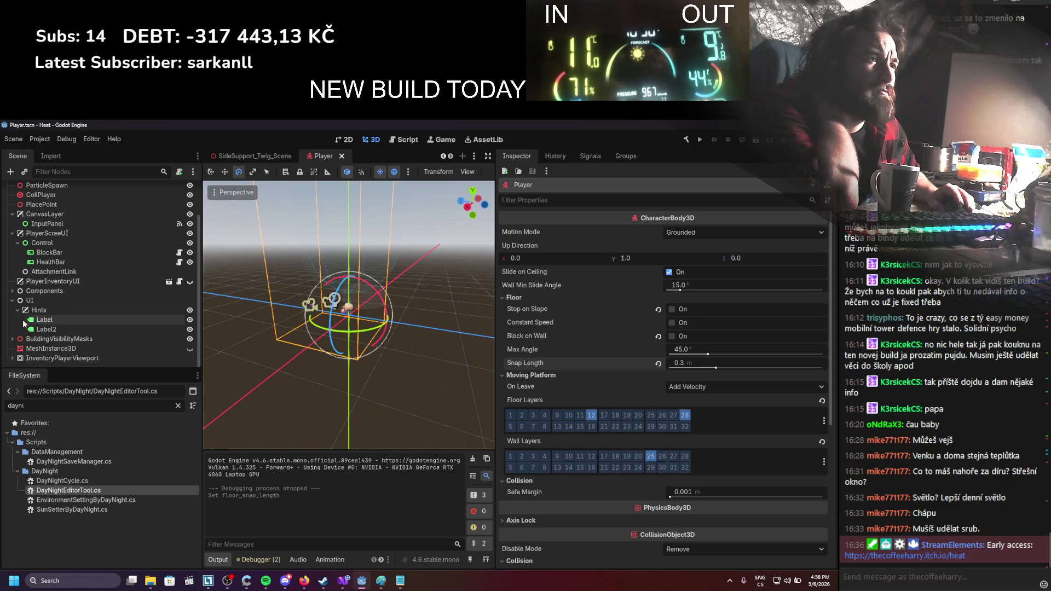
left_click(12, 291)
scroll(84, 291, "down", 6)
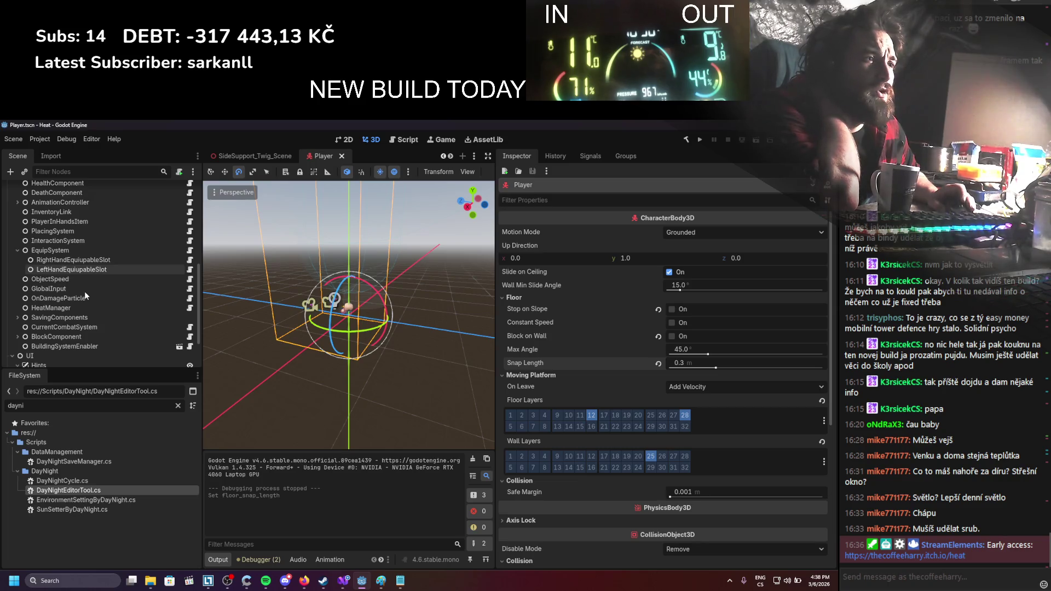
scroll(84, 292, "up", 10)
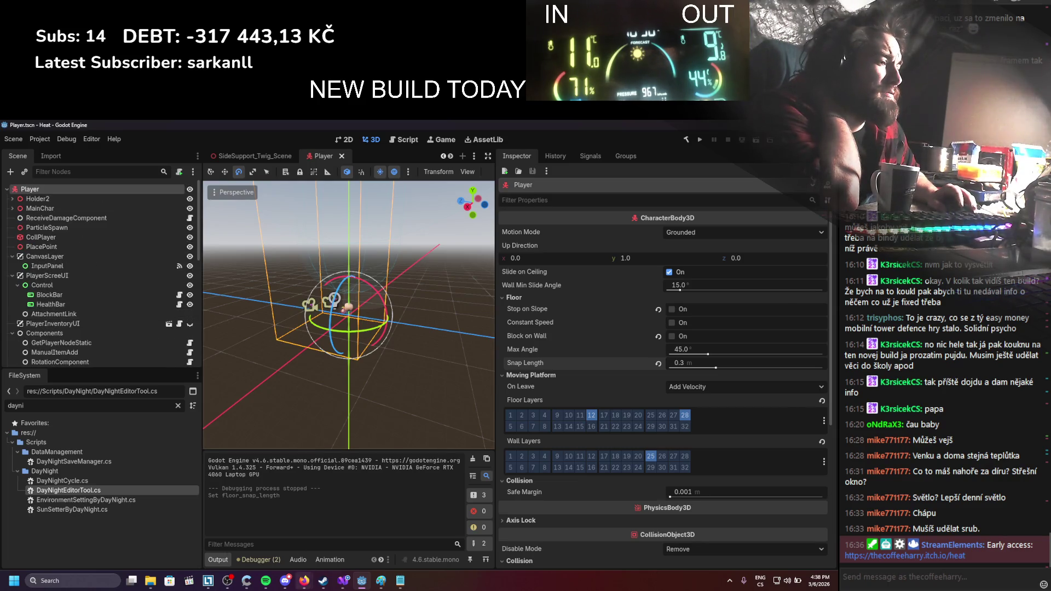
mouse_move(304, 580)
left_click(257, 531)
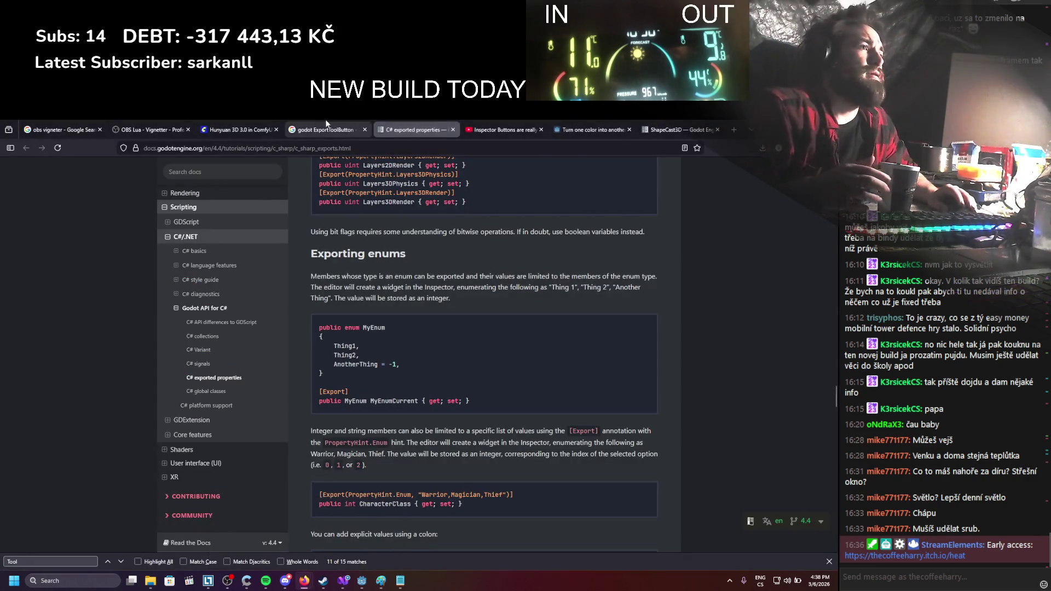
Search Google for 'godot characterbody3D handeling small collision' and open the curb-walking forum thread in a new tab
left_click(327, 127)
double_click(123, 178)
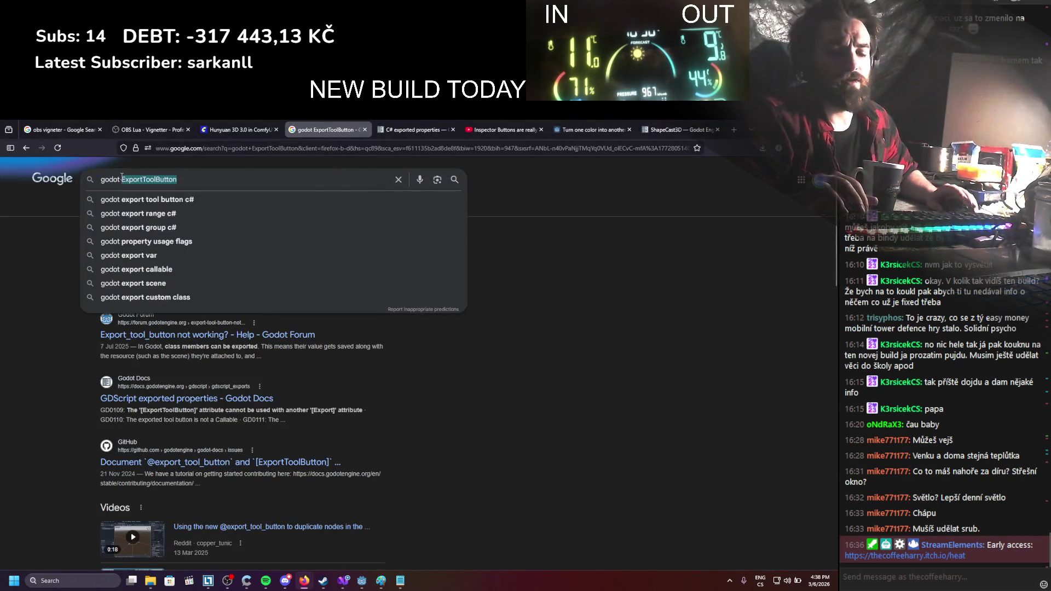
type("character")
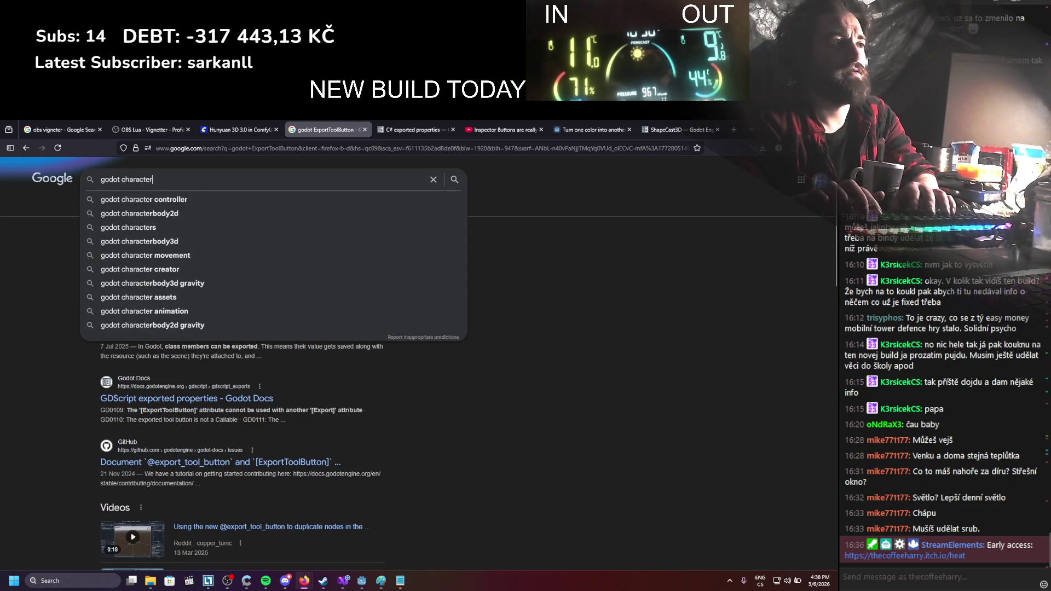
type("body3D ")
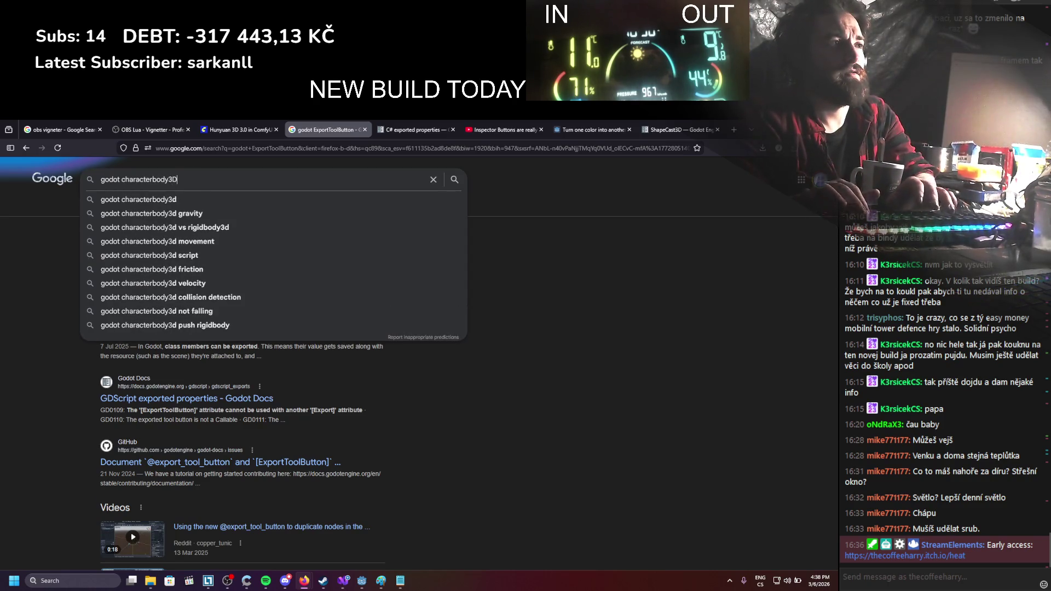
type("han")
key("BackSpace")
key("BackSpace")
type("e")
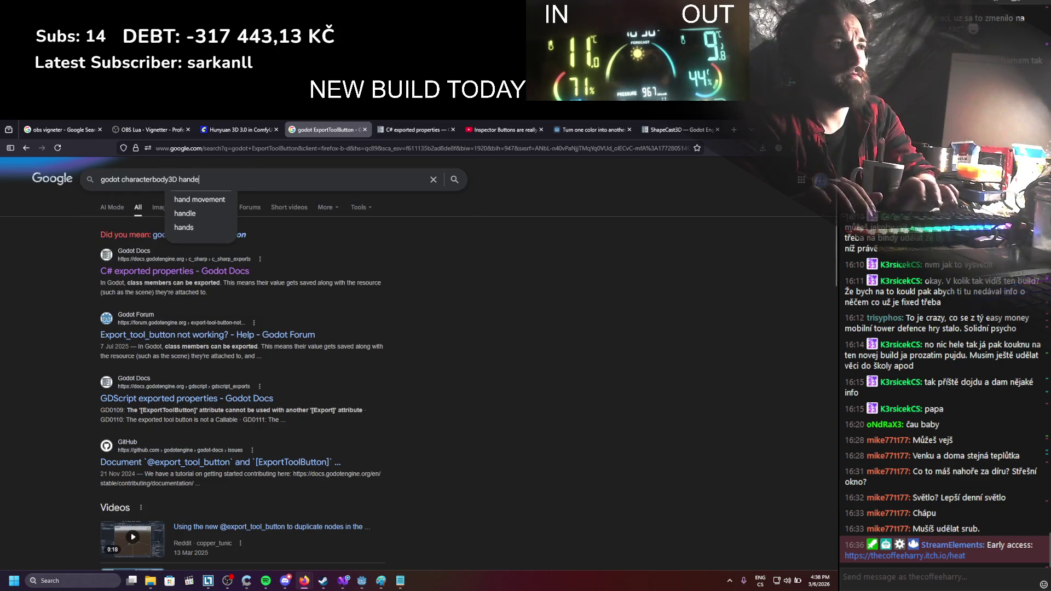
type("ling small col")
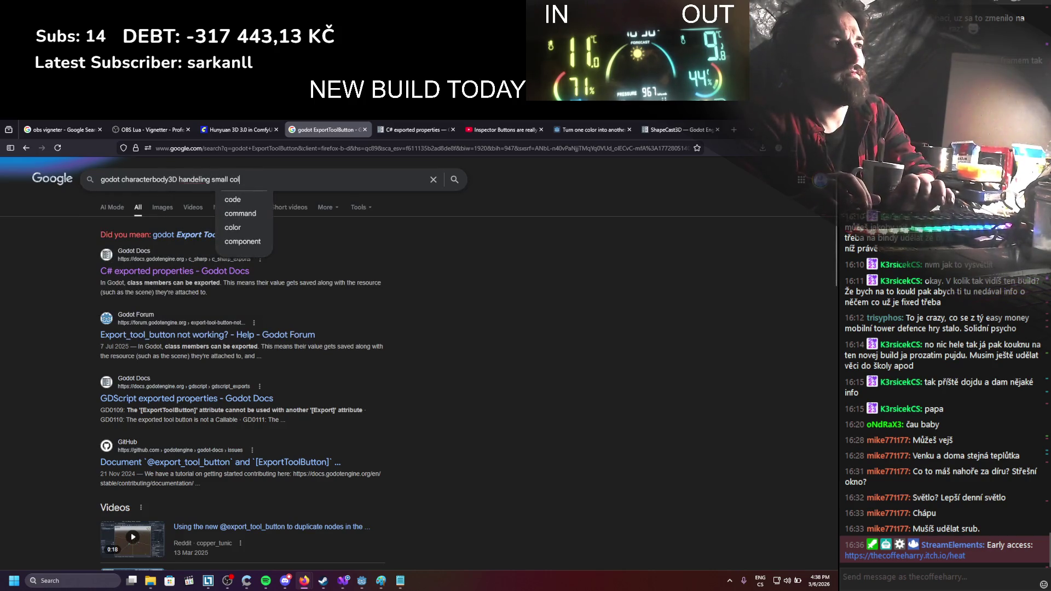
type("lision")
key("Return")
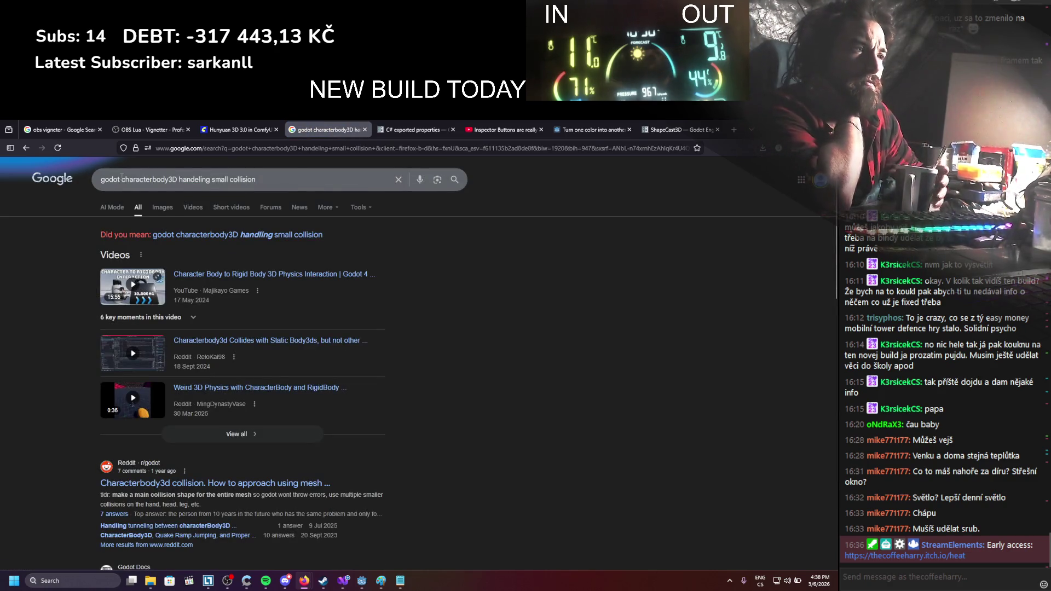
scroll(218, 269, "down", 4)
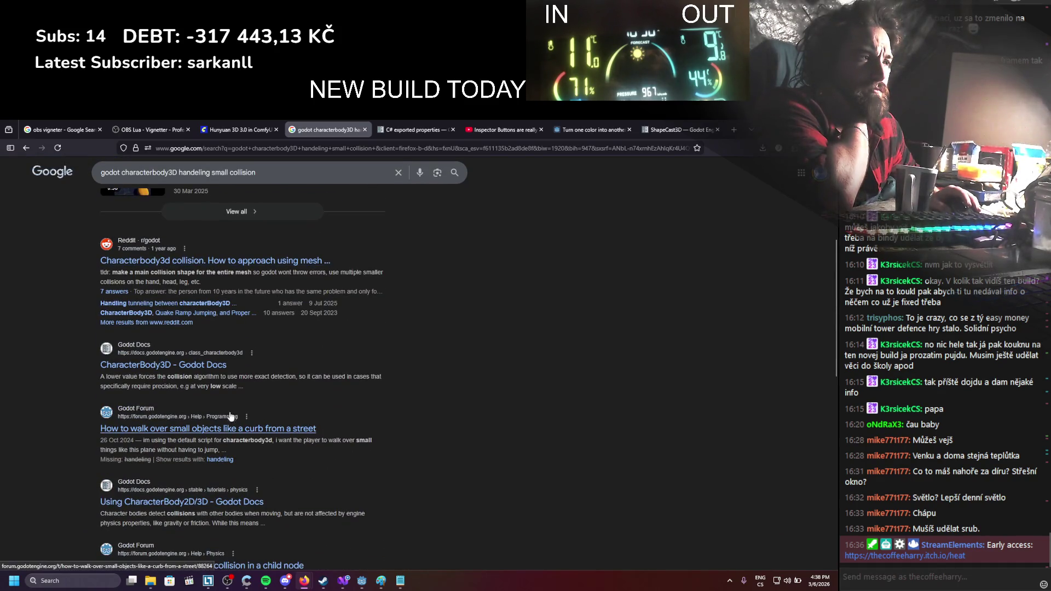
middle_click(233, 429)
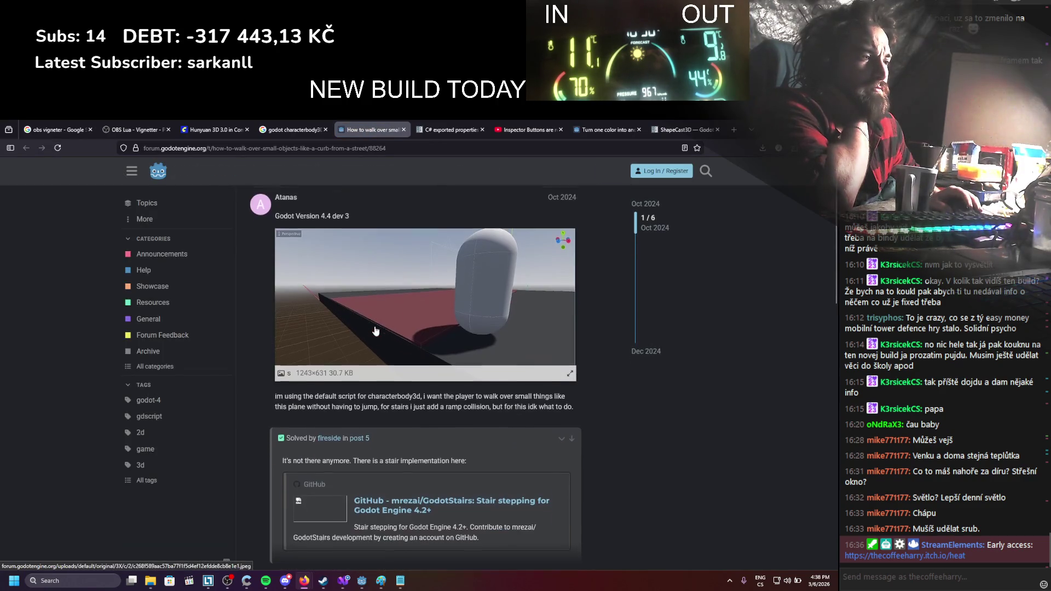
Read the curb thread, expand the reply under the capsule step suggestion, and return to Godot
scroll(376, 330, "down", 2)
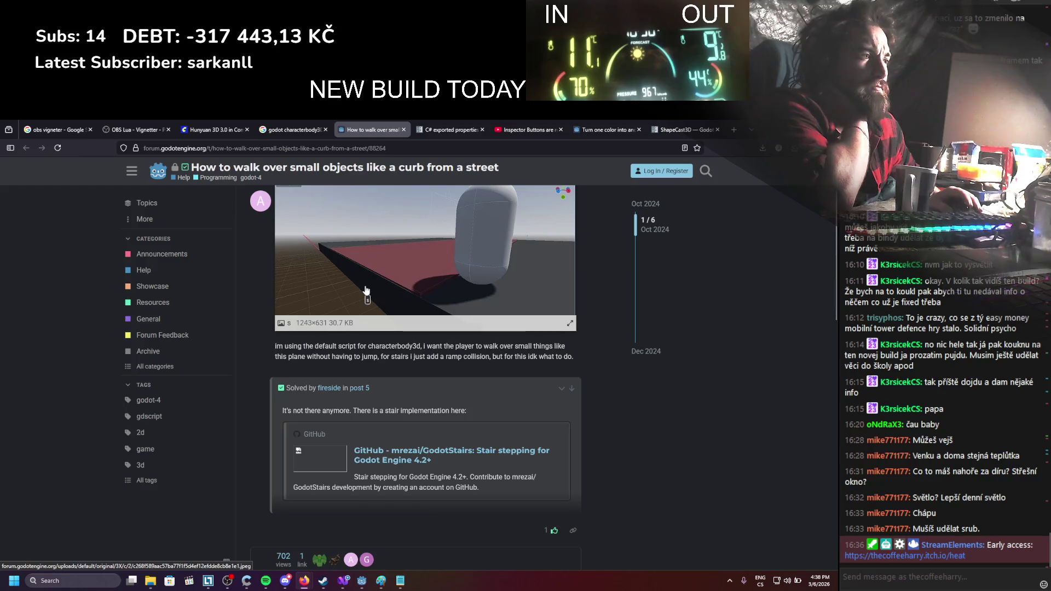
scroll(363, 293, "down", 3)
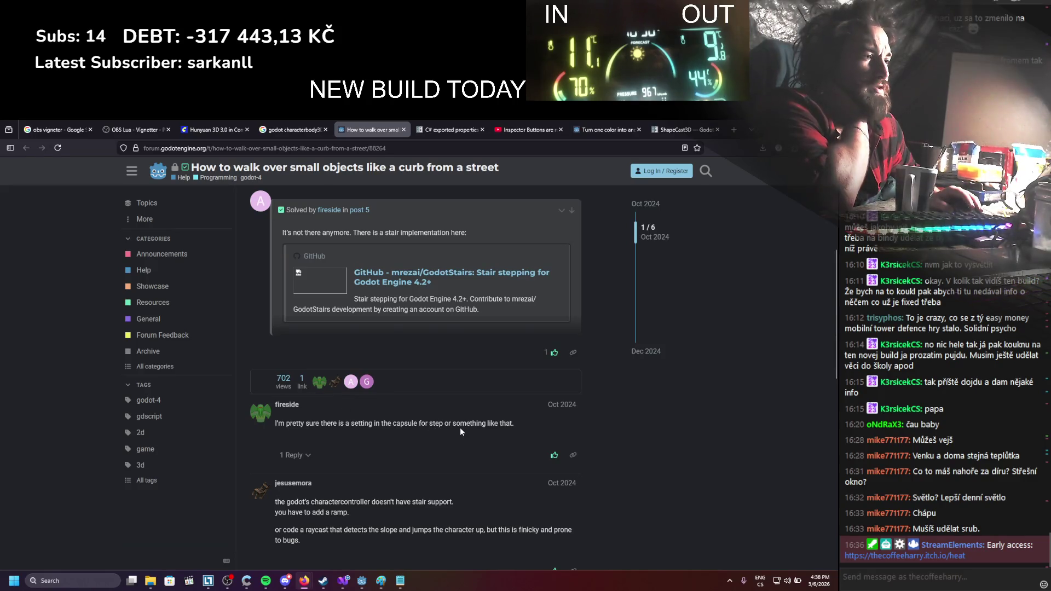
left_click(293, 455)
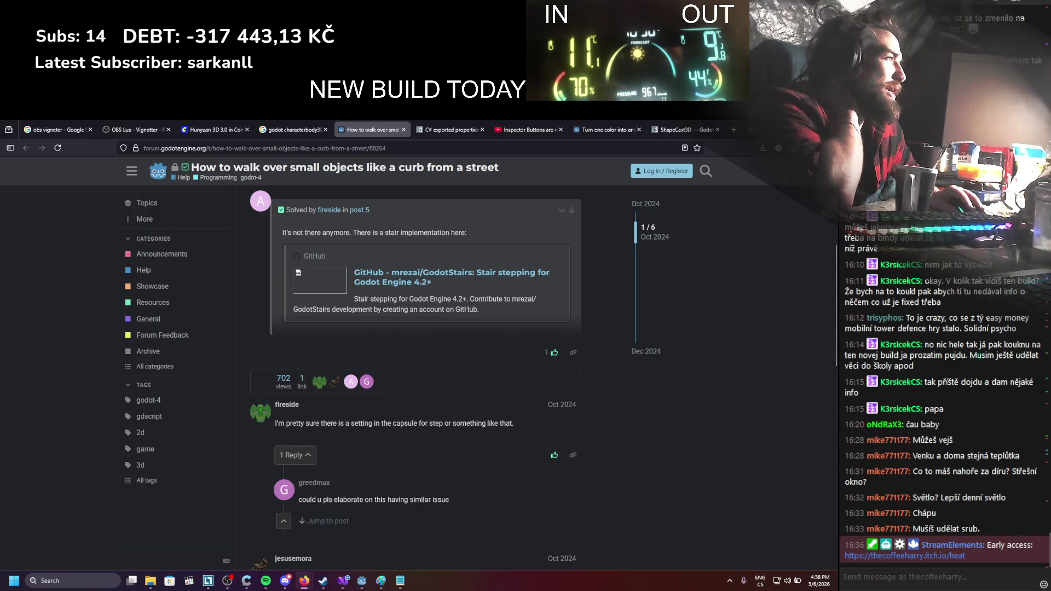
key("alt+Tab")
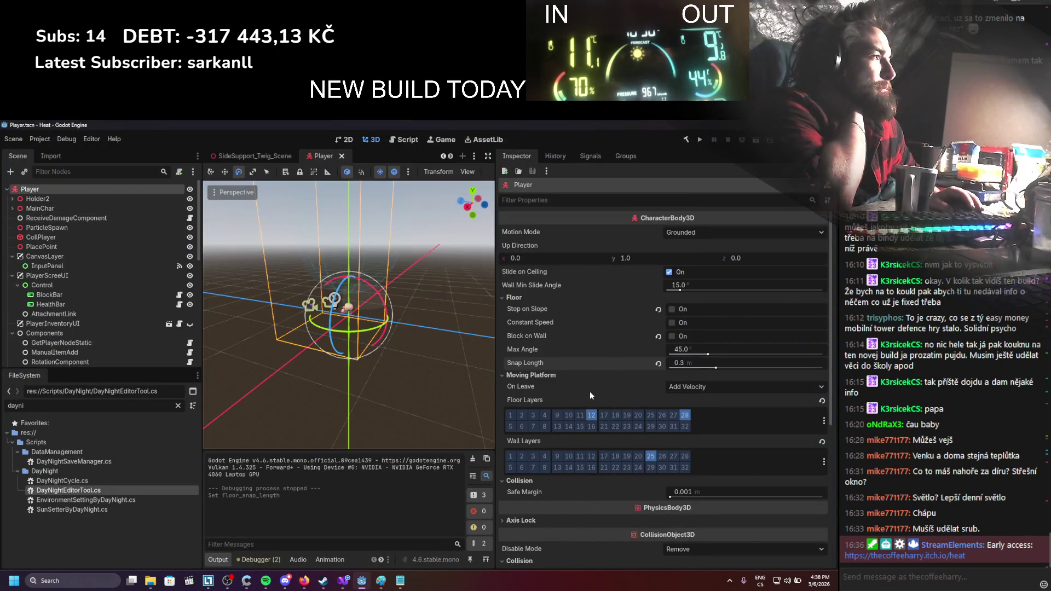
scroll(590, 391, "down", 4)
left_click(68, 237)
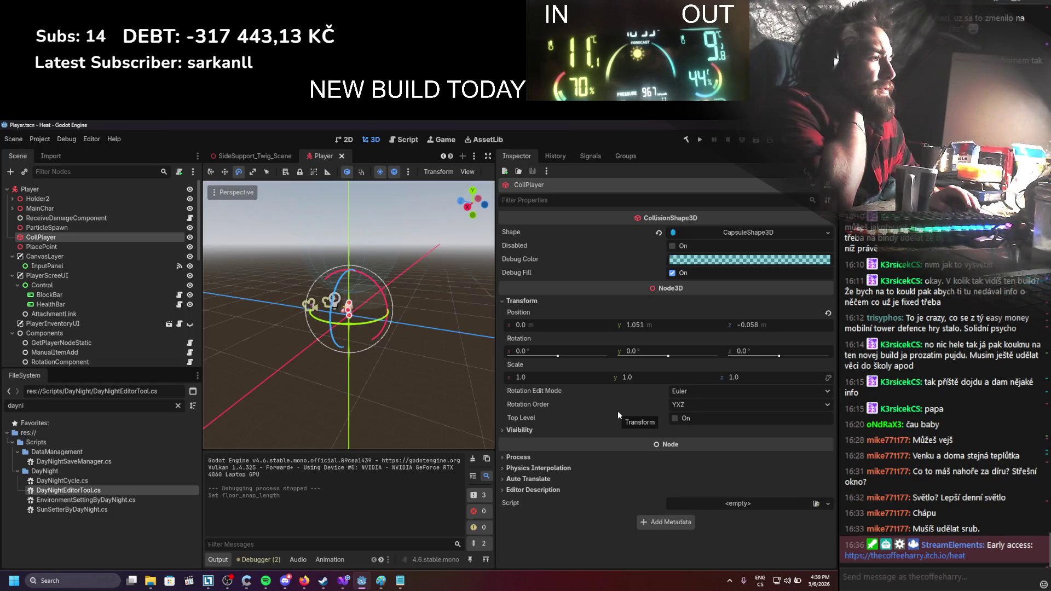
left_click(574, 431)
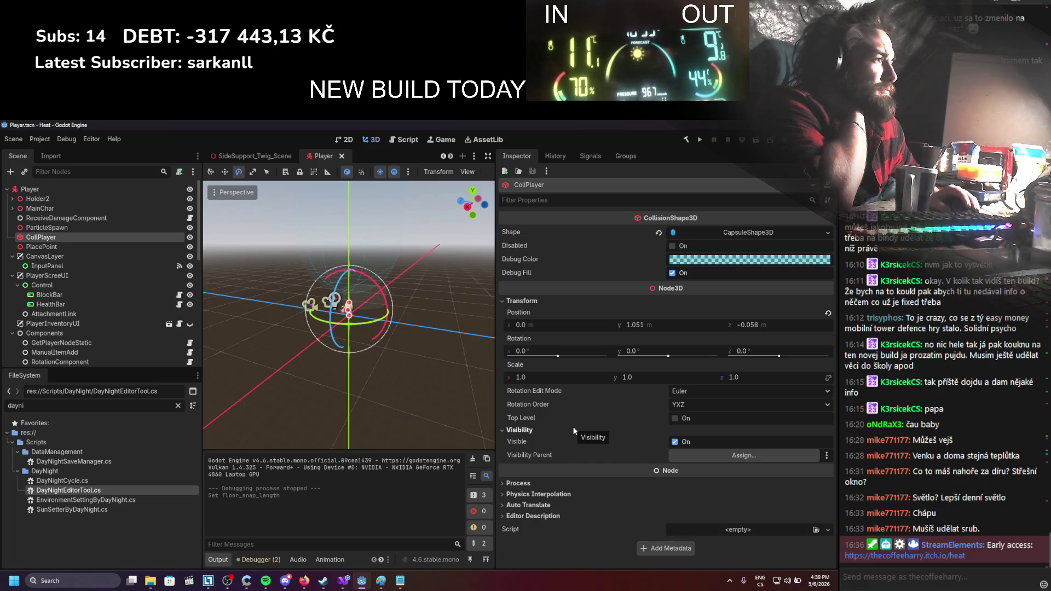
left_click(556, 485)
scroll(555, 487, "down", 2)
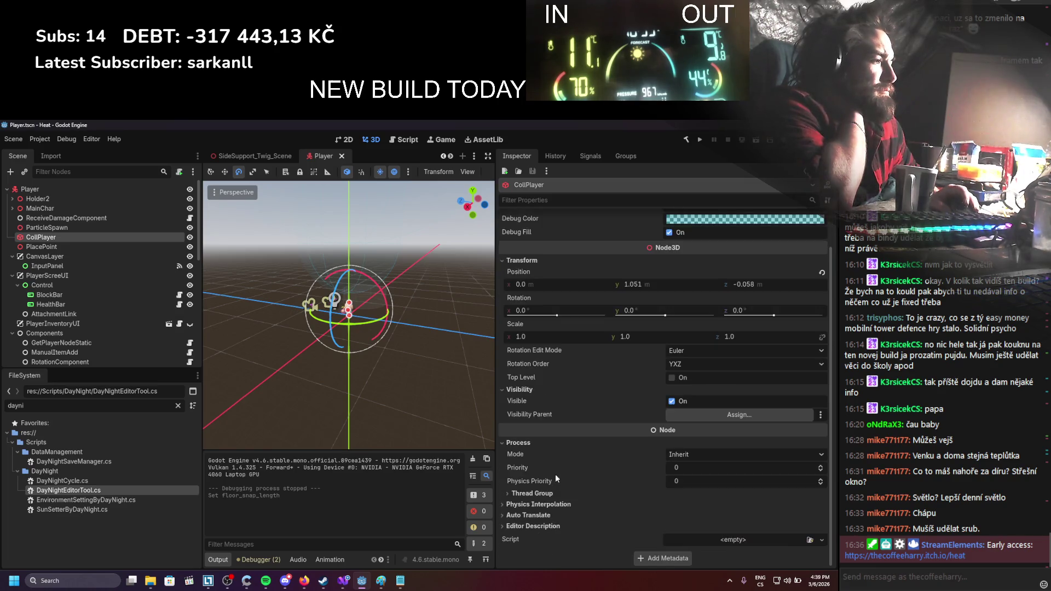
left_click(552, 445)
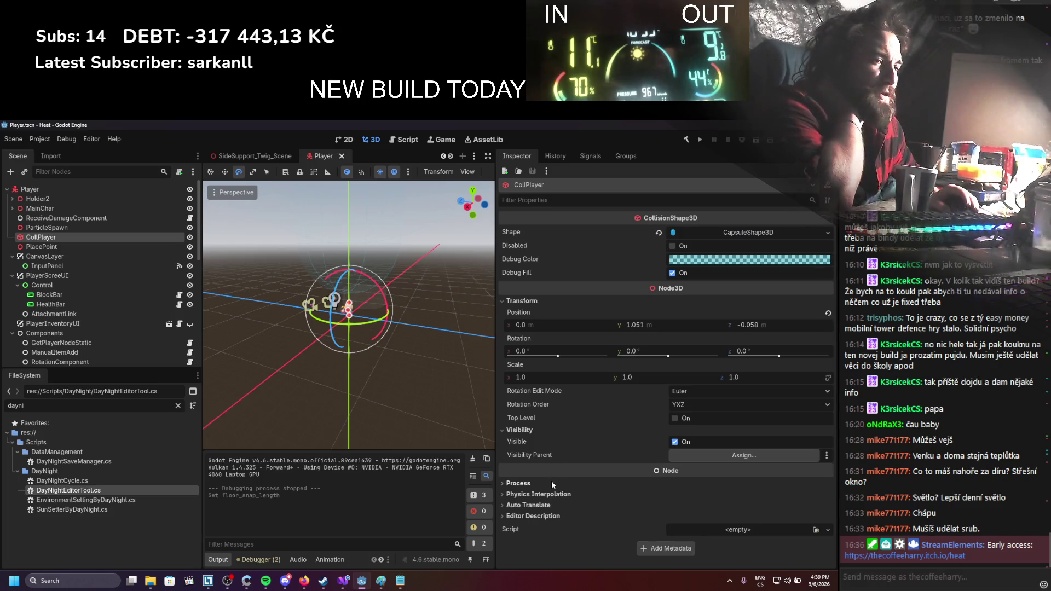
mouse_move(584, 421)
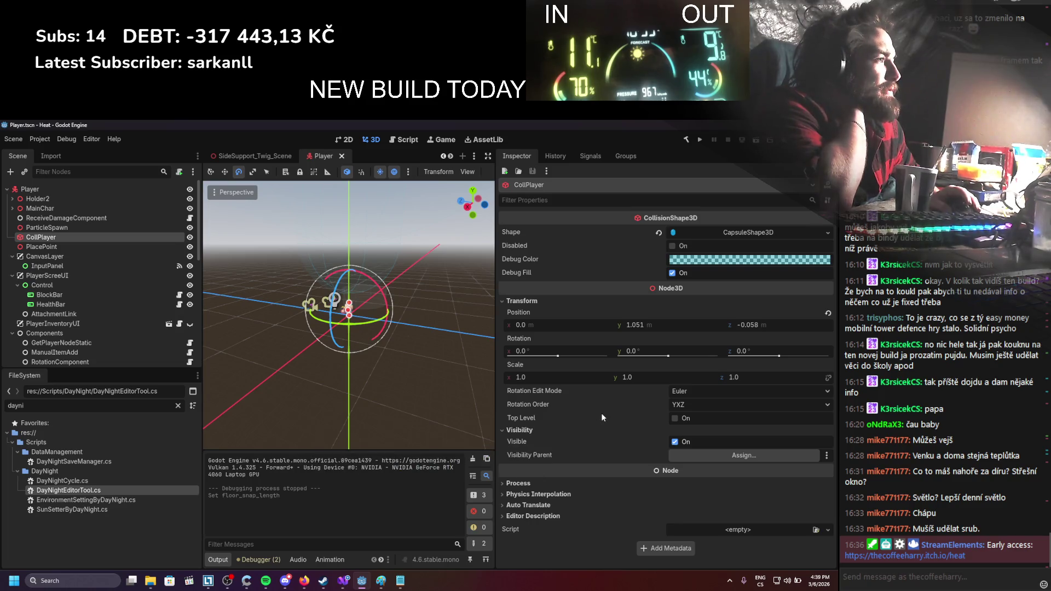
left_click(709, 232)
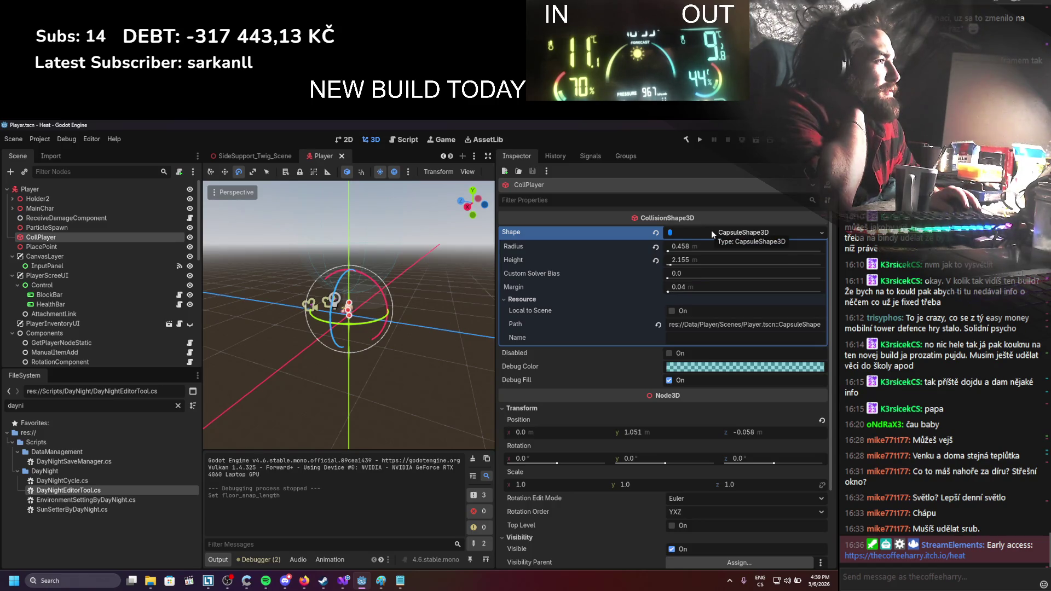
mouse_move(563, 277)
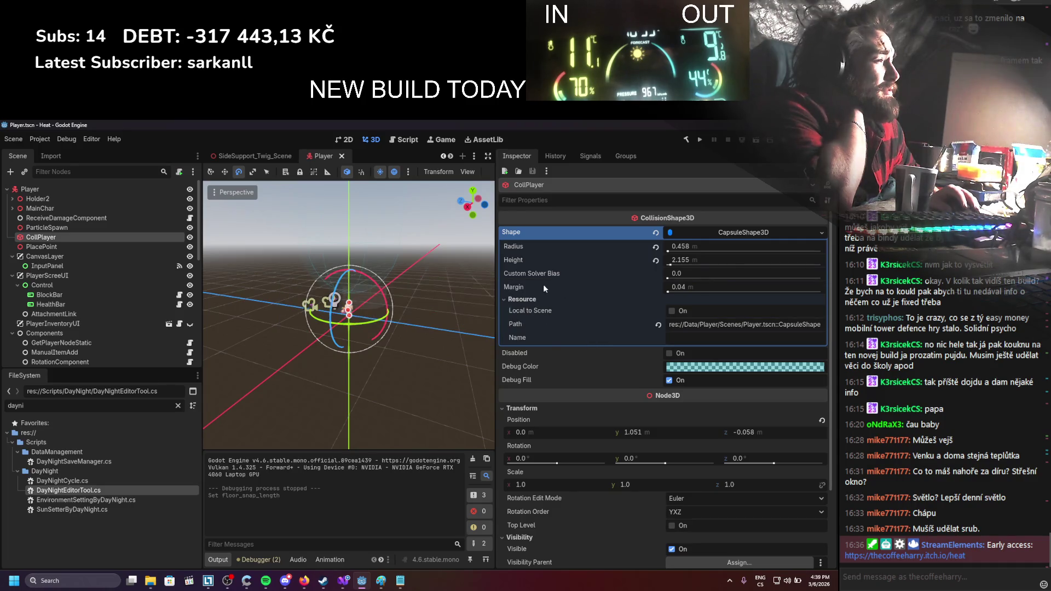
mouse_move(530, 285)
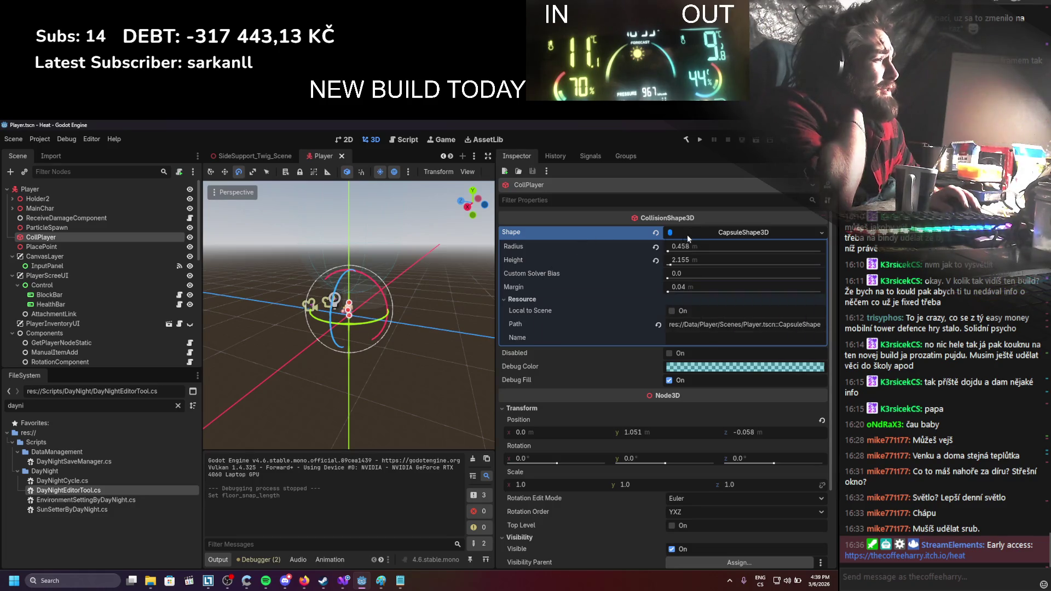
left_click(711, 229)
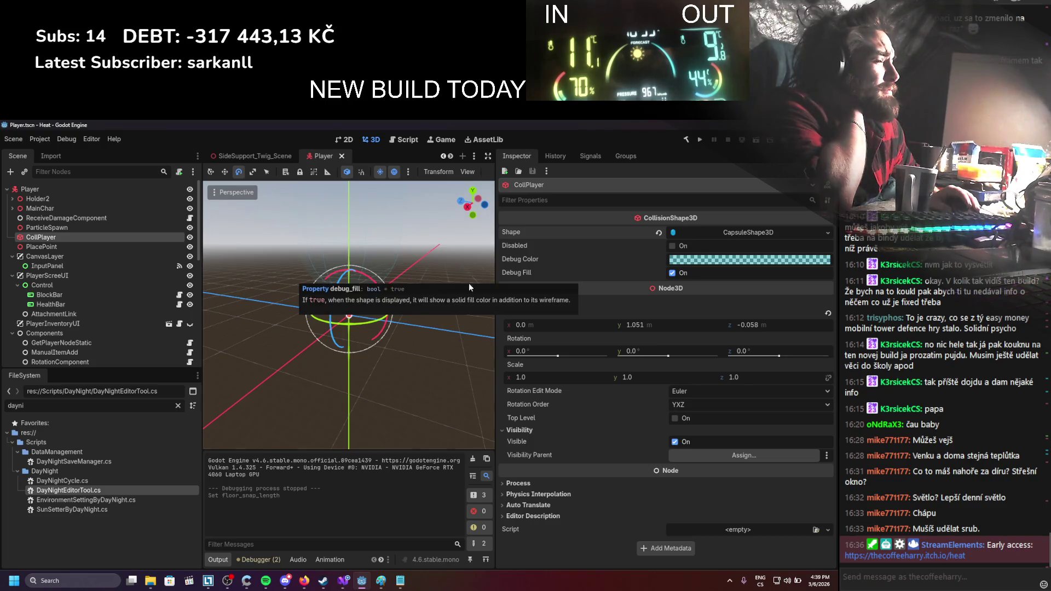
left_click(88, 189)
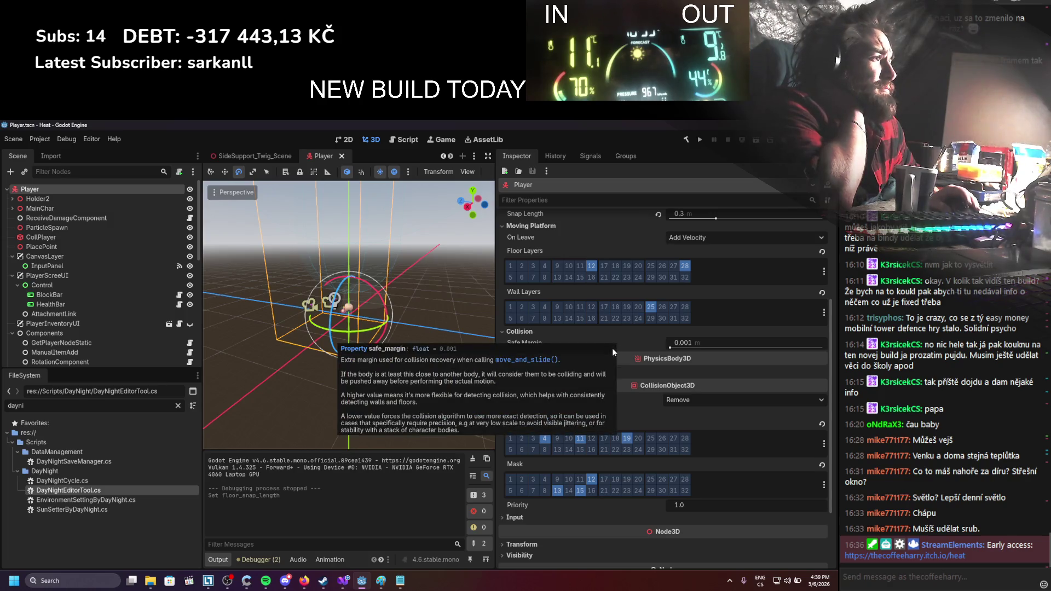
left_click(584, 372)
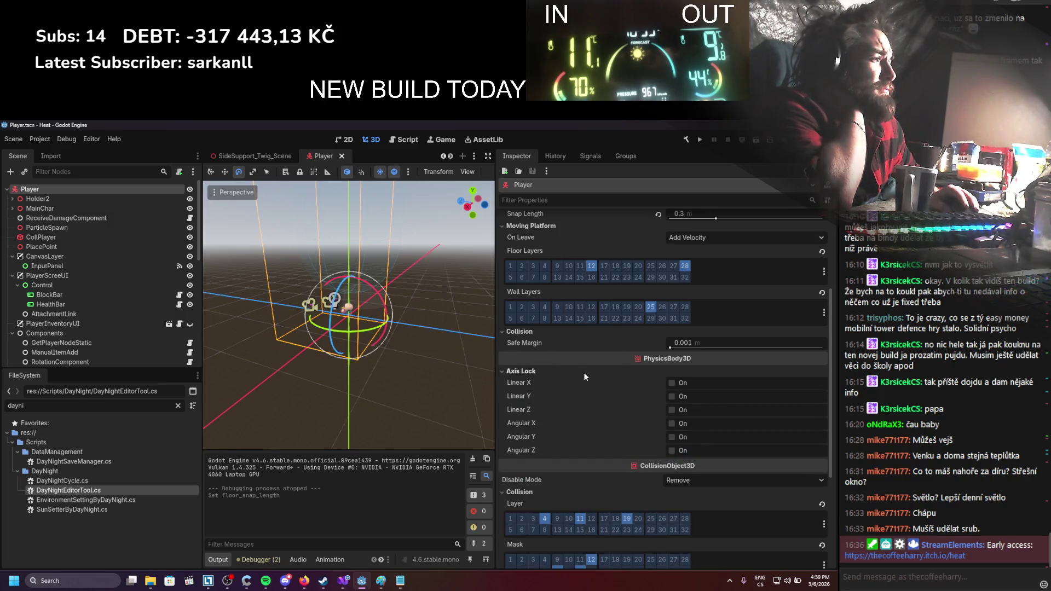
left_click(583, 373)
scroll(585, 373, "down", 2)
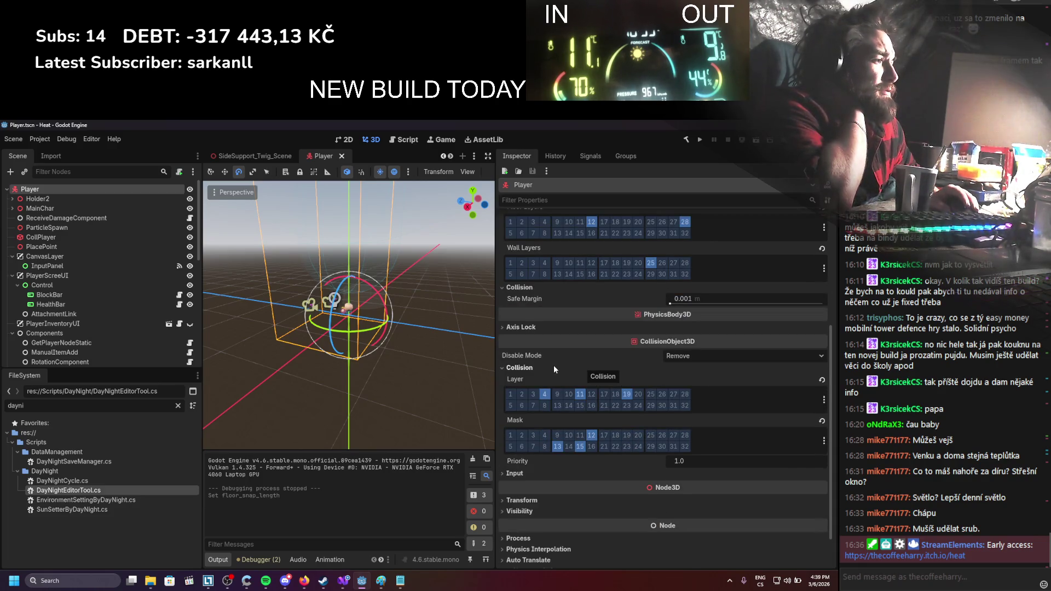
scroll(554, 368, "down", 2)
left_click(535, 429)
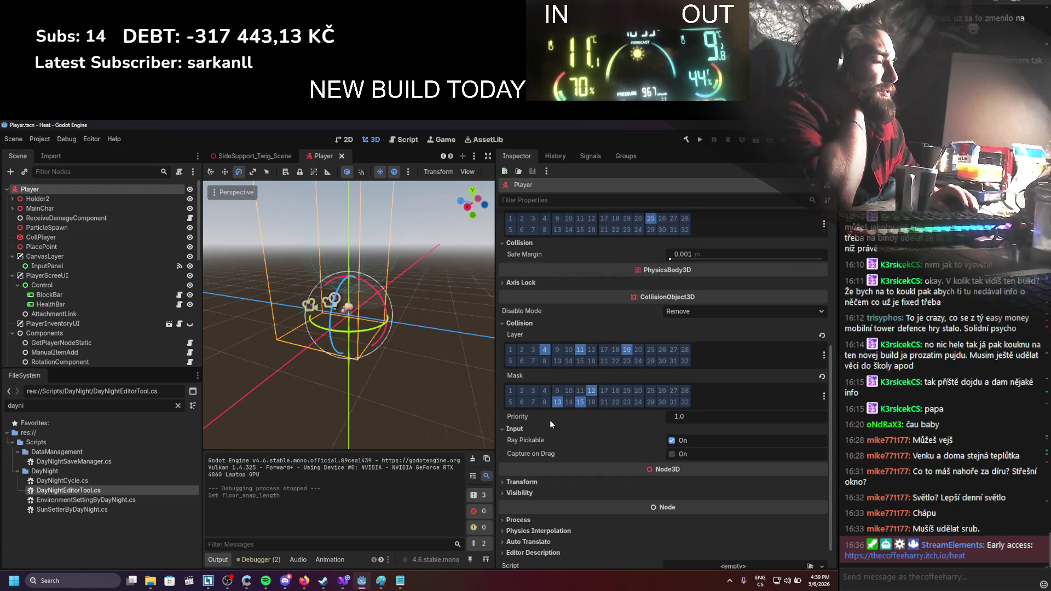
scroll(547, 421, "down", 1)
left_click(539, 456)
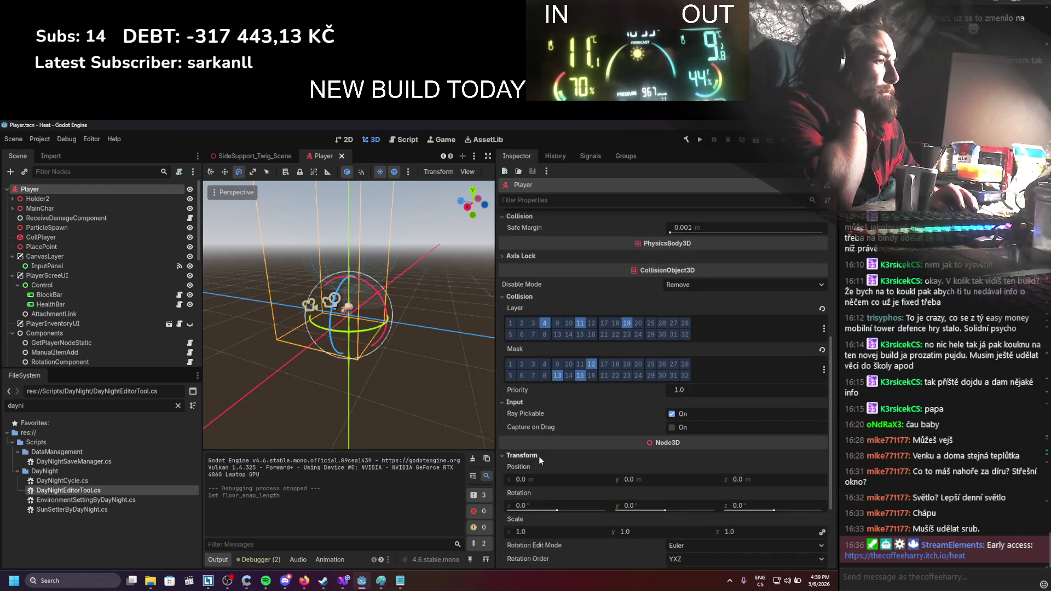
scroll(539, 456, "down", 5)
left_click(539, 465)
scroll(539, 465, "down", 1)
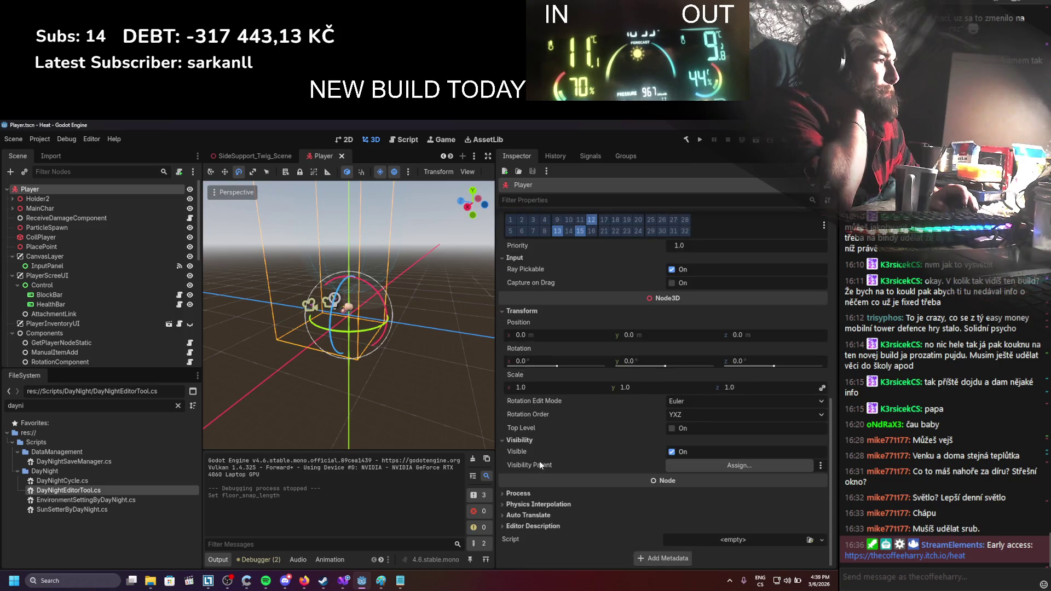
left_click(528, 495)
left_click(537, 501)
left_click(539, 515)
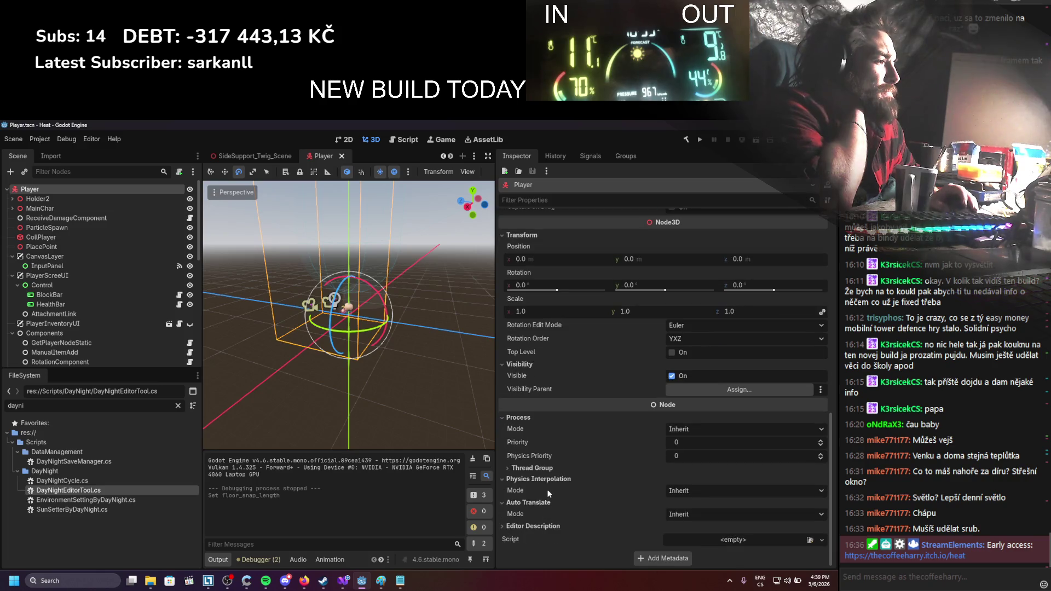
mouse_move(545, 490)
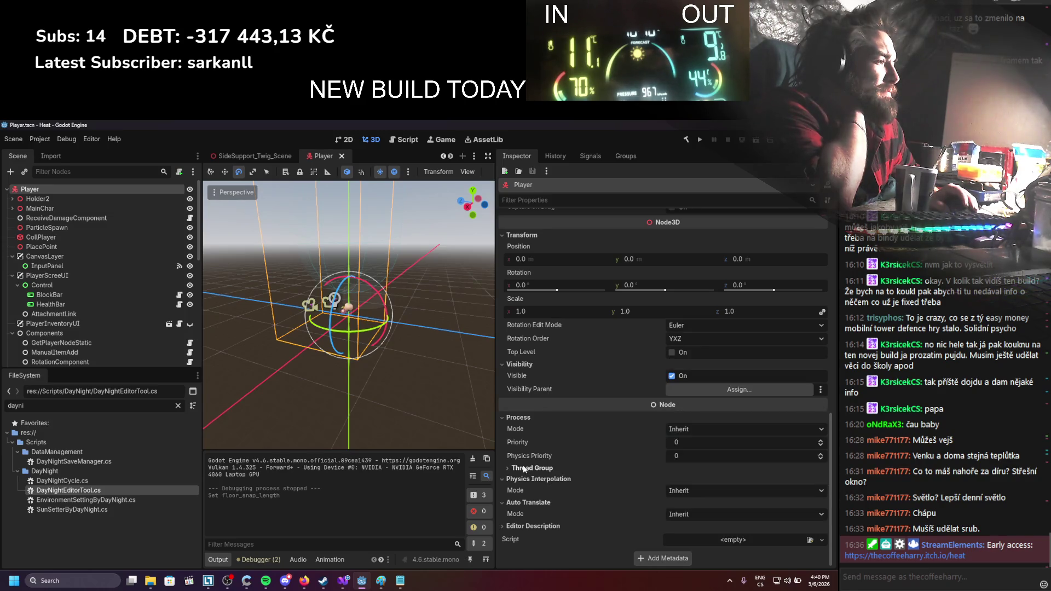
left_click(547, 527)
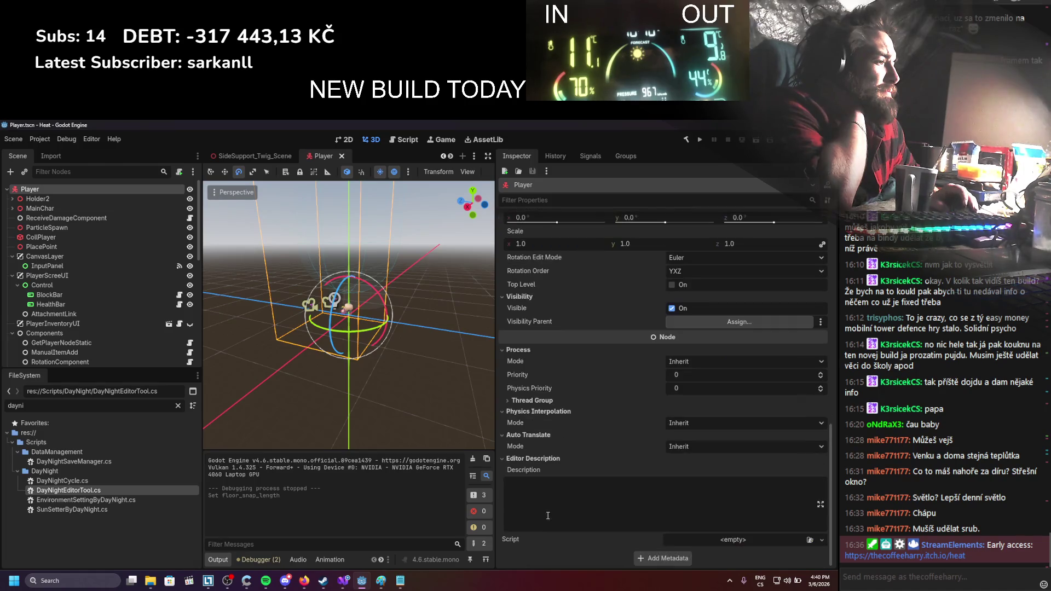
scroll(551, 484, "up", 2)
left_click(543, 504)
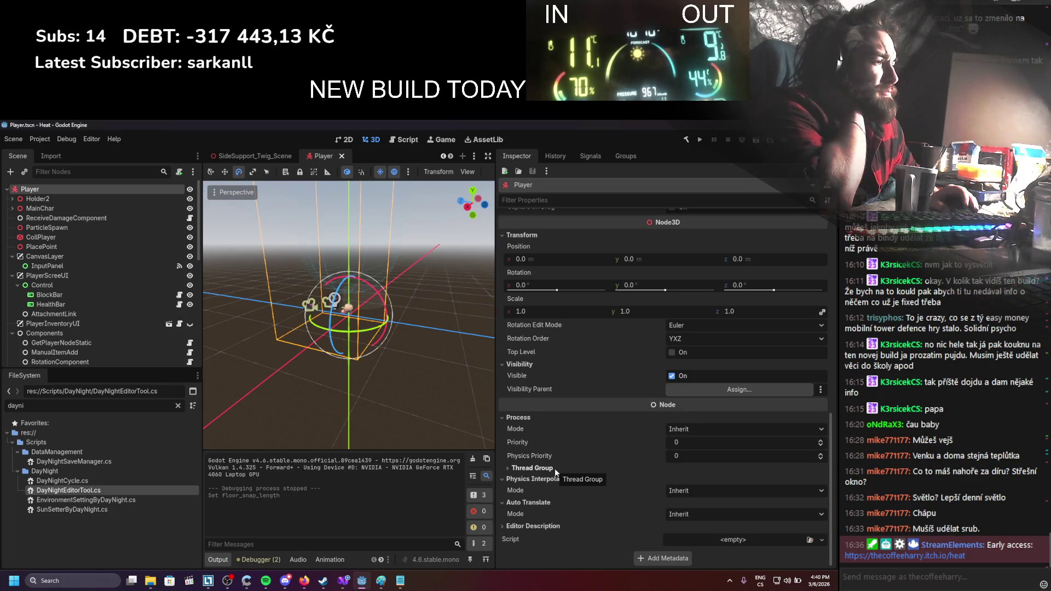
scroll(555, 471, "up", 3)
scroll(554, 469, "up", 5)
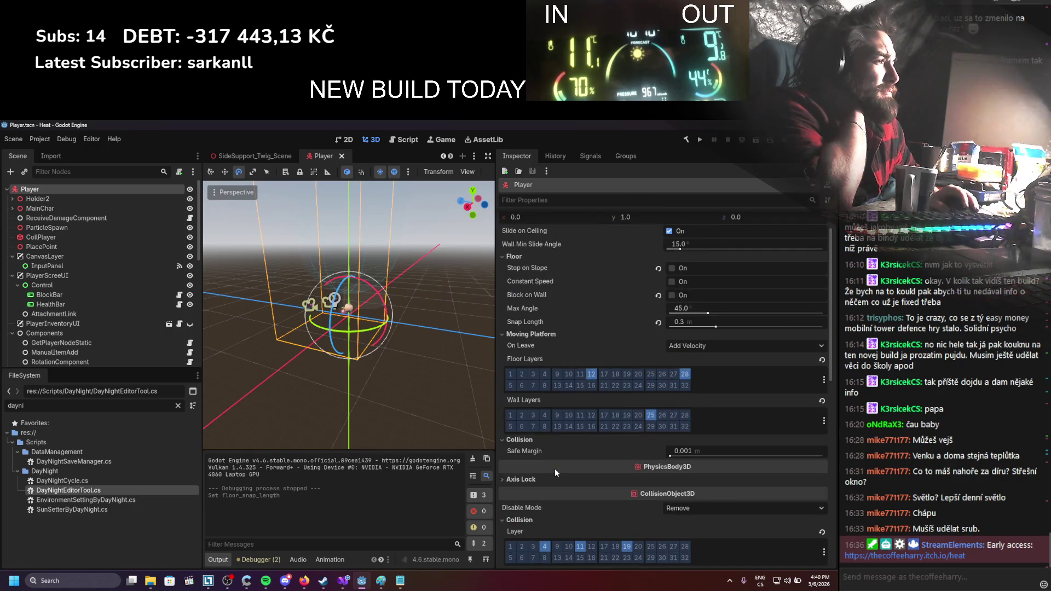
scroll(554, 469, "up", 1)
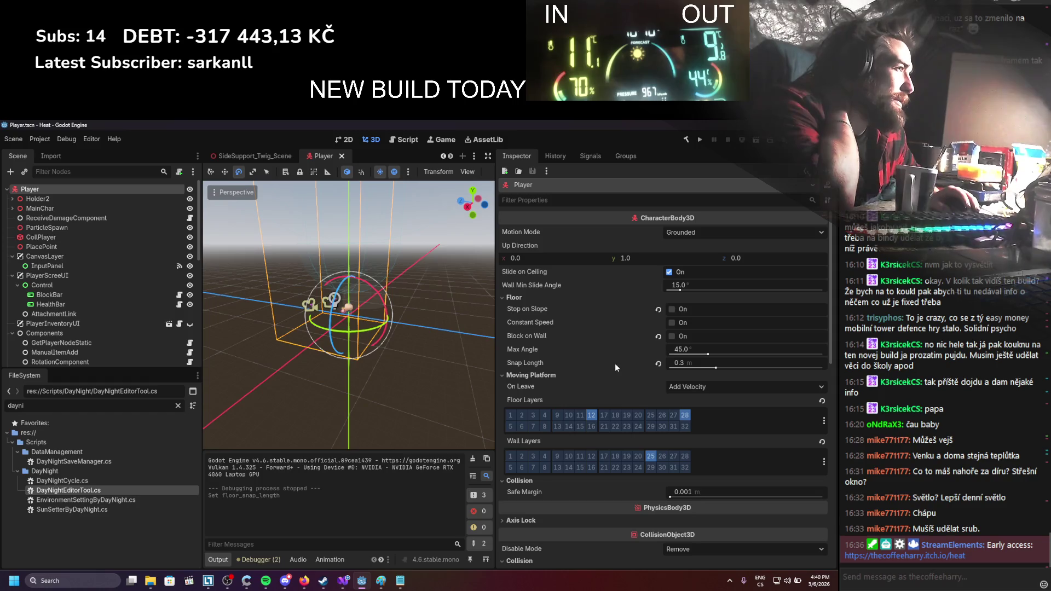
mouse_move(610, 357)
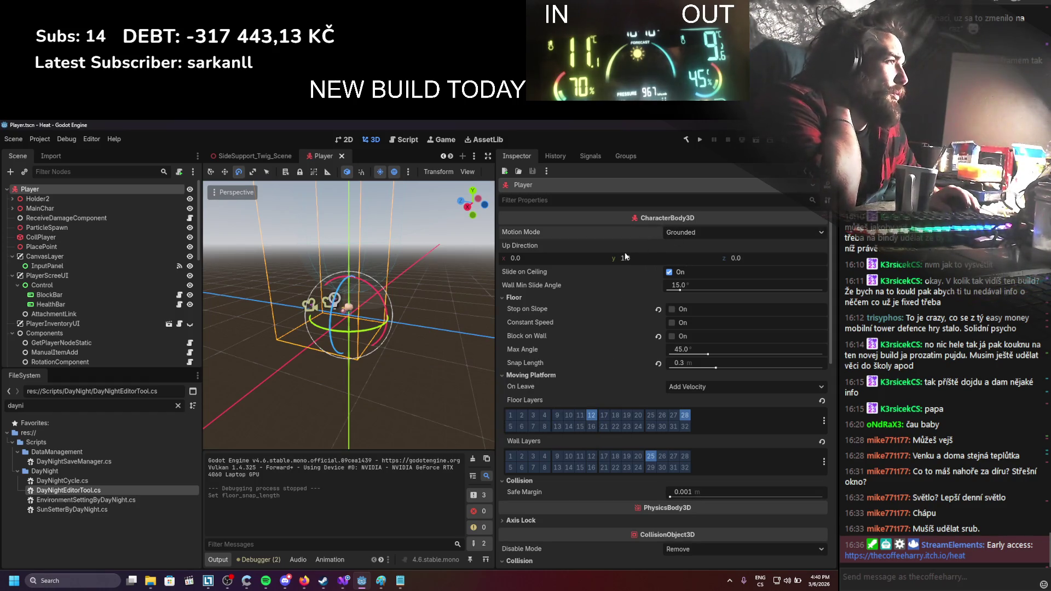
left_click(670, 233)
left_click(677, 258)
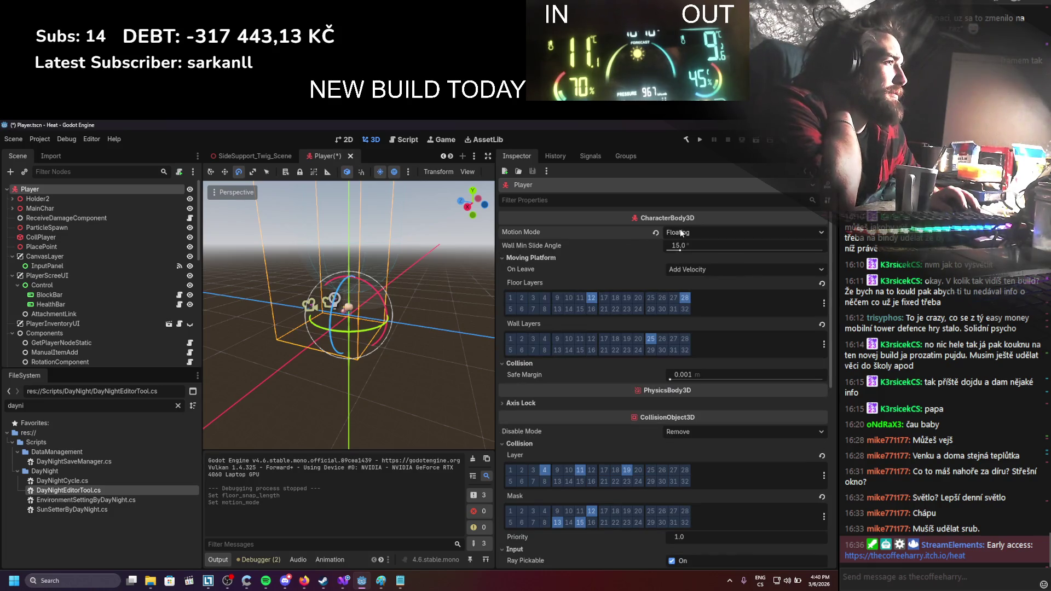
left_click(681, 232)
left_click(679, 248)
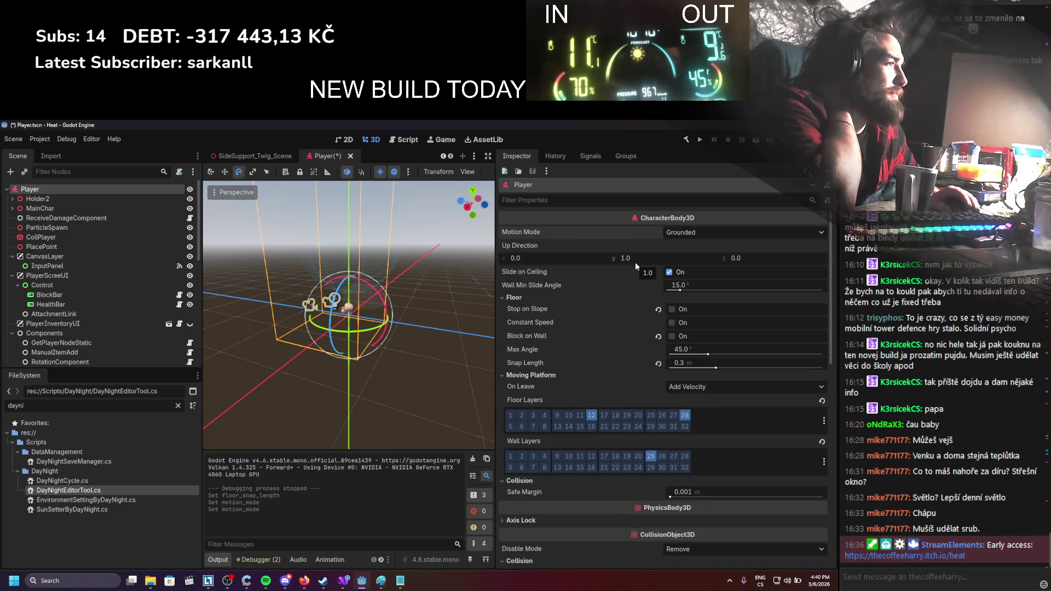
key("ctrl+z")
key("ctrl+z")
scroll(635, 267, "down", 2)
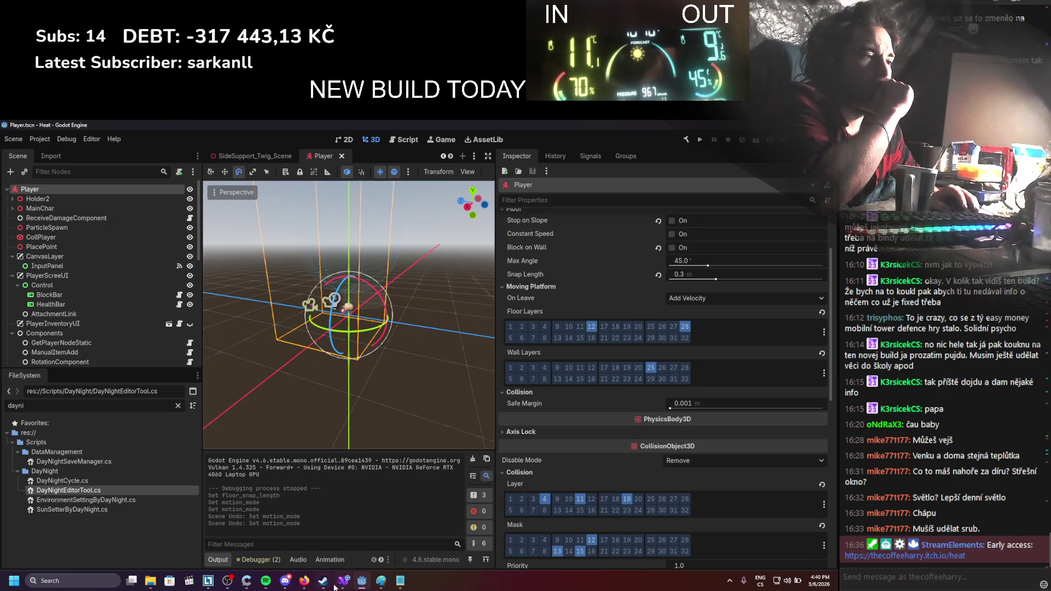
mouse_move(304, 582)
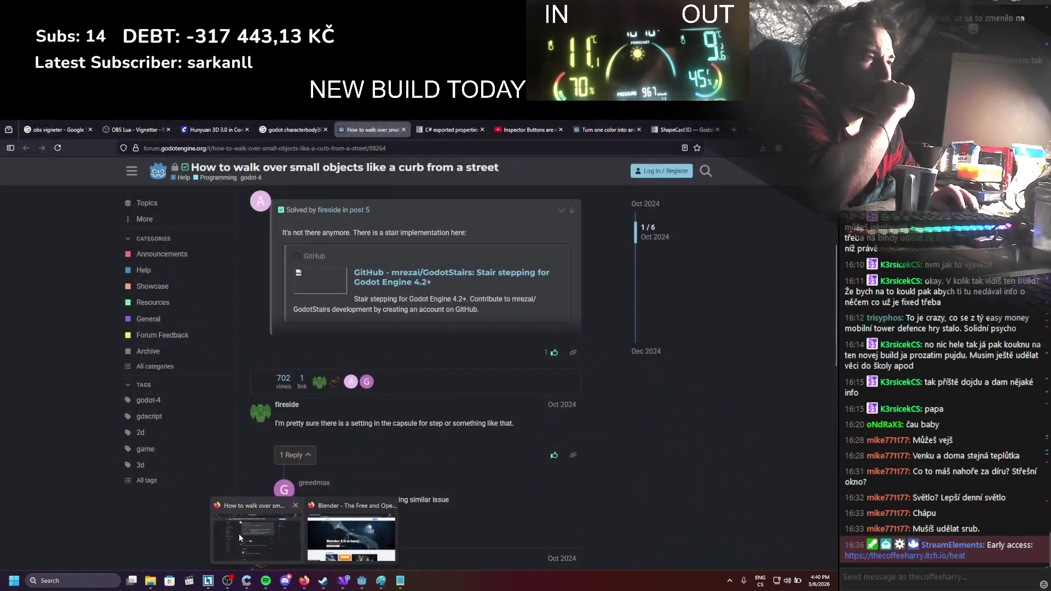
From the forum thread's accepted stair-stepping solution, open the GodotStairs GitHub repository by mrezai
left_click(239, 534)
scroll(255, 412, "down", 3)
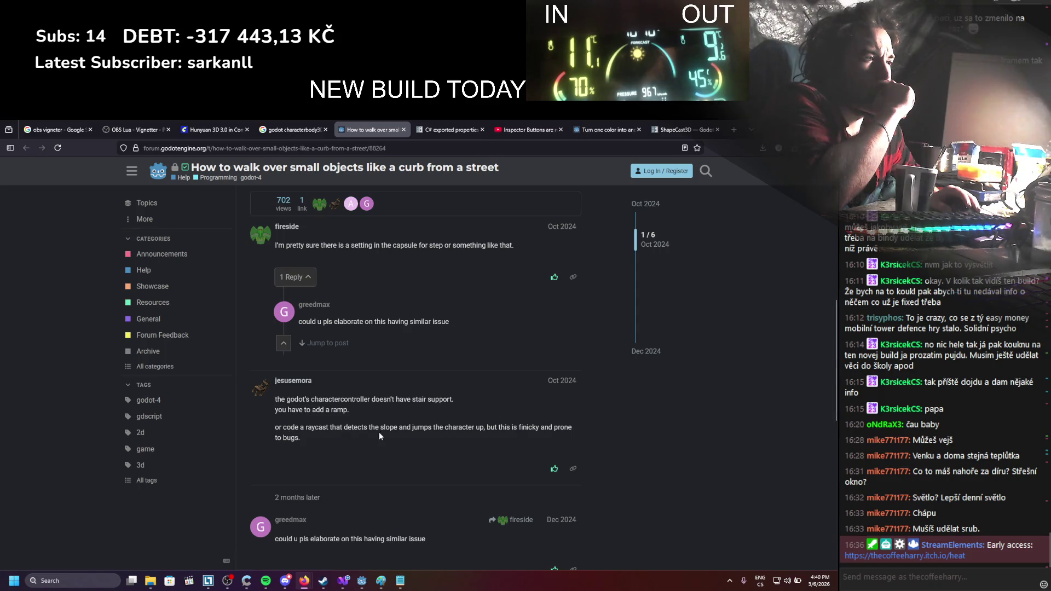
scroll(379, 432, "down", 1)
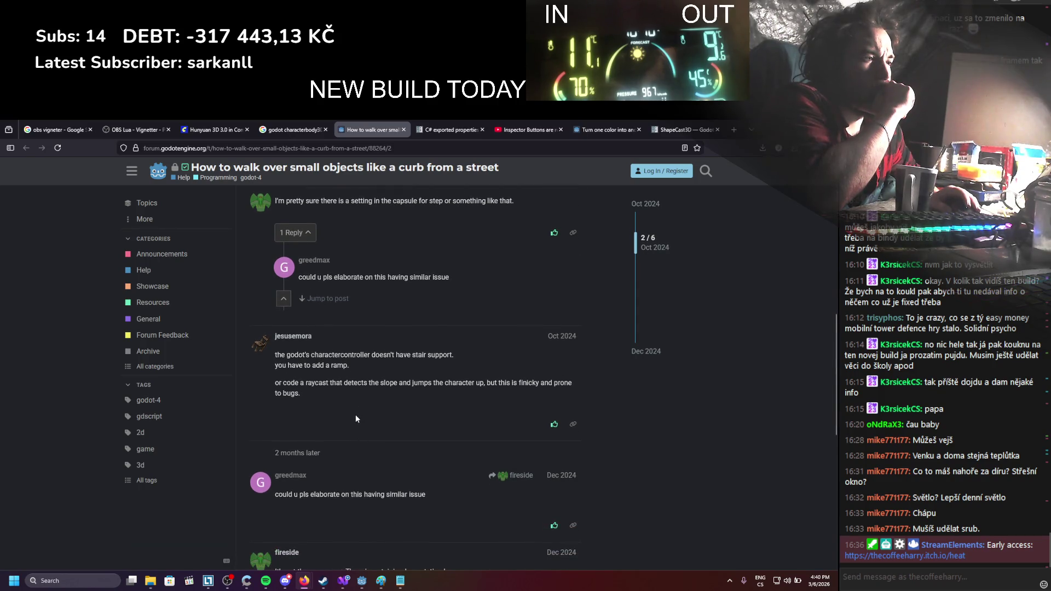
scroll(356, 419, "down", 3)
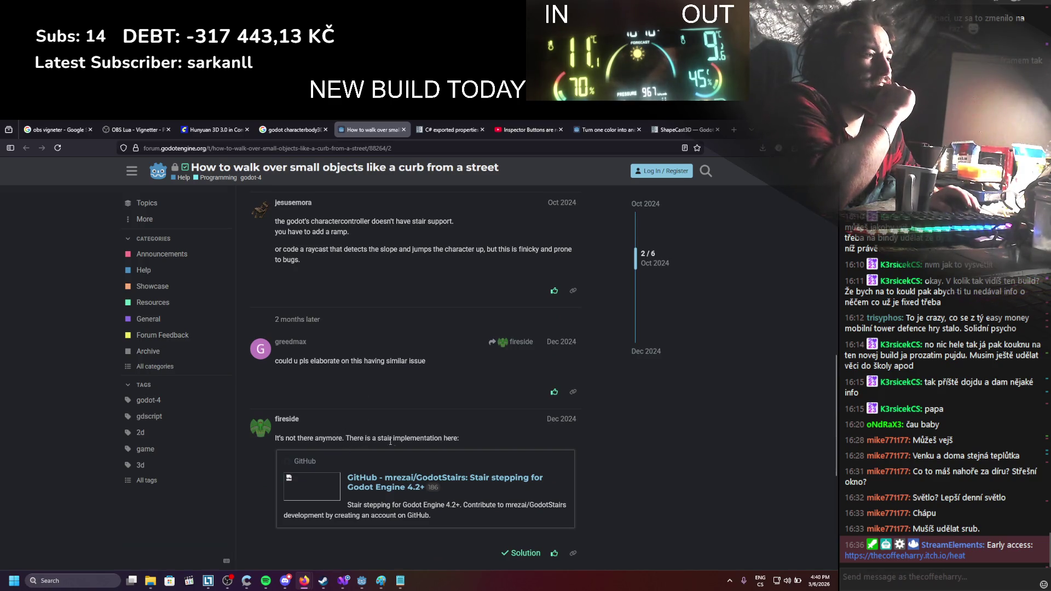
middle_click(403, 480)
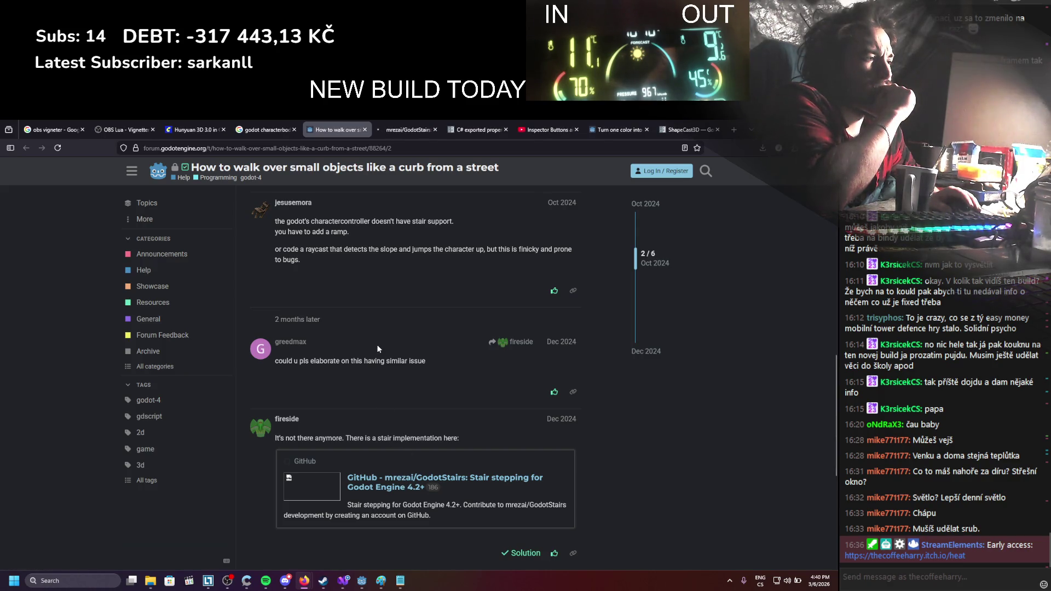
scroll(377, 345, "down", 1)
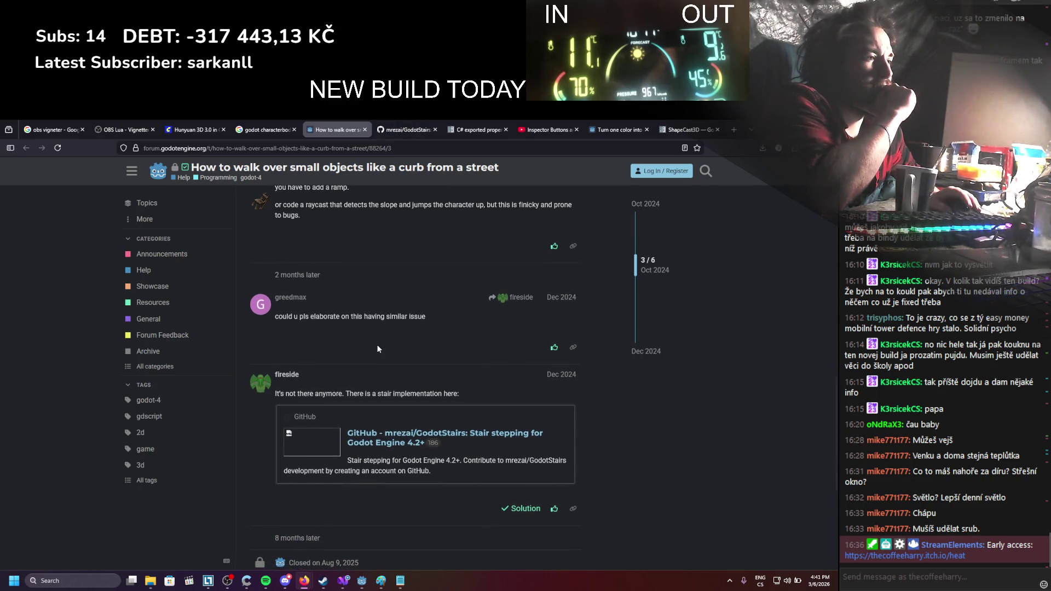
scroll(376, 344, "down", 5)
left_click(421, 124)
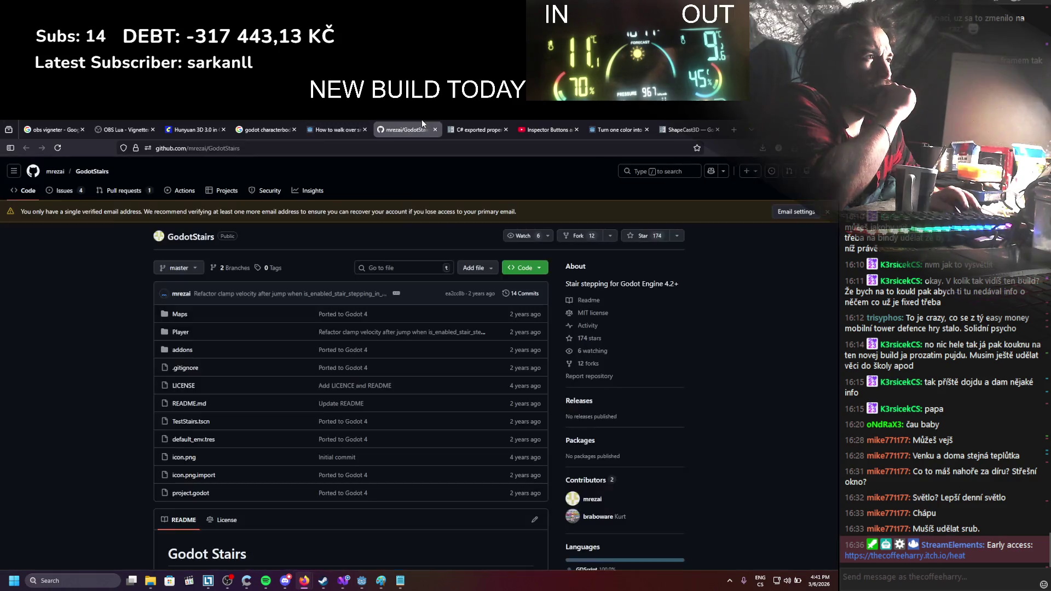
Look over the Google search results and forum thread, then return to the GodotStairs repository
scroll(146, 346, "down", 3)
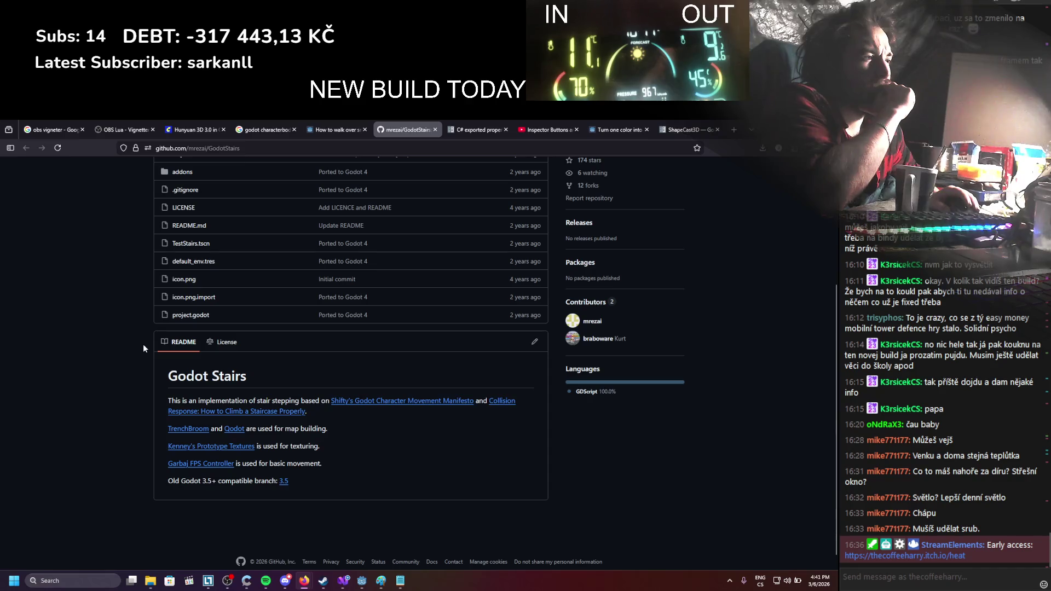
scroll(143, 344, "up", 5)
left_click(258, 126)
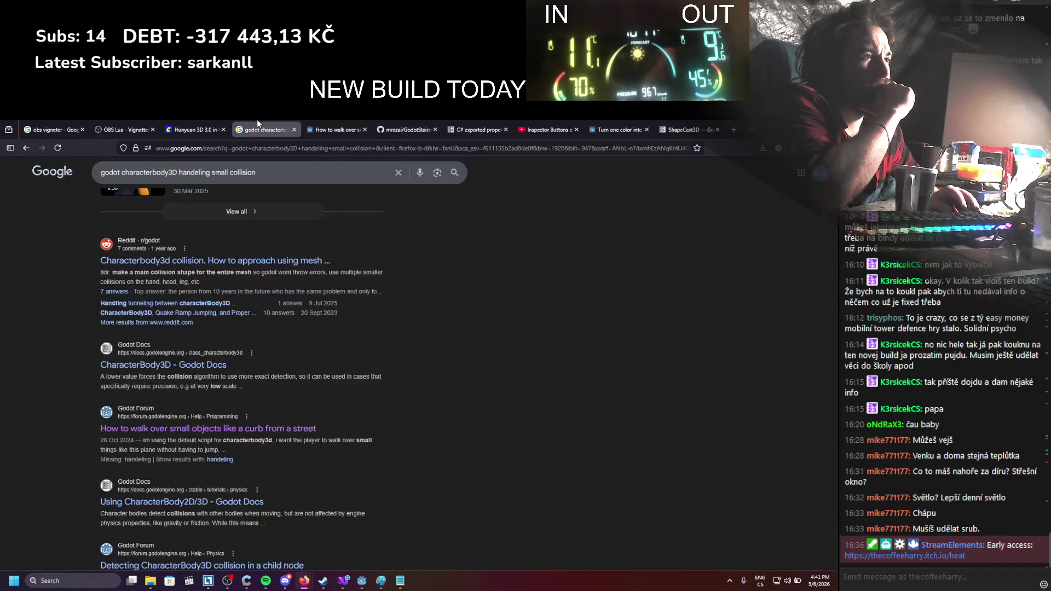
scroll(85, 362, "down", 2)
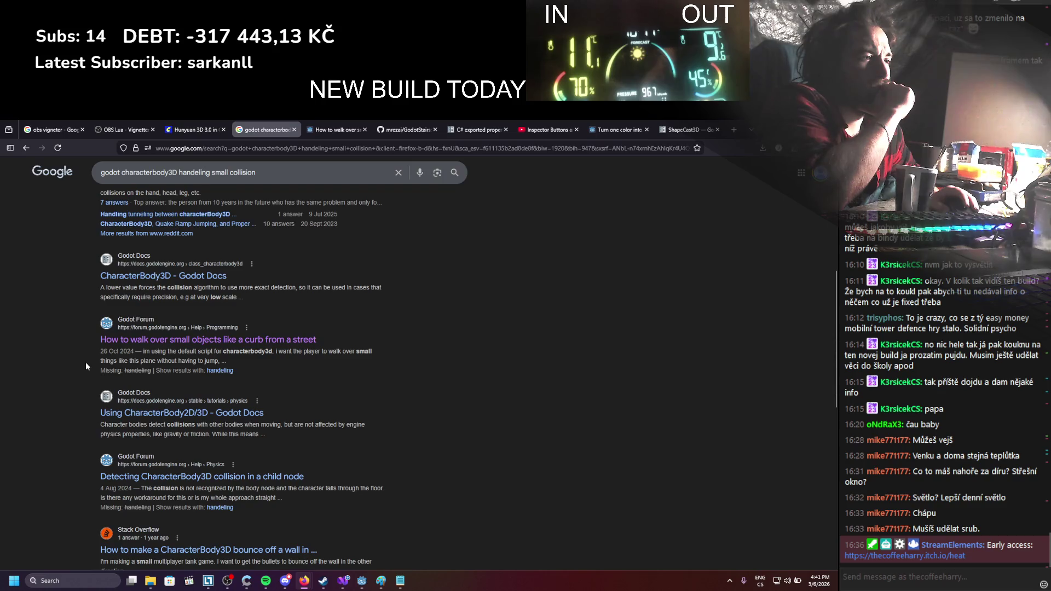
scroll(85, 362, "down", 2)
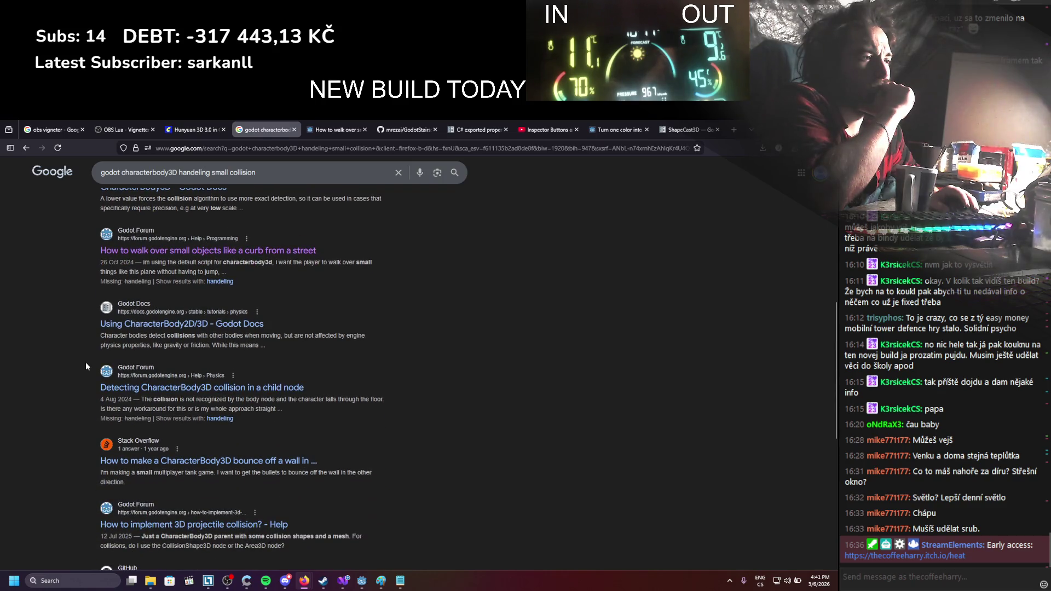
scroll(85, 362, "down", 3)
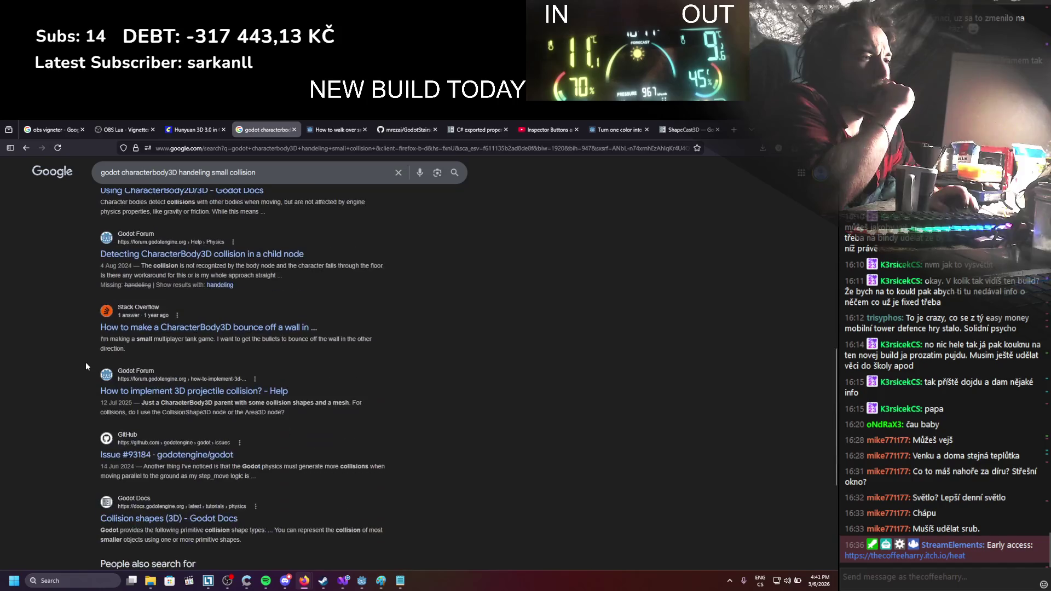
left_click(334, 130)
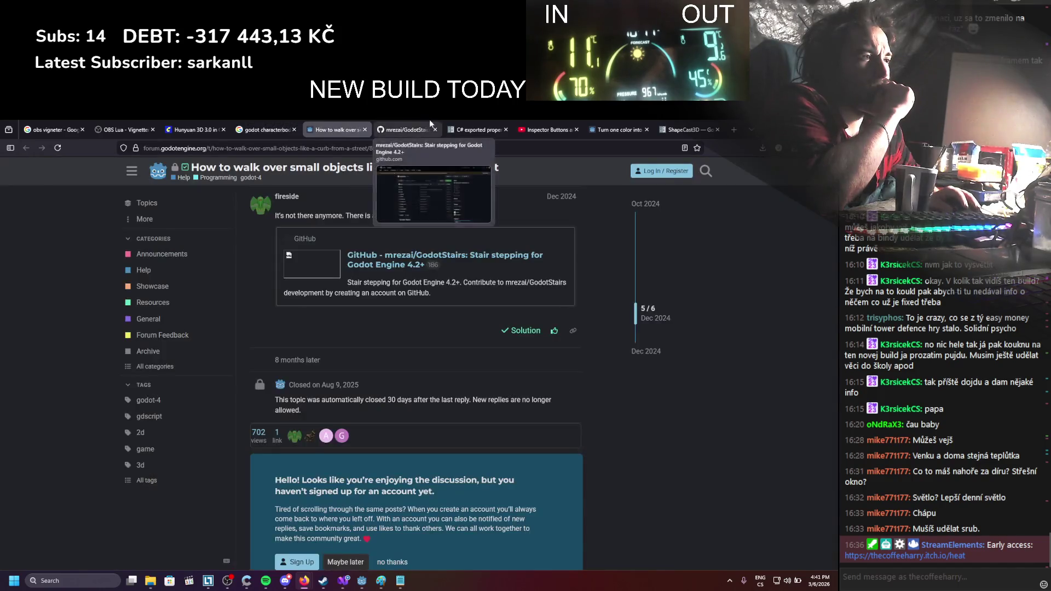
left_click(408, 130)
Look inside the repository's Player and addons folders, returning to the main page each time
left_click(181, 333)
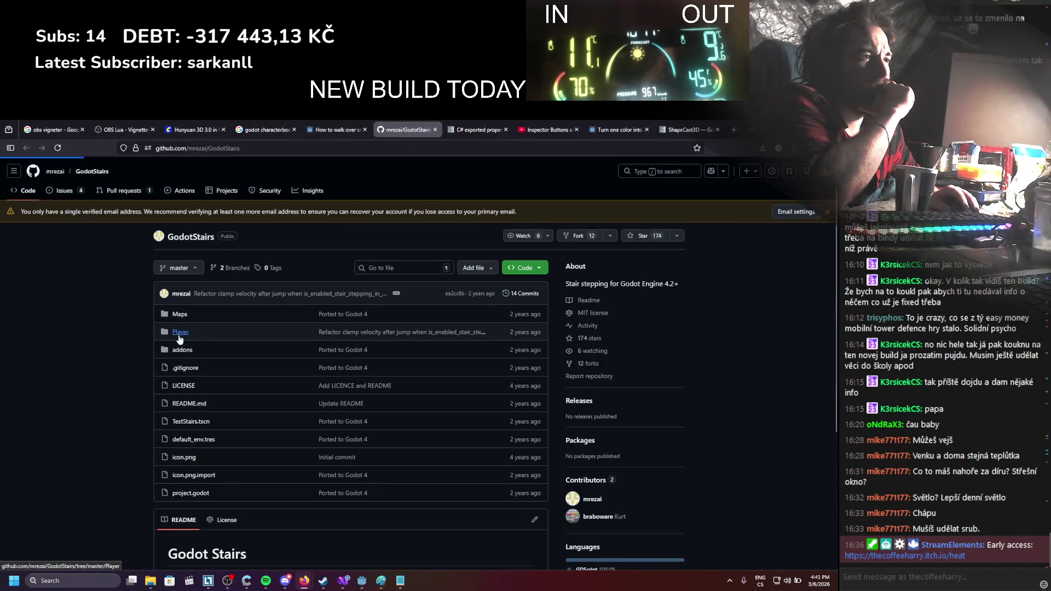
key("alt+Left")
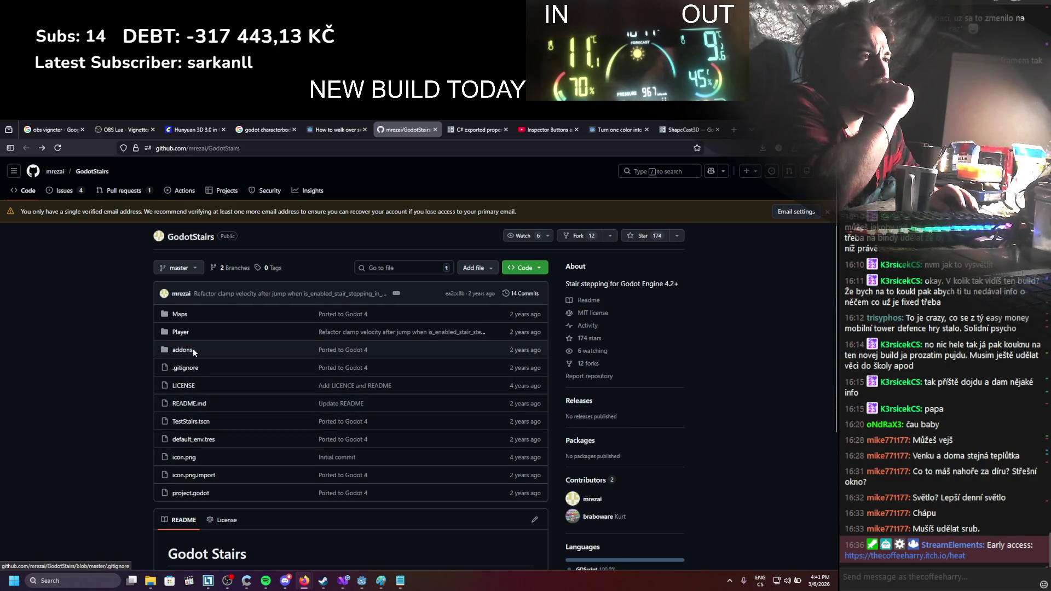
left_click(181, 350)
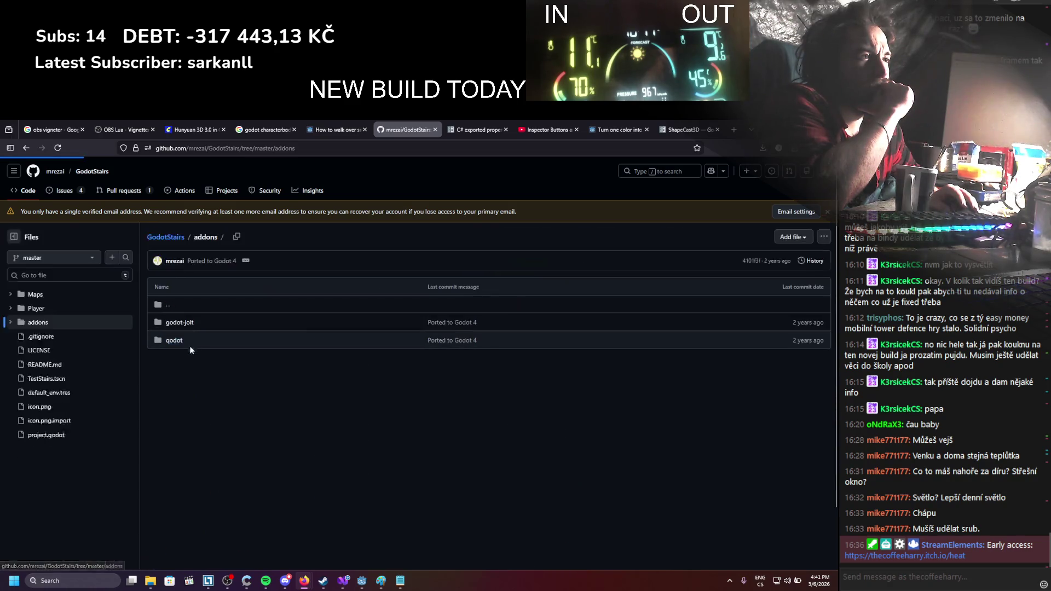
left_click(24, 150)
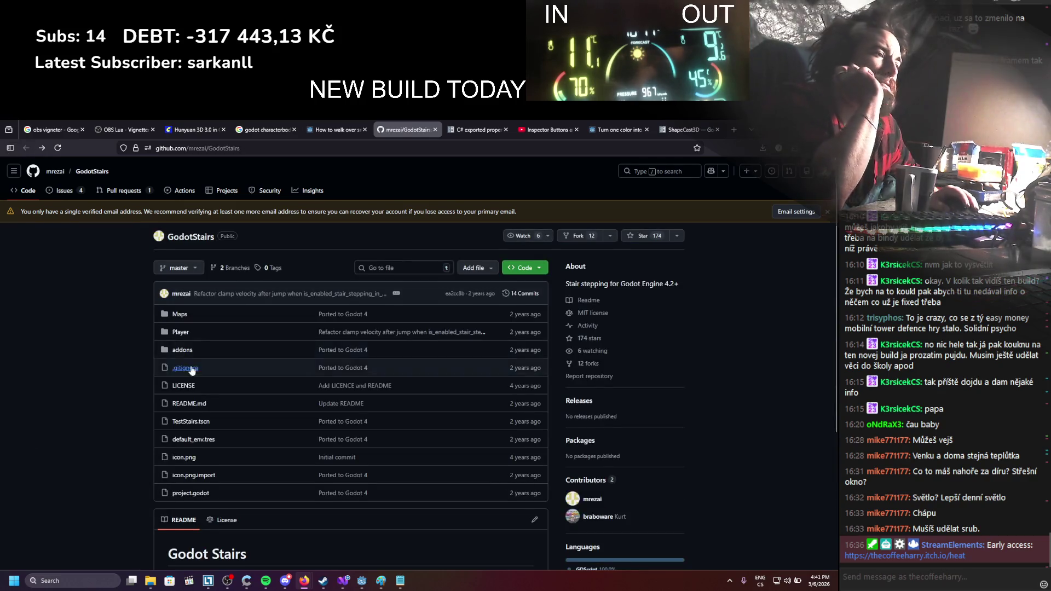
Try the README's Collision Response staircase article, which fails to load, then open the Player folder
scroll(203, 362, "down", 3)
scroll(203, 359, "down", 2)
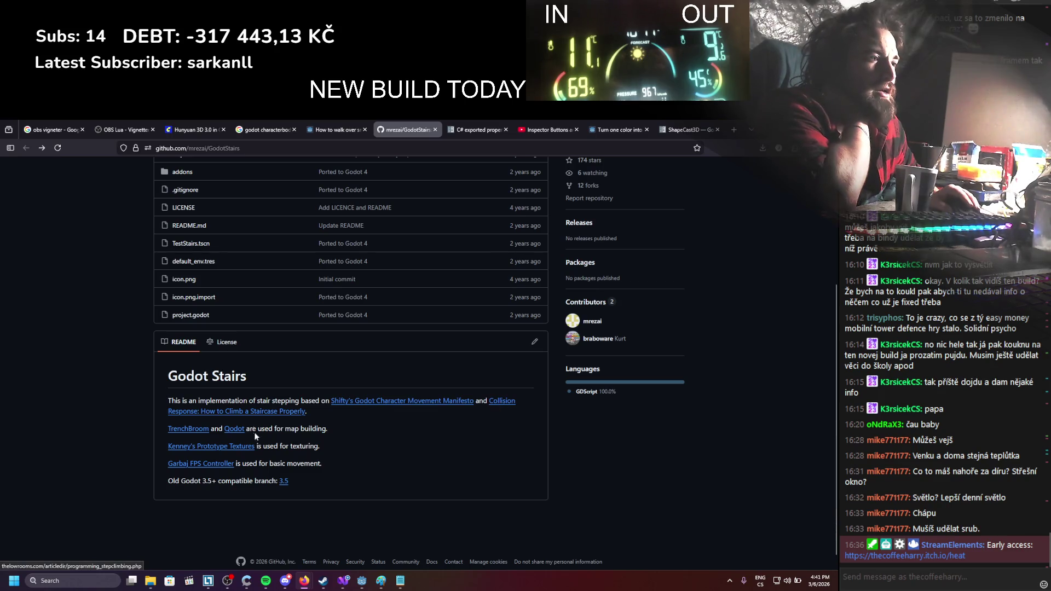
middle_click(500, 405)
left_click(421, 124)
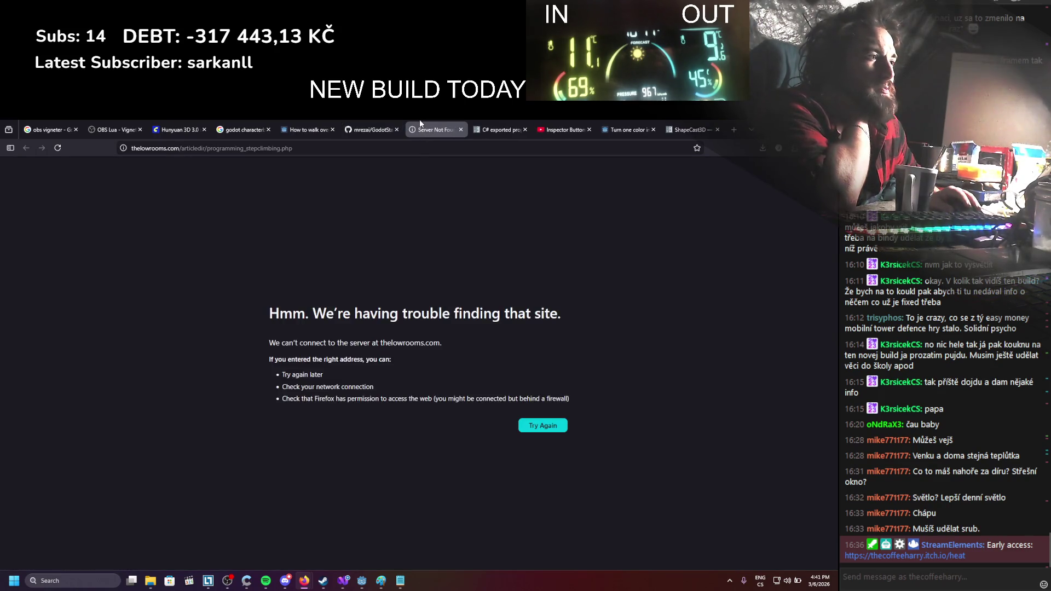
left_click(383, 121)
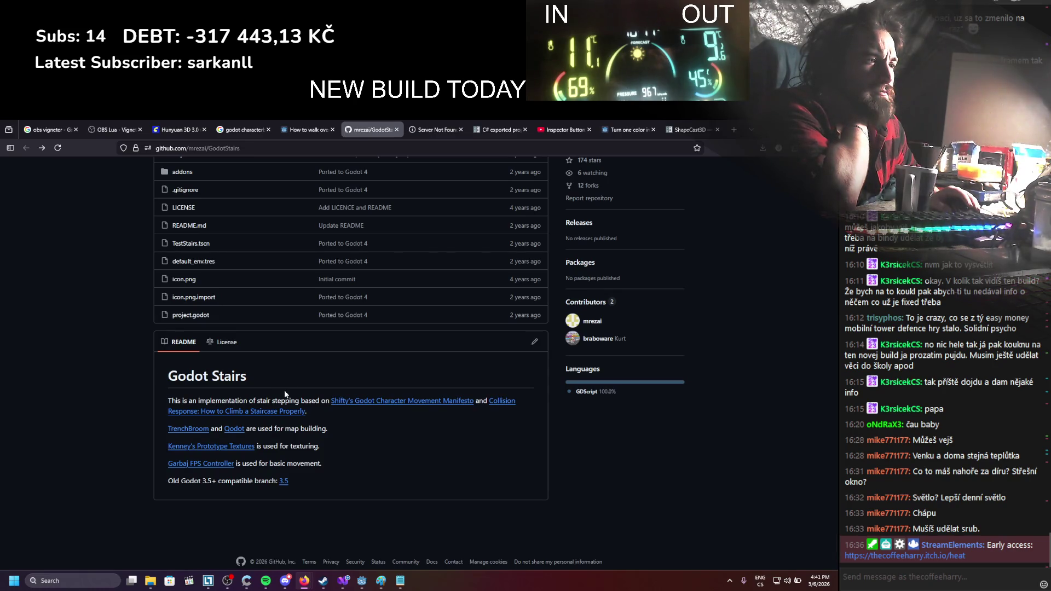
scroll(284, 390, "up", 3)
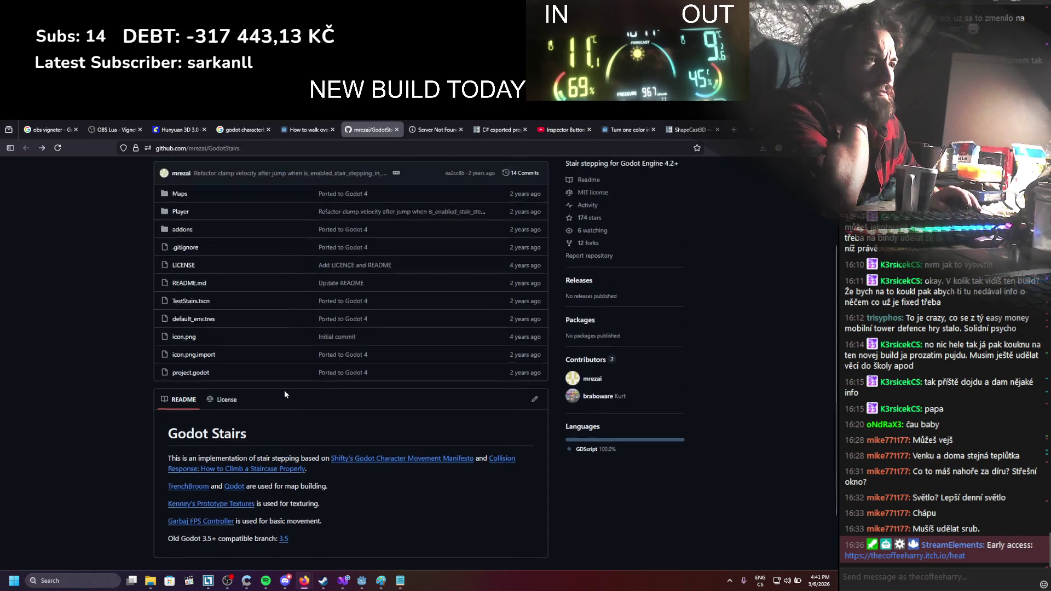
left_click(183, 287)
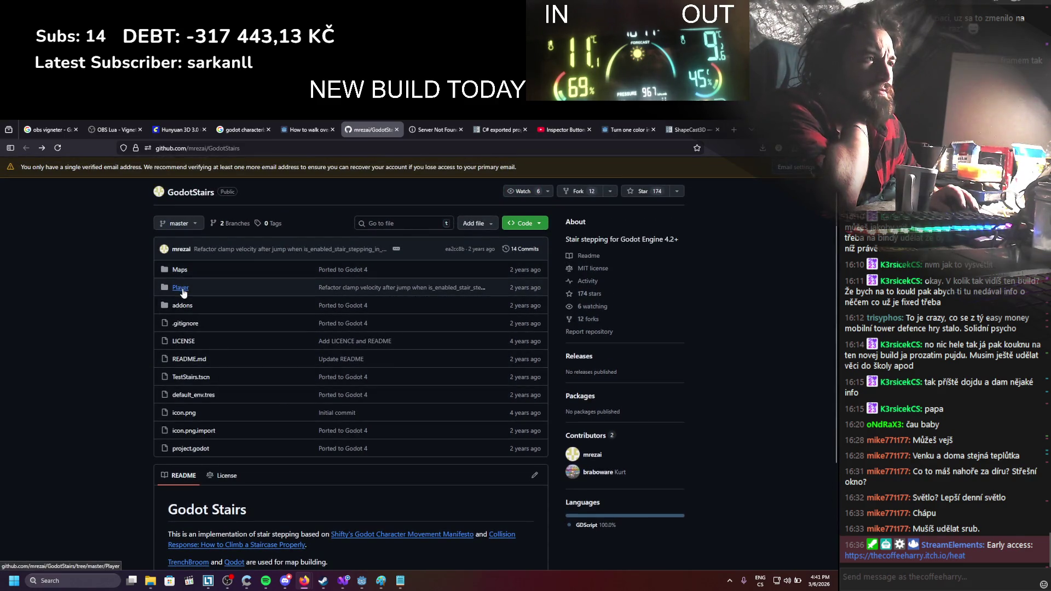
Read Player.gd's STAIRS_FEELING_COEFFICIENT constant and camera code, then go back to the Godot editor
left_click(178, 323)
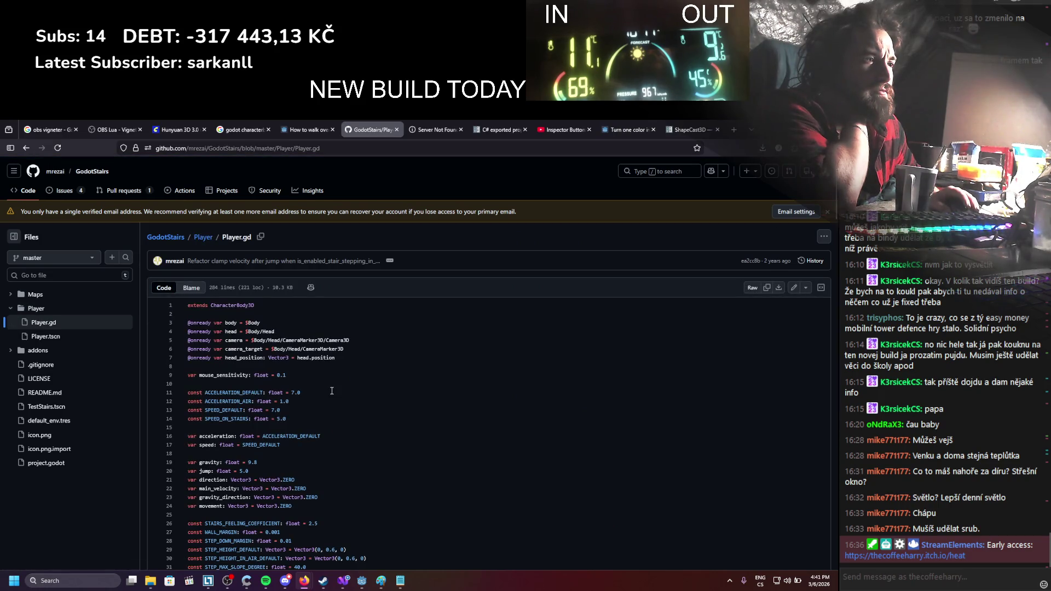
scroll(332, 391, "down", 1)
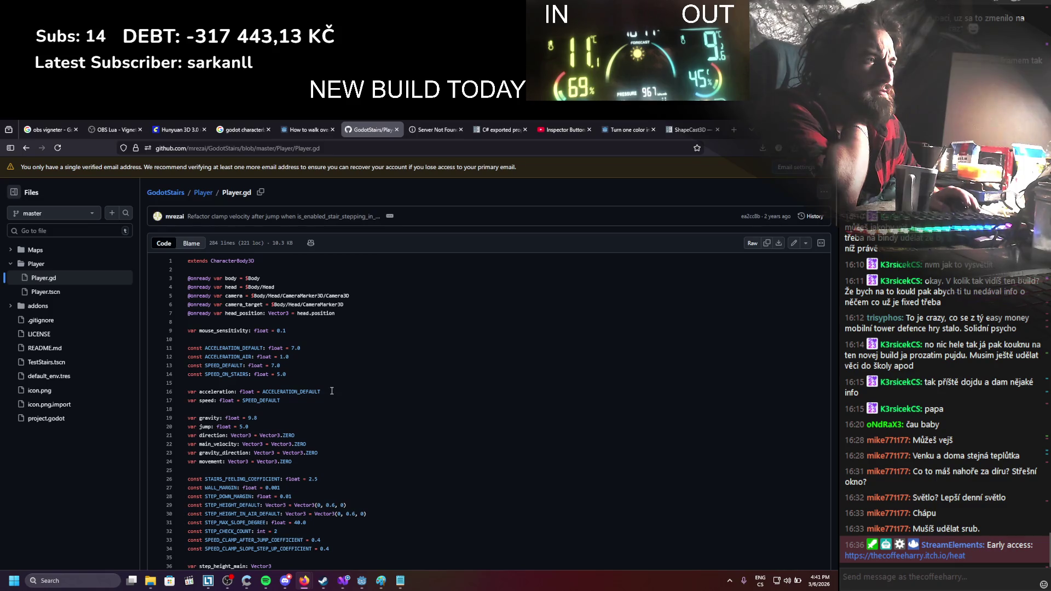
scroll(331, 391, "down", 2)
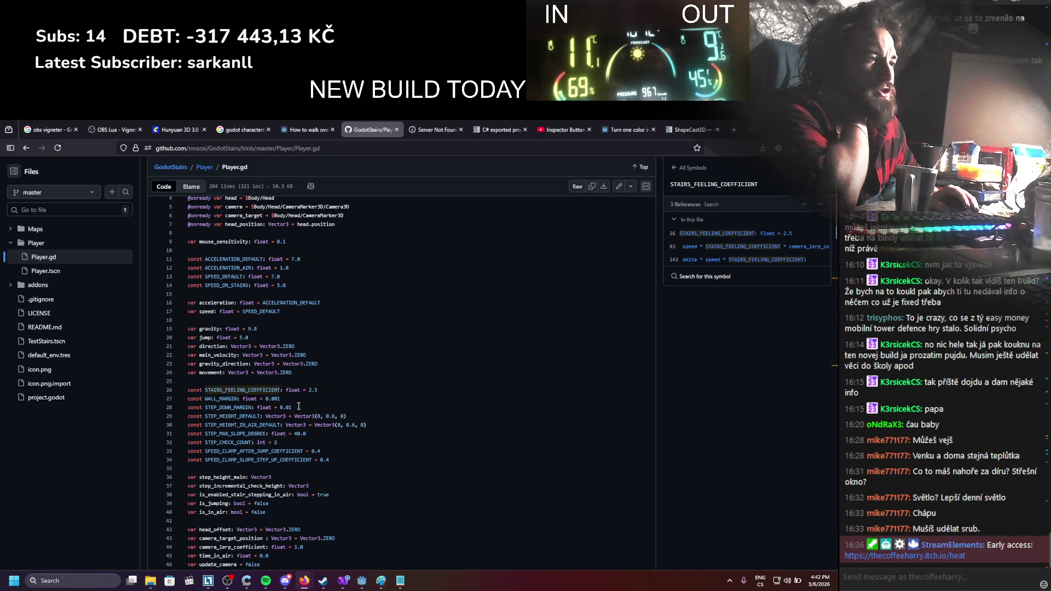
scroll(299, 407, "down", 1)
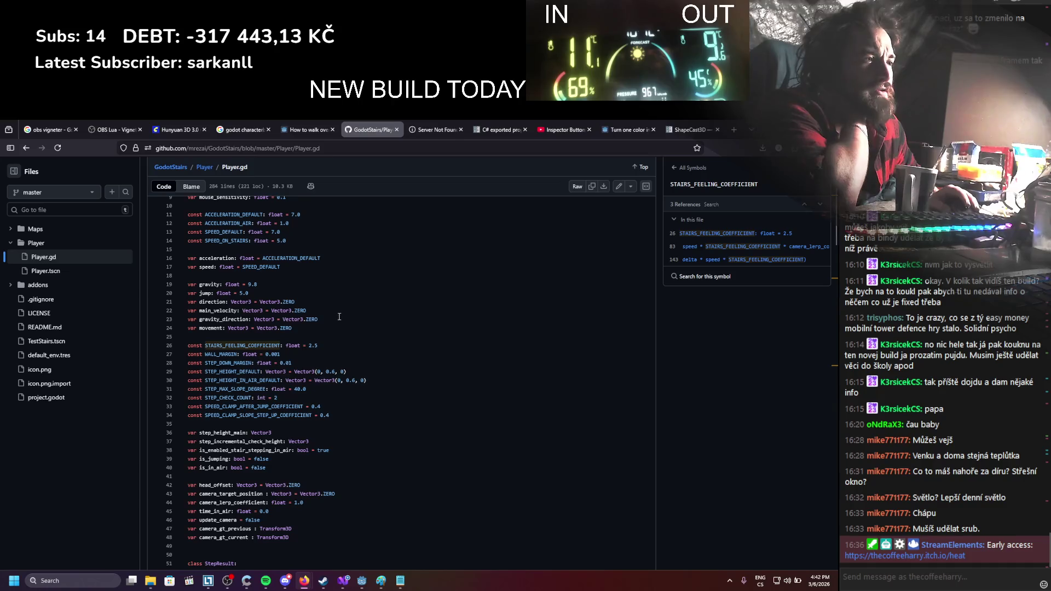
scroll(345, 356, "down", 2)
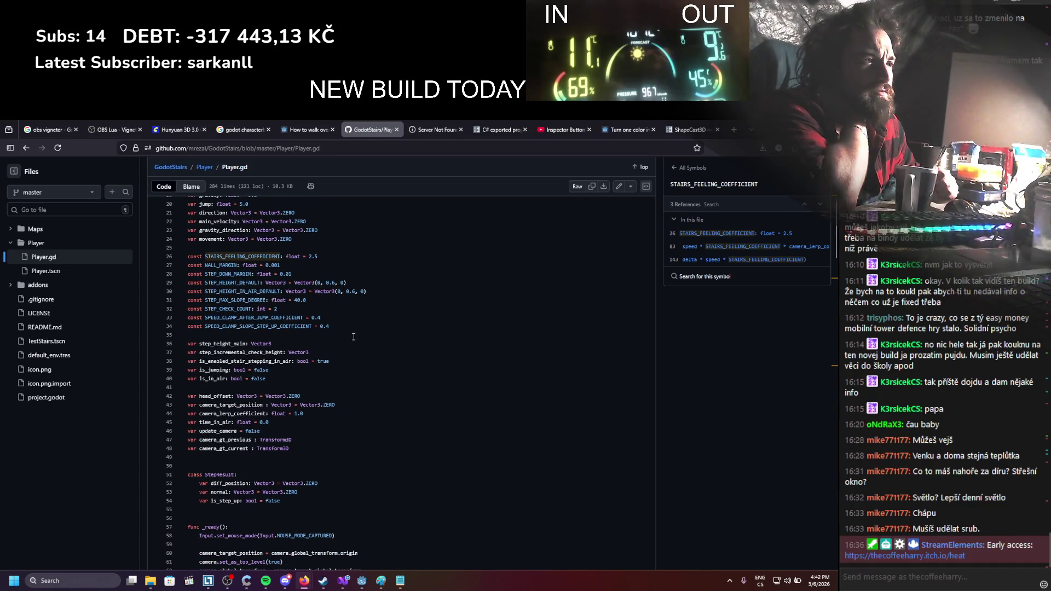
scroll(354, 337, "down", 2)
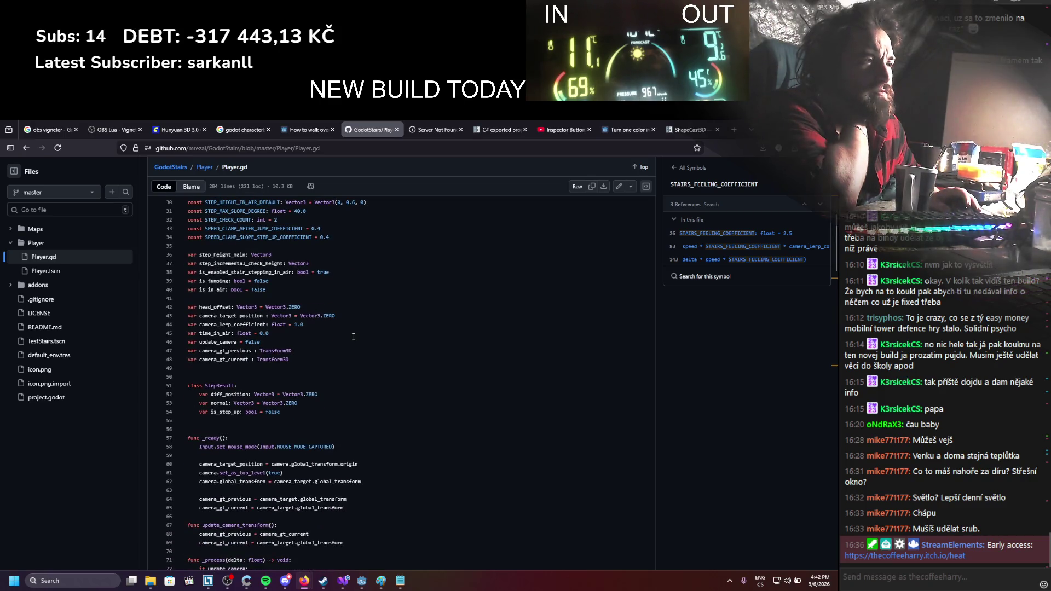
scroll(354, 337, "down", 1)
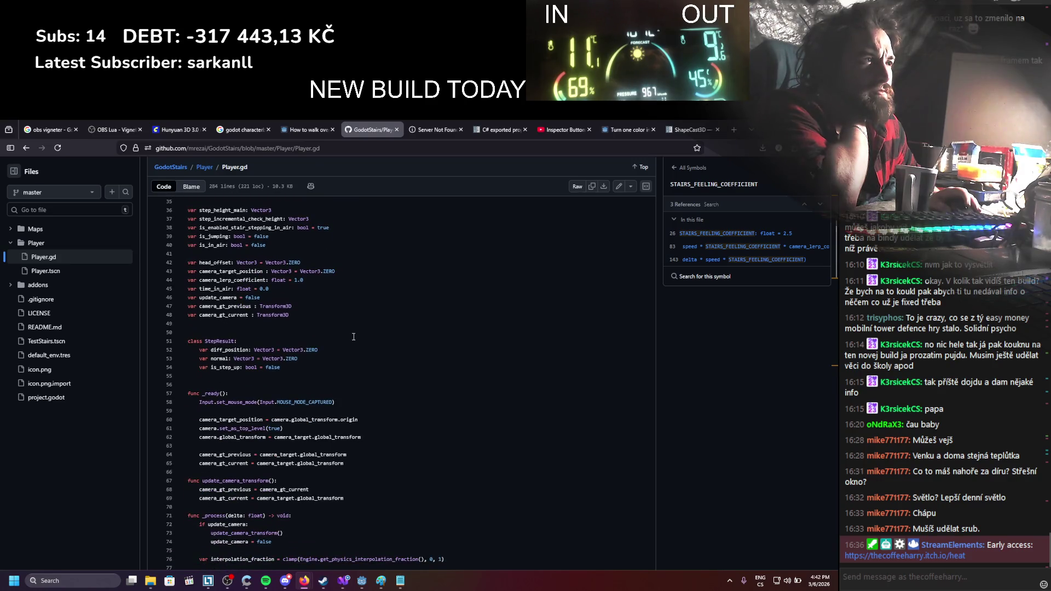
scroll(354, 336, "down", 5)
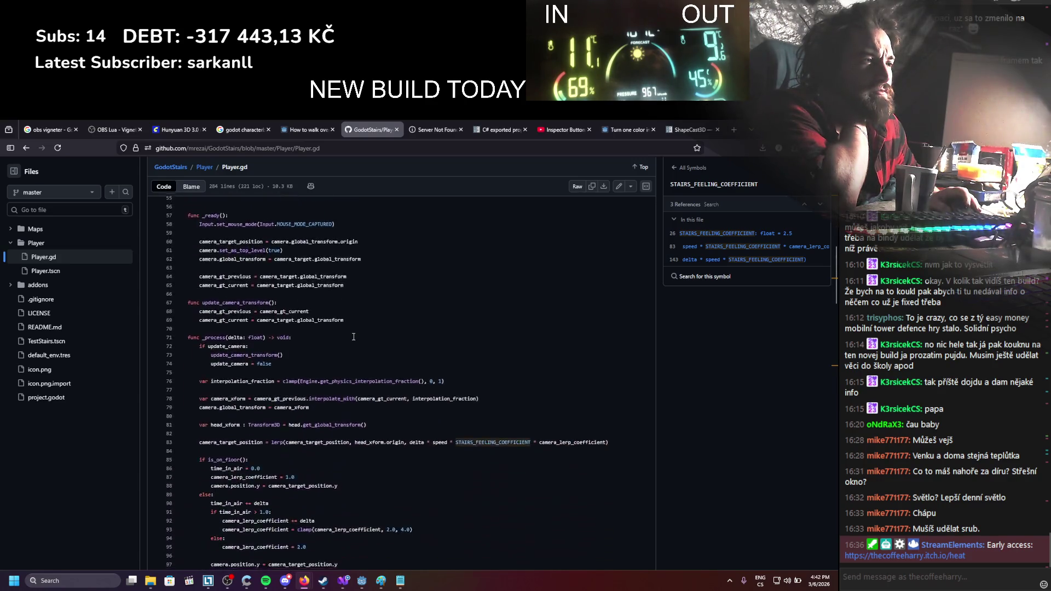
scroll(354, 336, "down", 2)
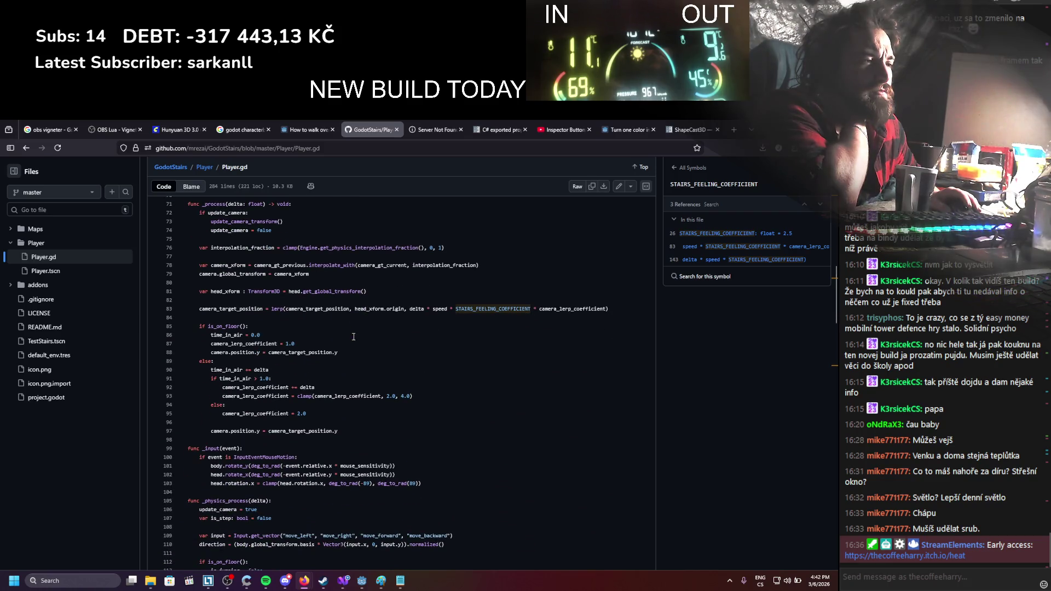
scroll(354, 337, "down", 3)
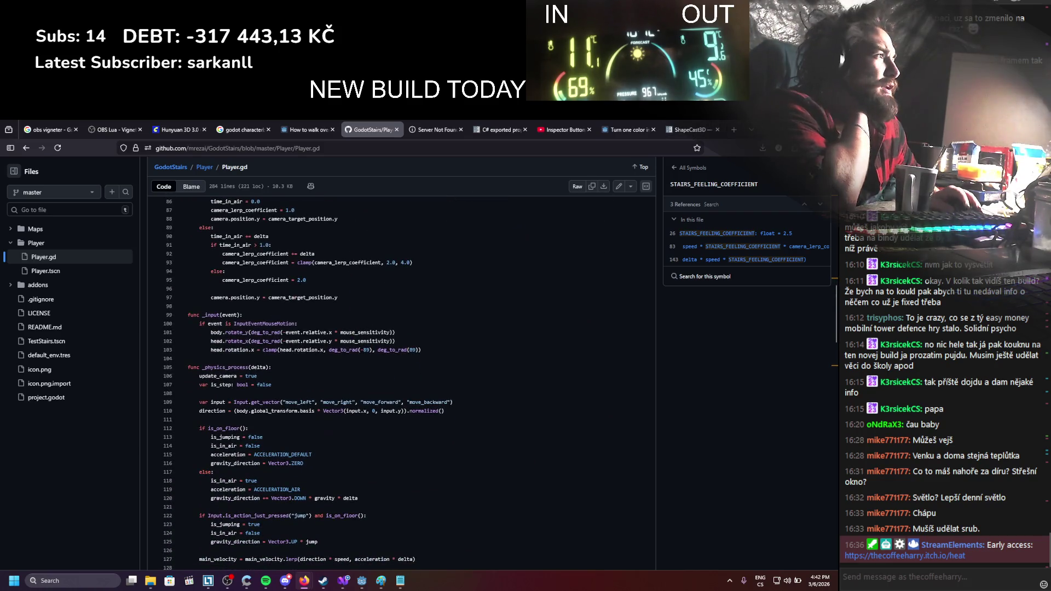
key("alt+Tab")
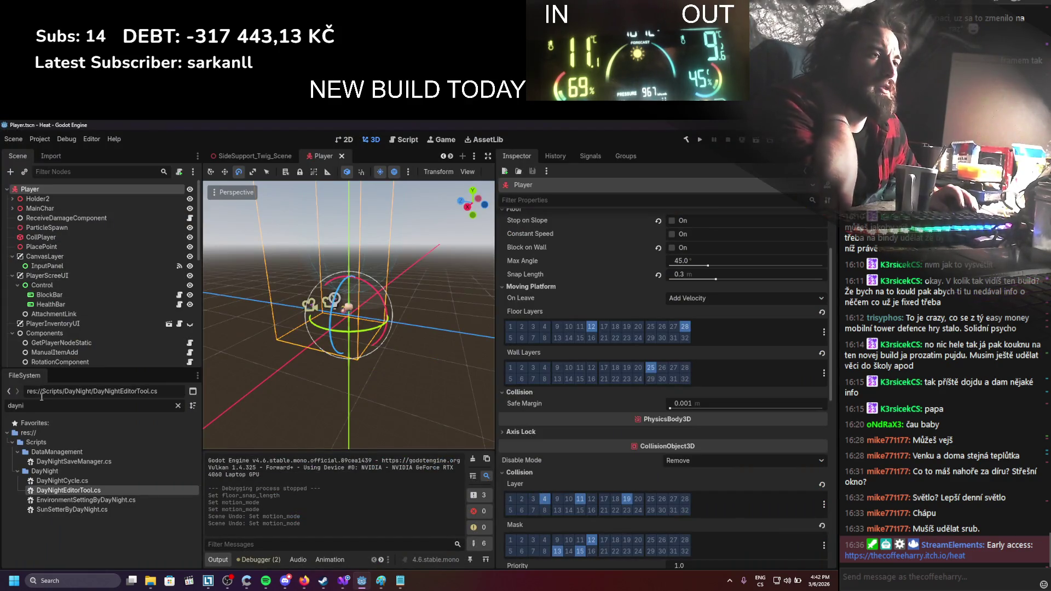
Filter FileSystem for 'stair' and open the TwigStairsSegment scene, viewing the twig stairs from above
type("stair")
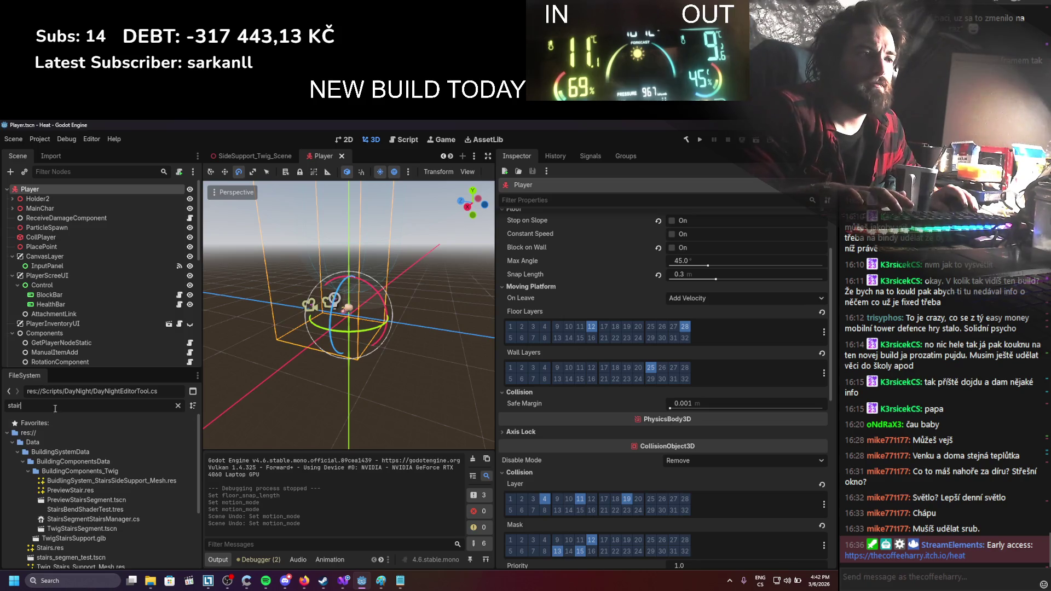
scroll(66, 437, "down", 3)
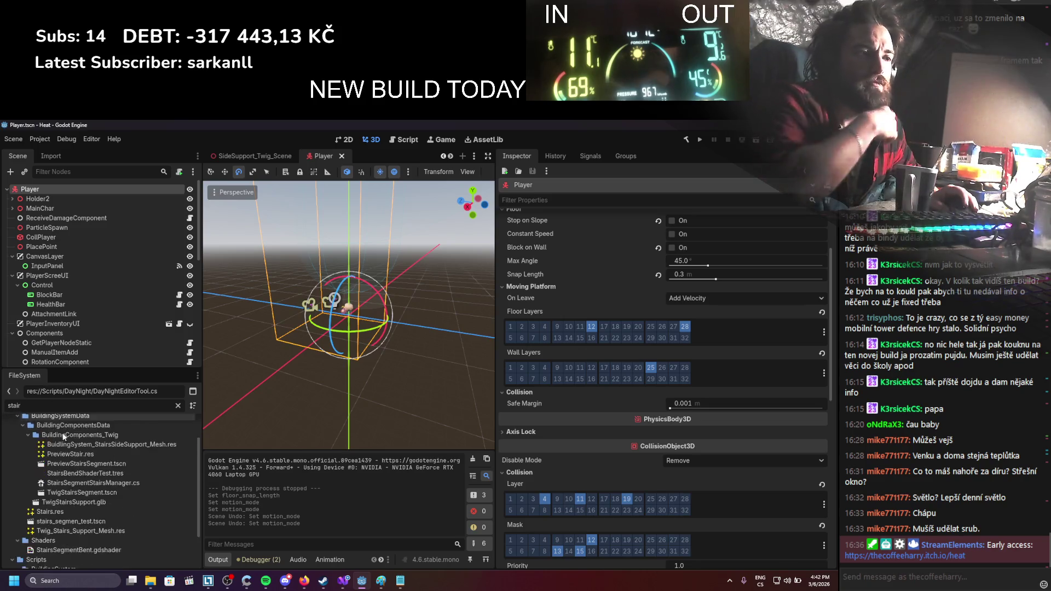
double_click(67, 488)
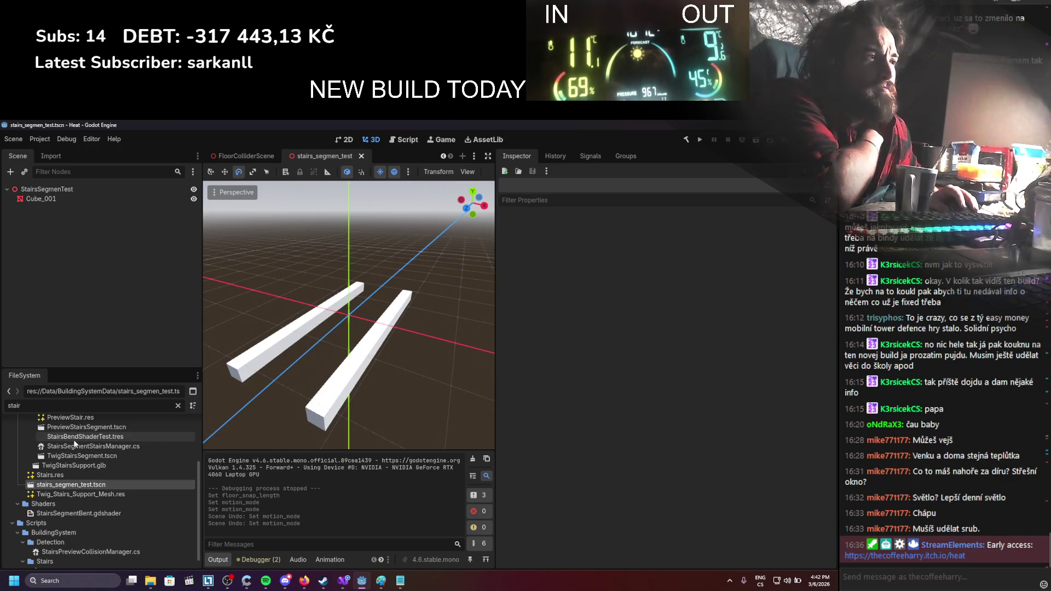
scroll(74, 490, "up", 1)
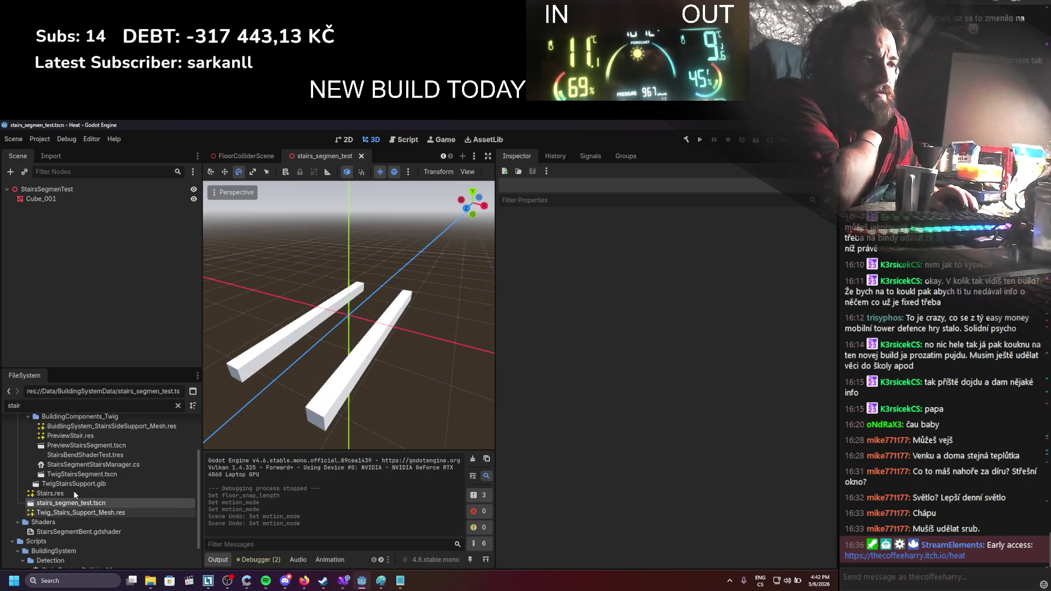
double_click(73, 476)
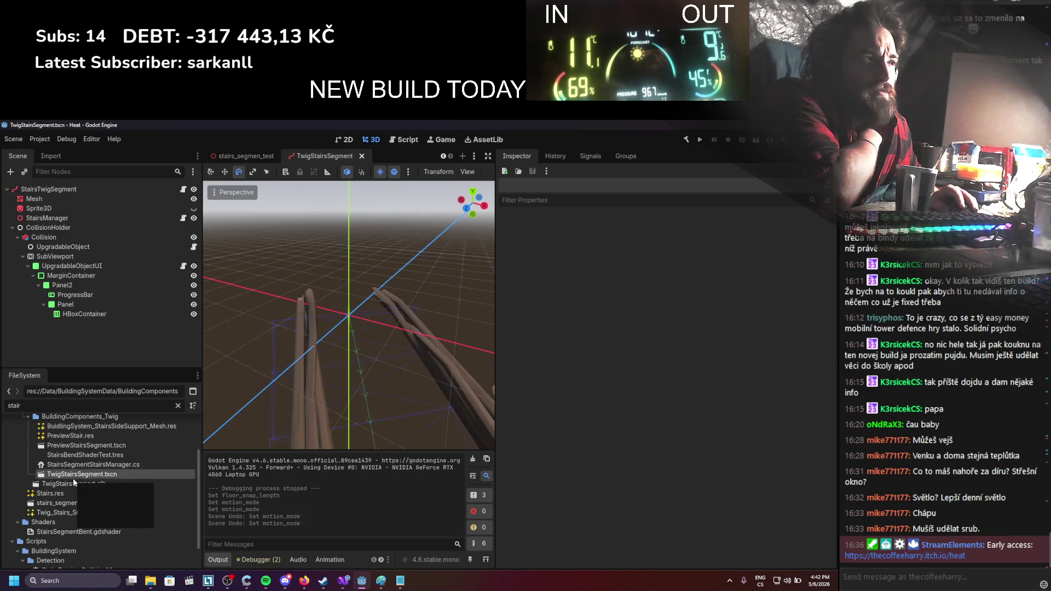
scroll(314, 324, "down", 3)
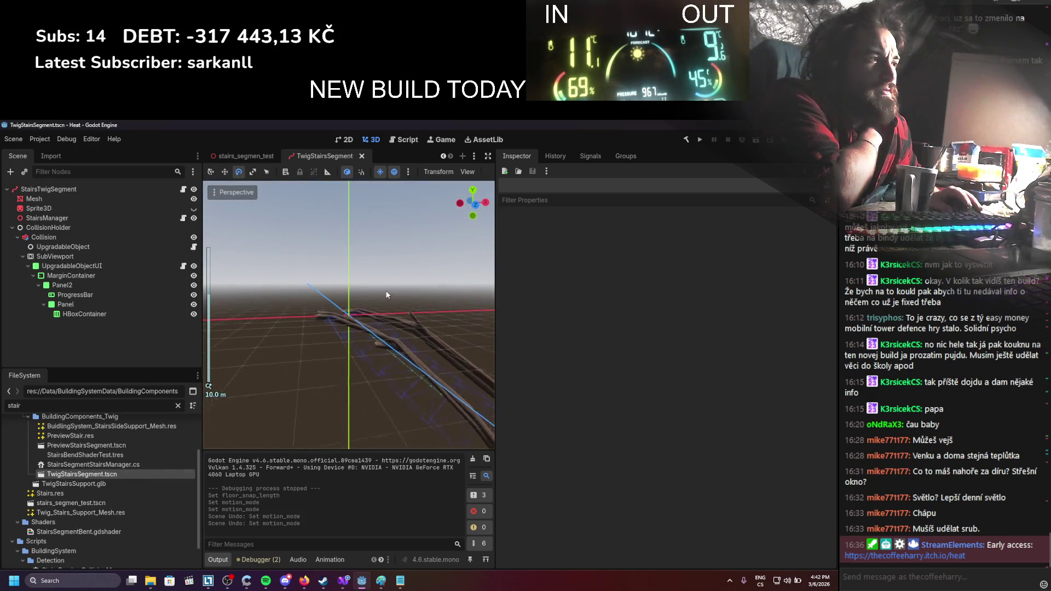
scroll(407, 295, "down", 1)
mouse_move(408, 294)
left_mouse_down()
mouse_move(412, 337)
mouse_move(375, 320)
left_mouse_up()
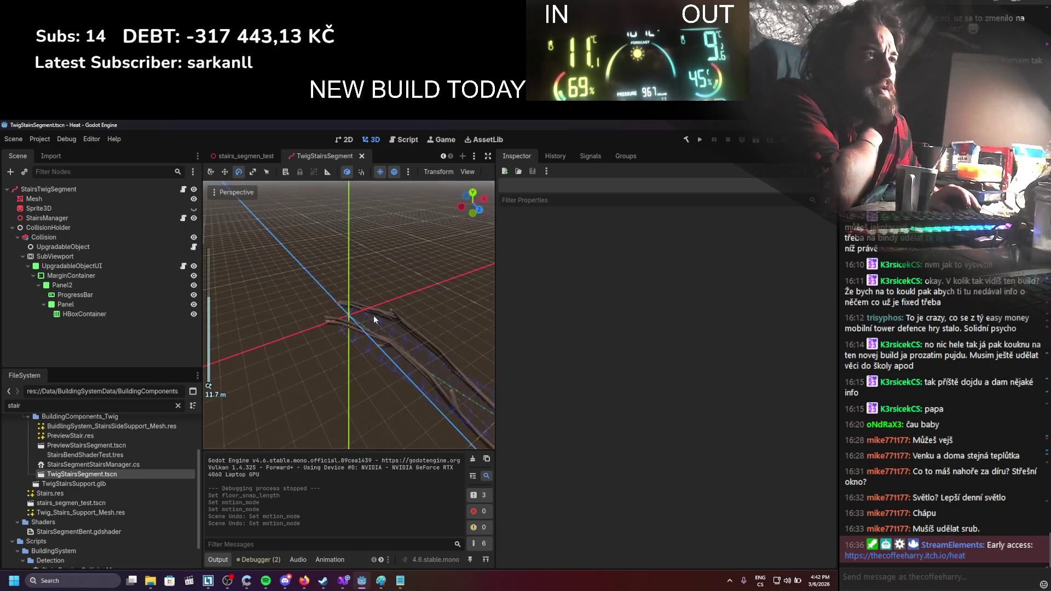
Put the Collision node on visual layer 1 so its shape renders, then save the scene
left_click(61, 236)
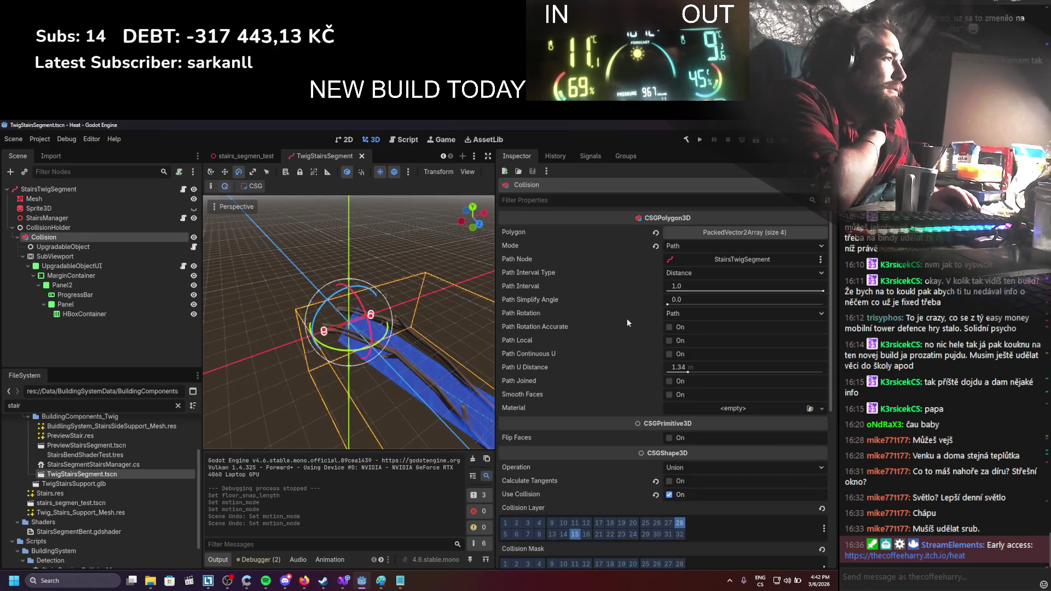
scroll(627, 326, "down", 4)
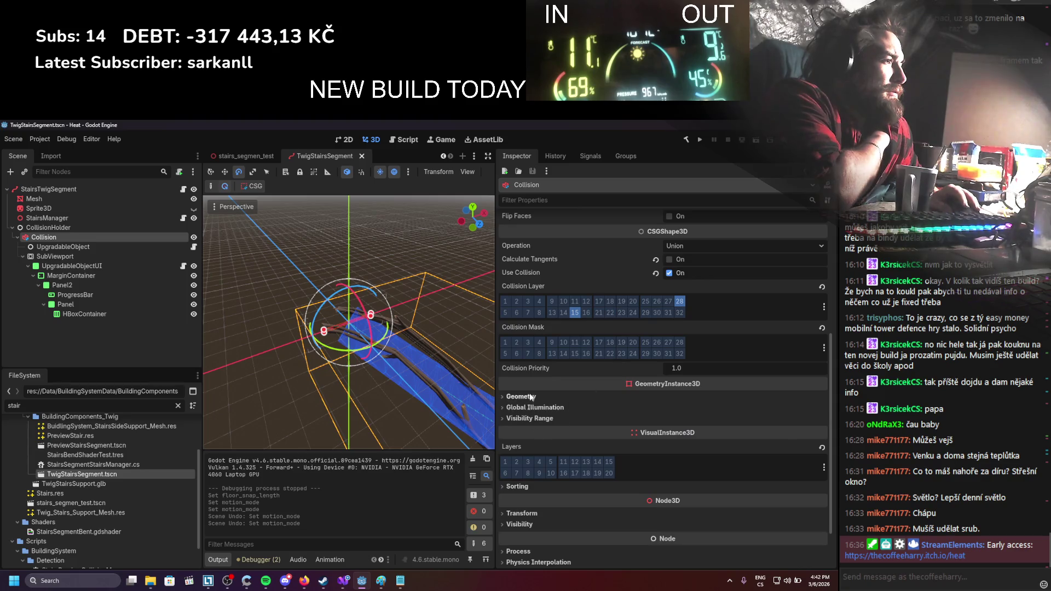
double_click(530, 420)
left_click(531, 409)
left_click(530, 408)
left_click(530, 397)
left_click(531, 400)
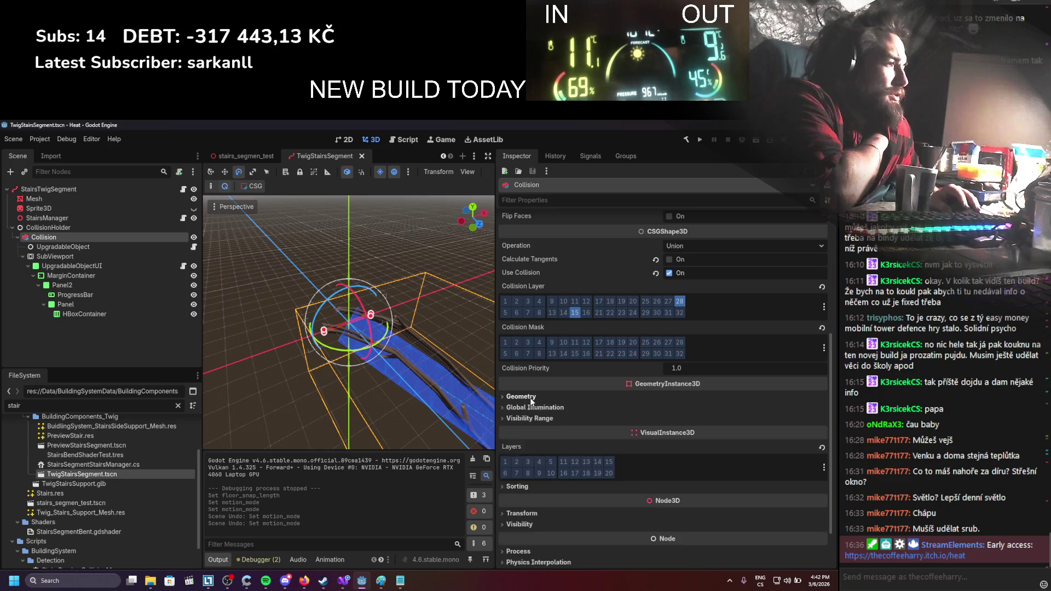
scroll(535, 416, "down", 2)
left_click(528, 467)
left_click(529, 468)
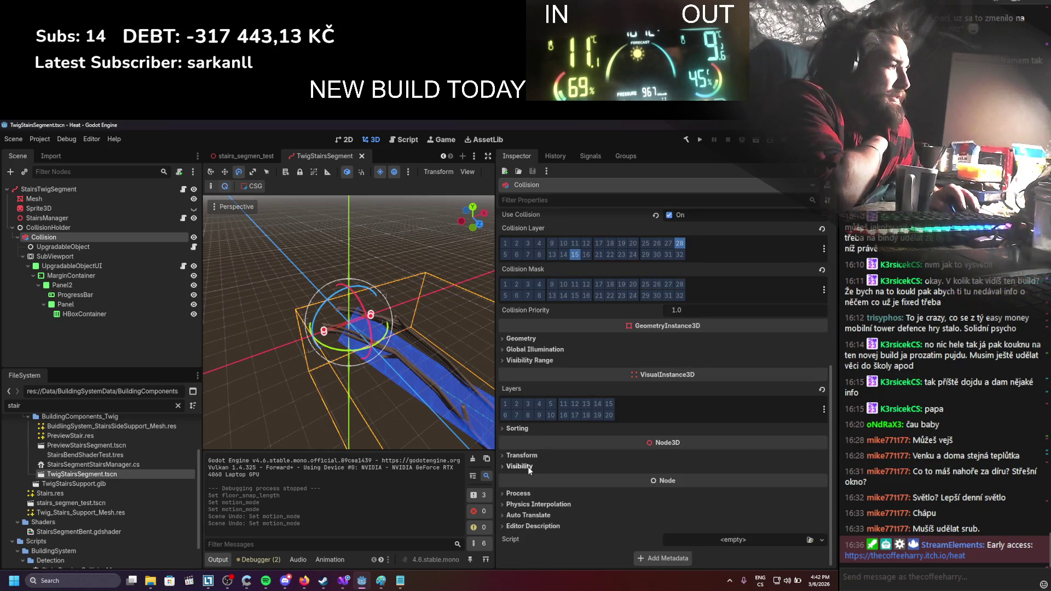
left_click(504, 404)
scroll(481, 219, "up", 3)
key("ctrl+s")
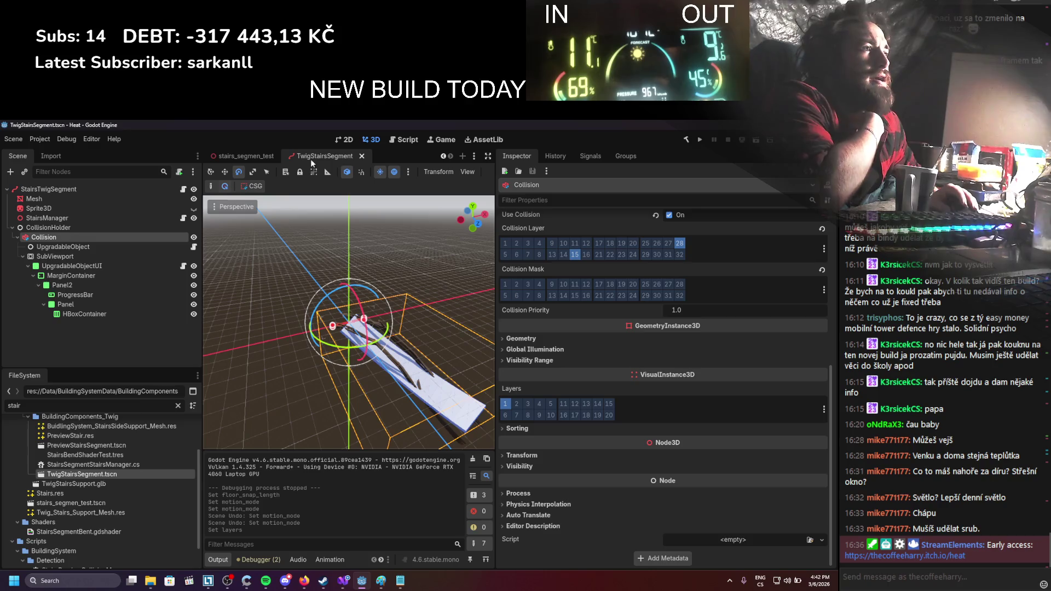
Close the stairs_segmen_test, FloorColliderScene, GroundSupport_Base_Scene and building_system_prefab scene tabs
left_click(258, 156)
left_click(282, 158)
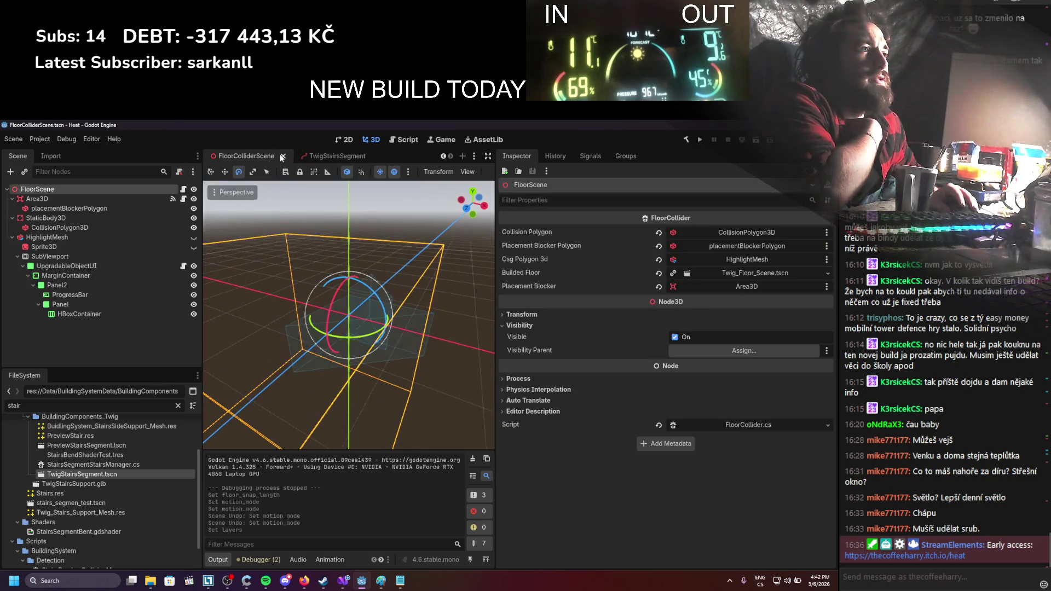
left_click(283, 157)
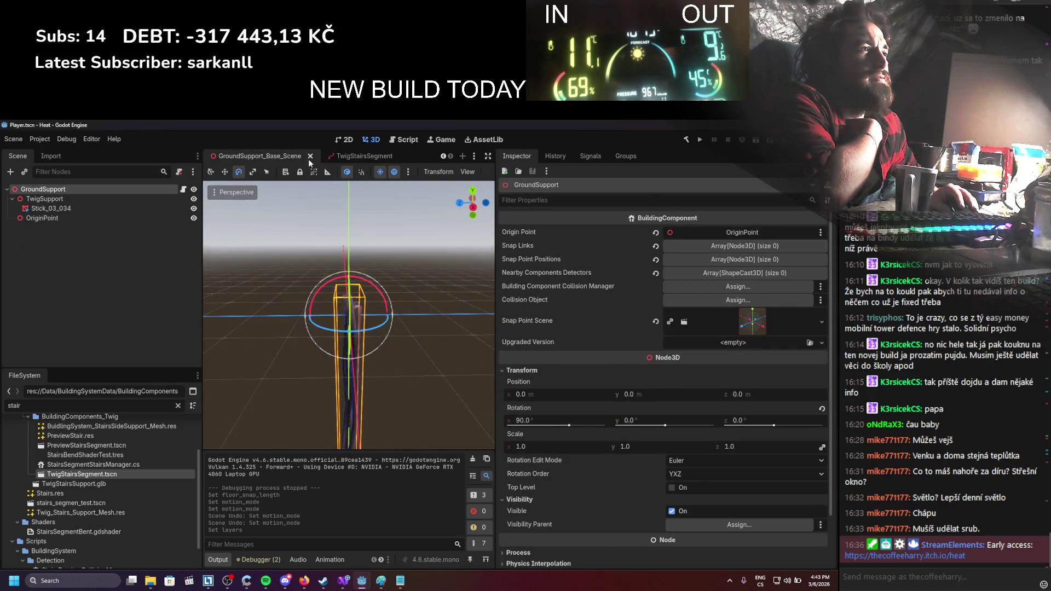
left_click(310, 156)
left_click(284, 155)
left_click(302, 158)
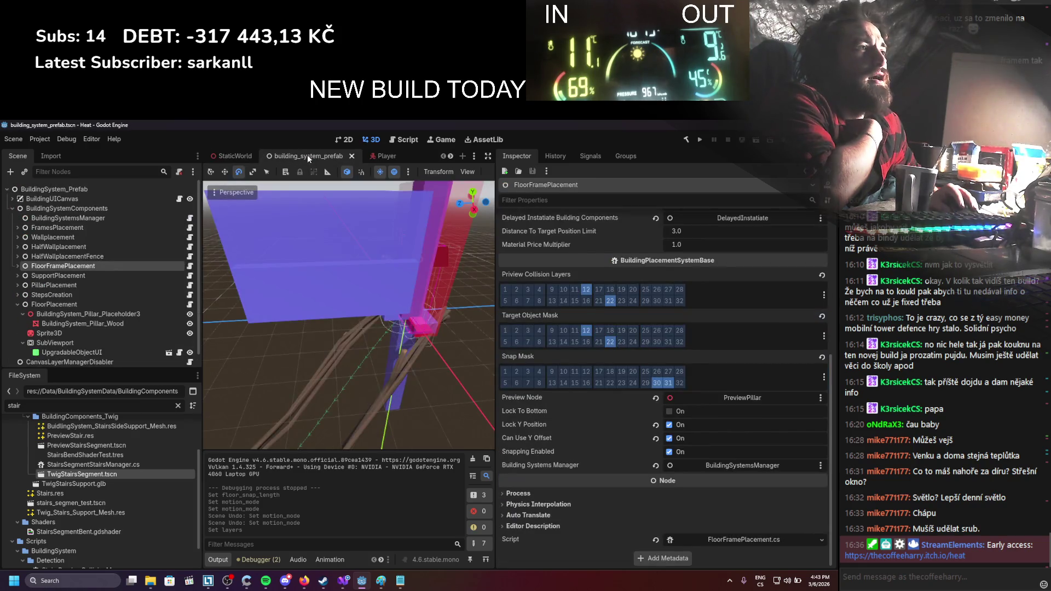
middle_click(334, 157)
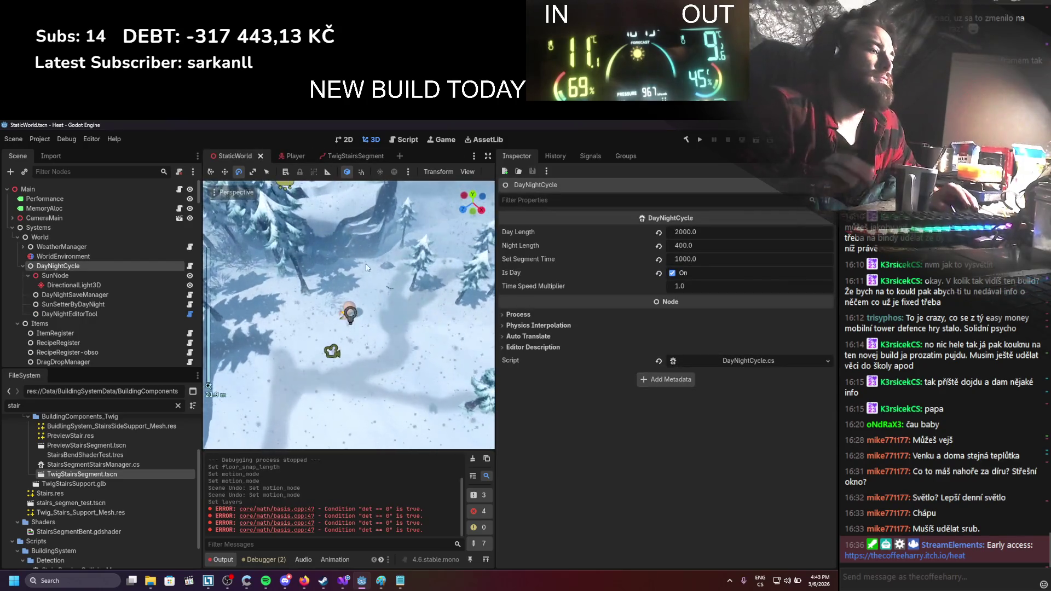
Clear the output log, run the project, and pick the FloorFrame support to build
left_click(471, 459)
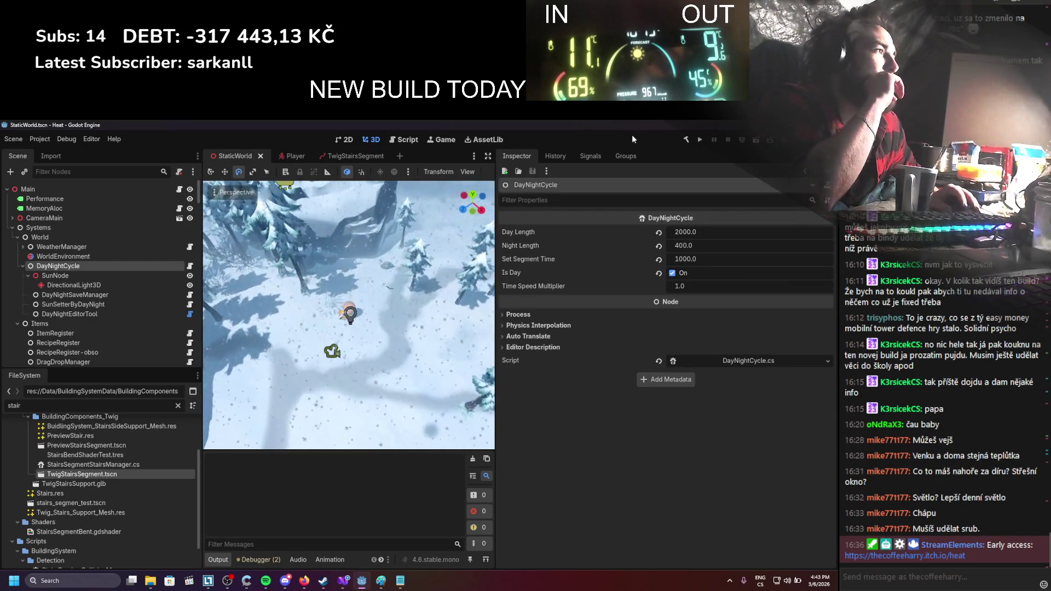
left_click(700, 140)
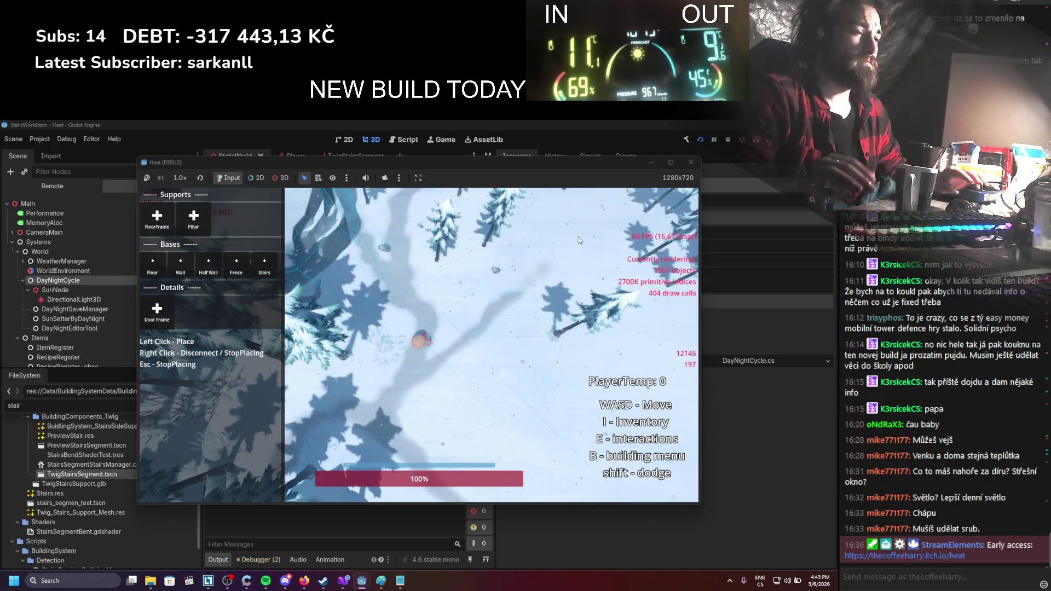
left_click(157, 217)
Build fence supports, wooden walls along them, and a curved staircase down to the snow
left_click(355, 315)
left_click(439, 290)
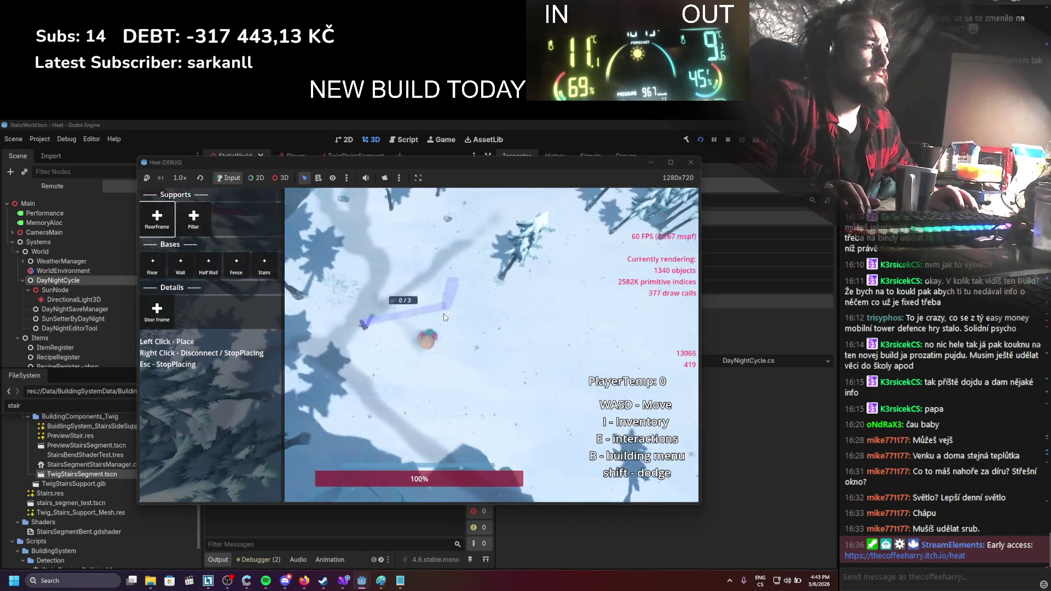
left_click(495, 321)
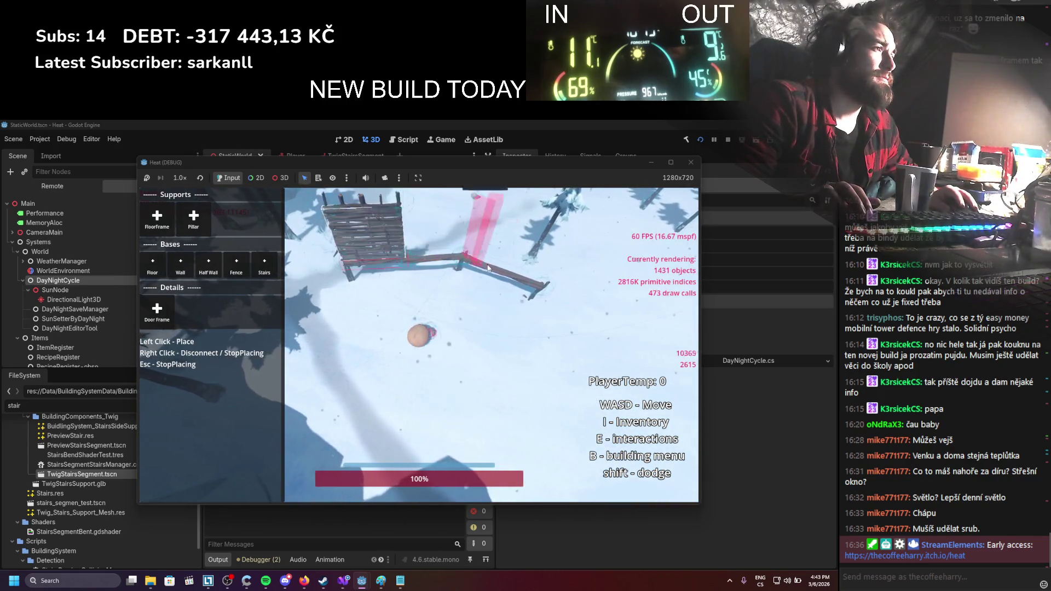
left_click(181, 263)
left_click(546, 311)
left_click(264, 264)
left_click(461, 259)
left_click(551, 424)
Walk the character on and off the curved staircase and along the wooden walkway
scroll(551, 423, "up", 5)
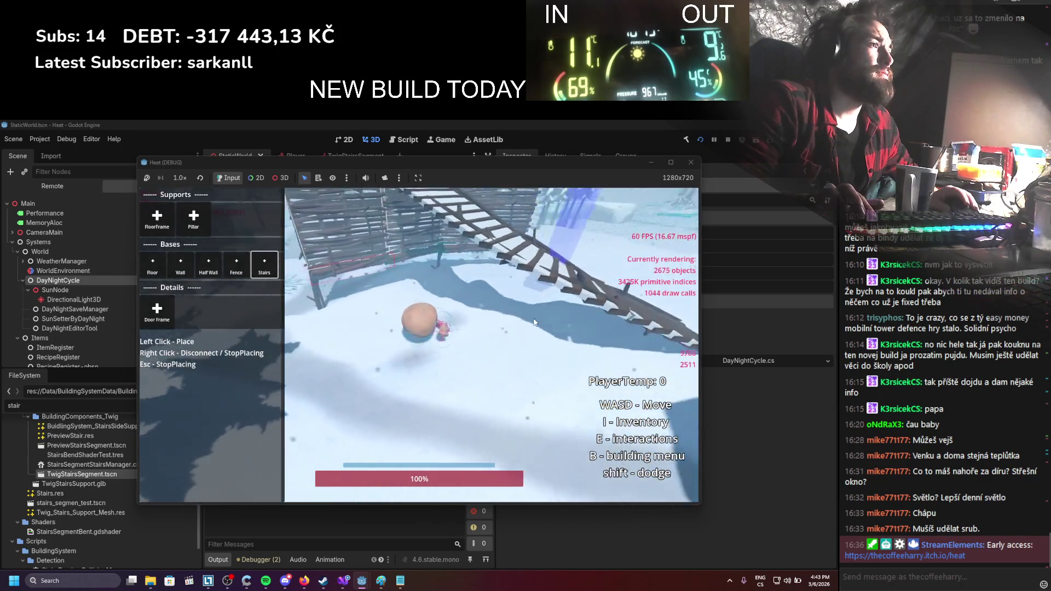
key("w")
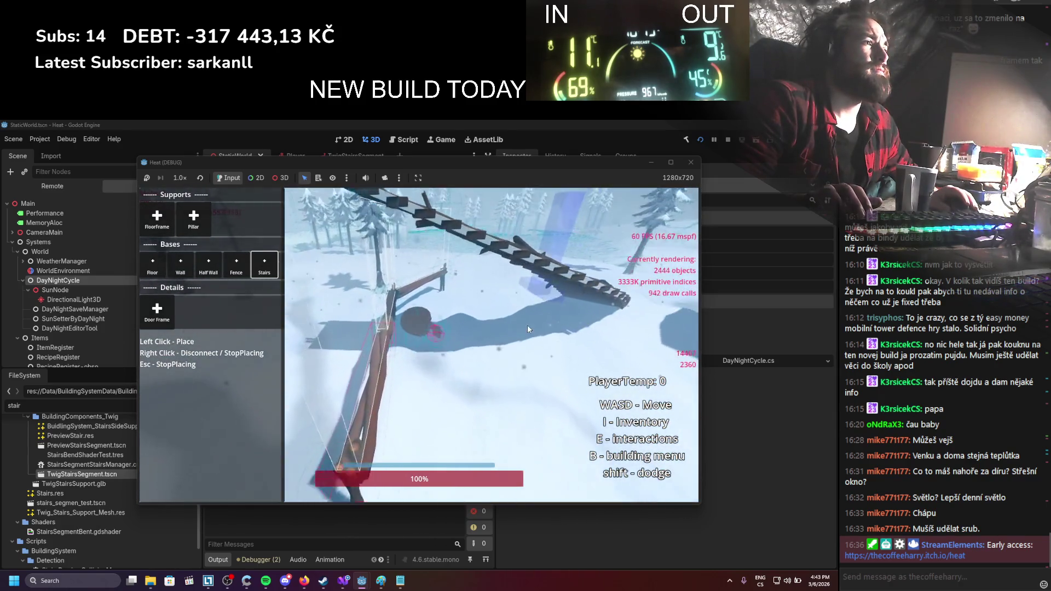
scroll(527, 327, "down", 5)
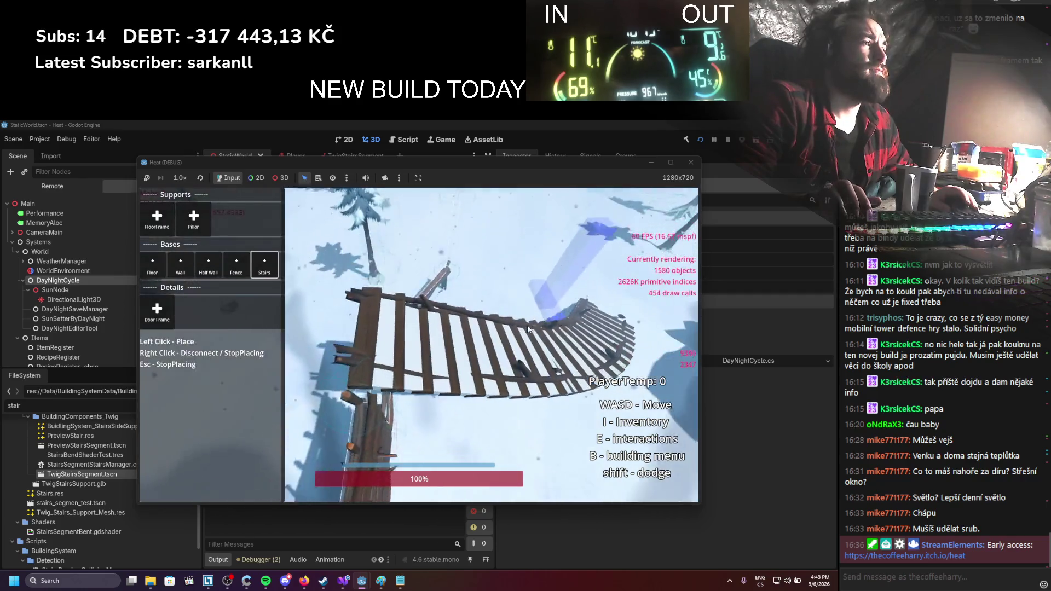
key("w")
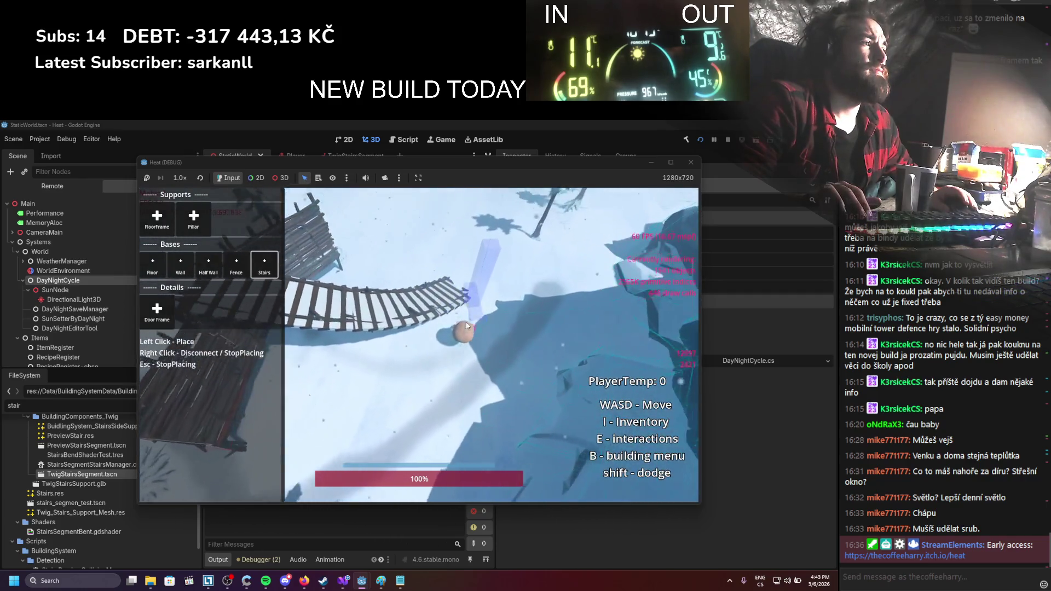
key("a")
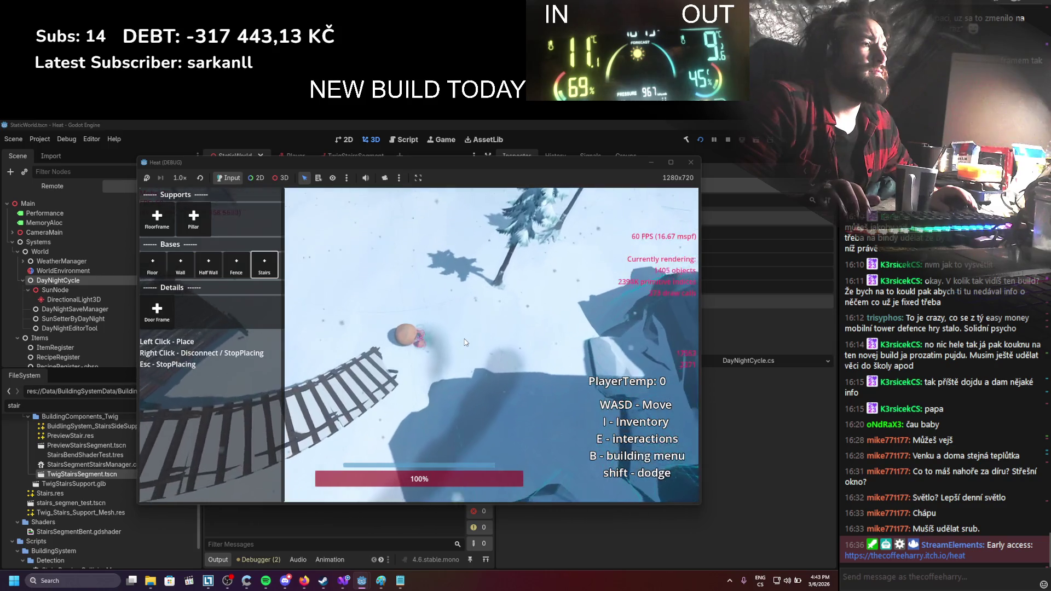
scroll(465, 342, "up", 5)
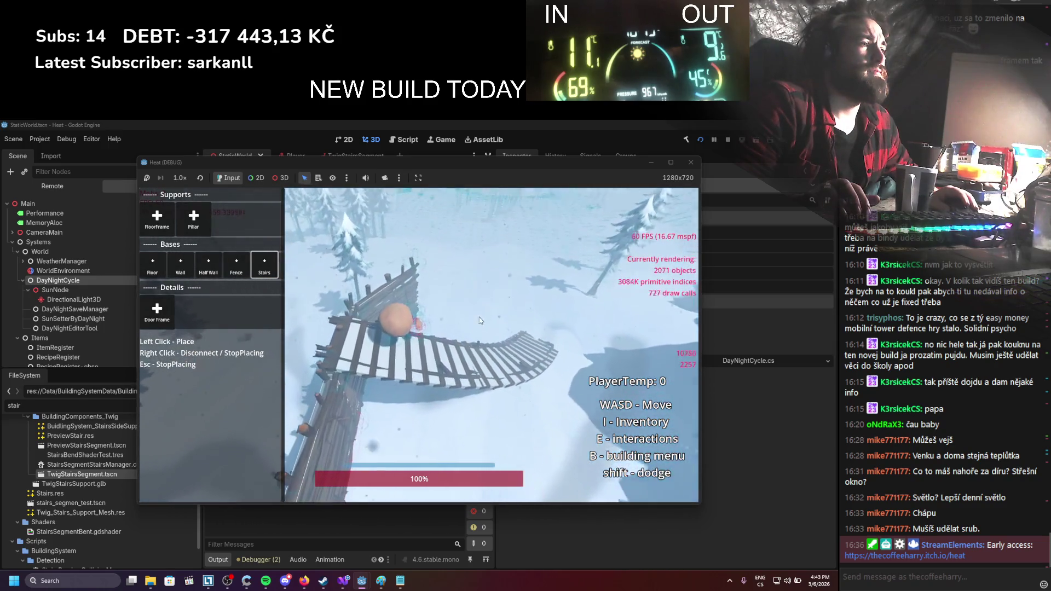
key("w")
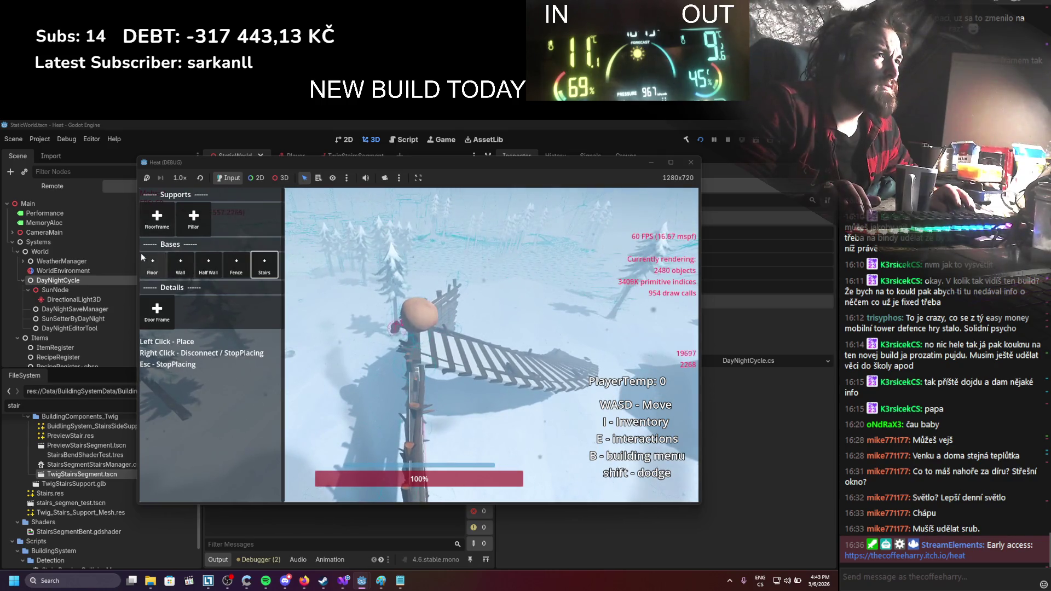
scroll(356, 290, "down", 5)
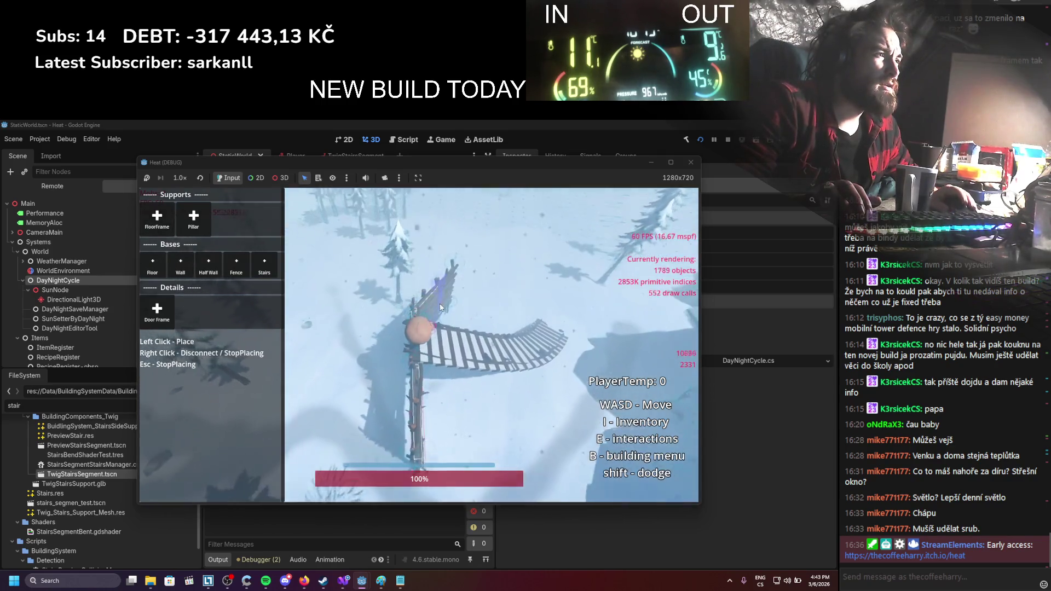
Place another wooden stair piece in the corner, then stop the game with F8
left_click(394, 305)
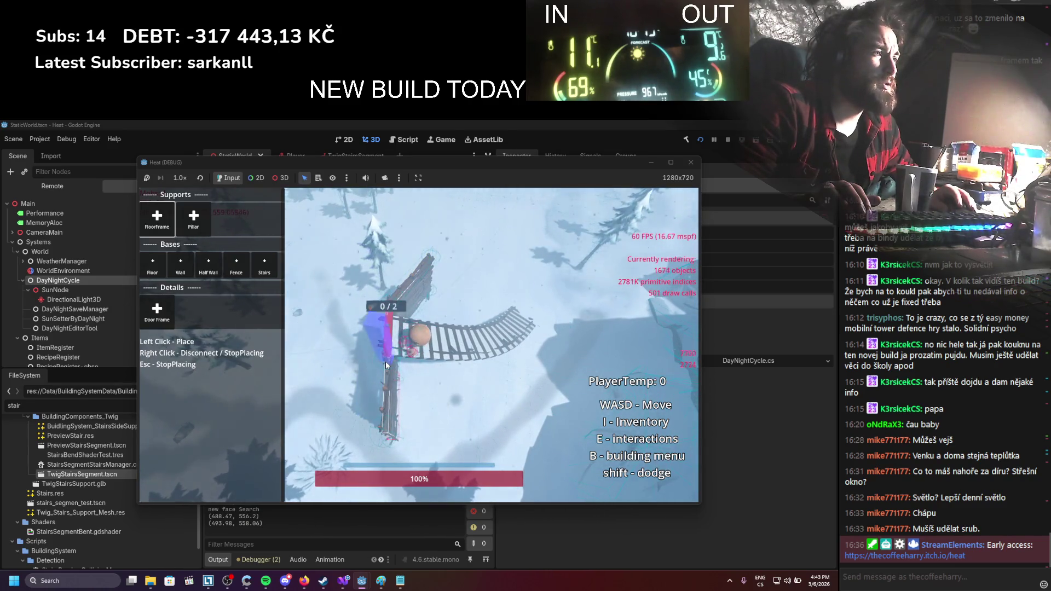
left_click(386, 361)
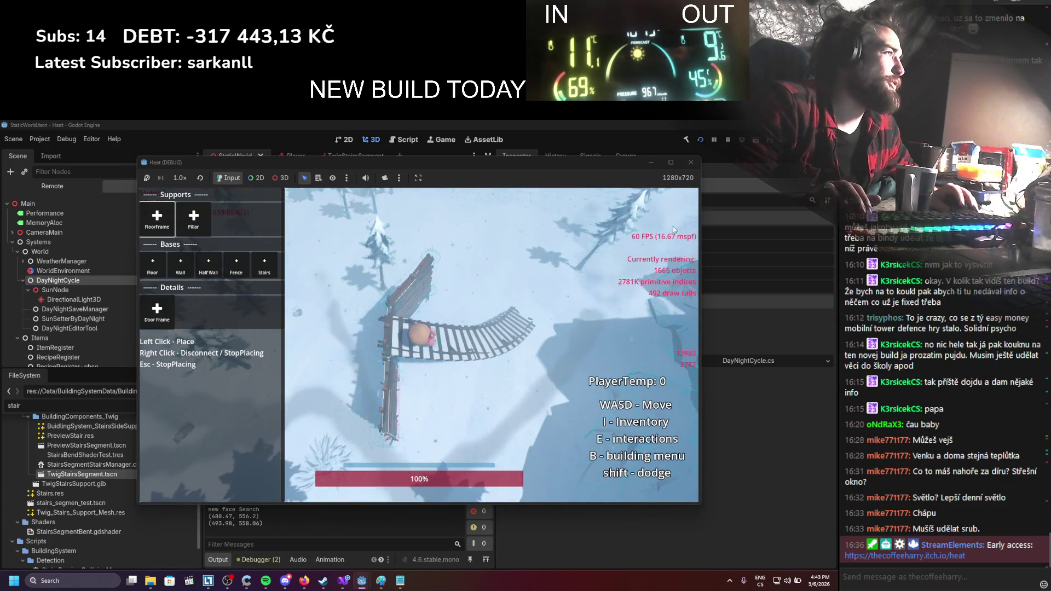
key("F8")
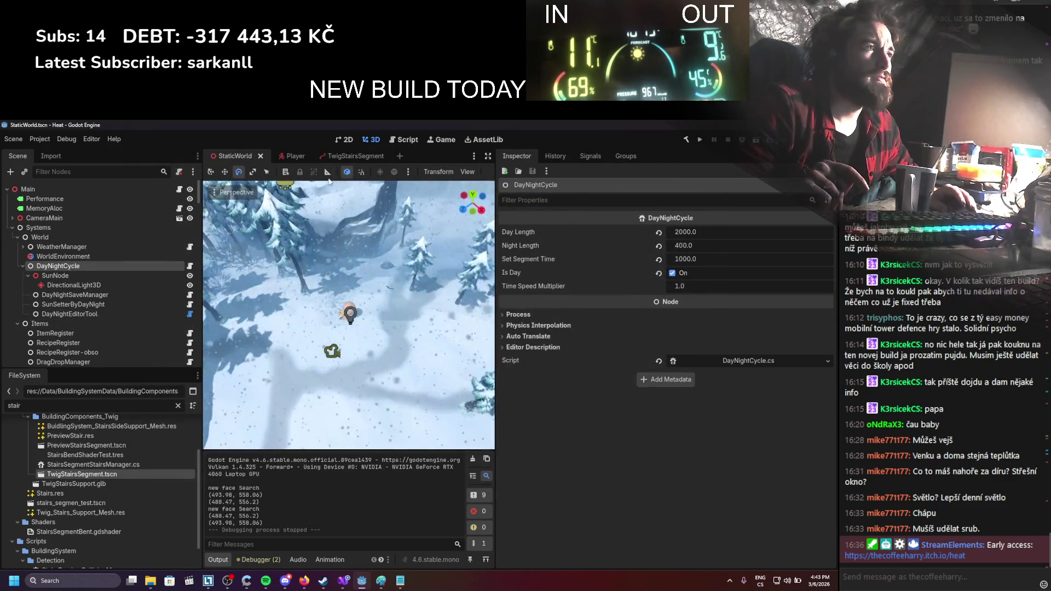
On TwigStairsSegment's Collision node, toggle PlayerBuildings collision layer 28, then rerun the game
left_click(332, 158)
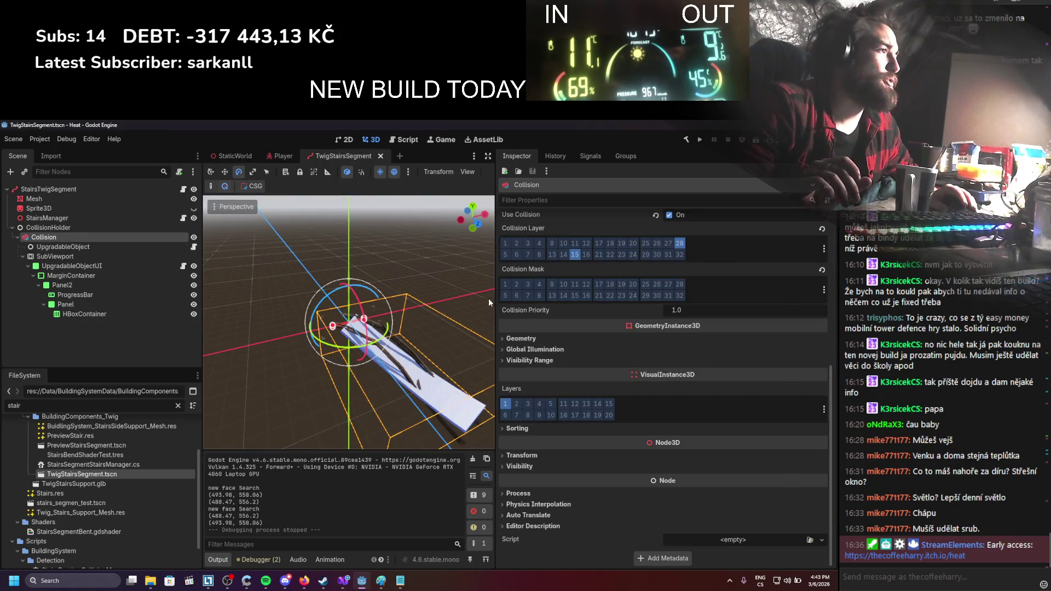
scroll(546, 321, "up", 2)
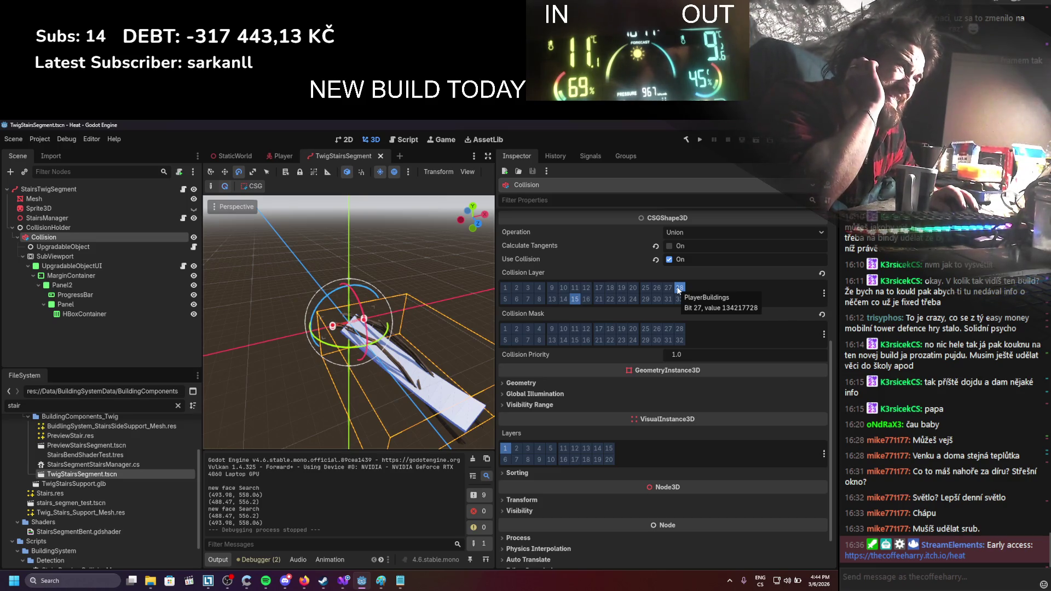
left_click(678, 289)
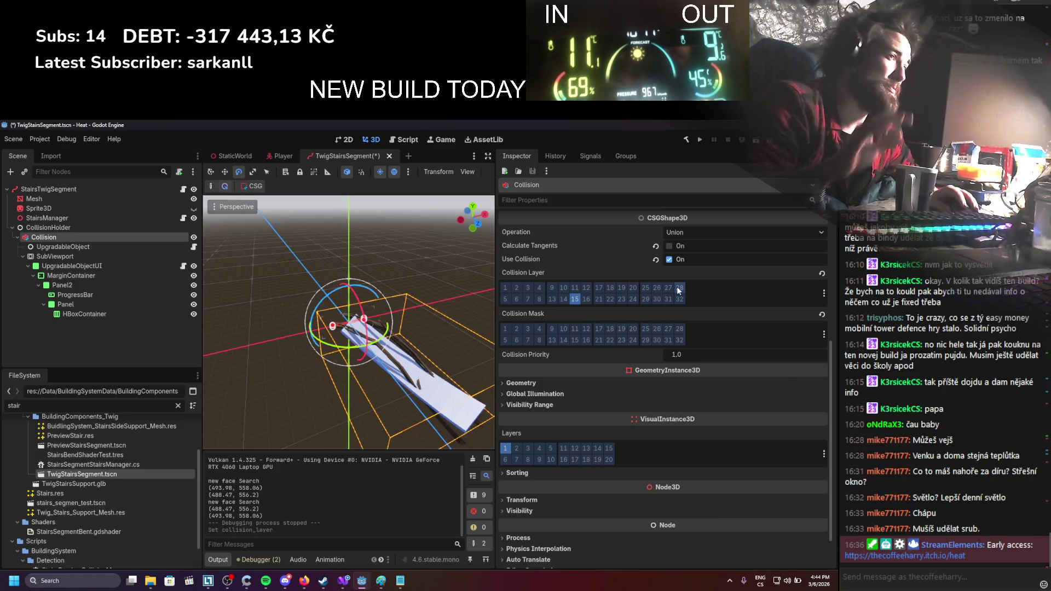
left_click(700, 140)
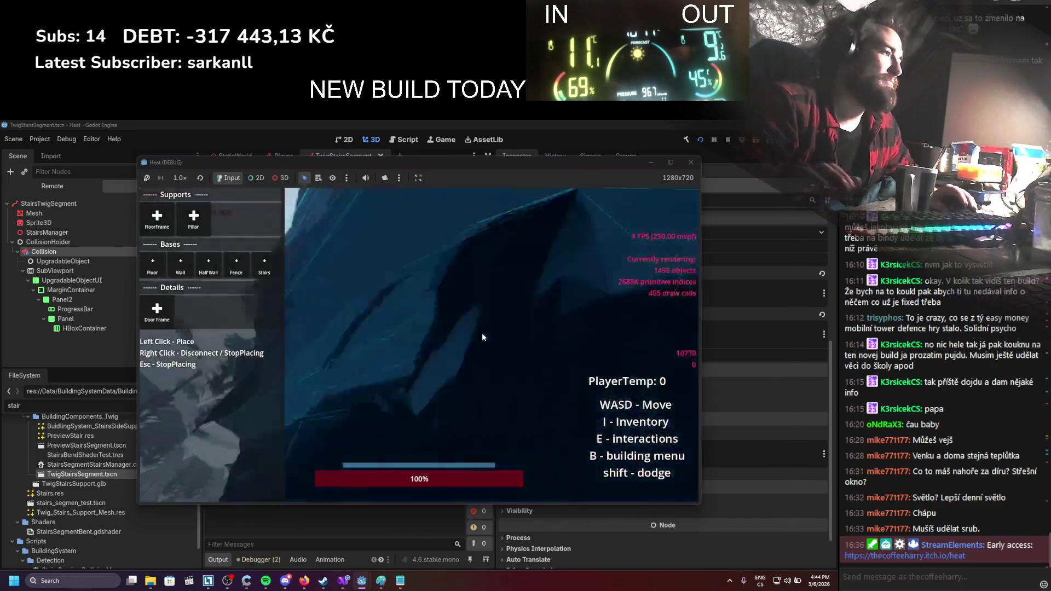
Place a wooden floor frame, cancel a wall placement, and switch to building stairs
left_click(157, 219)
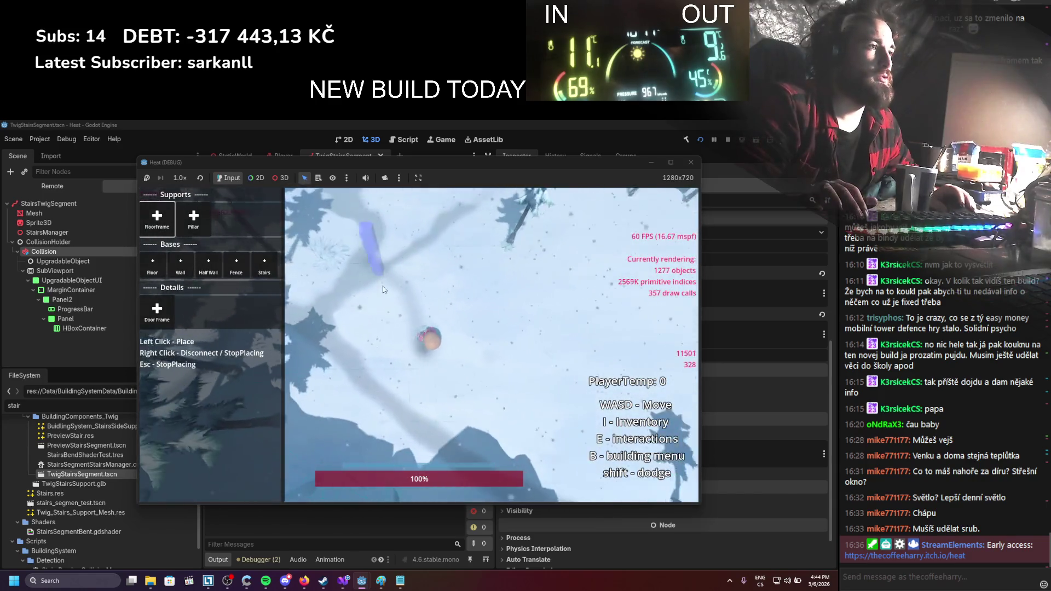
left_click(463, 266)
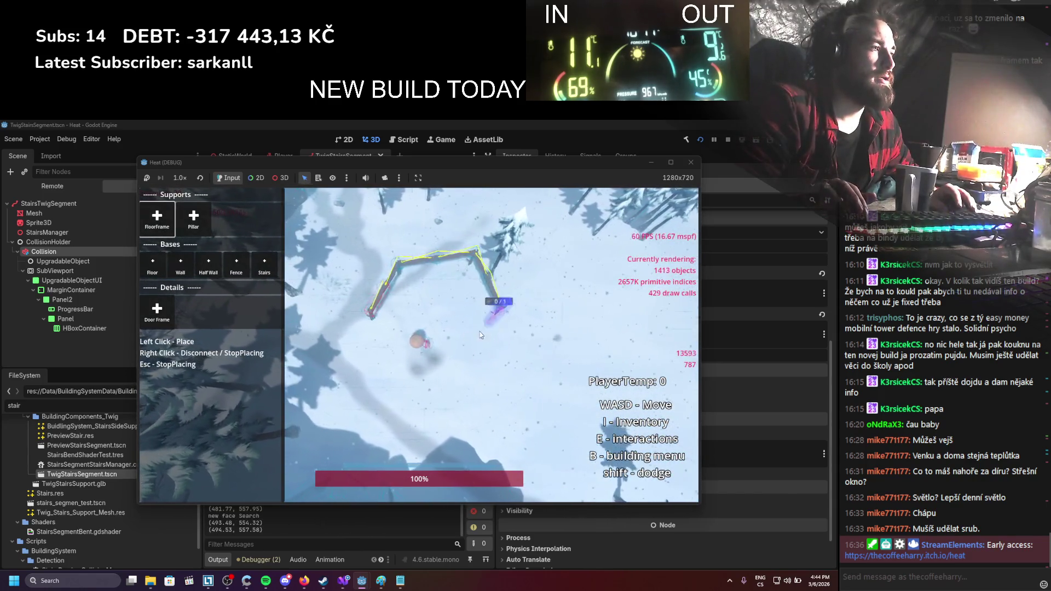
left_click(374, 315)
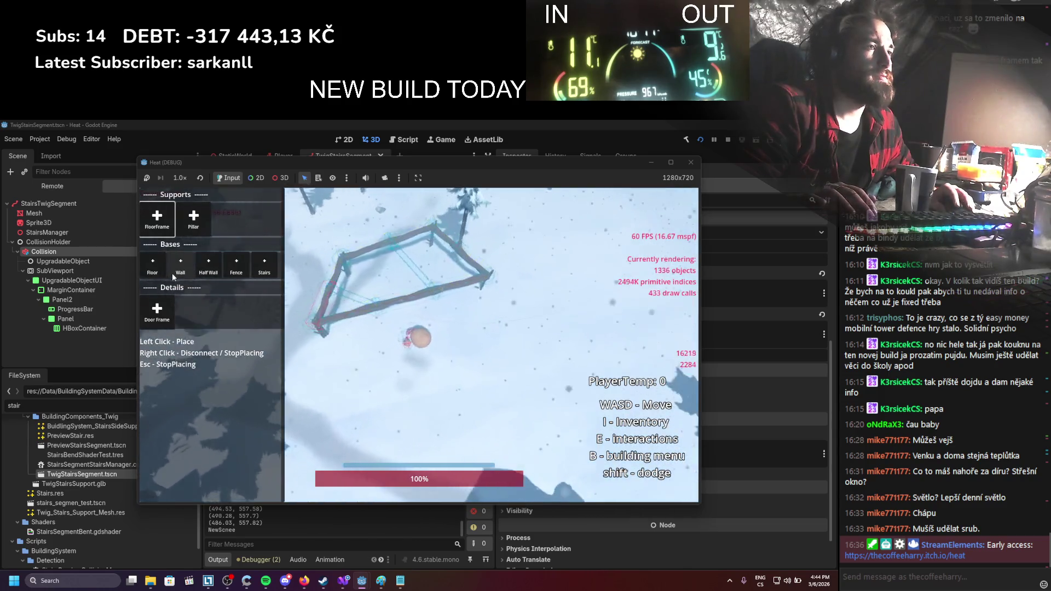
left_click(180, 264)
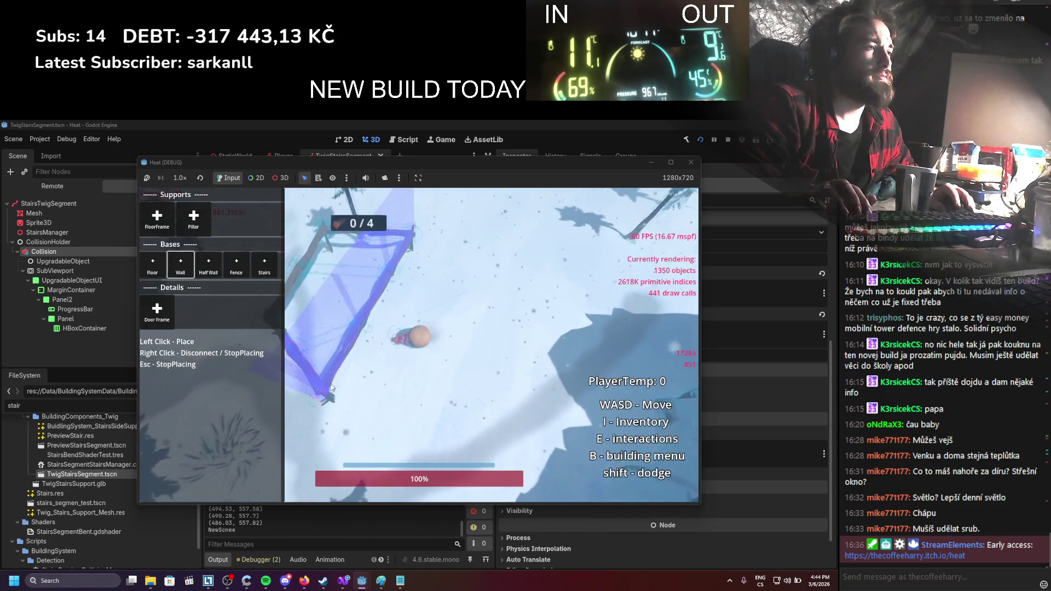
right_click(447, 301)
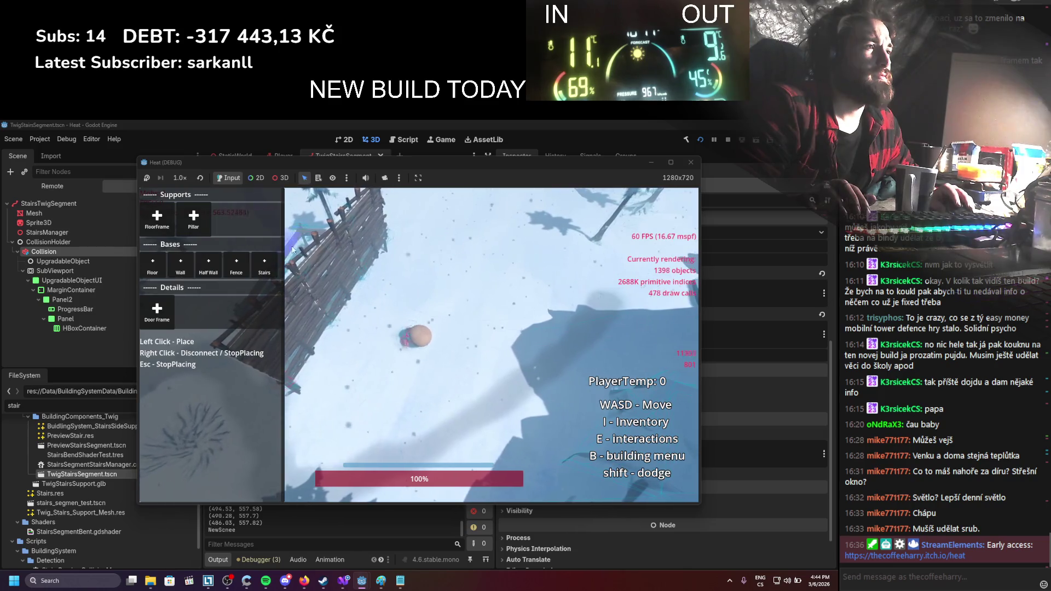
left_click(264, 264)
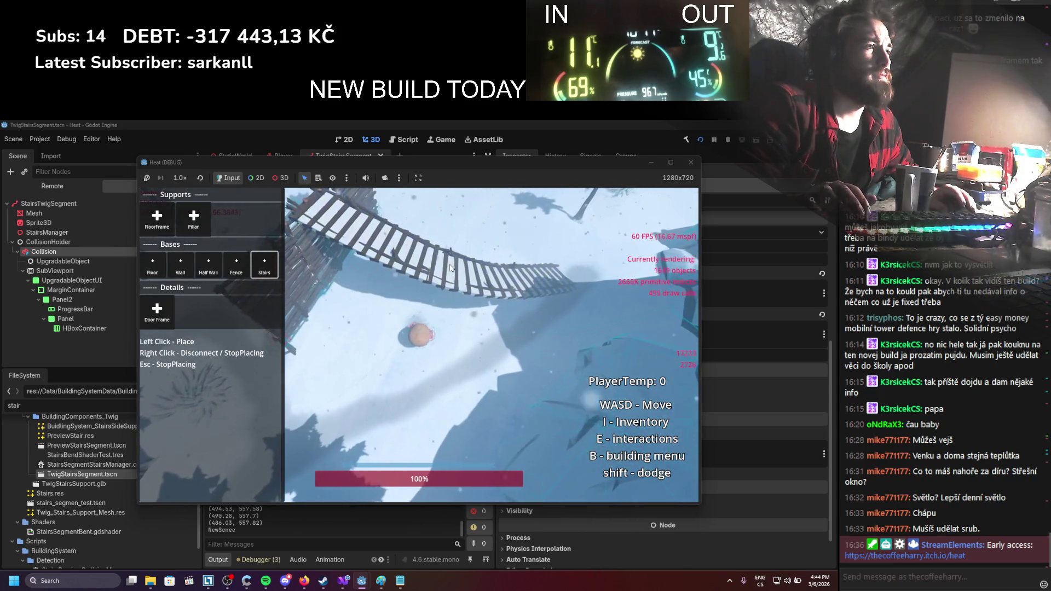
Move the player beside the floor frame, place a lower-left stair segment, and lay a solid floor
key("w")
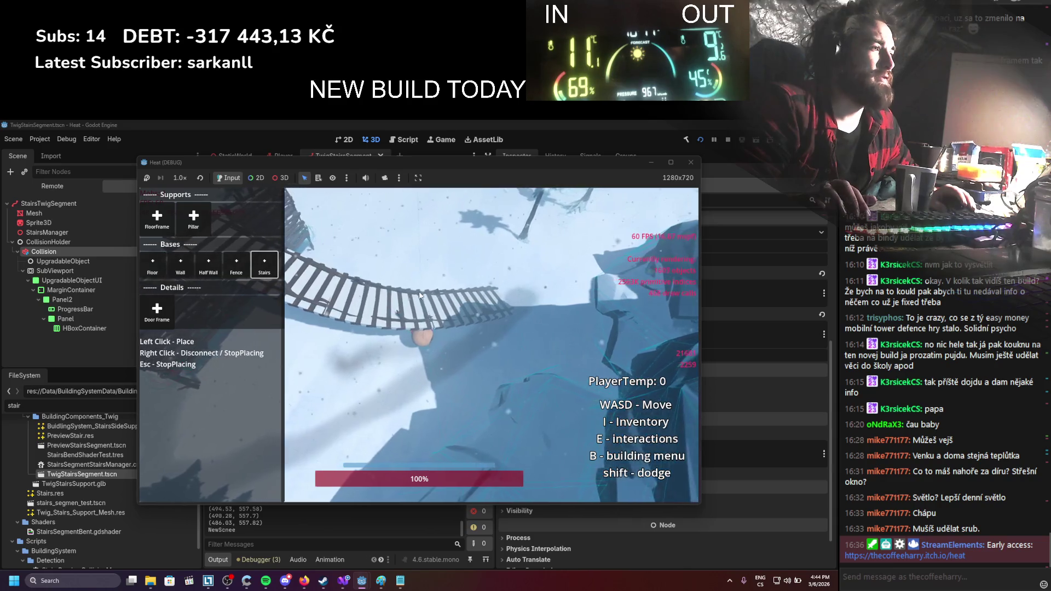
key("w")
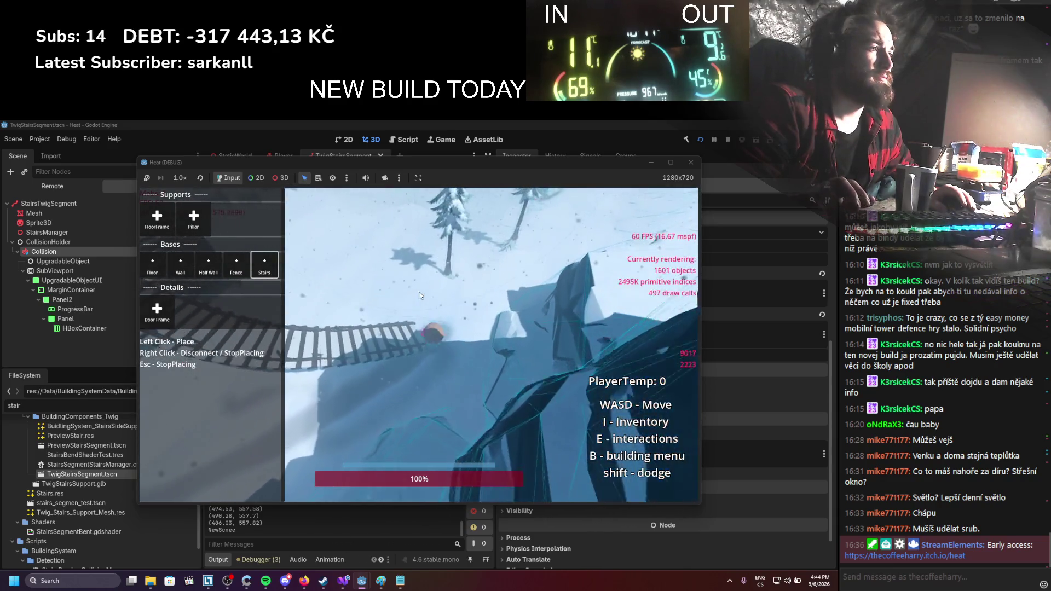
key("w")
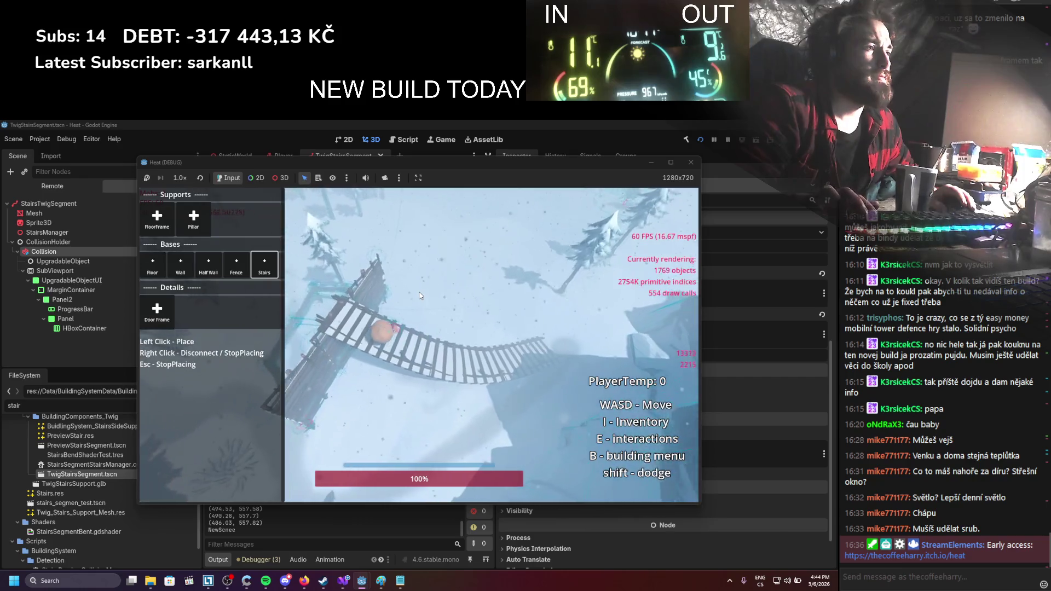
key("w")
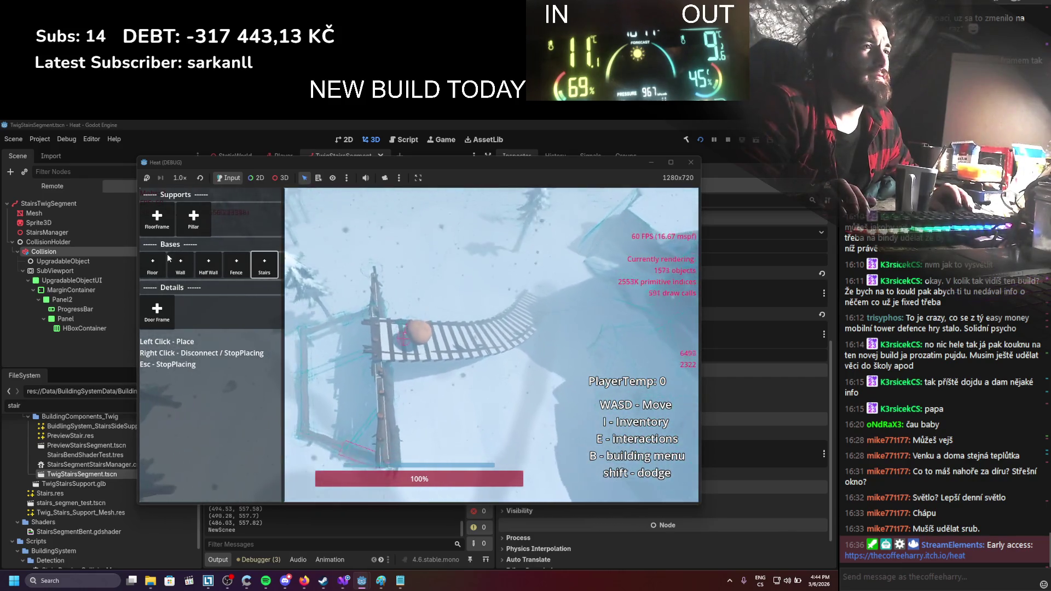
left_click(389, 440)
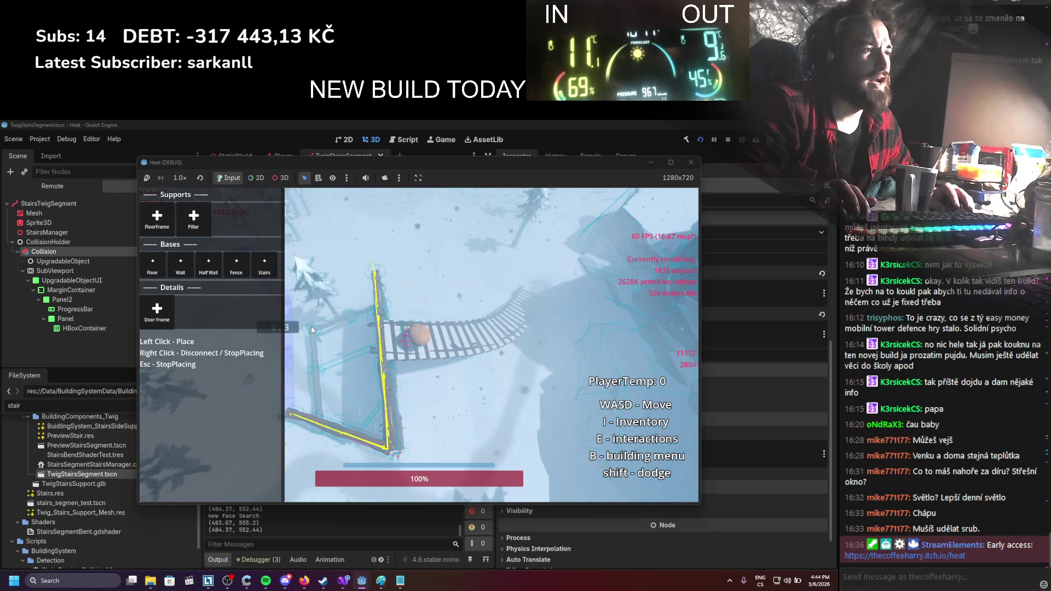
scroll(392, 272, "up", 3)
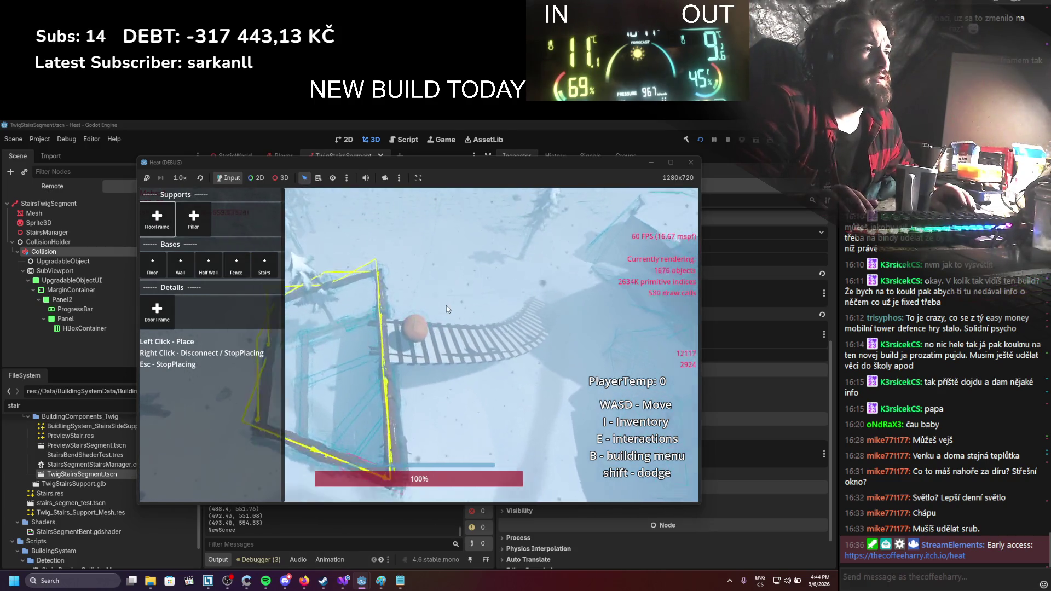
left_click(152, 263)
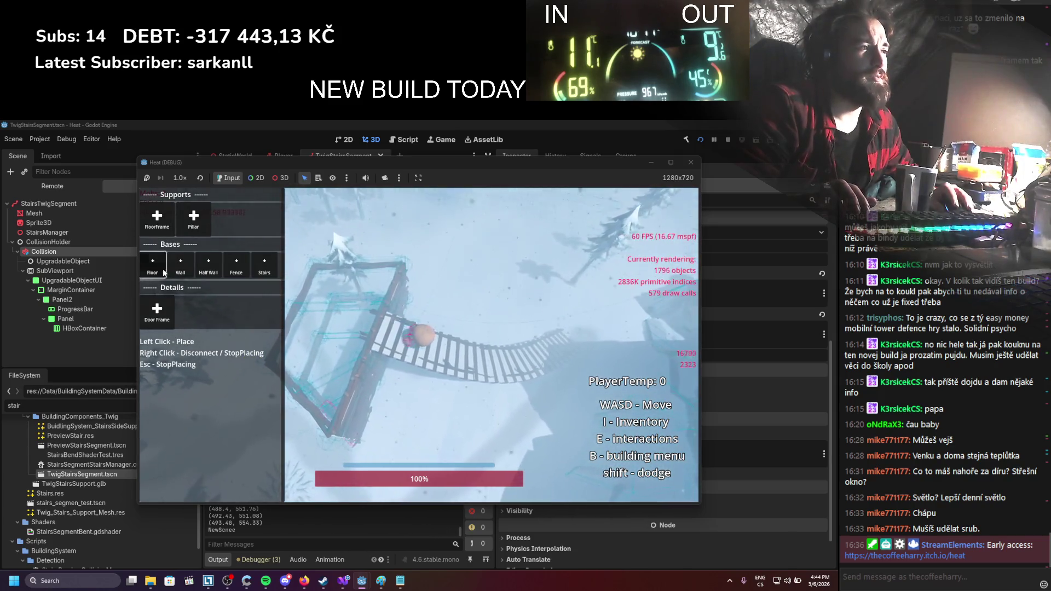
left_click(437, 317)
Walk the player across the floor to the top of the stairs, circle the camera, then stop the game
scroll(437, 317, "up", 5)
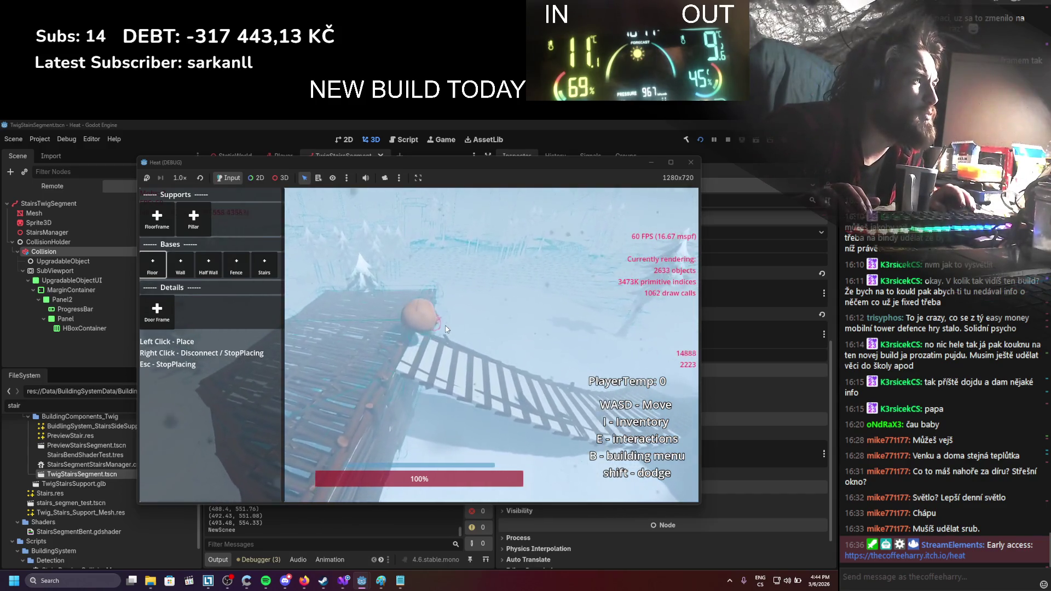
key("w")
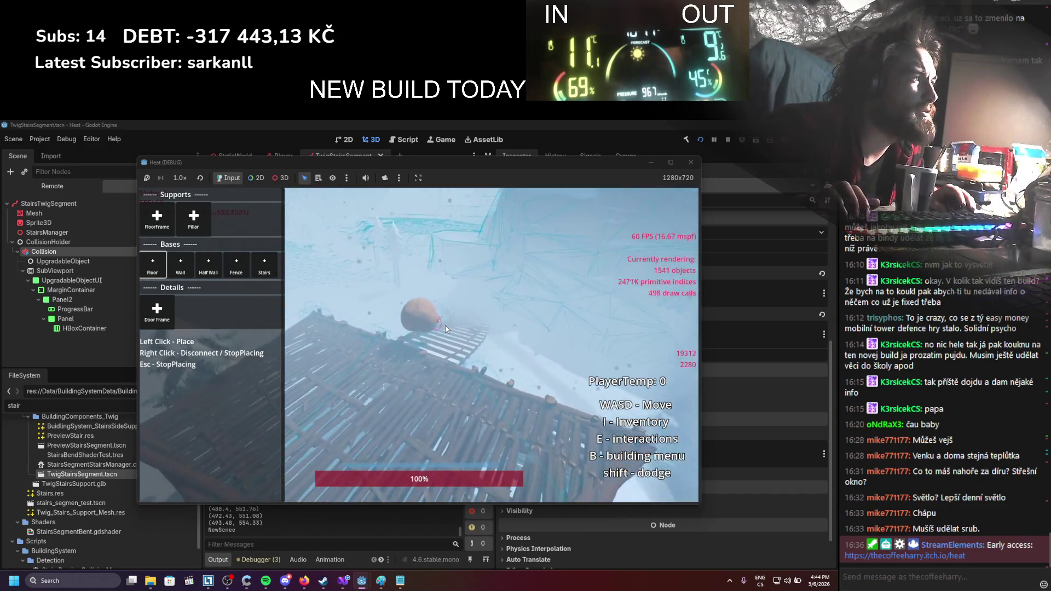
key("w")
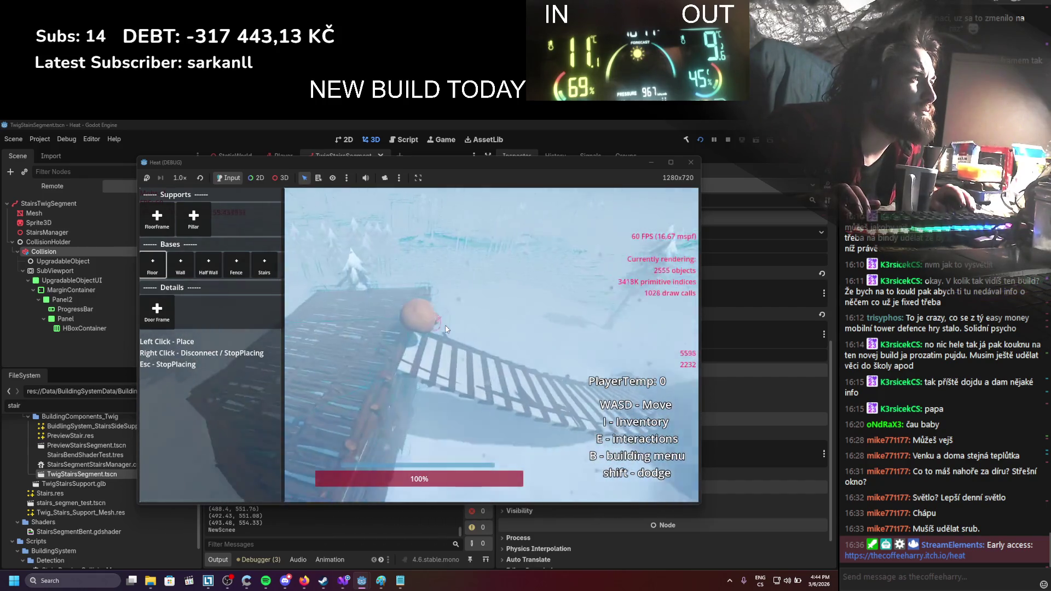
key("w")
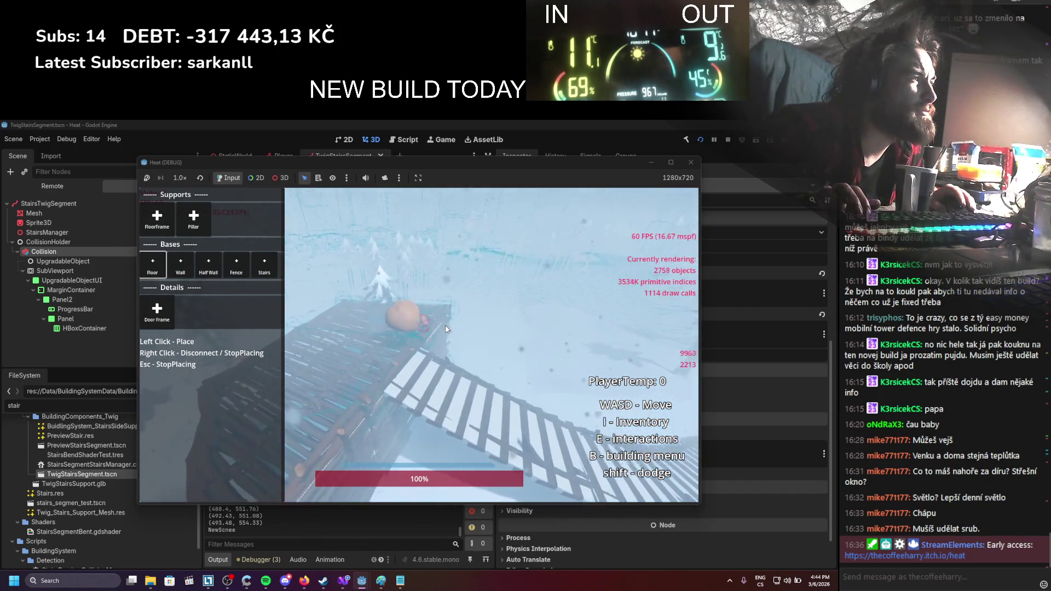
key("w")
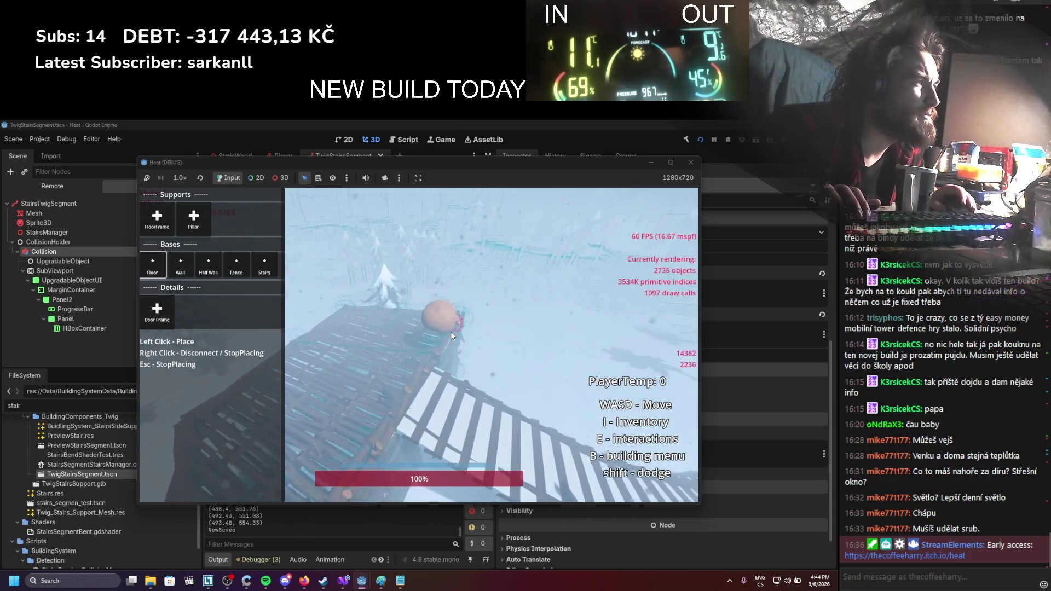
key("w")
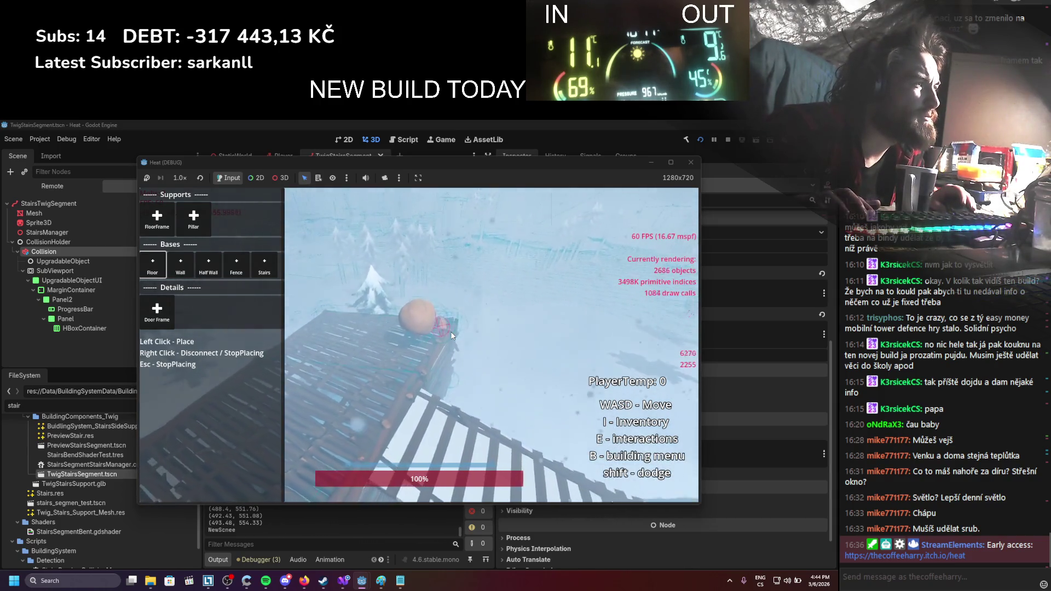
key("w")
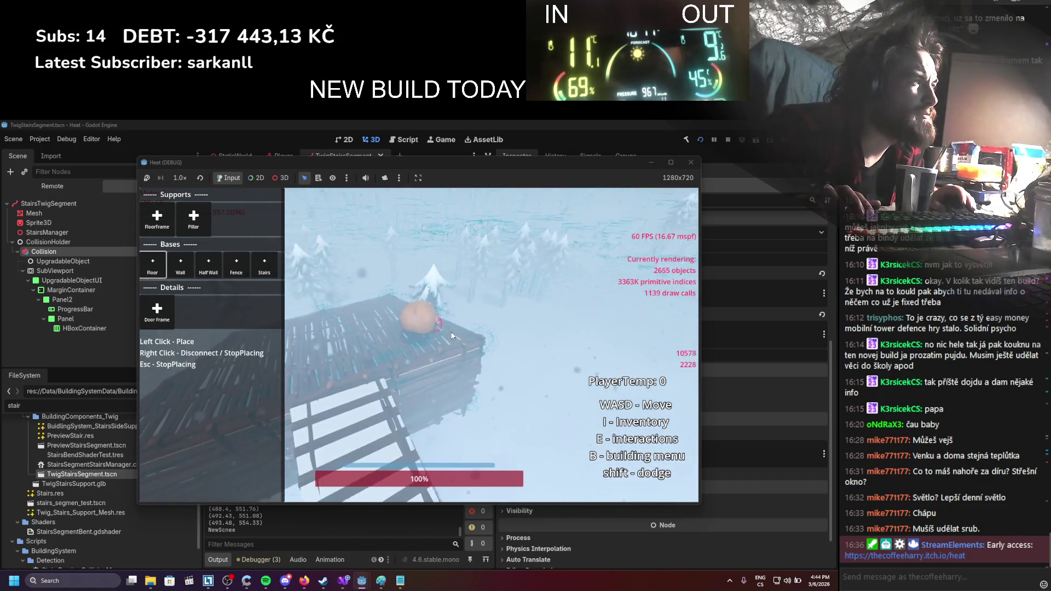
key("w")
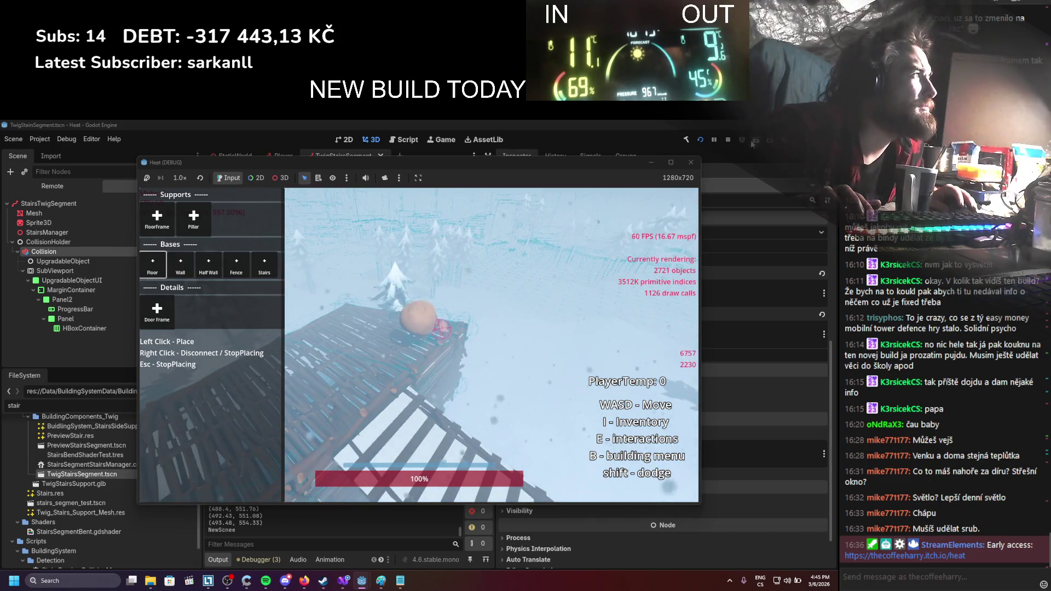
left_click(724, 139)
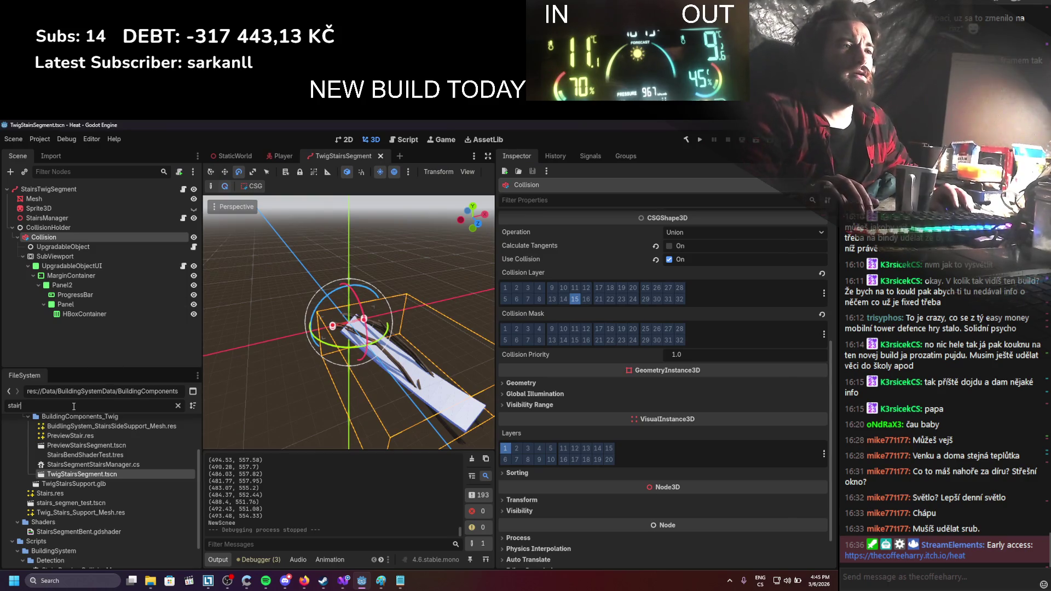
Filter FileSystem for 'floor' and open Twig_Floor_Scene.tscn
type("f")
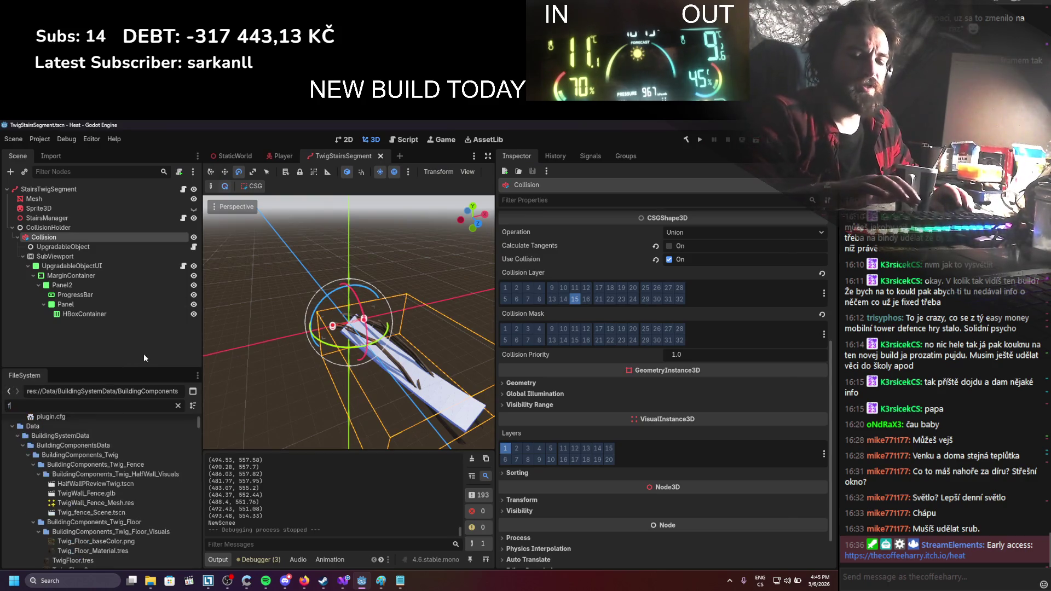
type("loor")
scroll(82, 493, "down", 3)
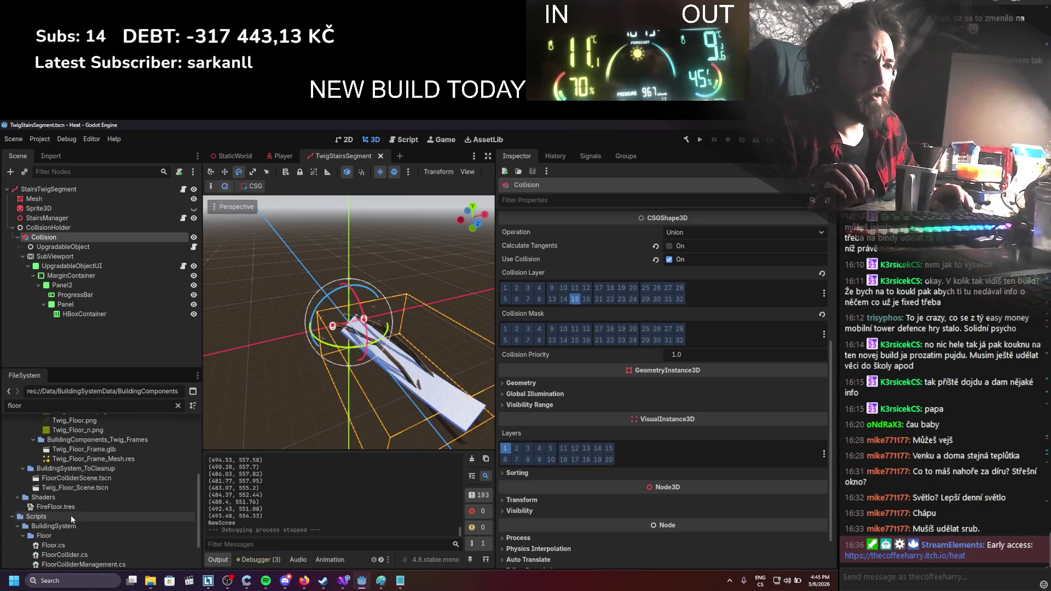
scroll(100, 479, "up", 1)
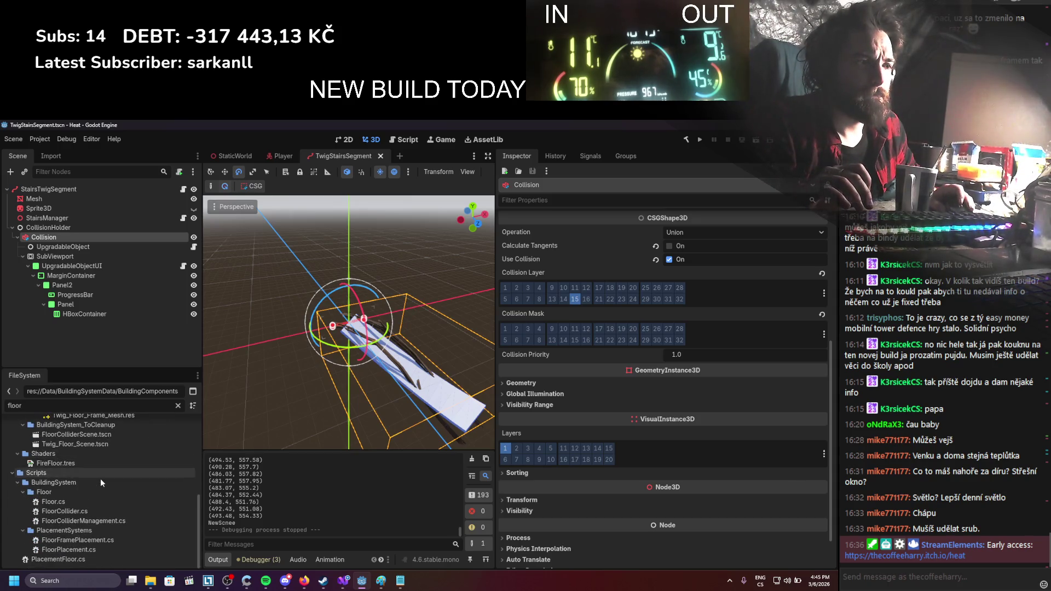
double_click(91, 517)
Start deleting Twig_Floor_Scene.tscn but cancel to keep it, then clear the output log
scroll(321, 372, "down", 5)
scroll(321, 376, "up", 2)
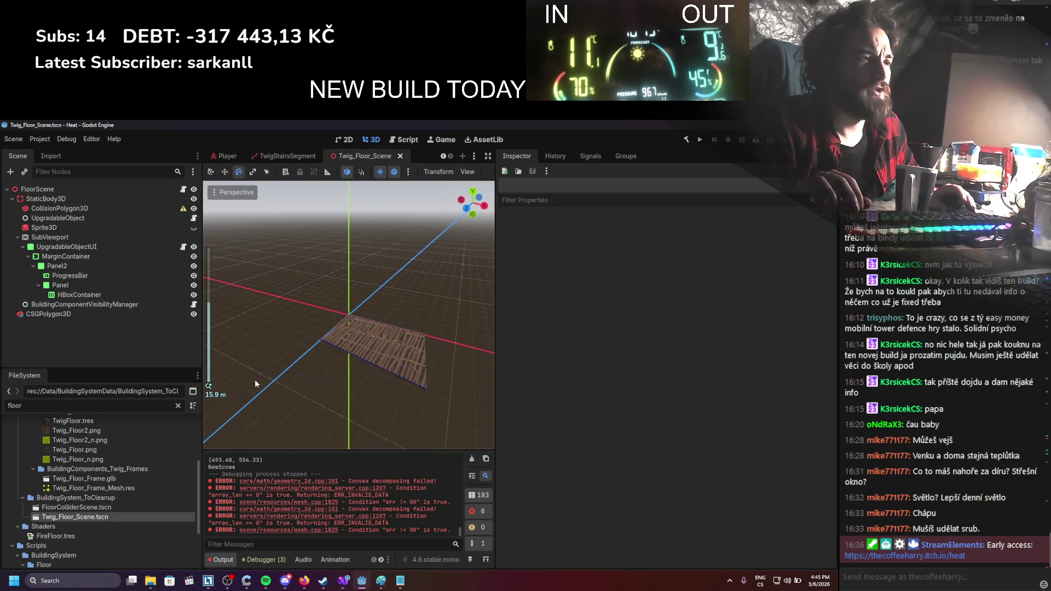
right_click(85, 518)
left_click(113, 514)
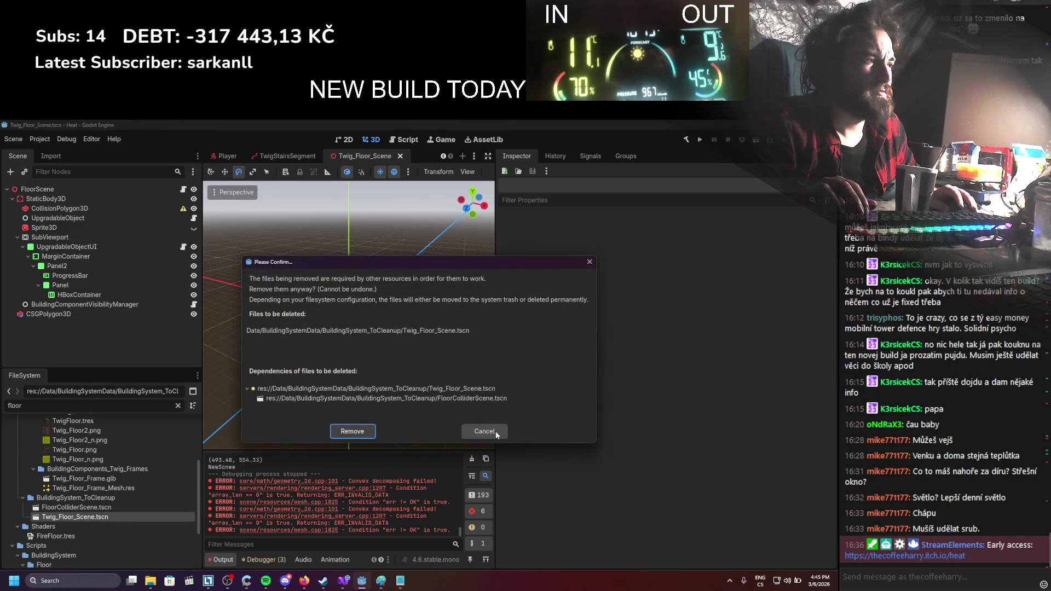
left_click(495, 431)
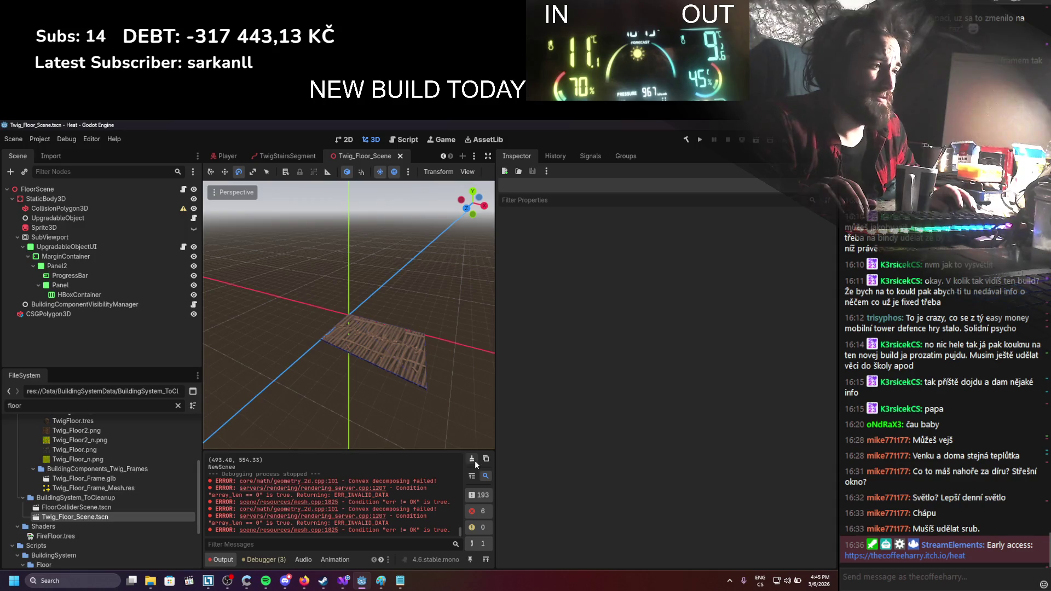
left_click(472, 459)
Give the floor's CollisionPolygon3D three points: (0,0), (1.735,0) and (0,2.88)
left_click(106, 207)
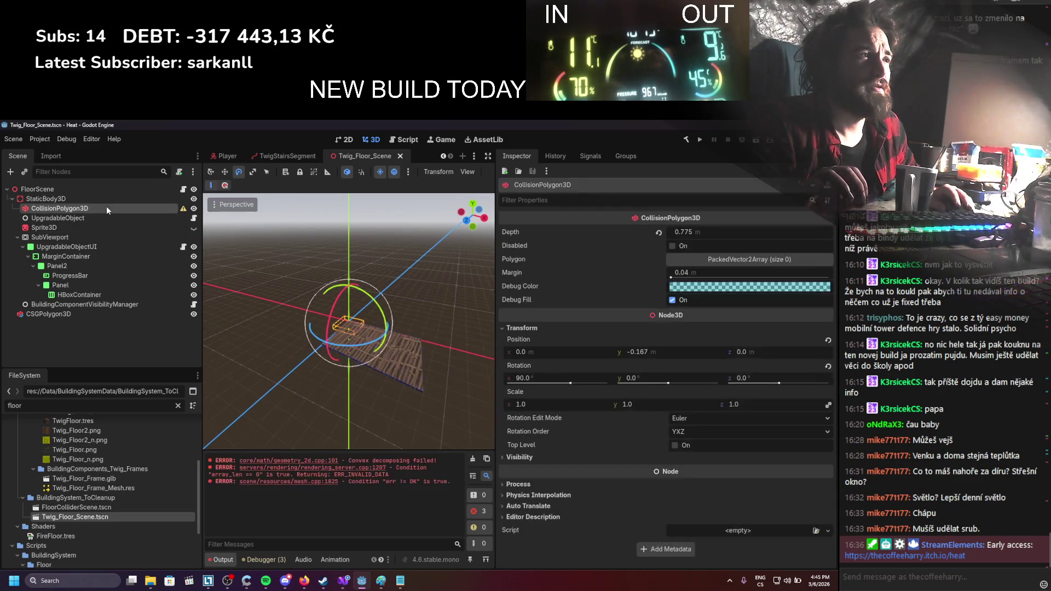
left_click(789, 260)
left_click(678, 288)
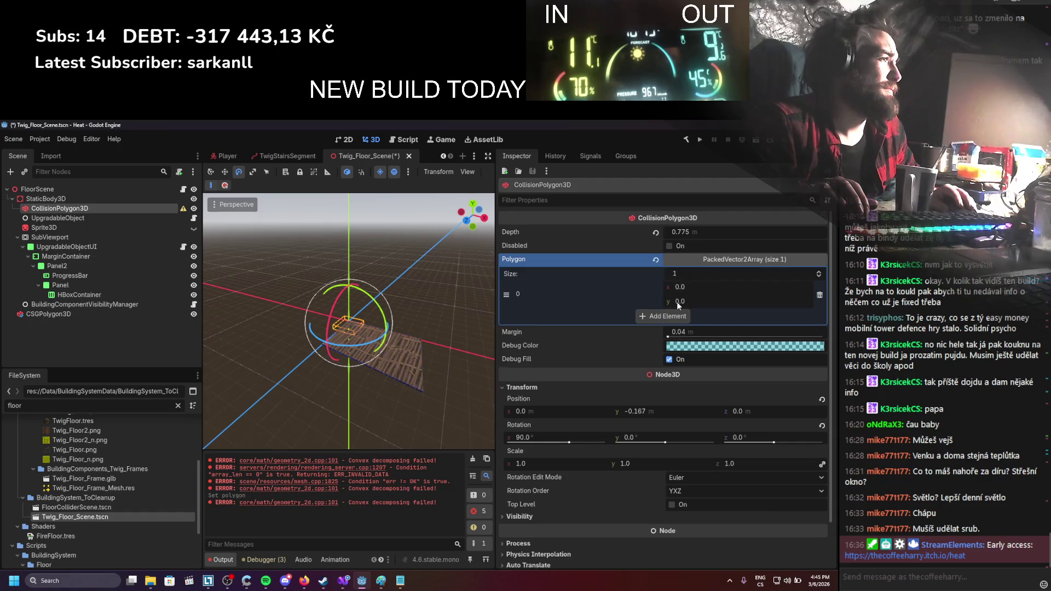
left_click(675, 316)
left_click(672, 341)
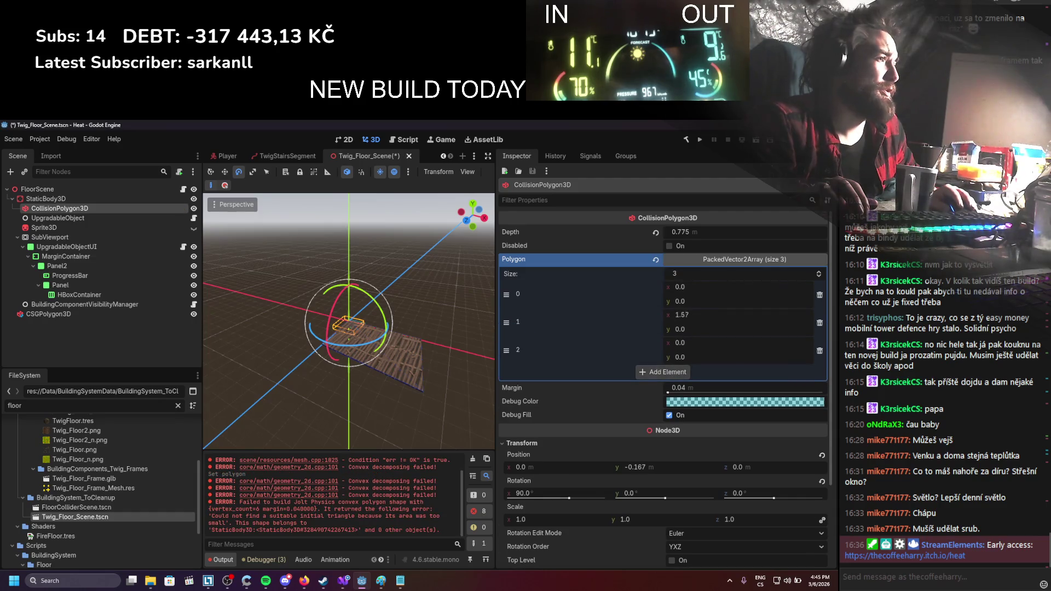
left_click_drag(681, 358, 687, 357)
key("ctrl+s")
left_click(473, 459)
Inspect the floor StaticBody3D's position, rotation and scale from a low side view
scroll(416, 408, "up", 2)
left_click_drag(396, 421, 280, 243)
scroll(280, 243, "up", 1)
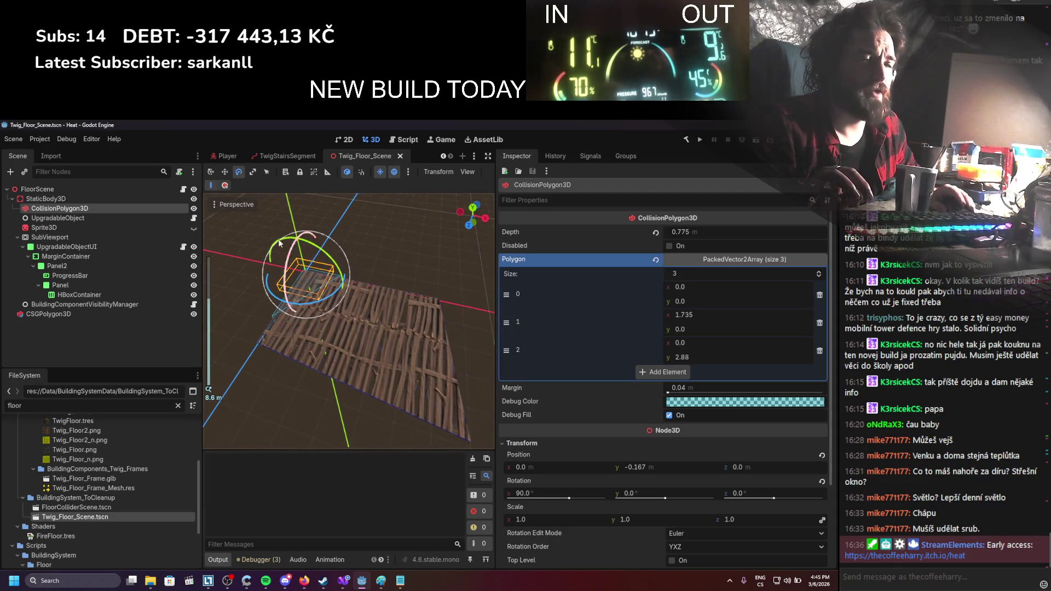
left_click(101, 198)
scroll(215, 276, "up", 2)
mouse_move(214, 276)
left_mouse_down()
mouse_move(357, 264)
mouse_move(343, 258)
mouse_move(373, 278)
mouse_move(401, 275)
mouse_move(389, 279)
left_mouse_up()
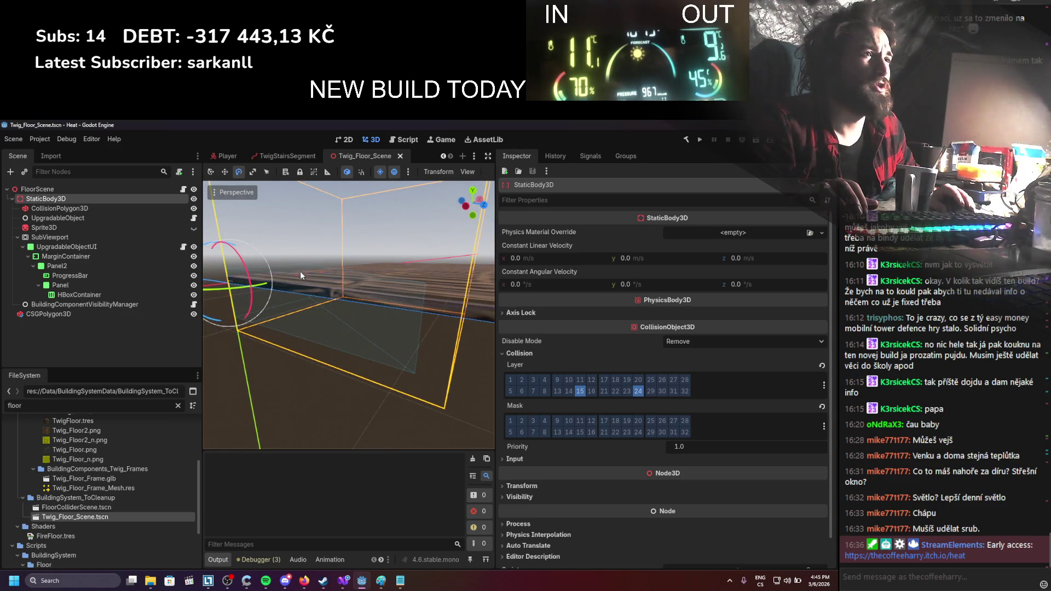
left_click(534, 485)
scroll(534, 485, "down", 3)
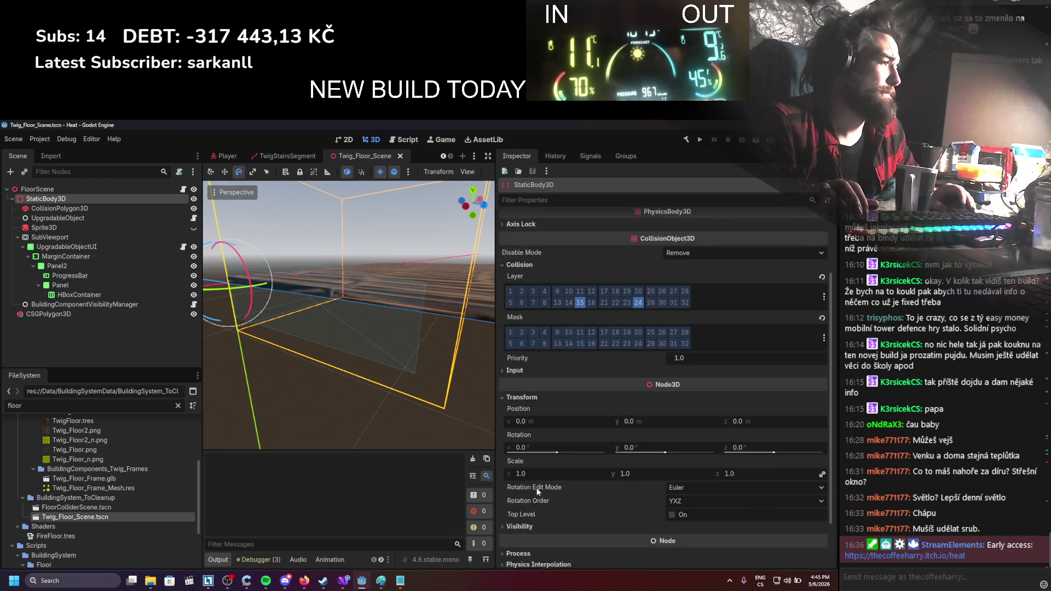
Reduce the collision polygon's depth to about 0.44 m, save, and run the game
left_click(119, 208)
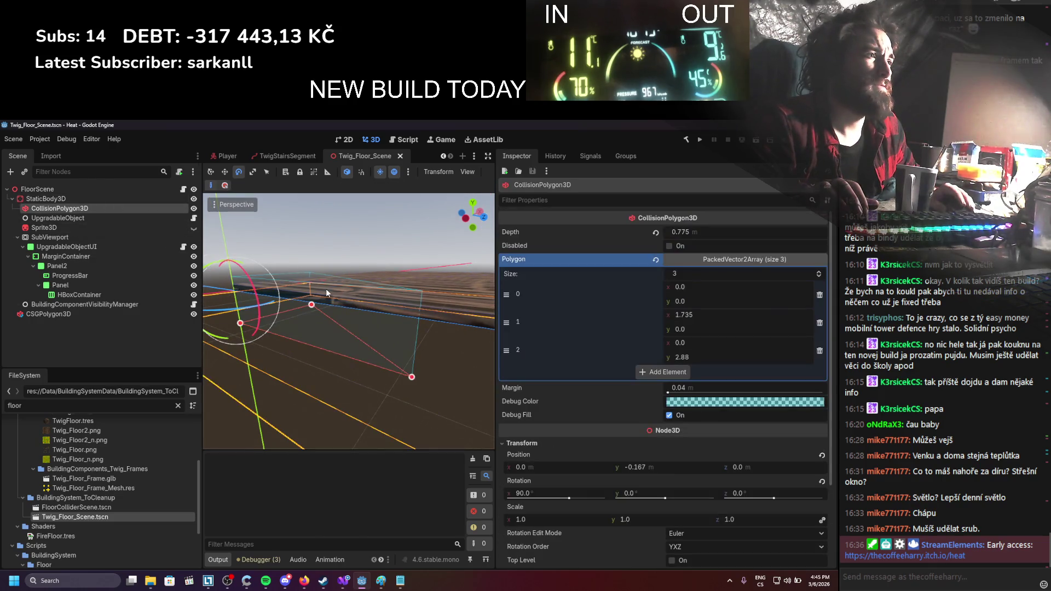
left_click_drag(327, 292, 548, 343)
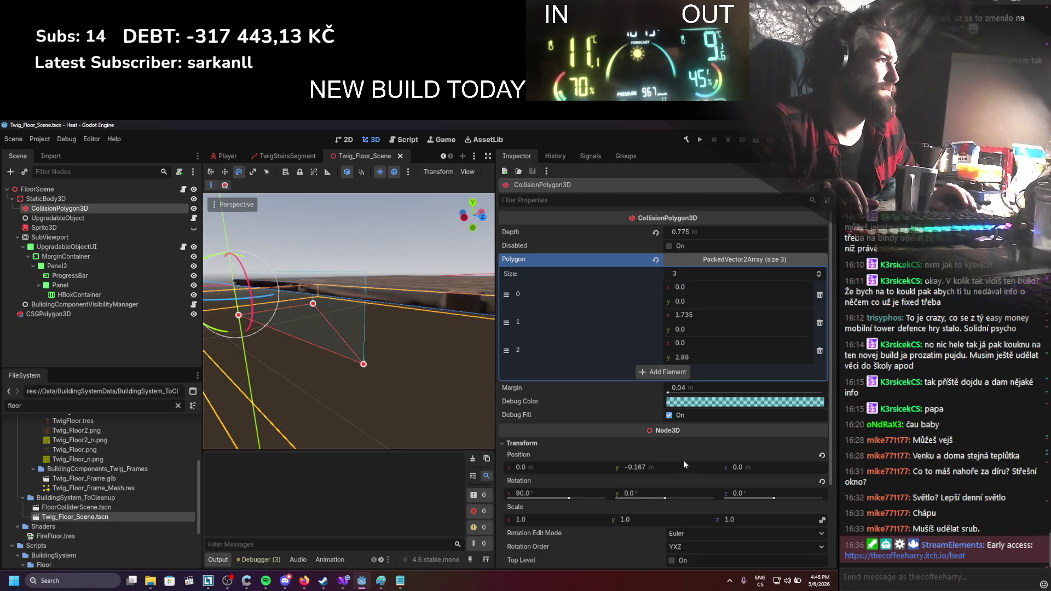
left_click_drag(705, 232, 663, 232)
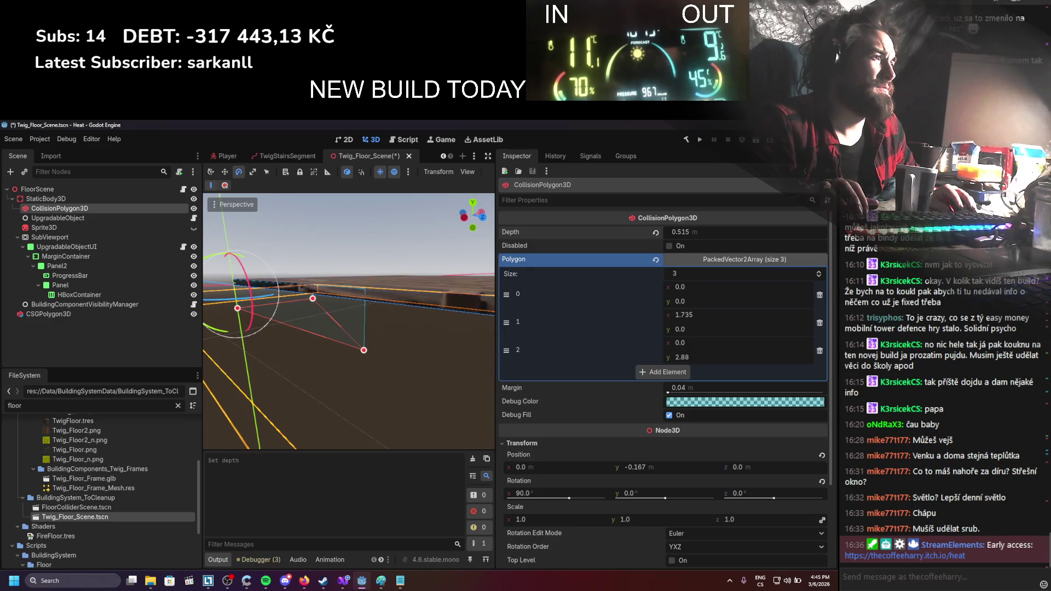
left_click_drag(367, 335, 515, 297)
left_click_drag(721, 232, 693, 232)
key("ctrl+s")
left_click(701, 140)
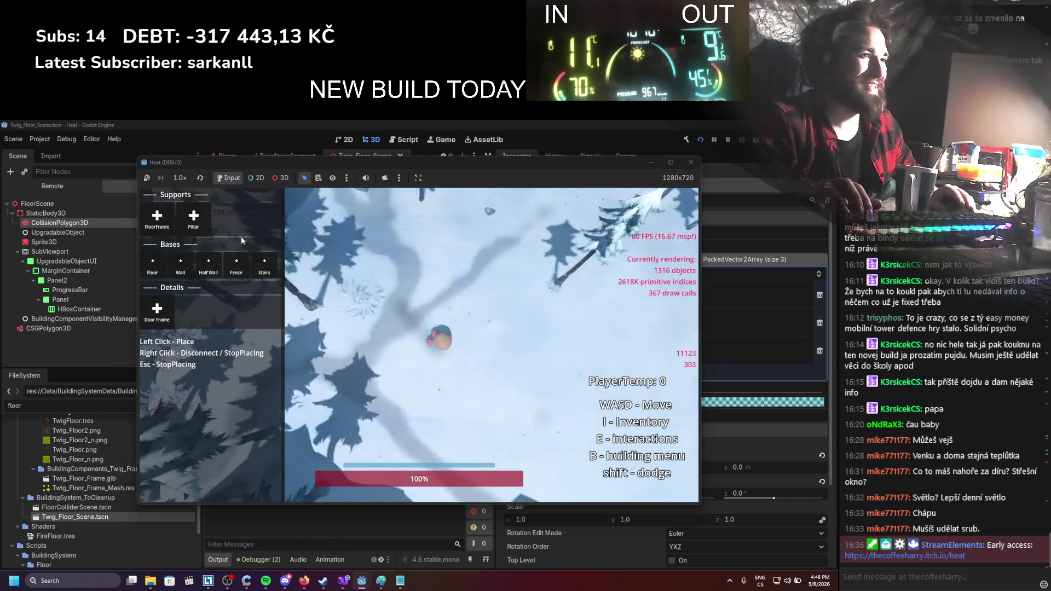
In the game, build a floor frame, a wall and a stairway, then walk up onto the platform
left_click(171, 229)
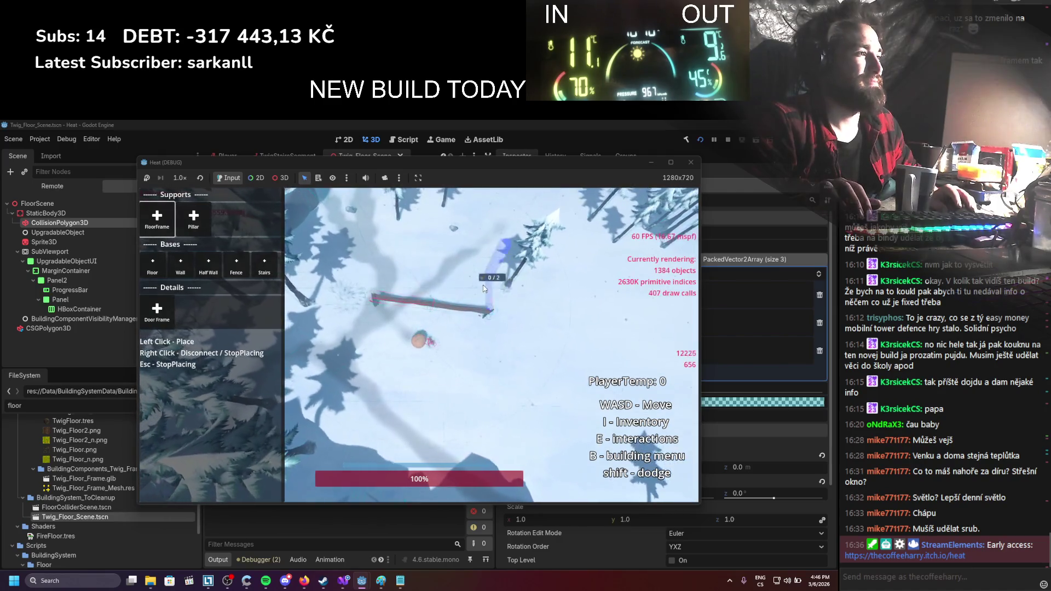
left_click(373, 284)
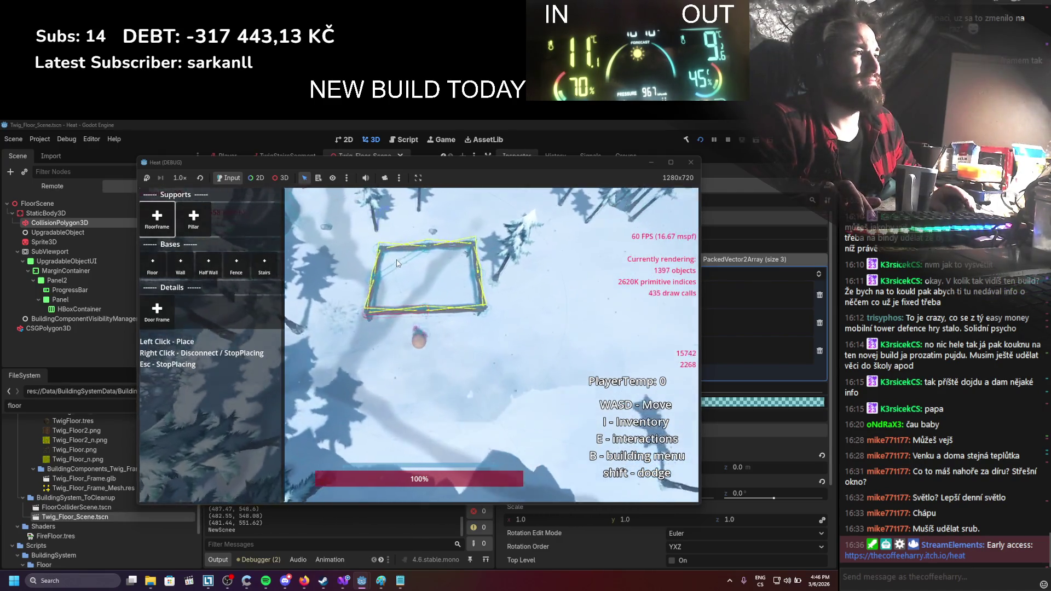
left_click(174, 267)
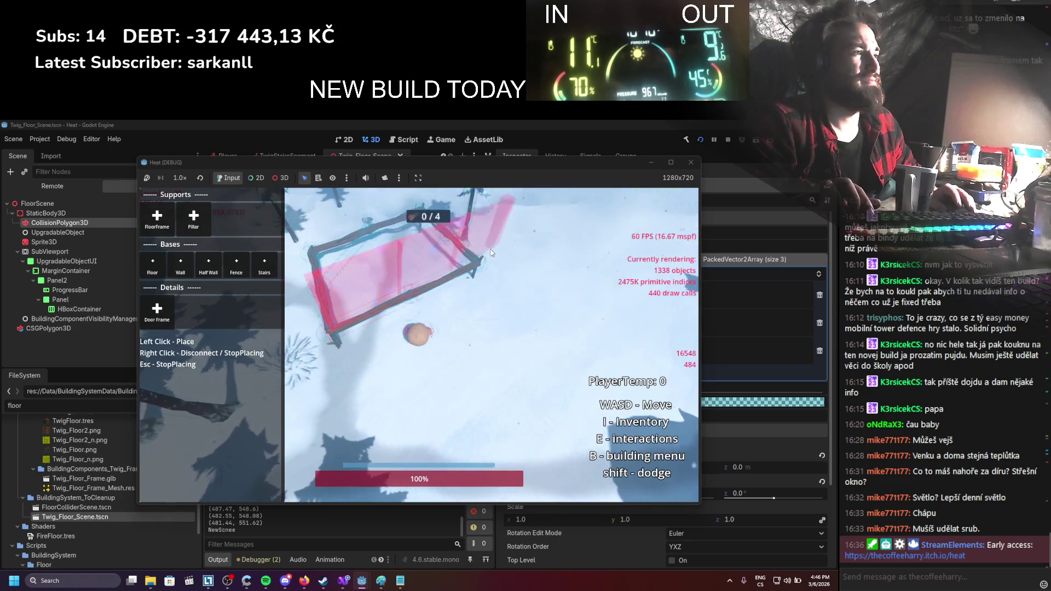
left_click(482, 263)
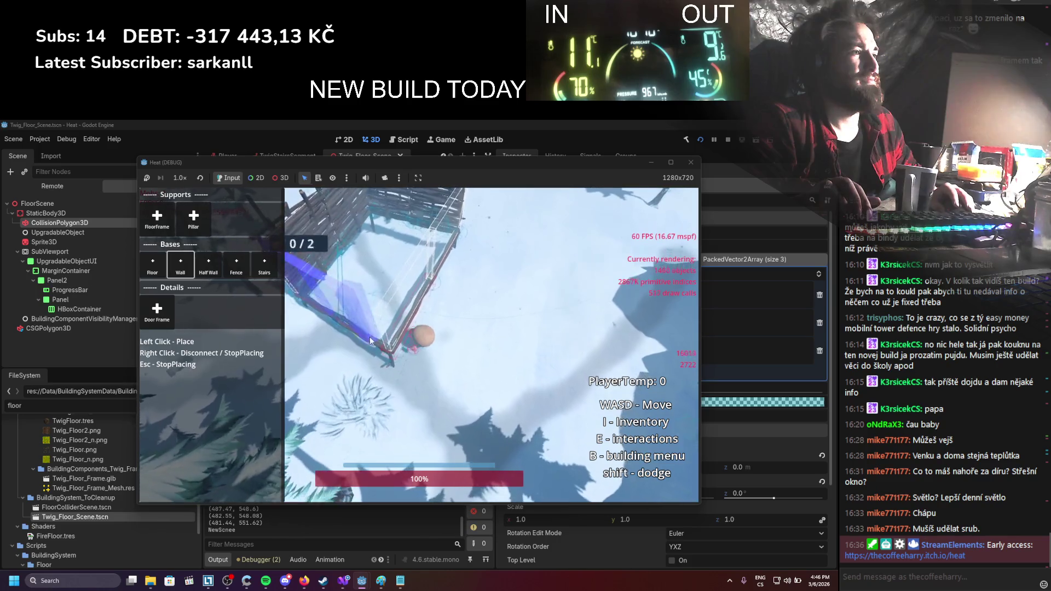
left_click(402, 333)
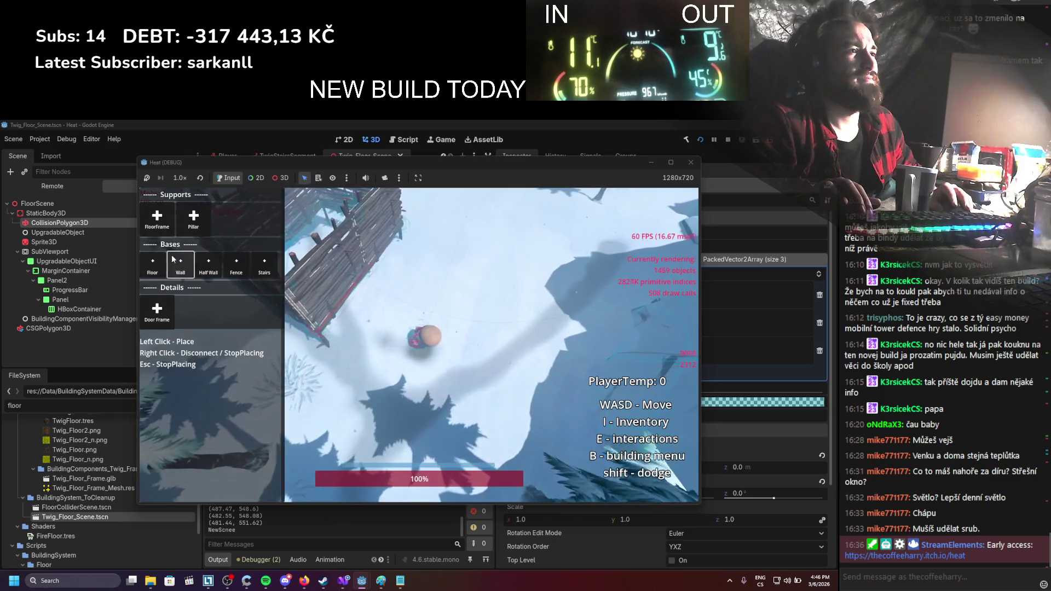
left_click(264, 265)
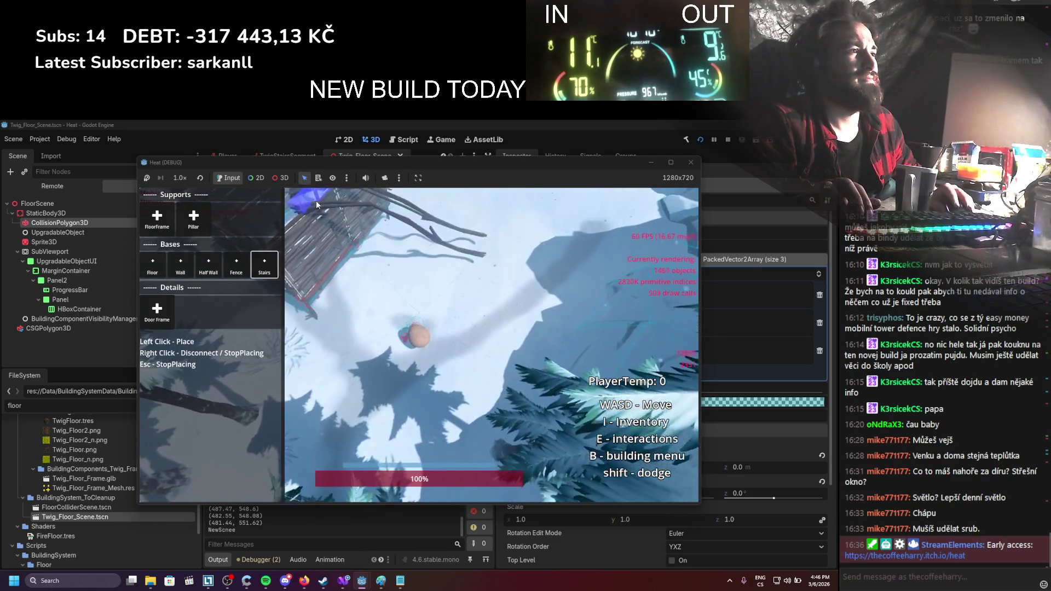
left_click(541, 286)
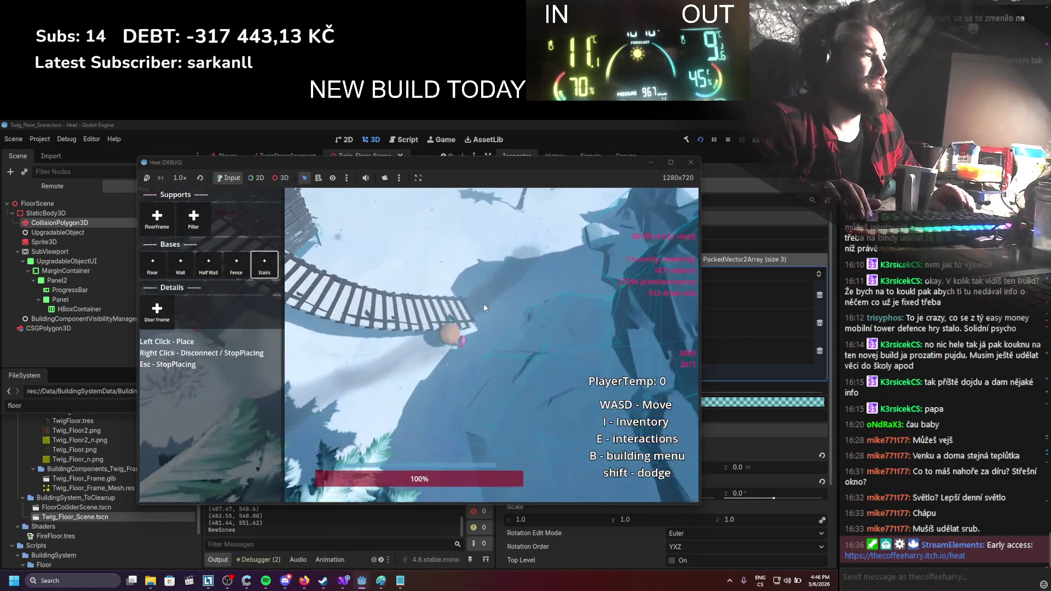
key("w")
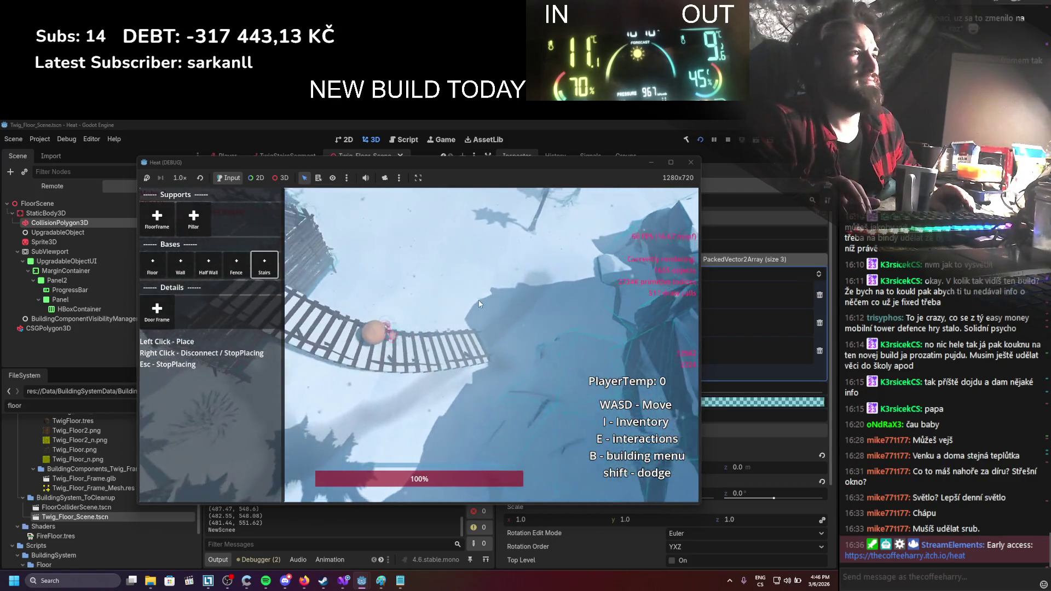
key("w")
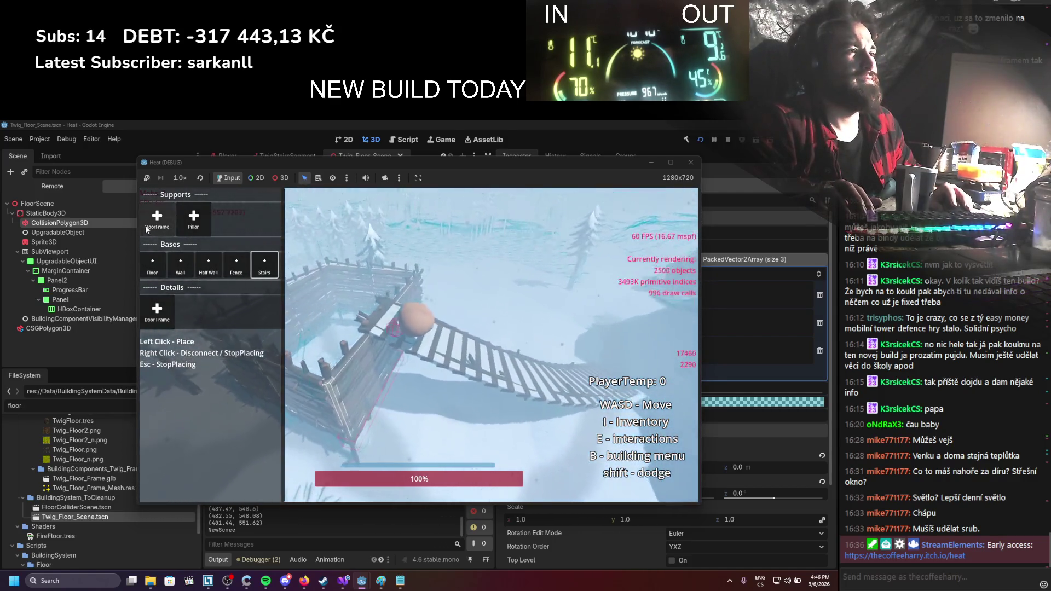
Cancel the next placement, choose the Floor piece, and close the running game
left_click(157, 216)
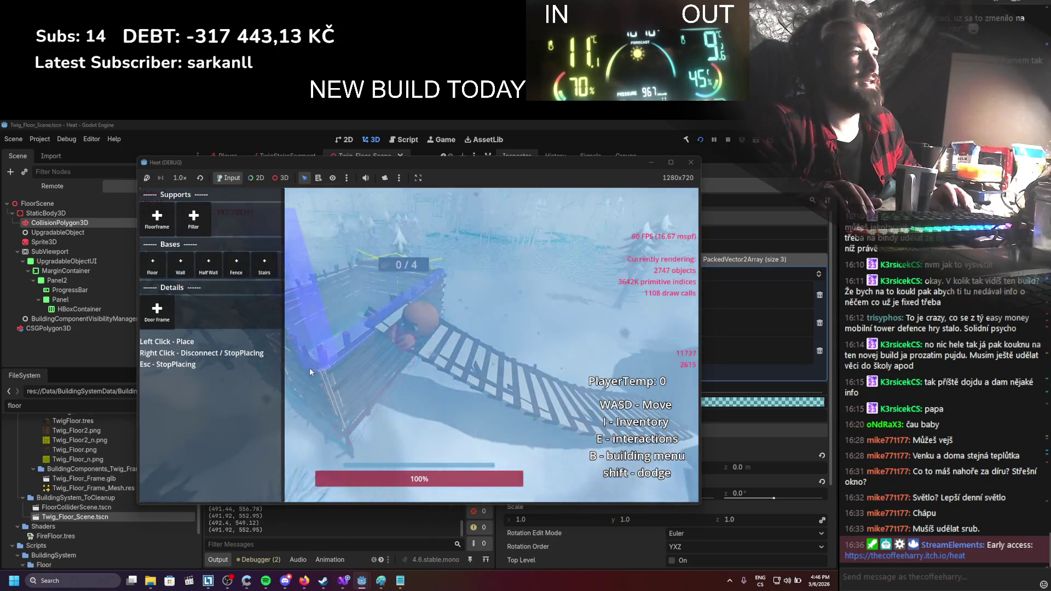
scroll(379, 307, "down", 5)
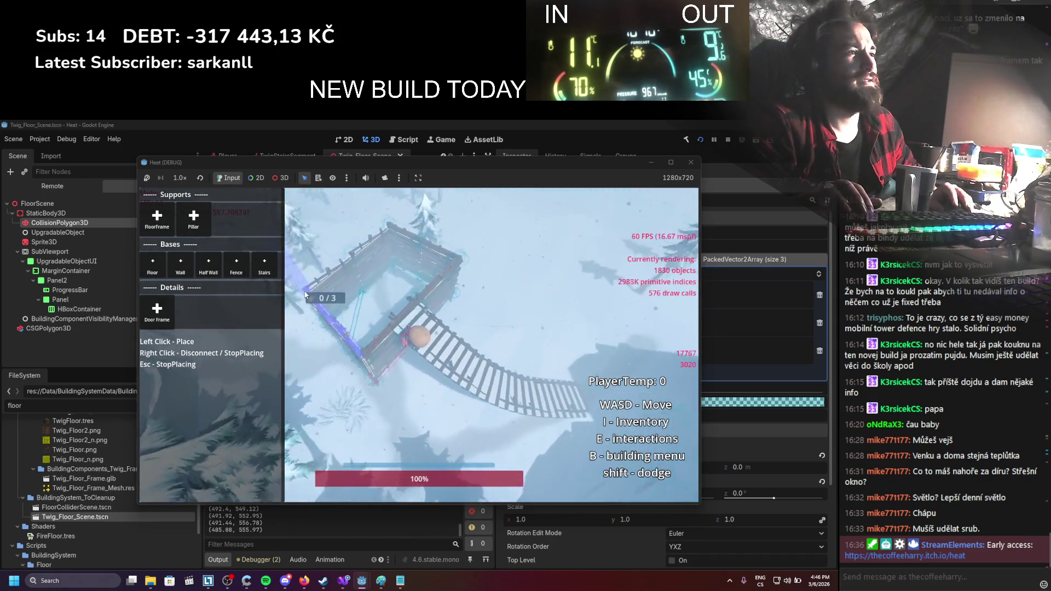
key("Escape")
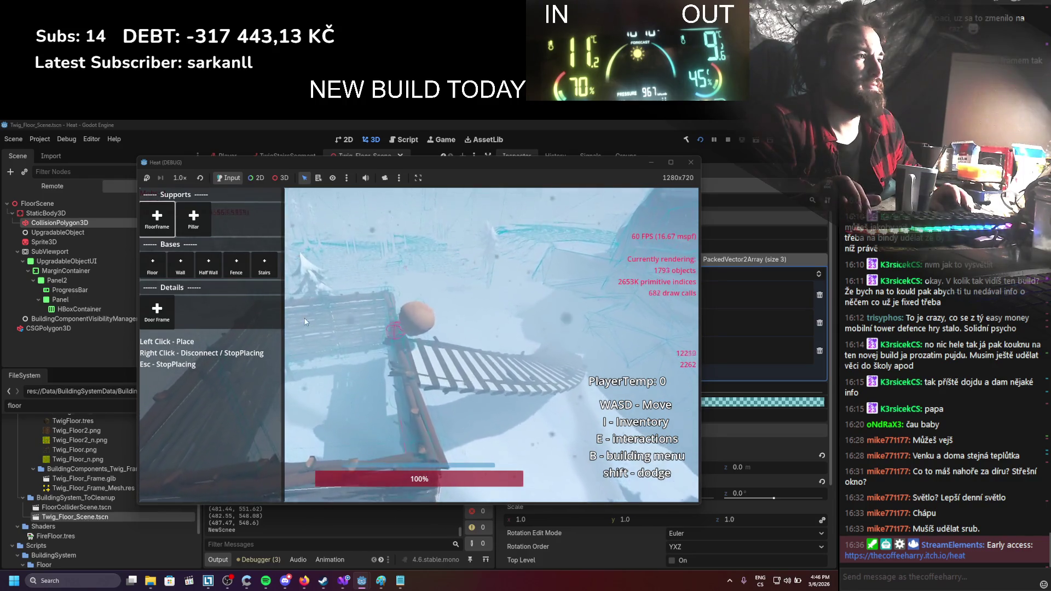
left_click(152, 264)
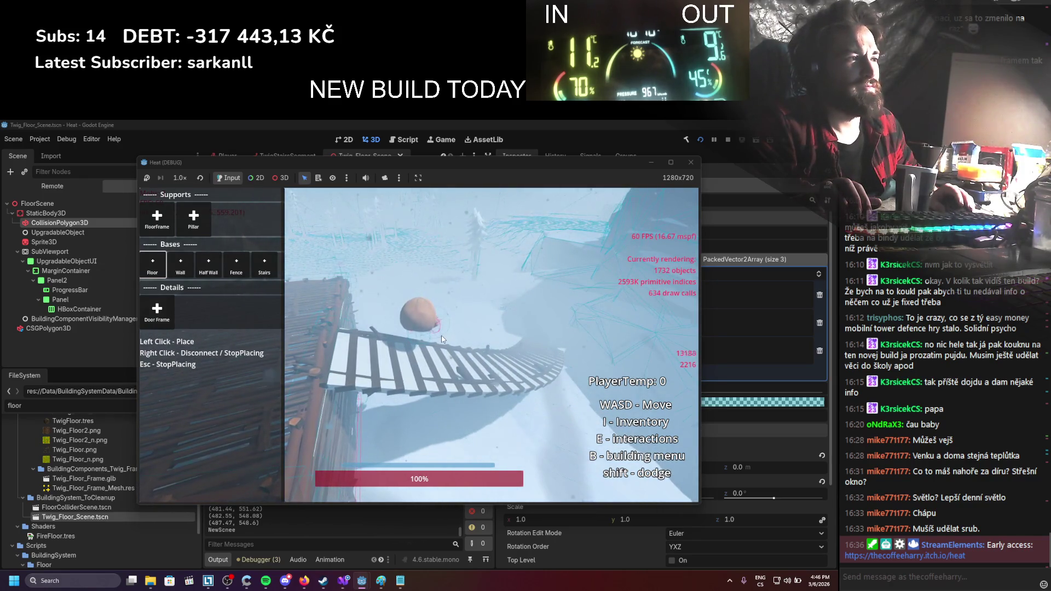
key("alt+F4")
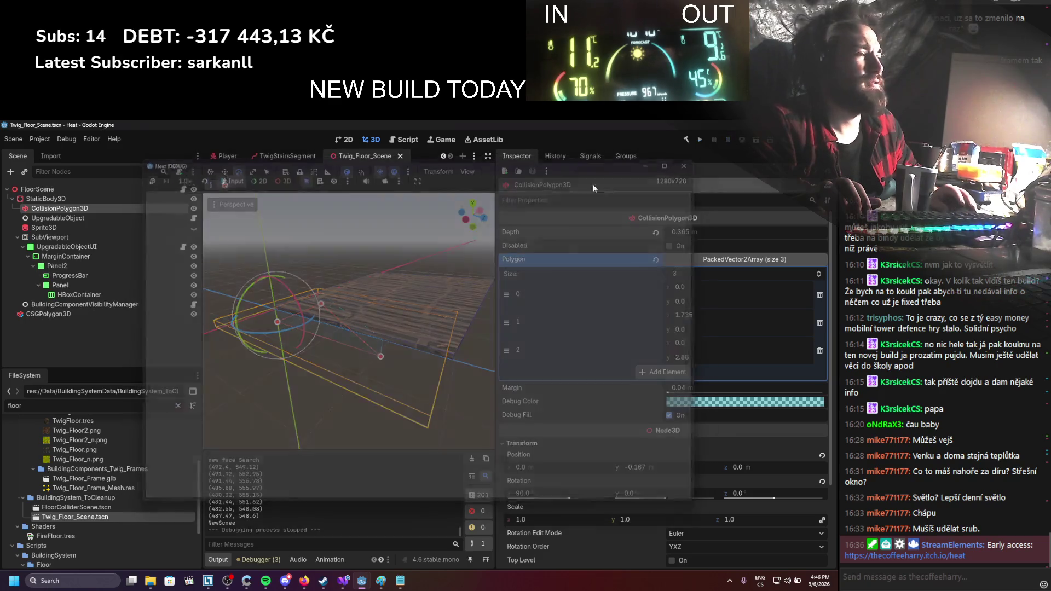
Show the StairsTwigSegment root's properties (Mesh Length 6.0, StairsSegment.cs) in the TwigStairsSegment scene
left_click(288, 156)
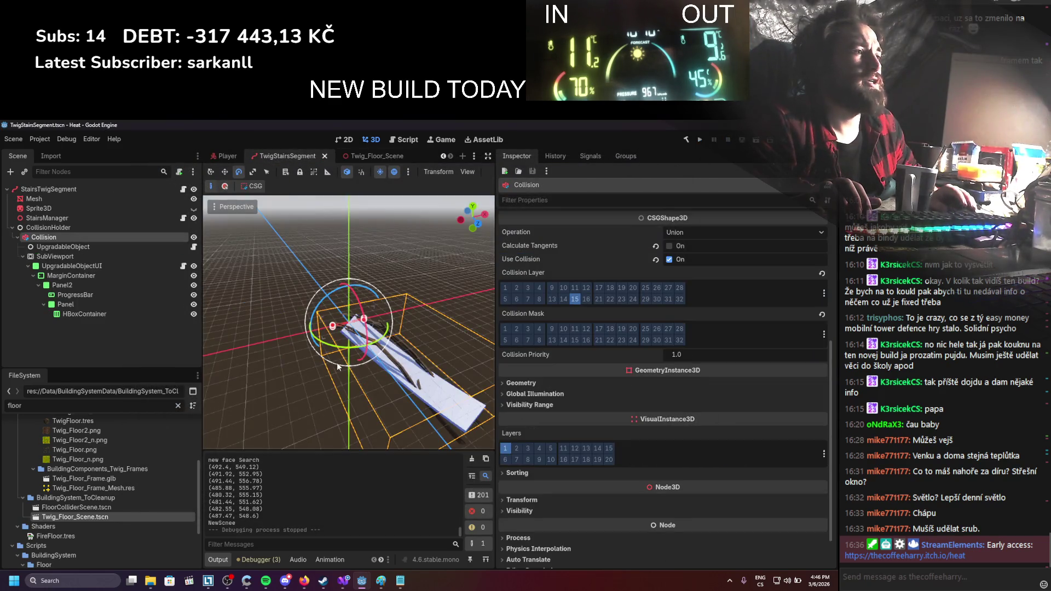
scroll(364, 367, "up", 4)
scroll(363, 366, "up", 8)
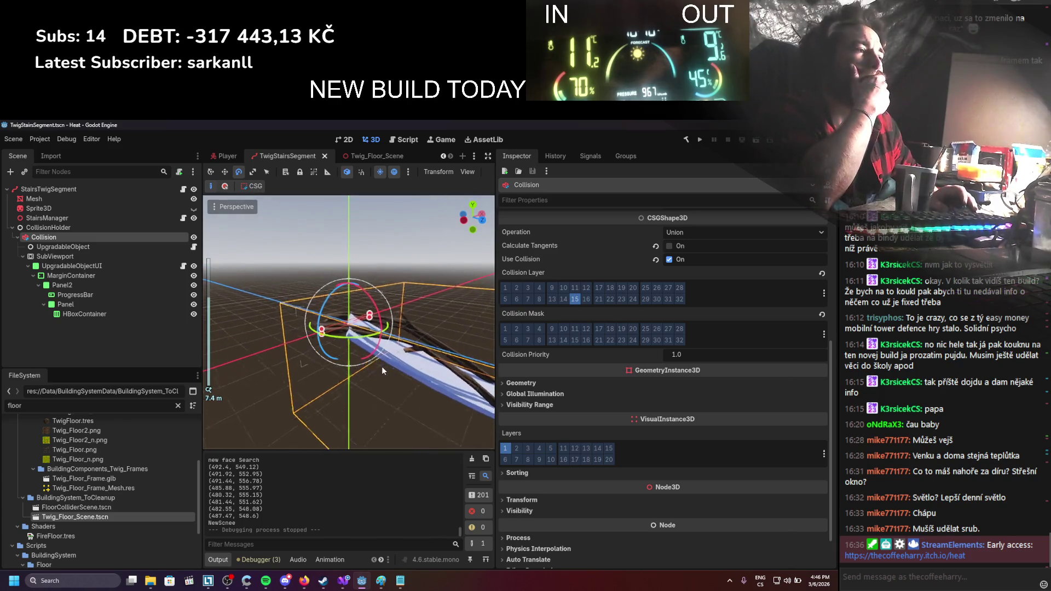
scroll(382, 371, "up", 2)
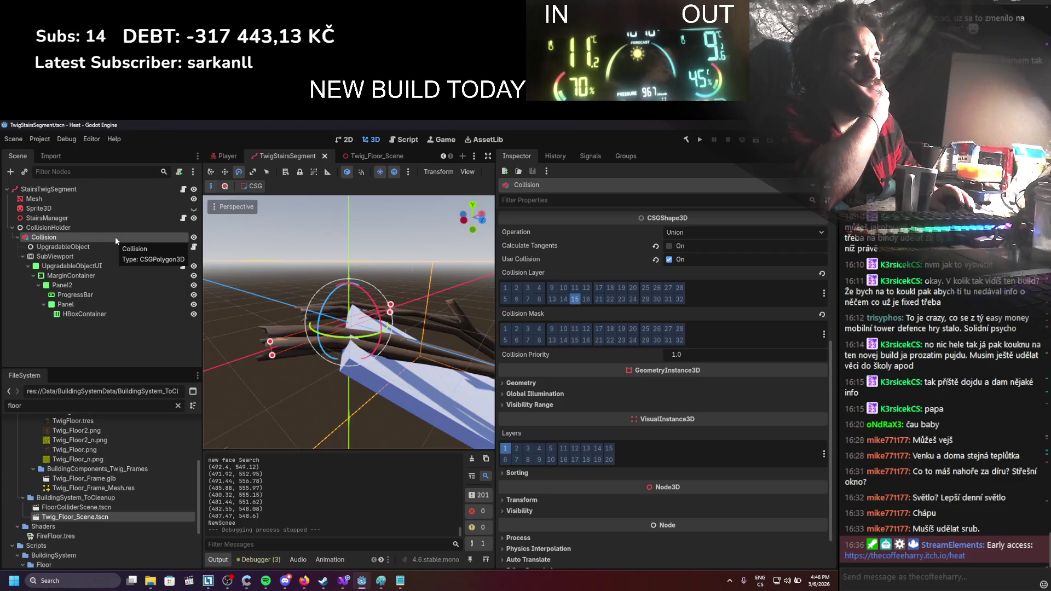
left_click(77, 188)
scroll(360, 363, "up", 5)
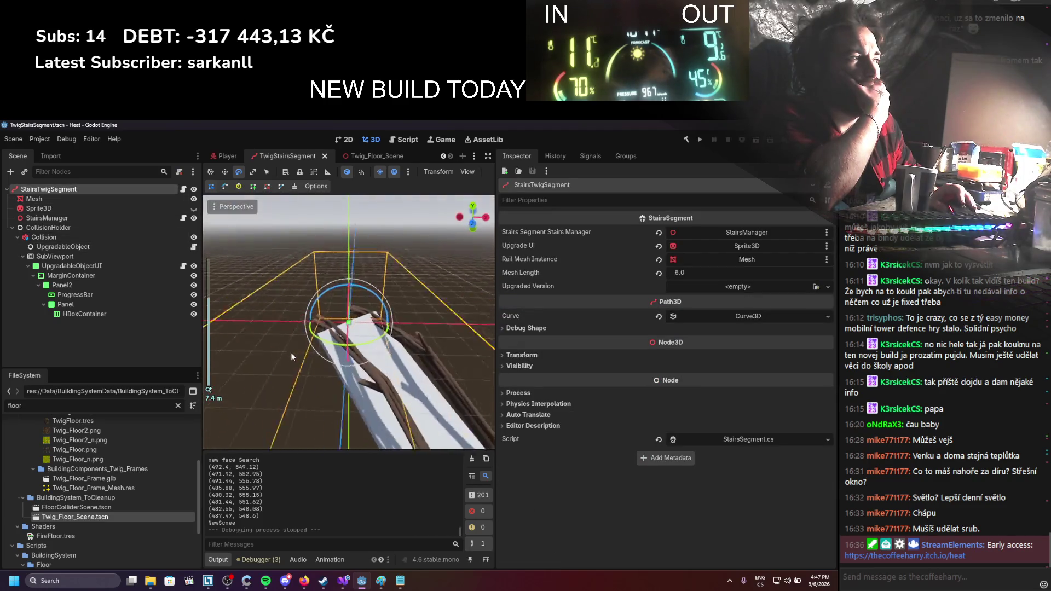
scroll(291, 357, "down", 5)
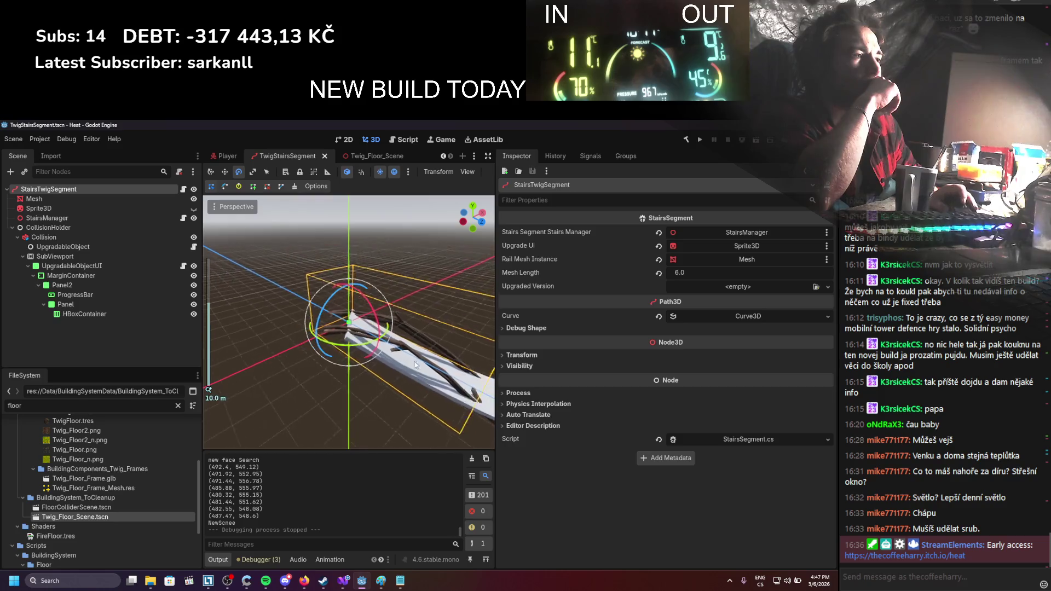
scroll(414, 361, "up", 3)
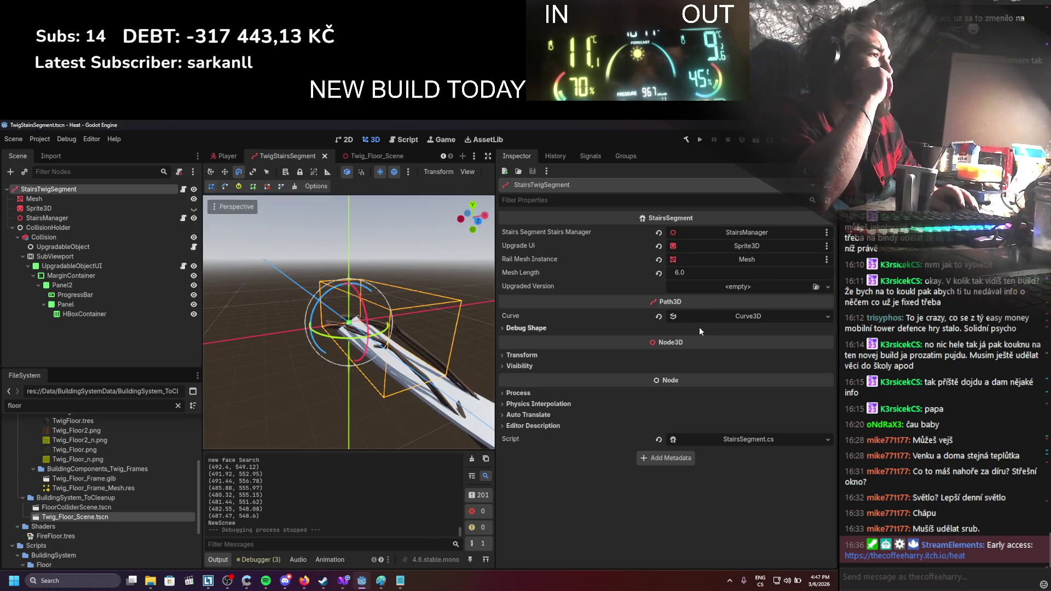
Bend the Curve3D: second point y to -3.955, first point's out handle to (0.56, 1.115)
left_click(712, 317)
left_click(567, 357)
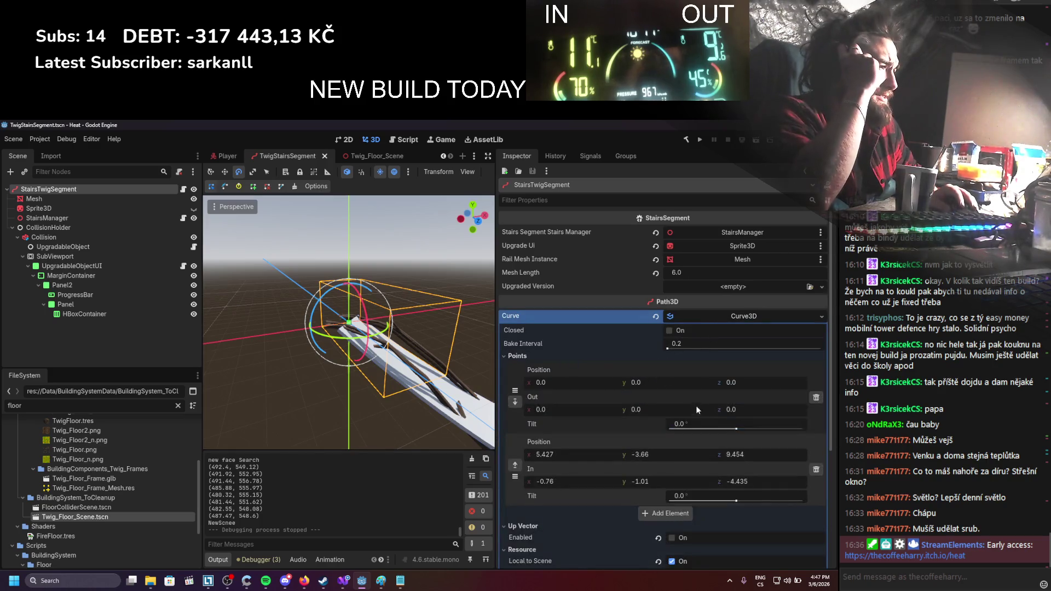
left_click_drag(650, 457, 624, 457)
left_click_drag(629, 409, 644, 411)
left_click_drag(567, 407, 644, 411)
scroll(372, 375, "up", 3)
scroll(399, 395, "up", 2)
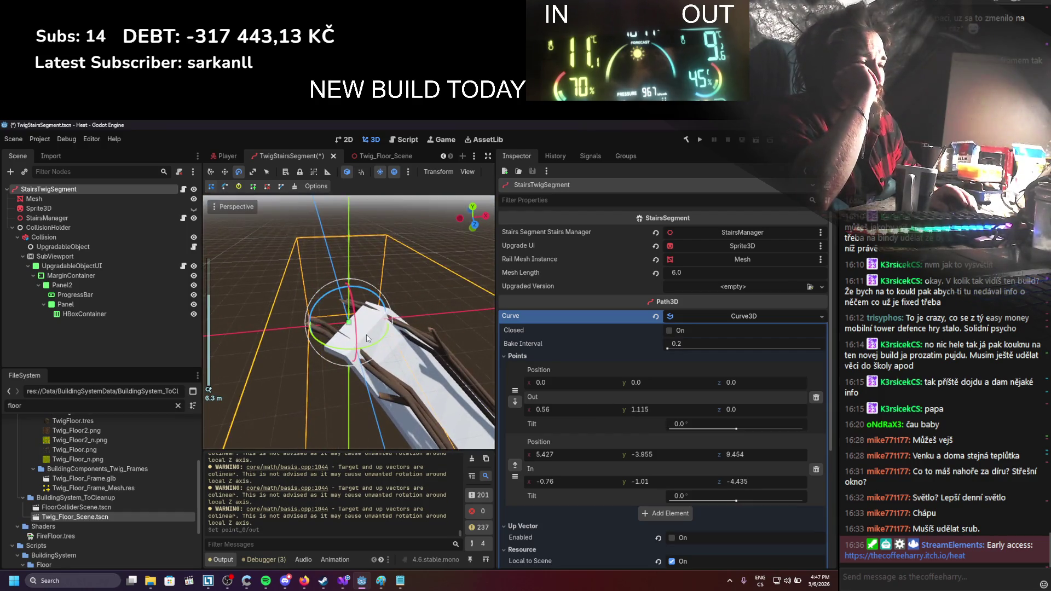
mouse_move(368, 338)
left_mouse_down()
mouse_move(440, 350)
mouse_move(412, 368)
left_mouse_up()
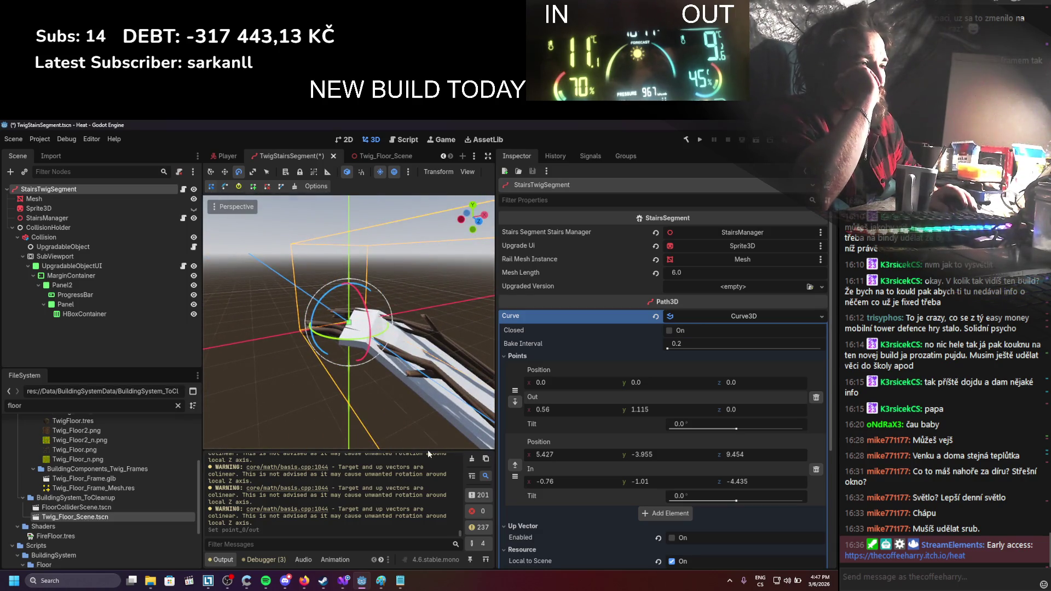
Clear the output log and open the StairsSegment.cs script
left_click(472, 461)
scroll(346, 391, "down", 2)
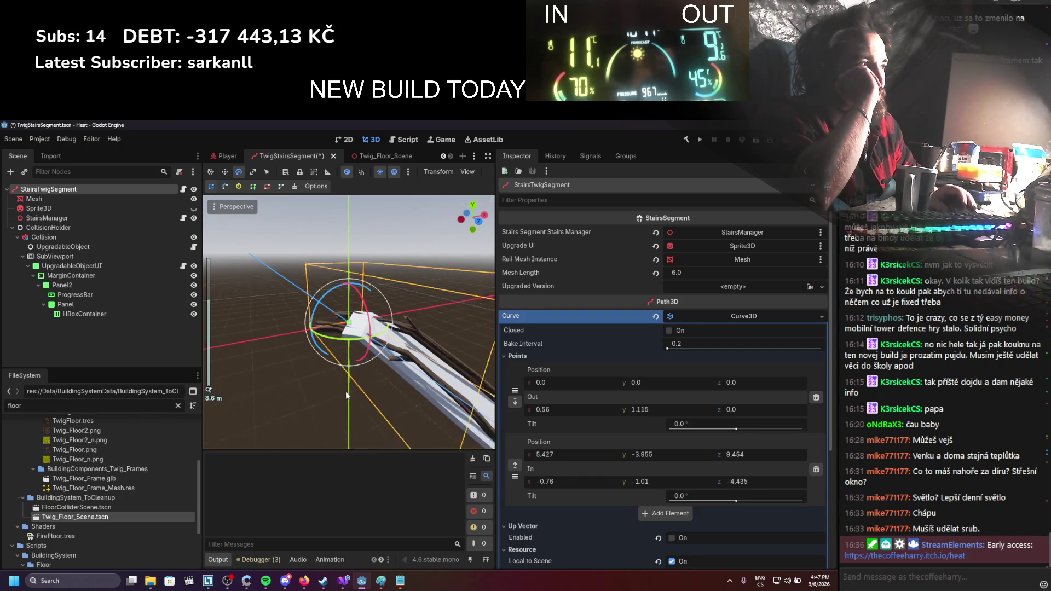
scroll(348, 373, "up", 3)
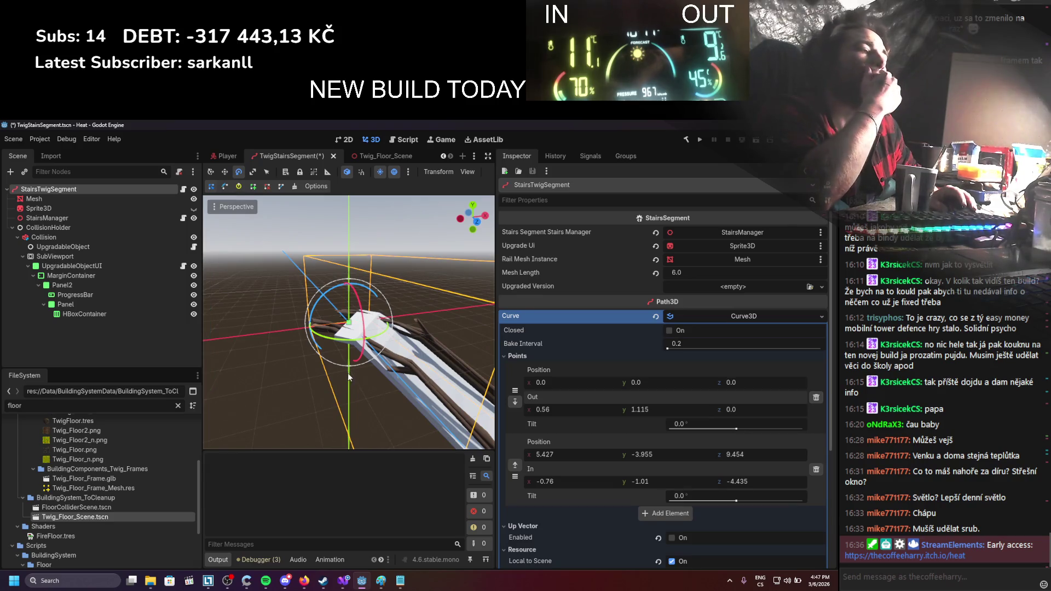
mouse_move(349, 367)
left_mouse_down()
mouse_move(290, 376)
mouse_move(390, 404)
mouse_move(324, 366)
mouse_move(413, 323)
mouse_move(436, 284)
mouse_move(423, 313)
mouse_move(482, 351)
left_mouse_up()
scroll(698, 485, "down", 3)
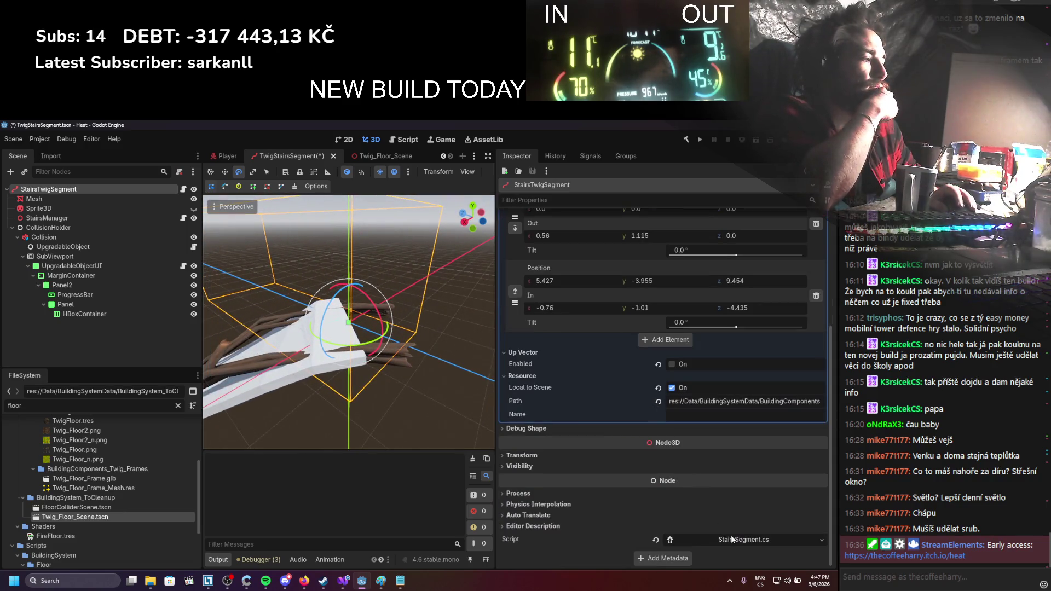
left_click(731, 536)
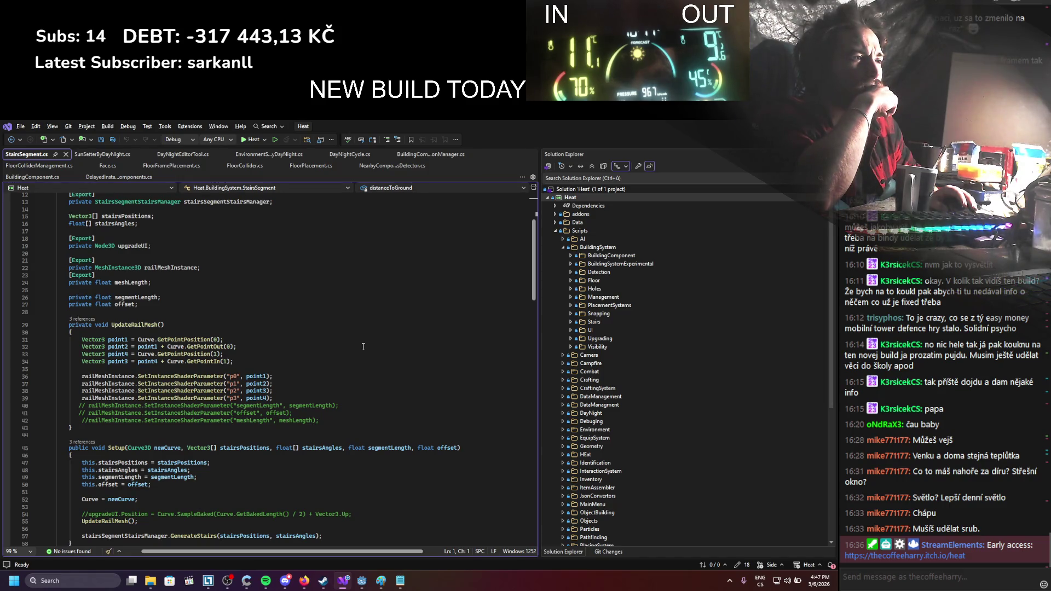
Review every use of UpdateRailMesh in StairsSegment.cs
scroll(363, 347, "down", 5)
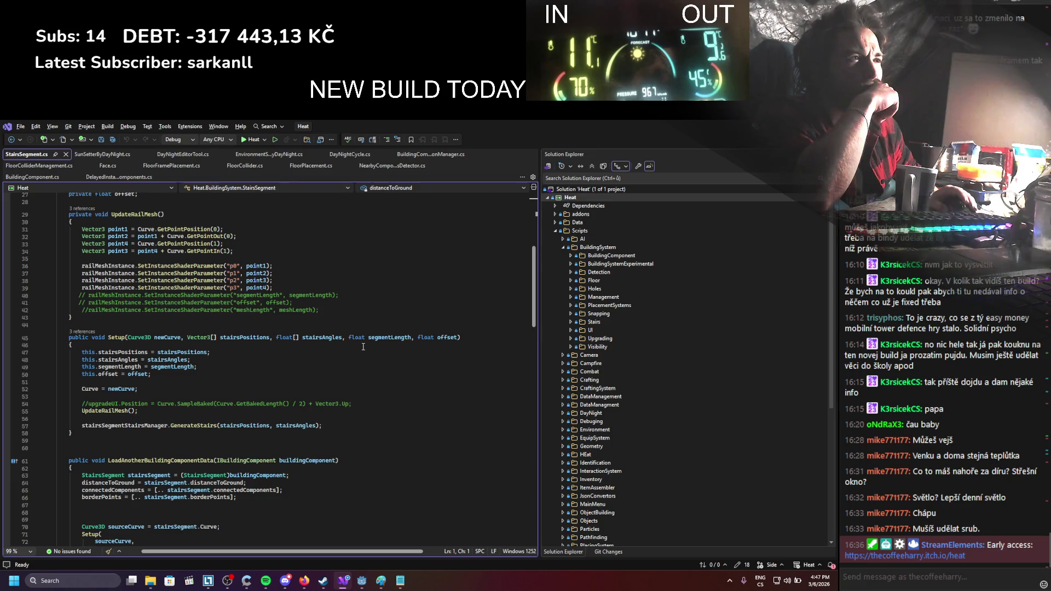
scroll(363, 346, "up", 3)
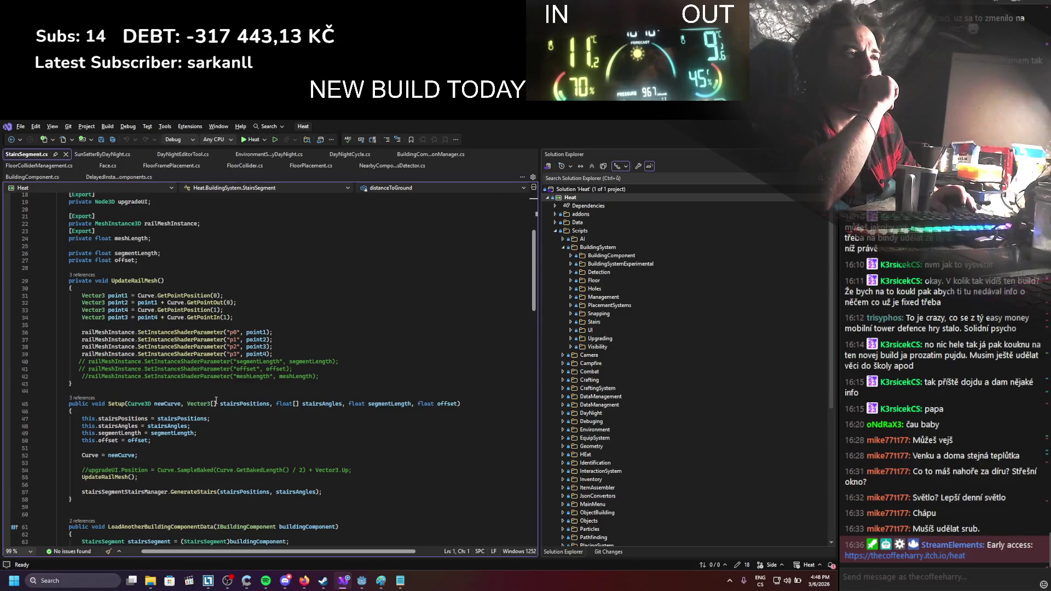
left_click(118, 280)
scroll(176, 401, "down", 2)
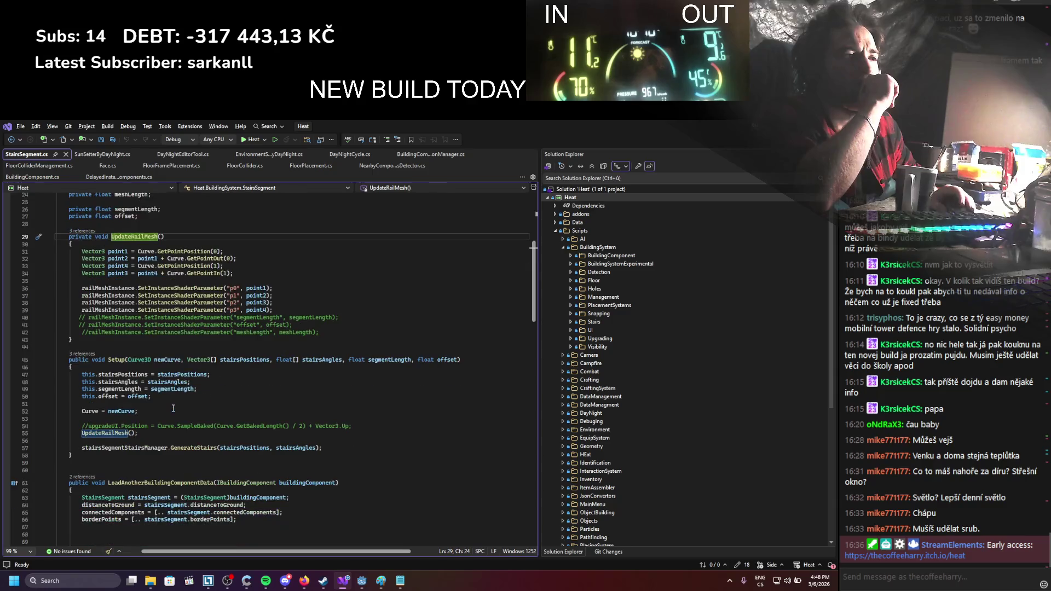
scroll(173, 408, "down", 16)
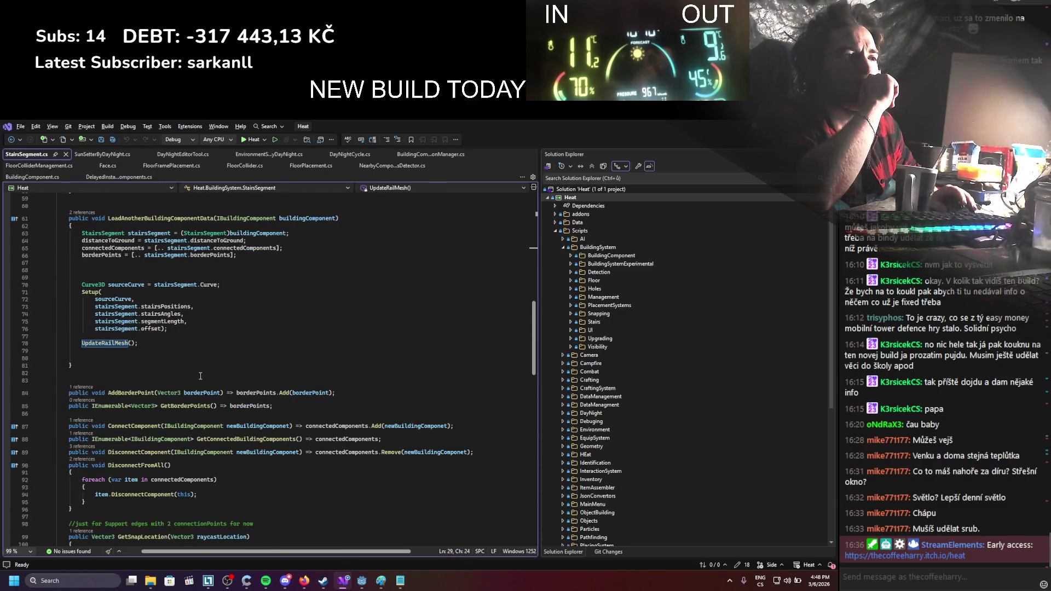
scroll(200, 377, "down", 5)
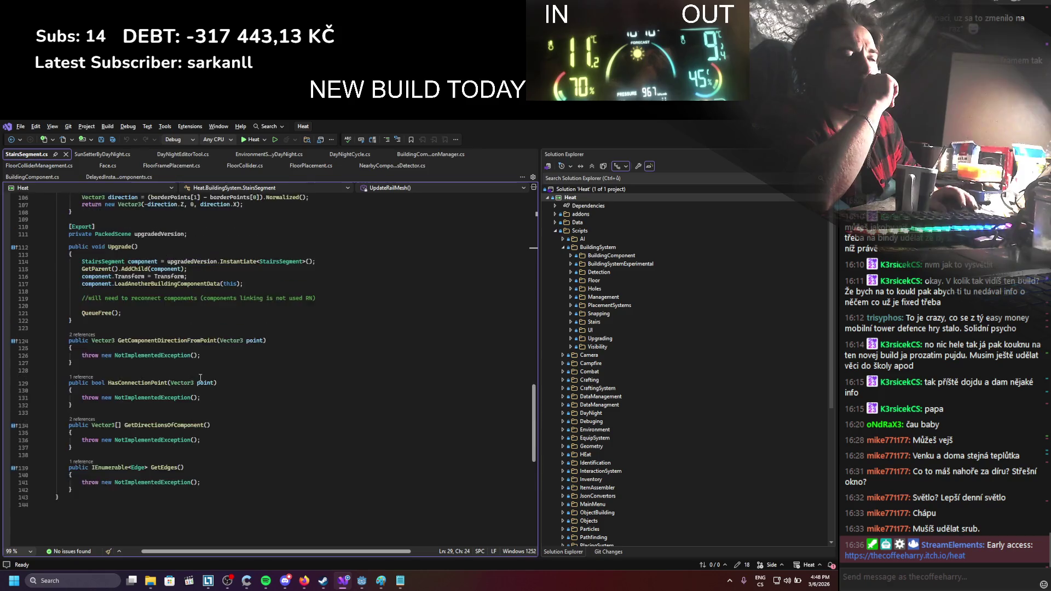
scroll(201, 378, "up", 14)
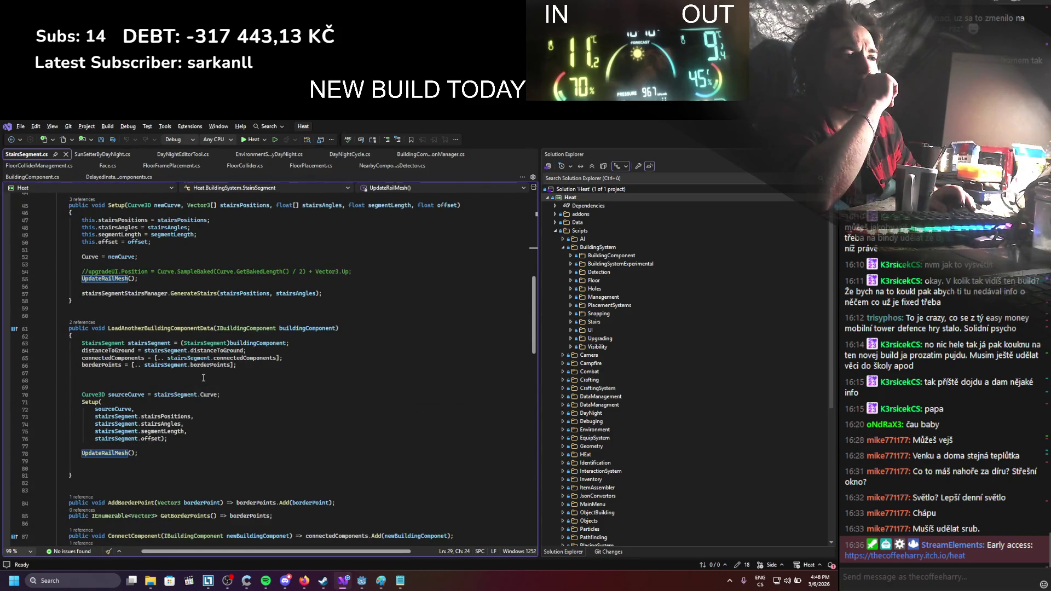
Review how Setup uses the stairsSegment Curve, then return to the Godot editor
left_click(181, 395)
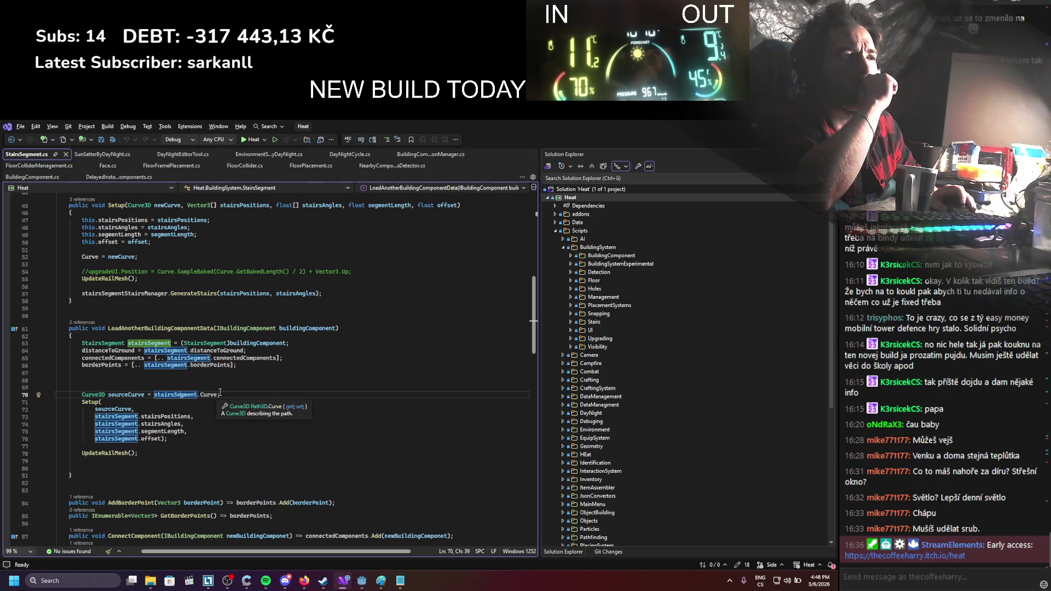
scroll(220, 393, "up", 1)
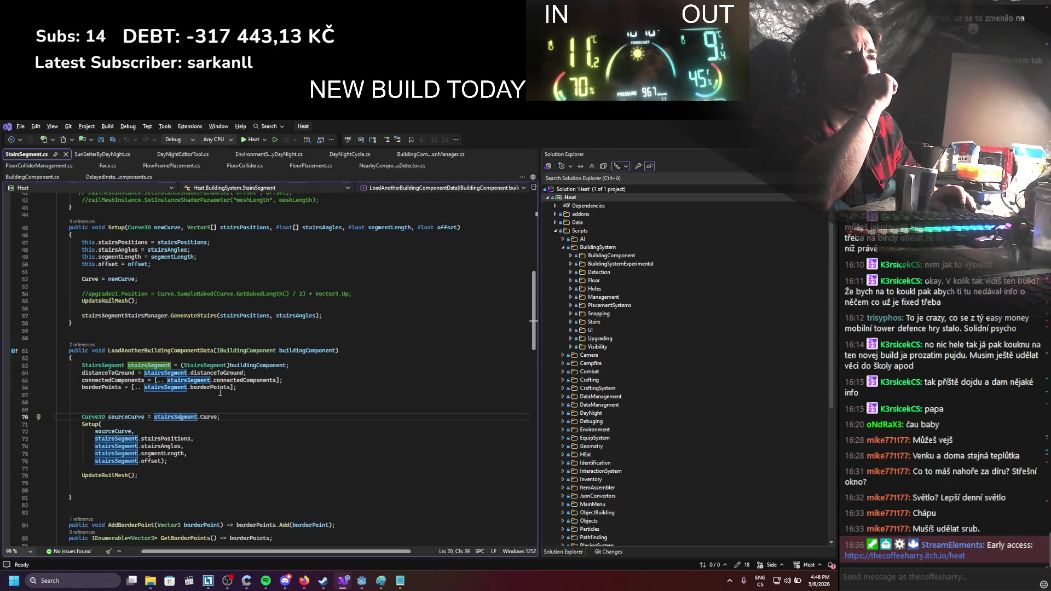
scroll(220, 393, "up", 8)
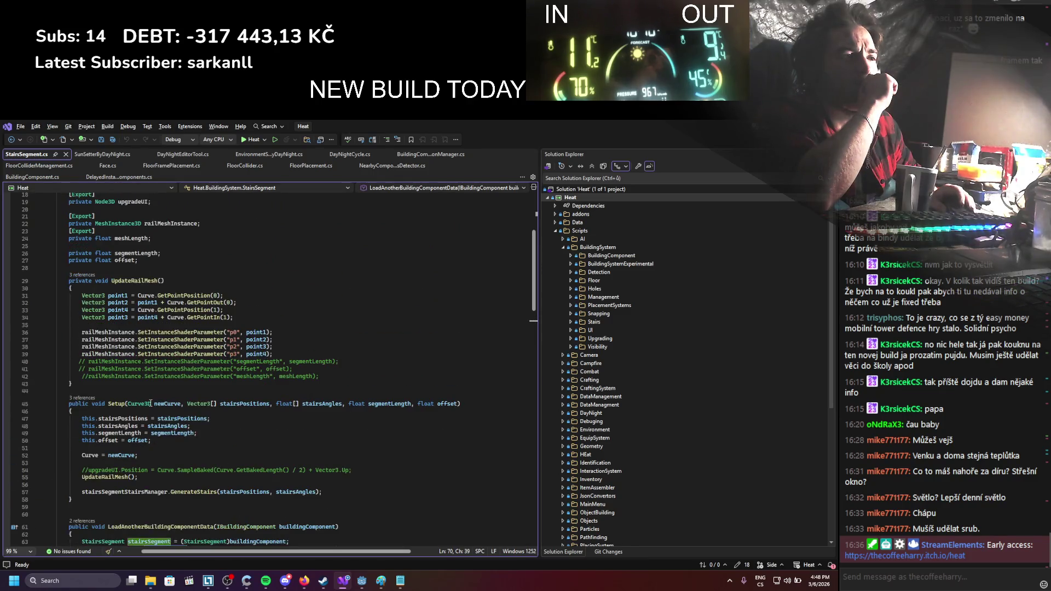
scroll(151, 404, "down", 2)
left_click_drag(156, 360, 160, 361)
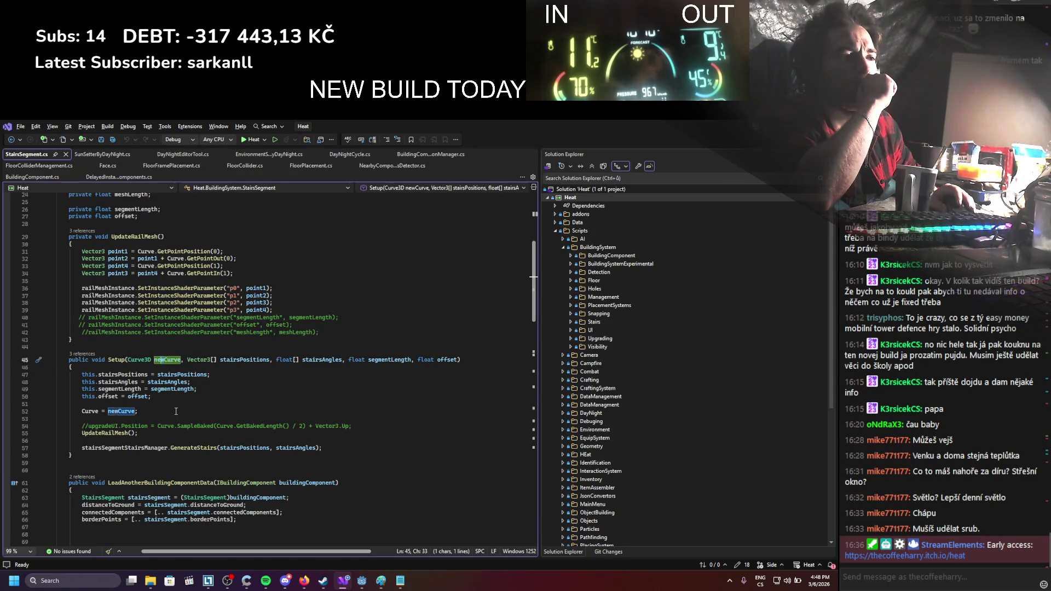
scroll(176, 411, "down", 3)
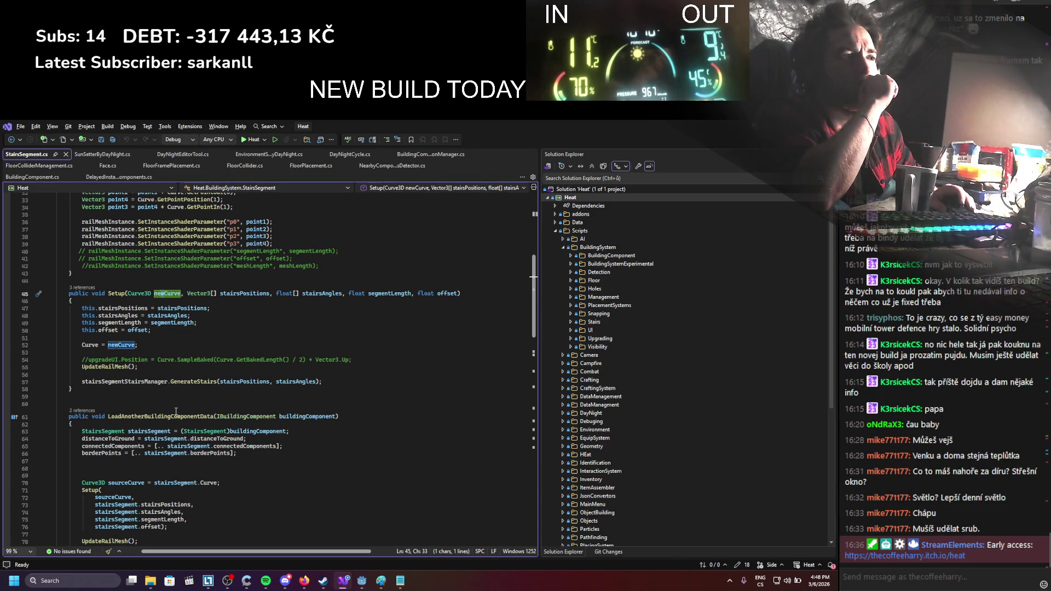
scroll(176, 411, "up", 4)
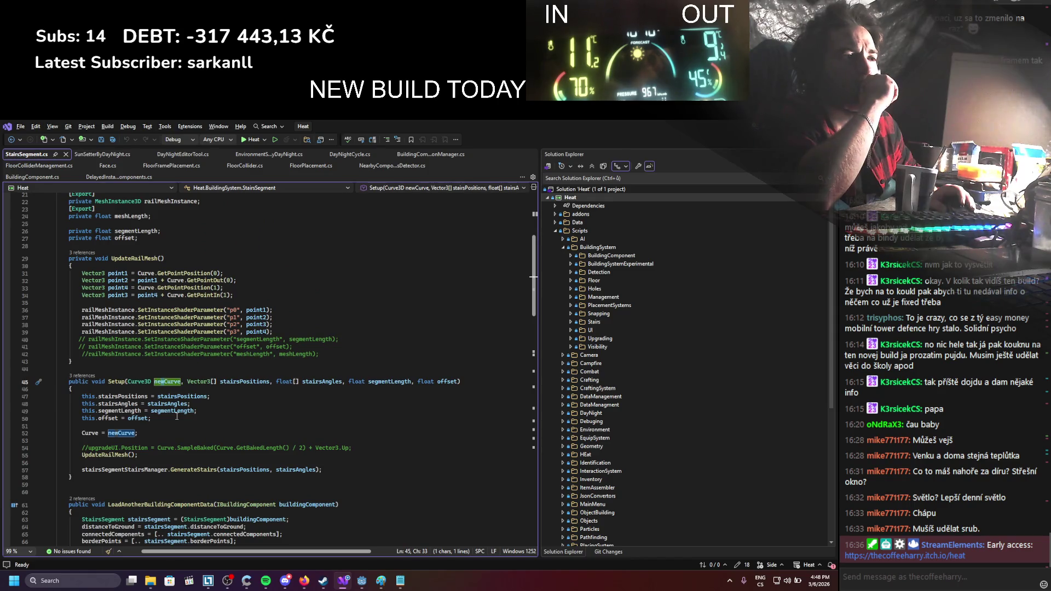
scroll(177, 417, "down", 1)
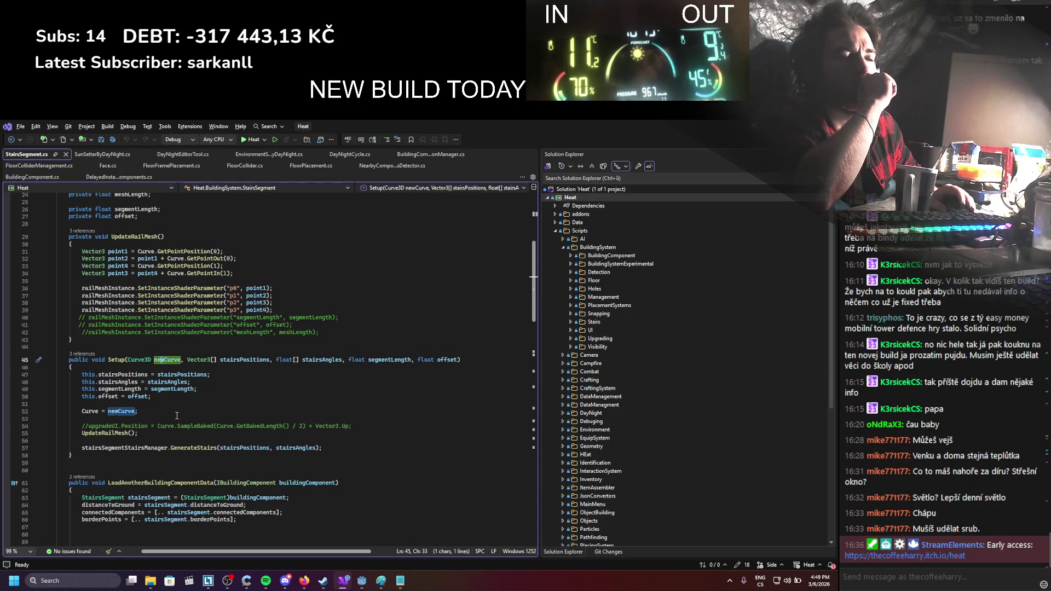
scroll(177, 416, "up", 1)
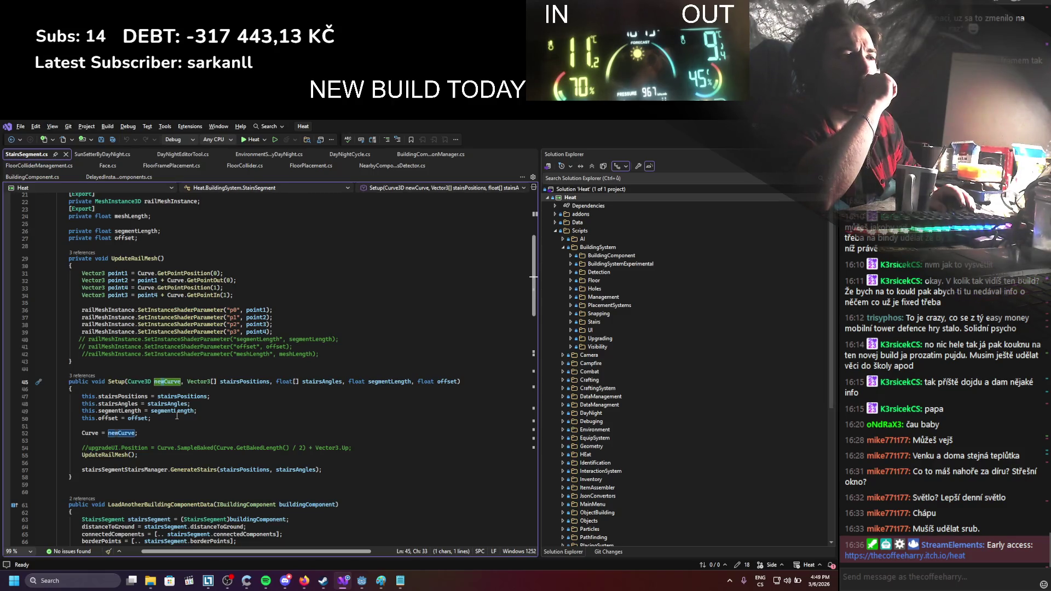
scroll(177, 416, "up", 3)
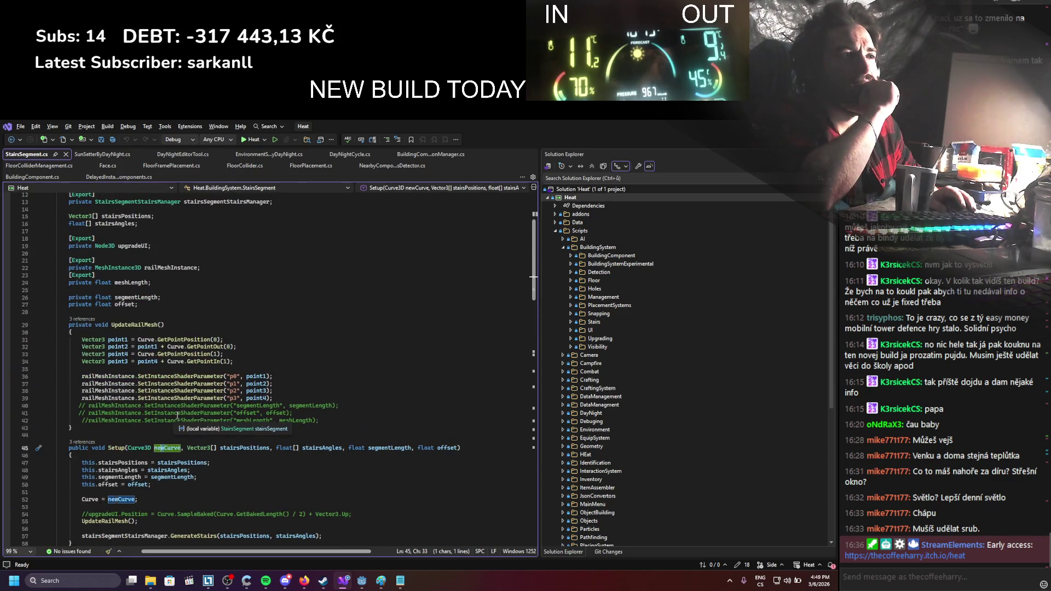
scroll(177, 416, "up", 4)
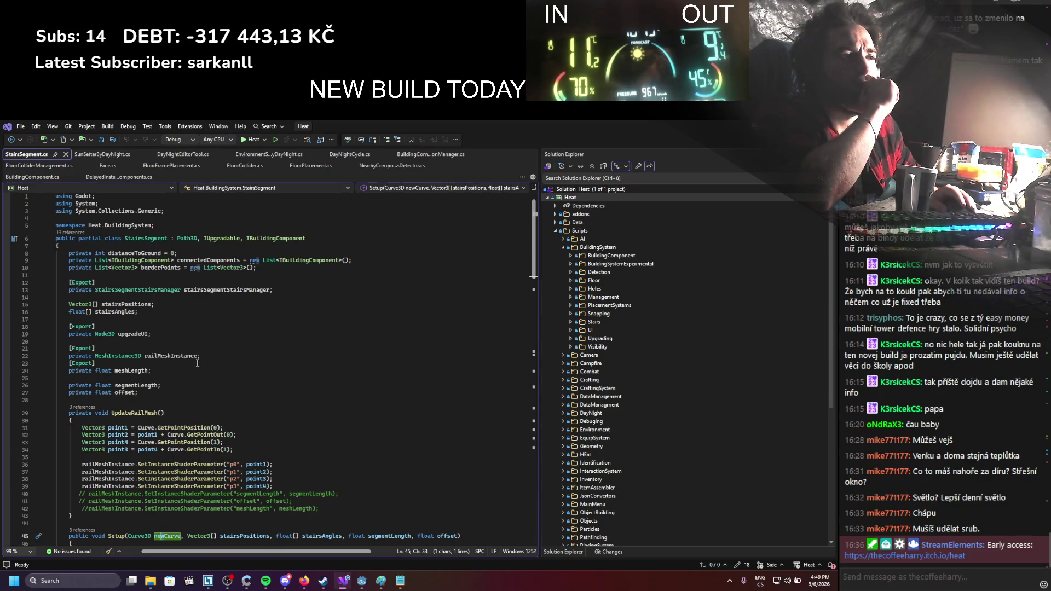
scroll(194, 364, "down", 9)
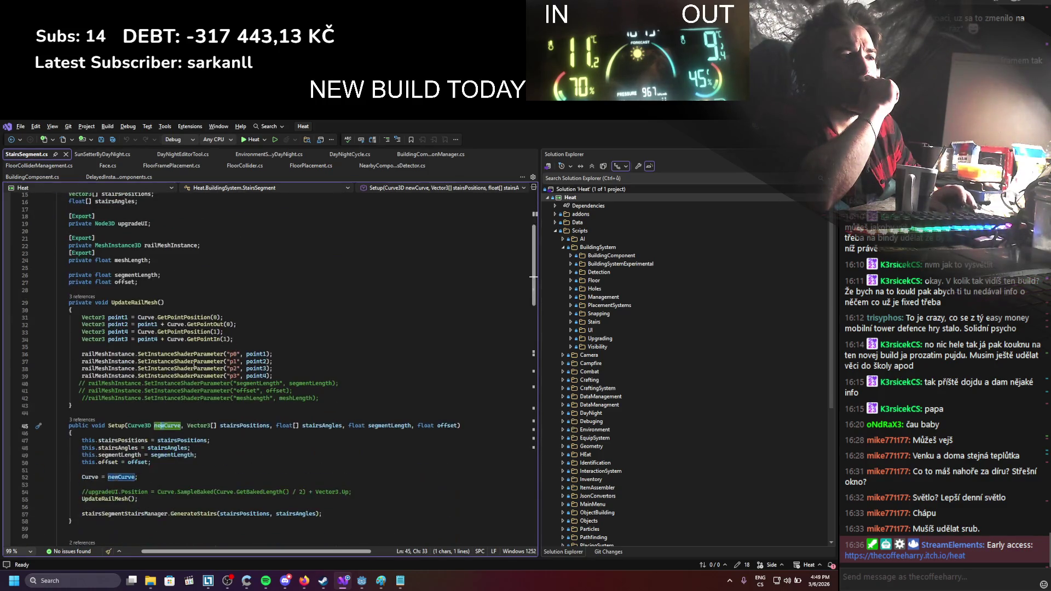
scroll(194, 364, "down", 1)
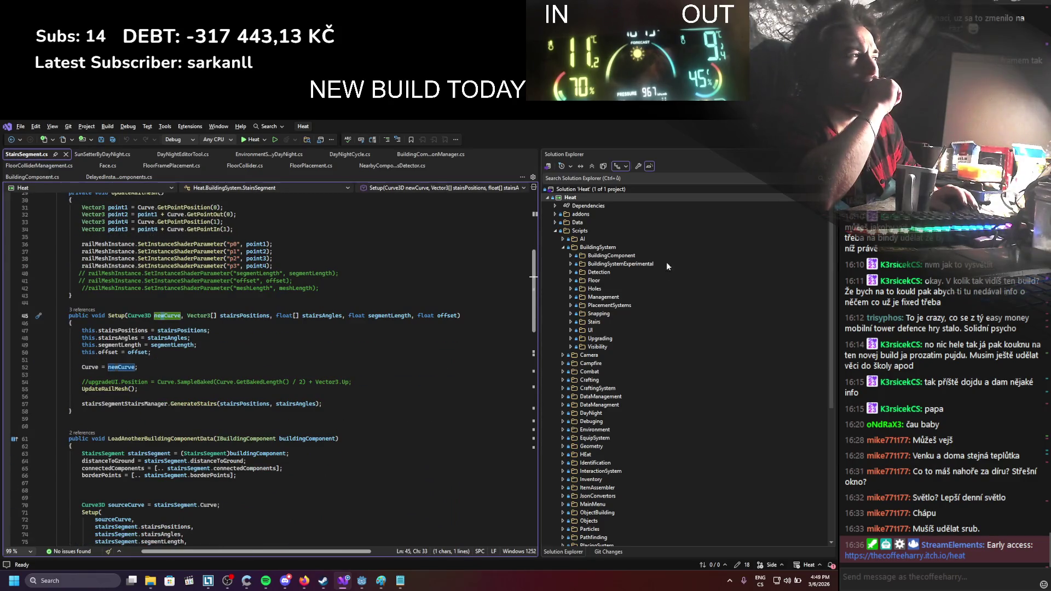
key("alt+Tab")
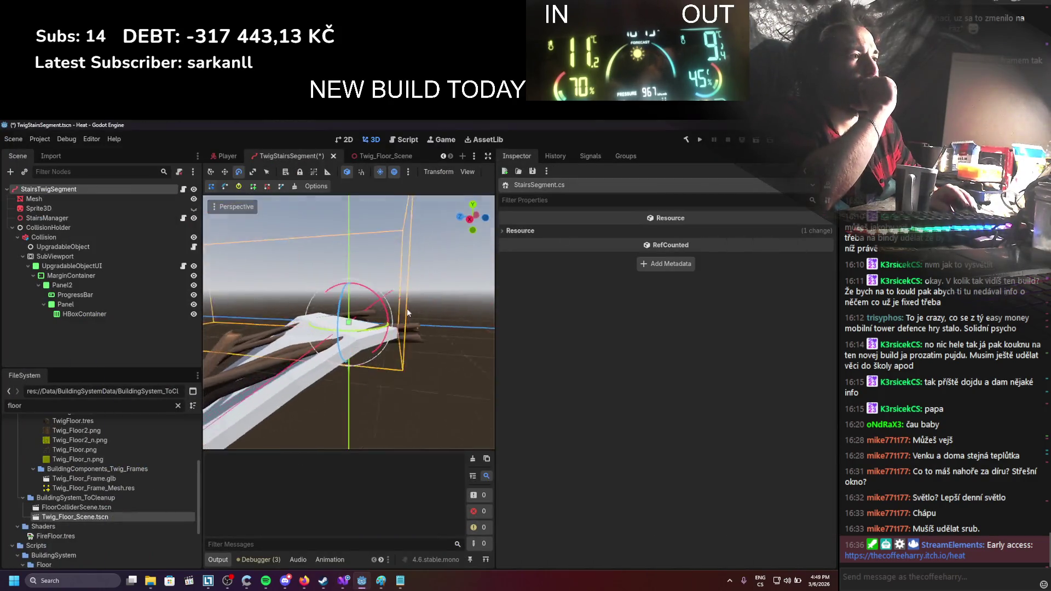
left_click_drag(328, 332, 340, 227)
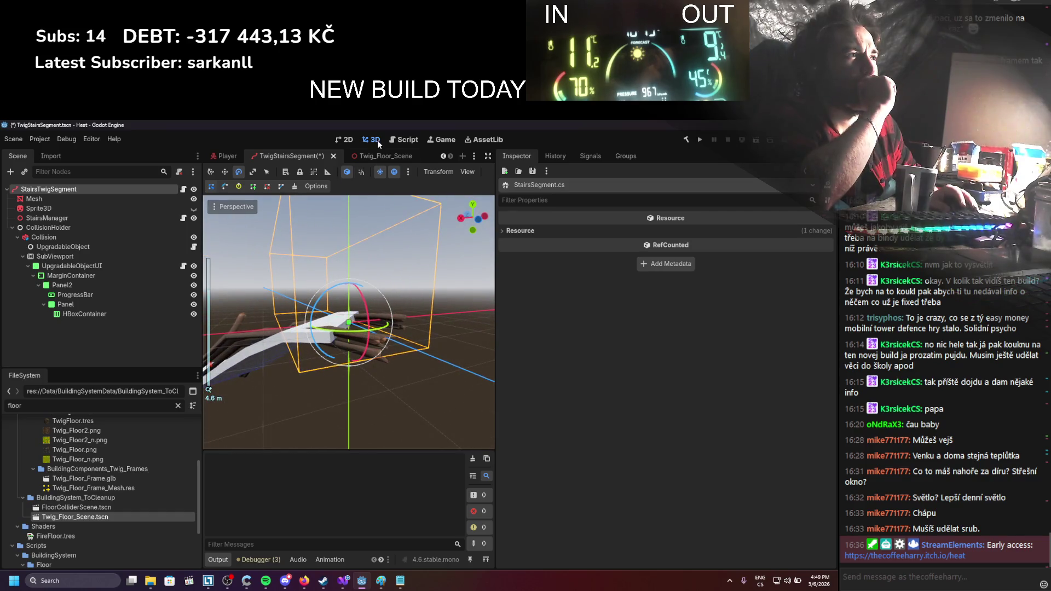
left_click(383, 154)
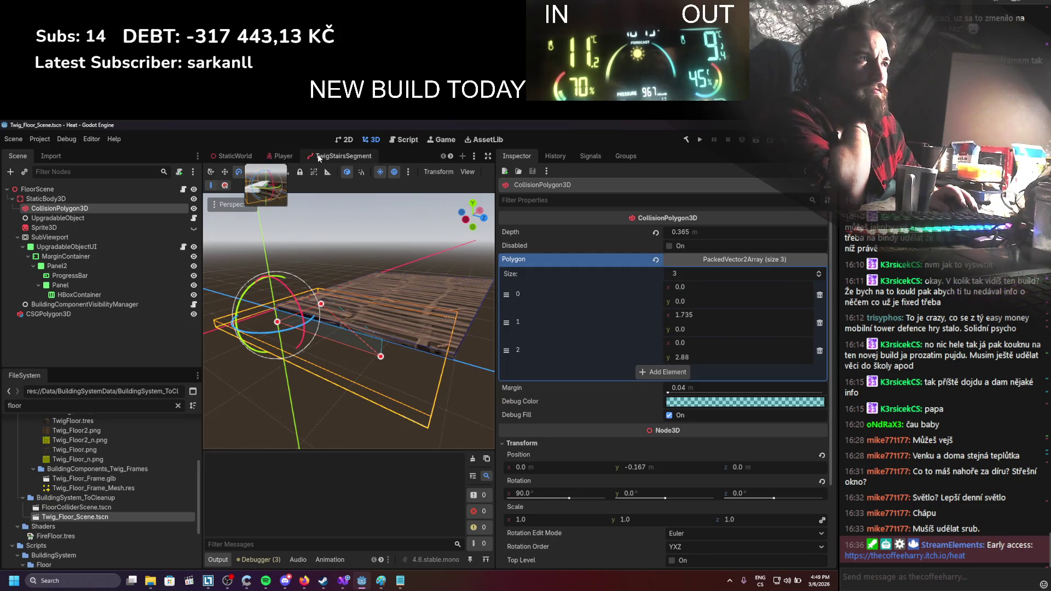
scroll(324, 158, "up", 1)
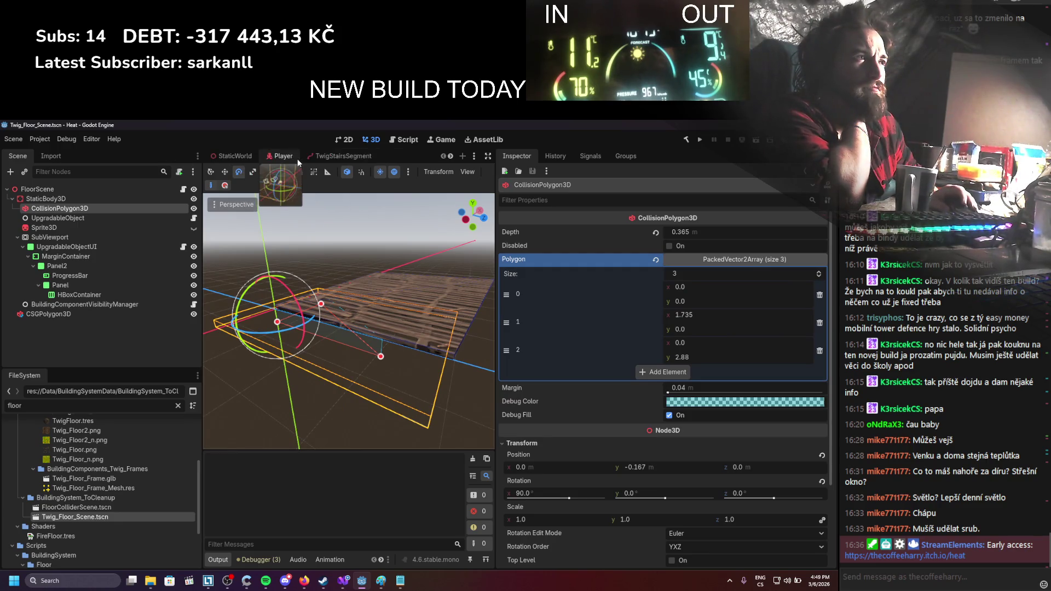
left_click(339, 156)
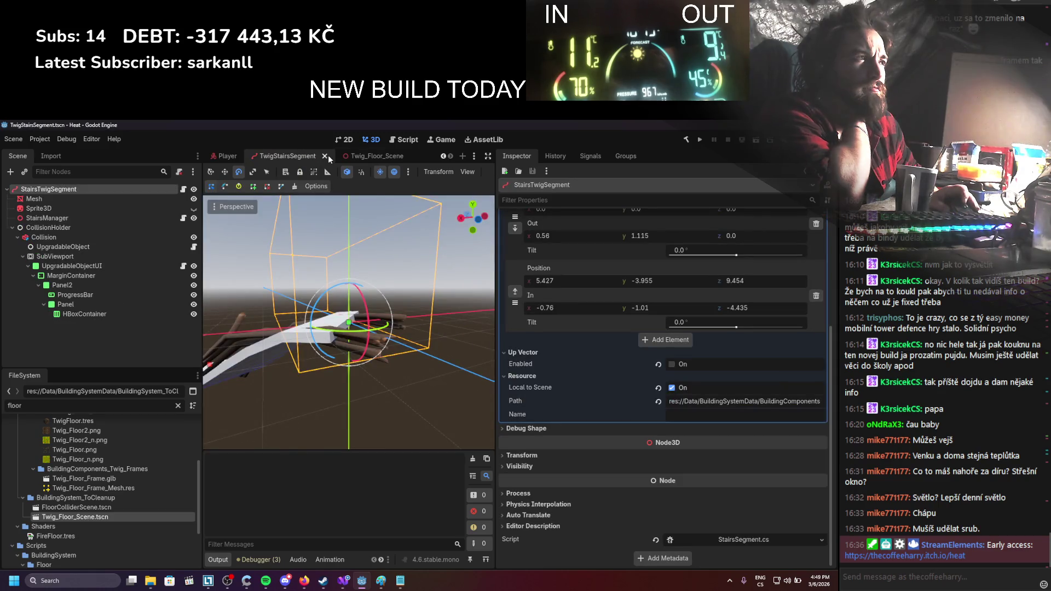
Filter FileSystem for 'sides', open SideSupport_Twig_Scene, and frame its CollisionMesh node
double_click(68, 406)
type("sldes")
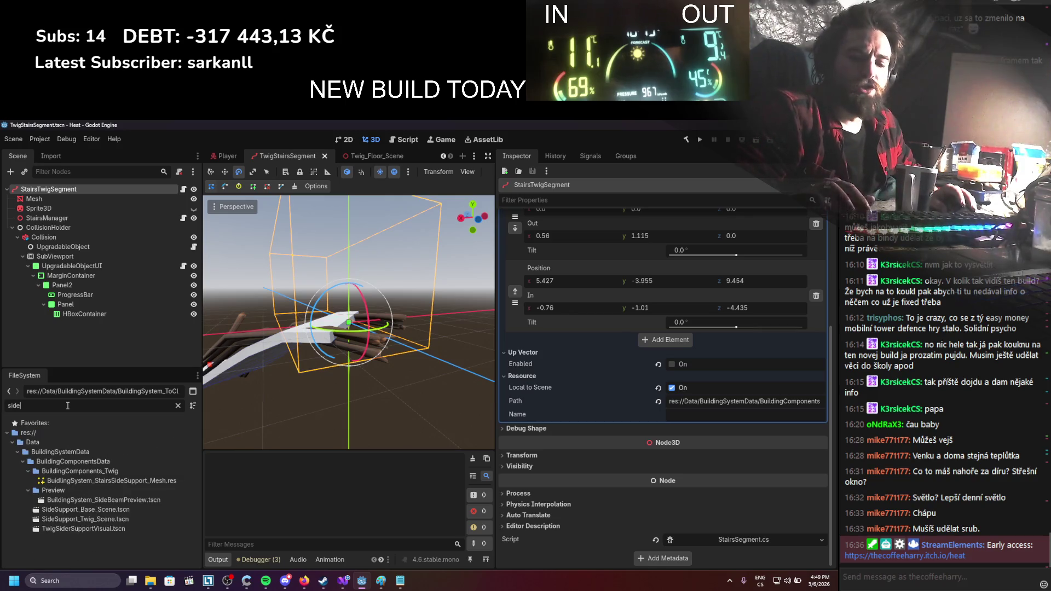
double_click(91, 500)
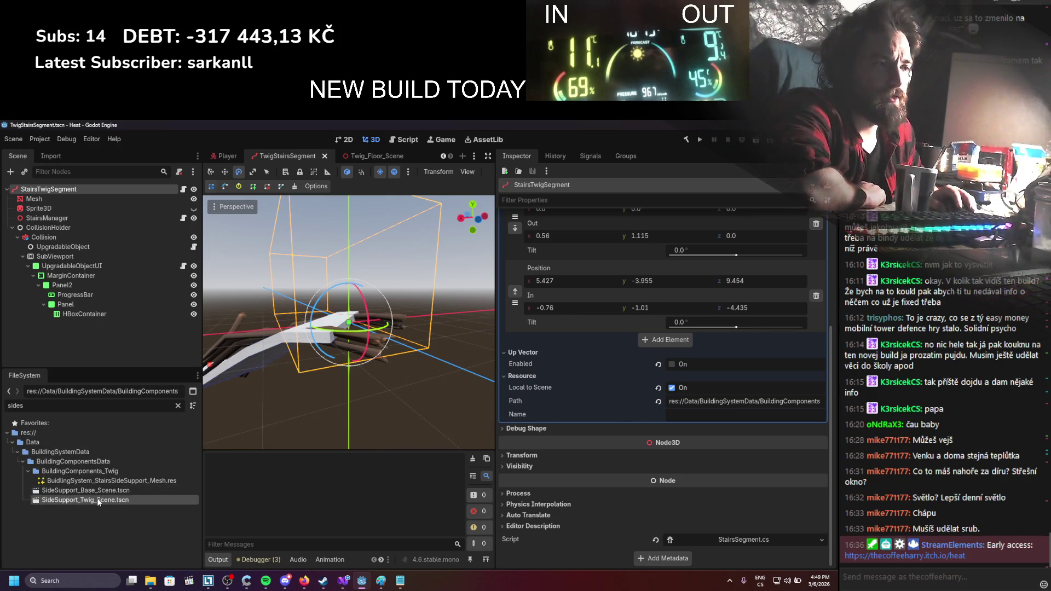
scroll(300, 281, "up", 4)
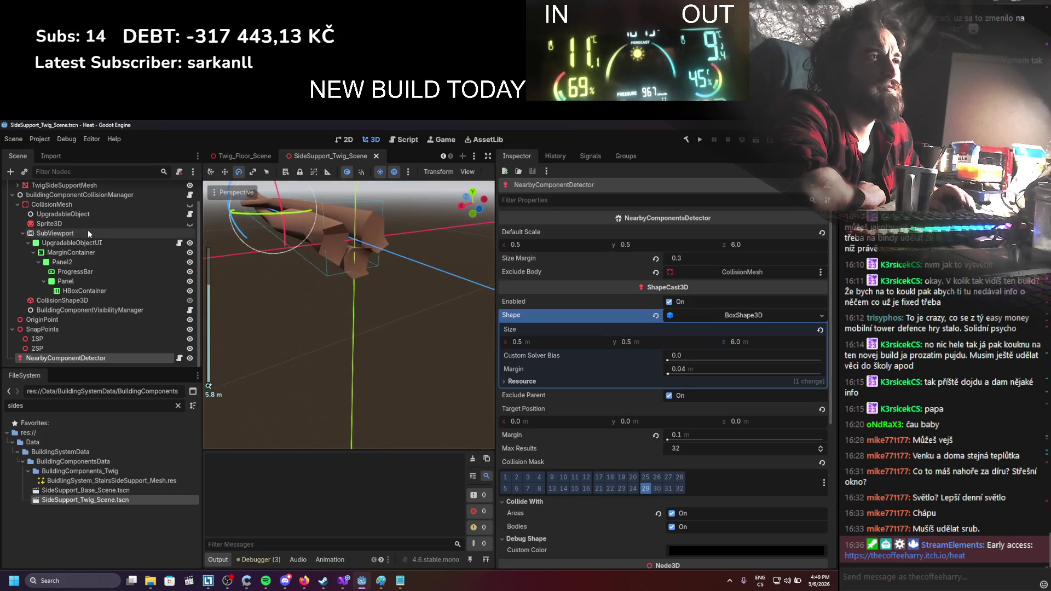
left_click(53, 204)
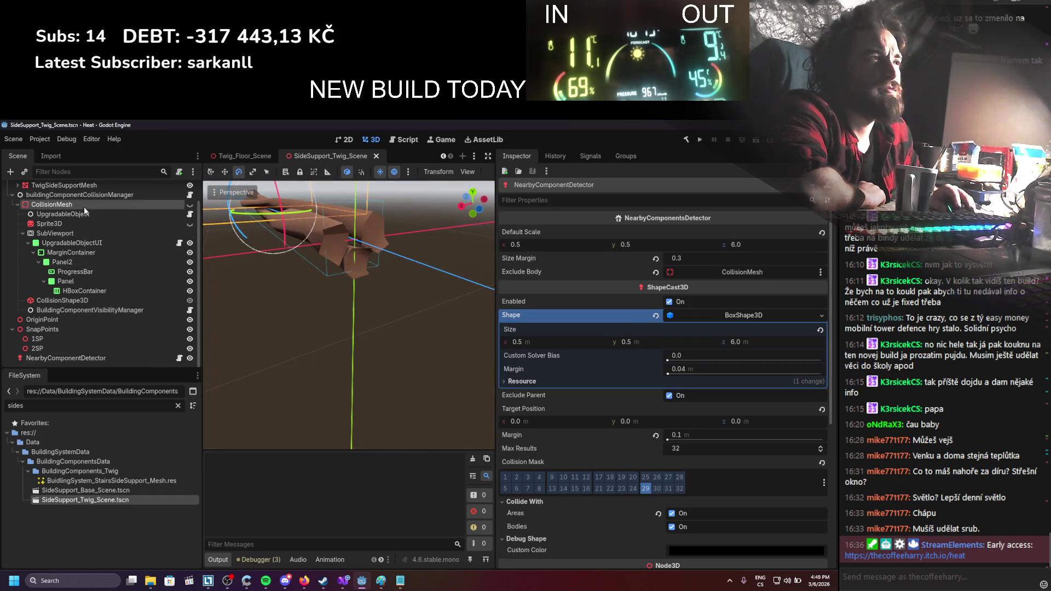
key("f")
scroll(710, 393, "down", 3)
scroll(711, 392, "down", 2)
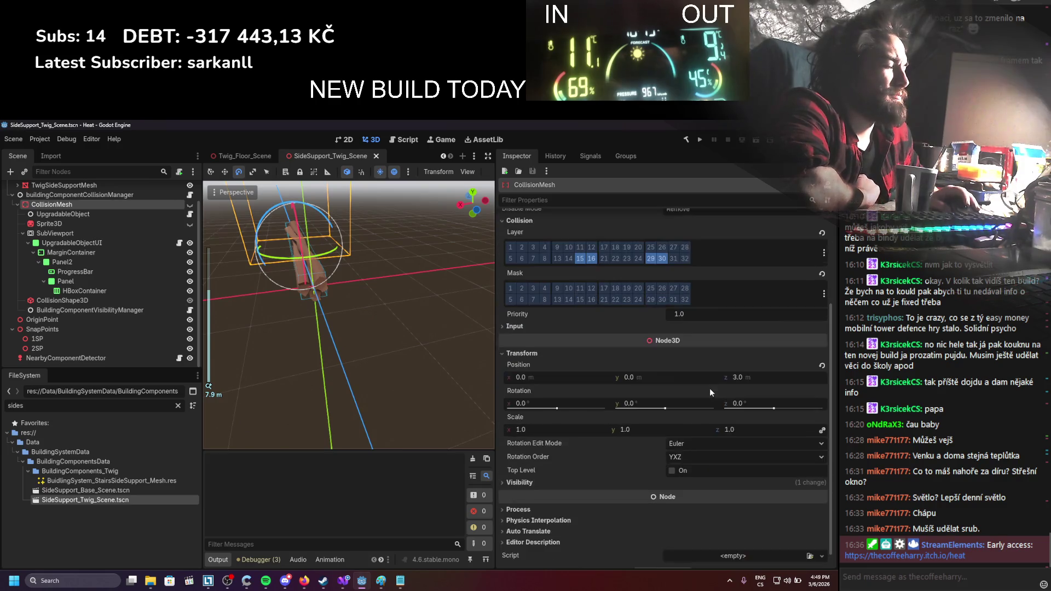
On the CollisionShape3D, undo a trial y move, toggle its visibility, and save the scene
left_click(62, 300)
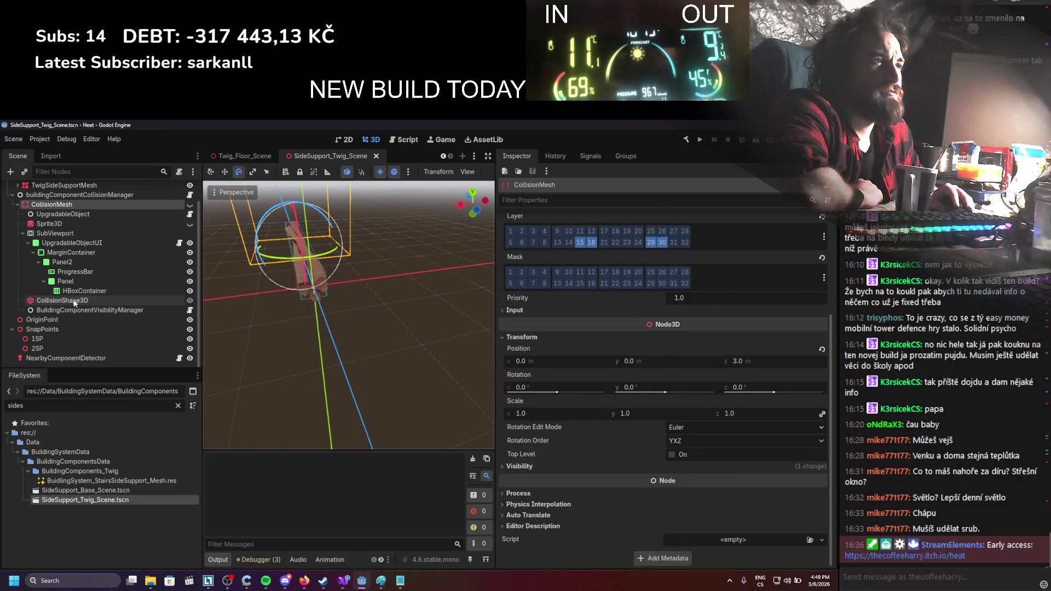
left_click_drag(343, 330, 443, 323)
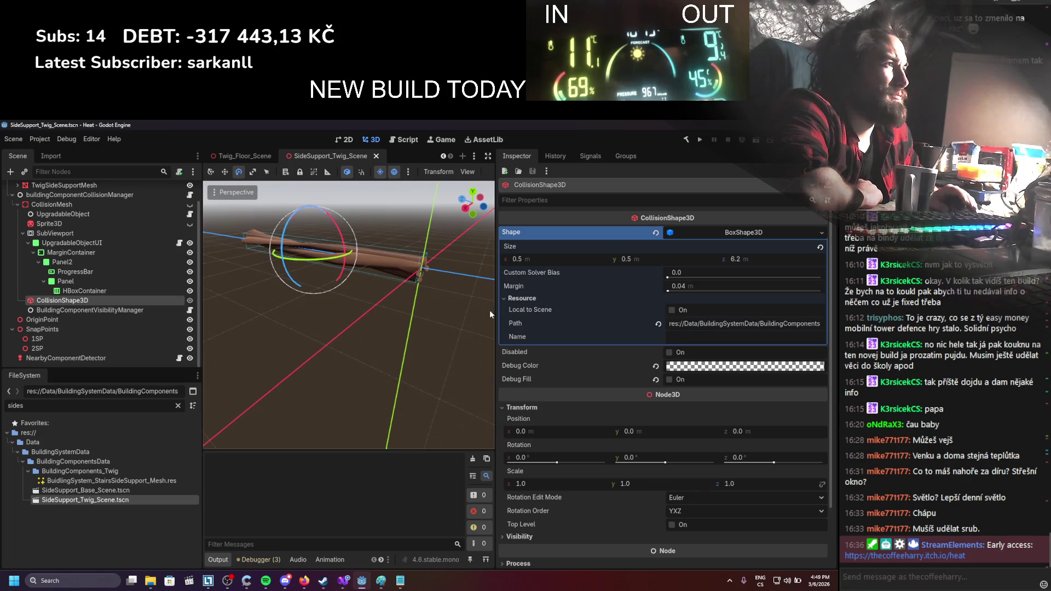
left_click_drag(629, 432, 600, 431)
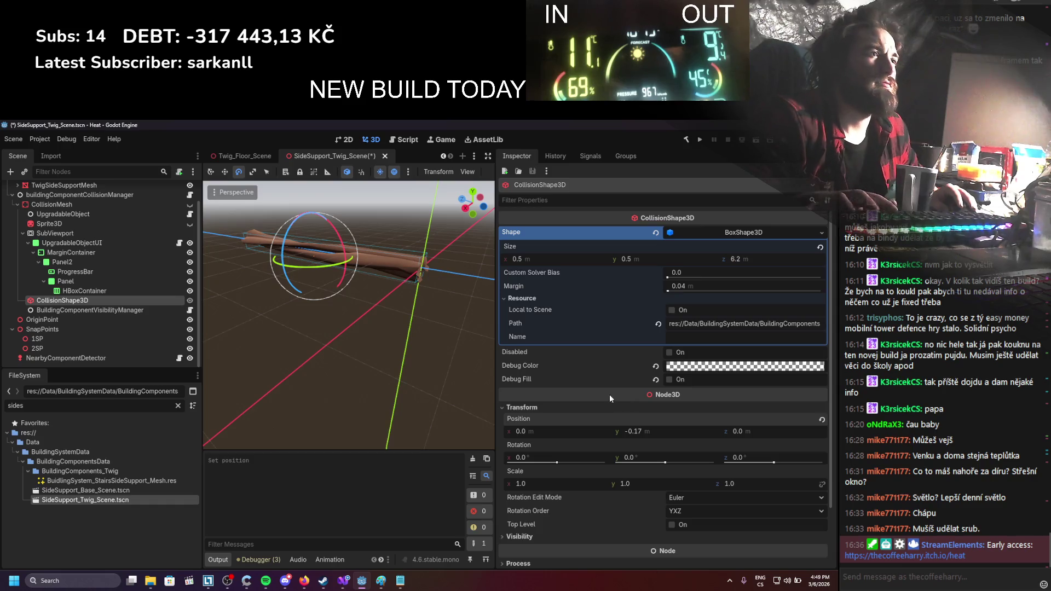
key("ctrl+z")
left_click(189, 204)
key("ctrl+s")
Enable filled debug drawing in a pink debug colour, then open the collision manager script
left_click(669, 380)
left_click(682, 370)
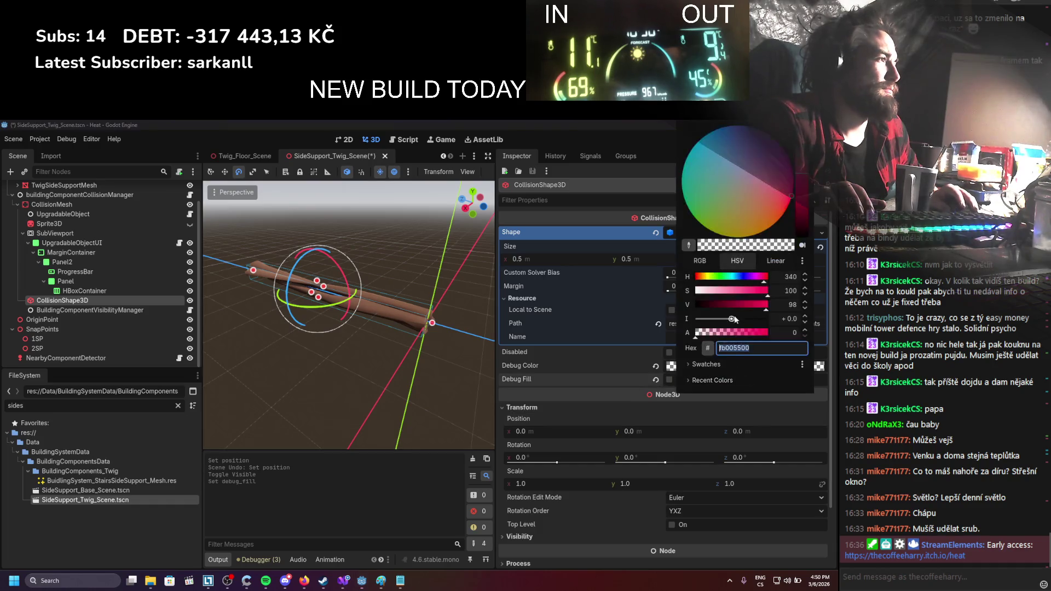
left_click(467, 352)
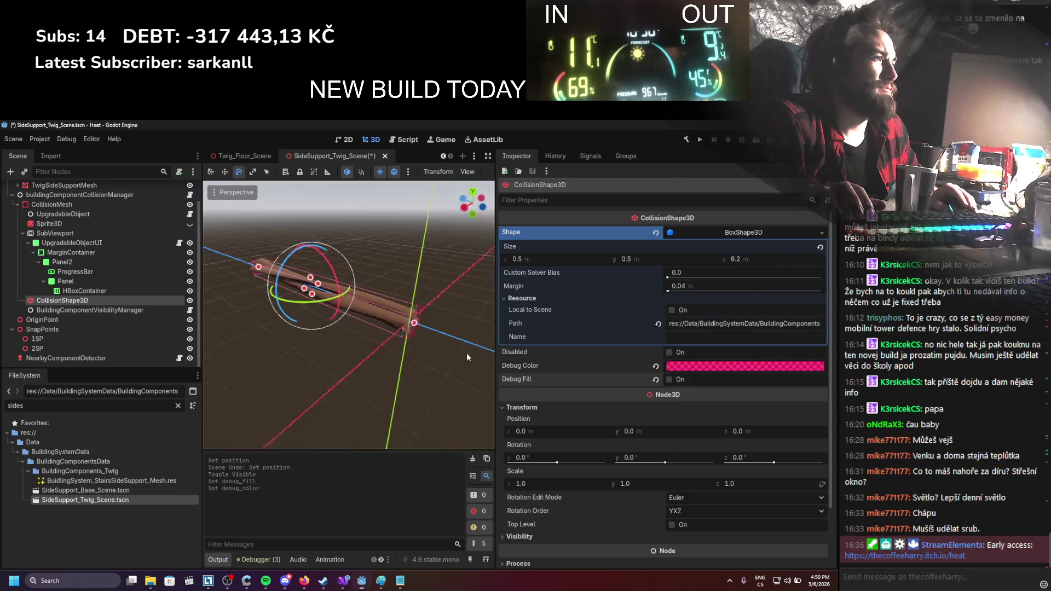
scroll(449, 330, "up", 3)
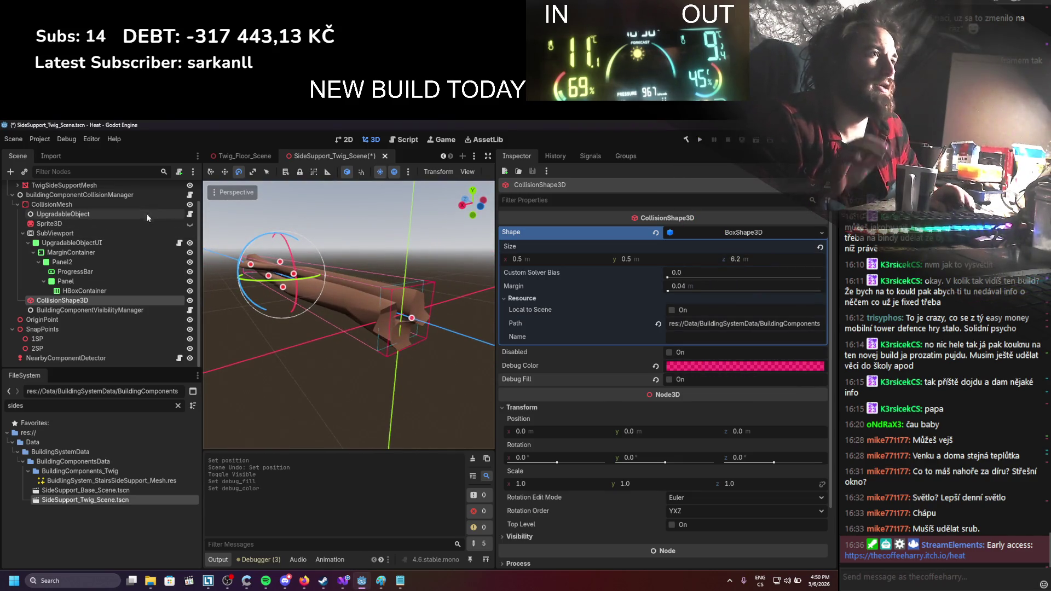
left_click(190, 195)
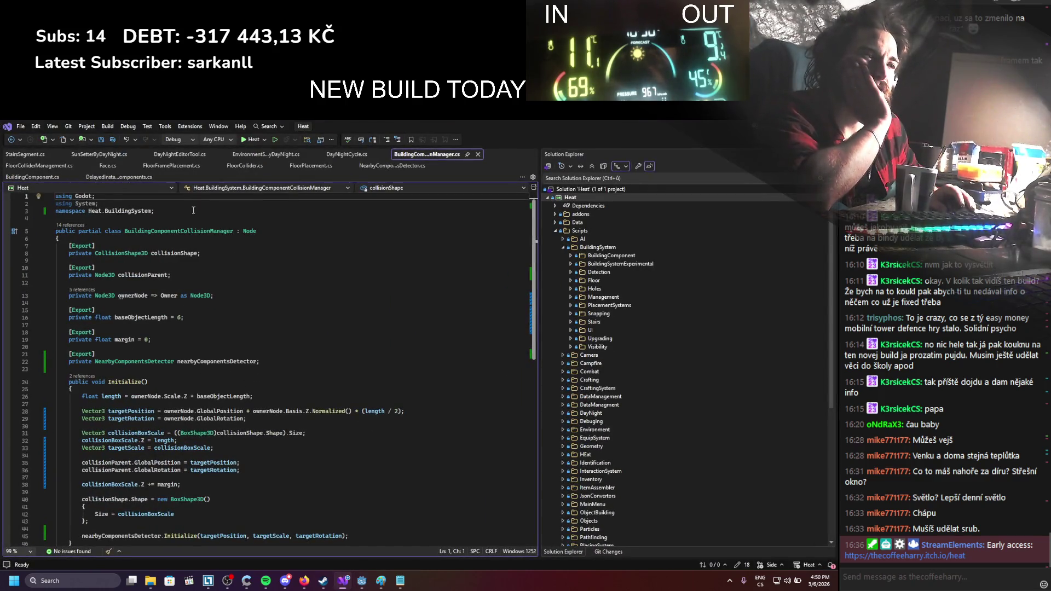
scroll(199, 308, "down", 2)
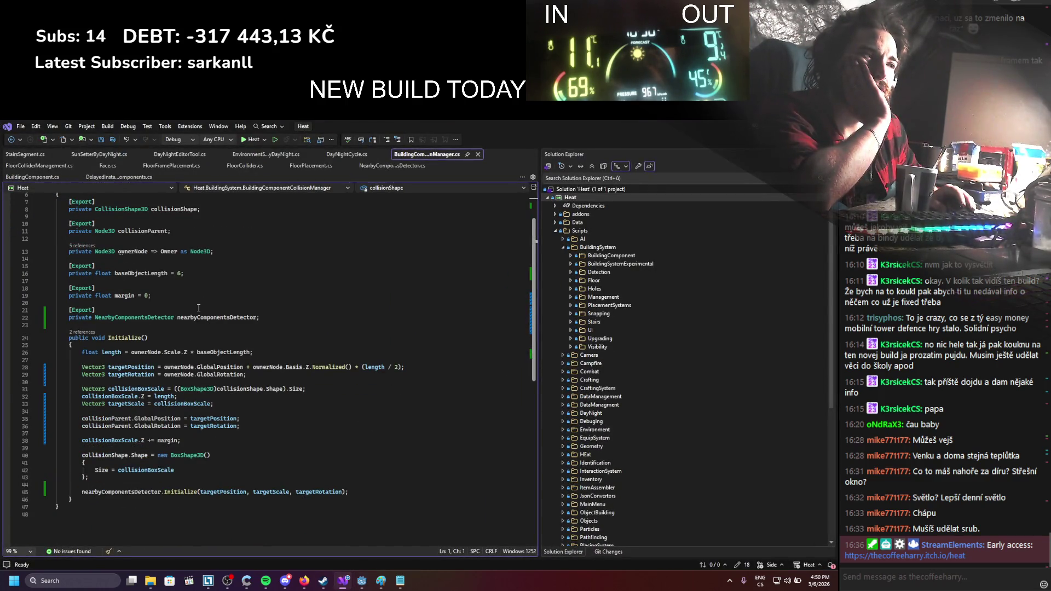
scroll(200, 307, "up", 2)
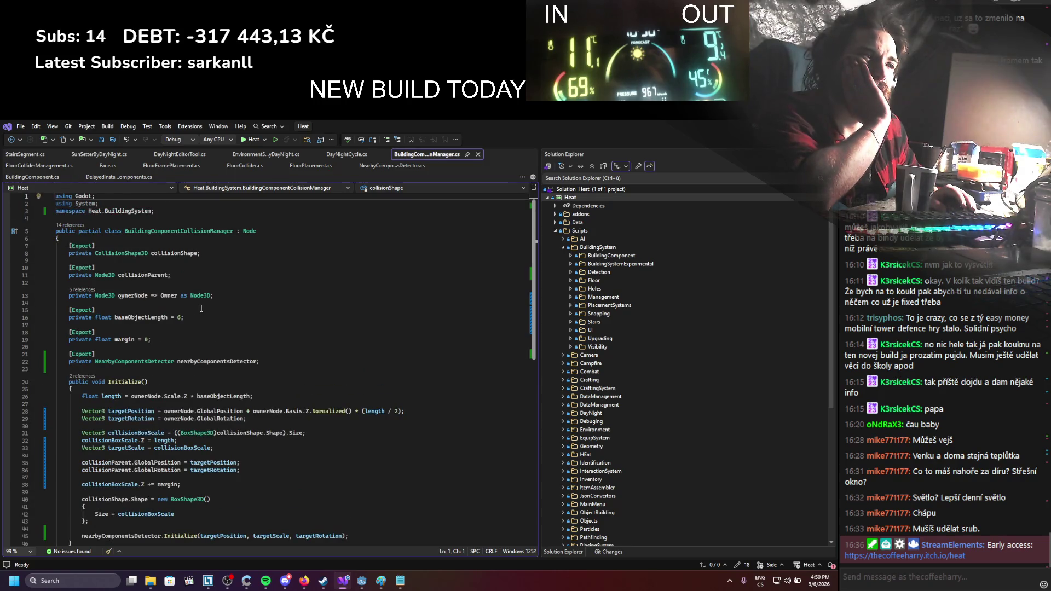
scroll(201, 308, "down", 2)
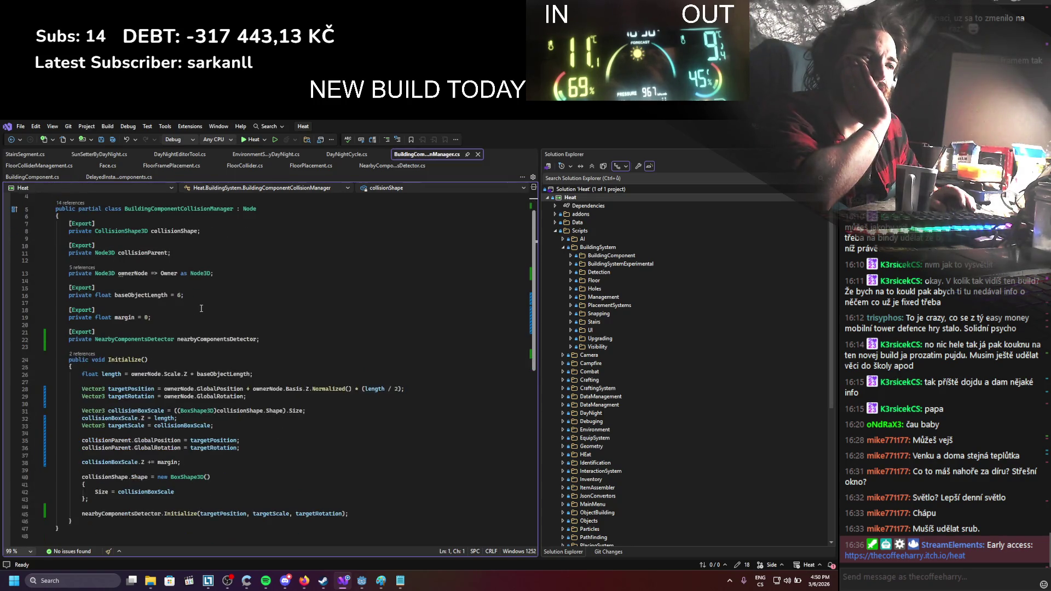
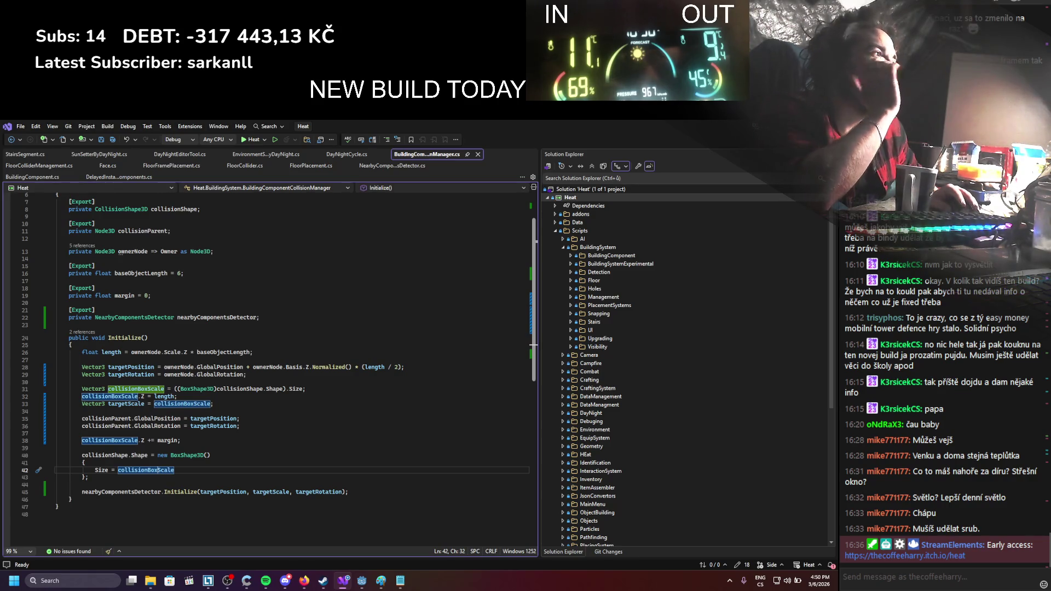
Switch from Visual Studio to the Godot editor showing SideSupport_Twig_Scene
key("alt+Tab")
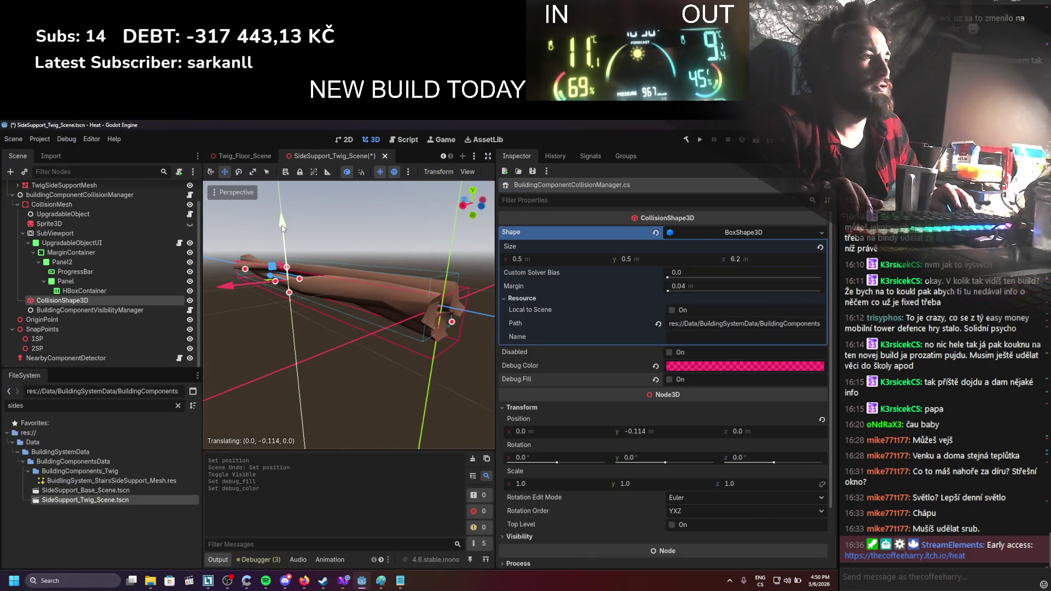
Lower the side support's CollisionShape3D to y -0.149, save the scene, and run the game
left_click_drag(282, 227, 281, 232)
key("ctrl+s")
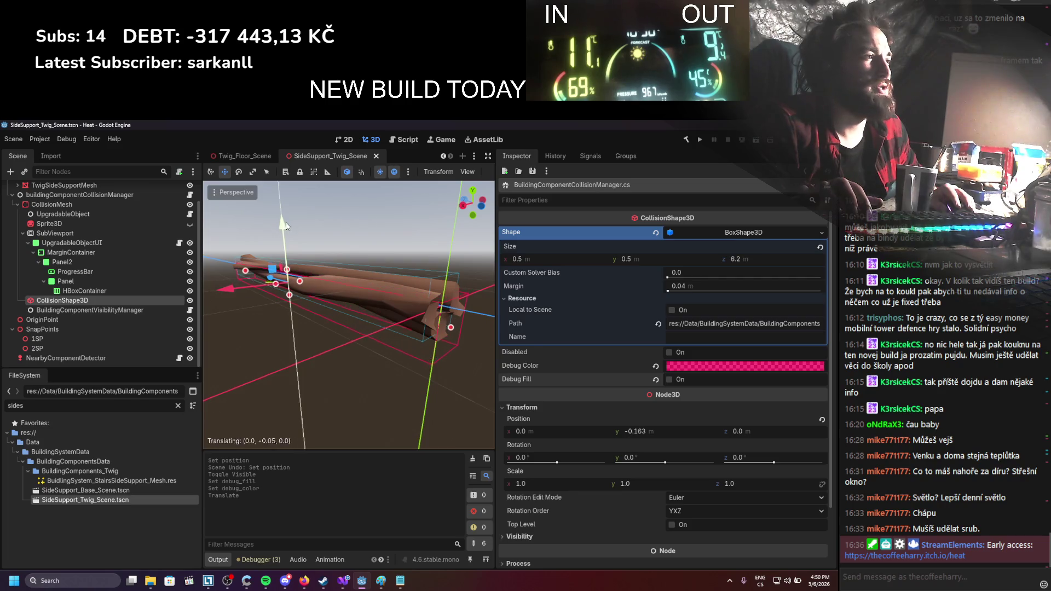
left_click(700, 139)
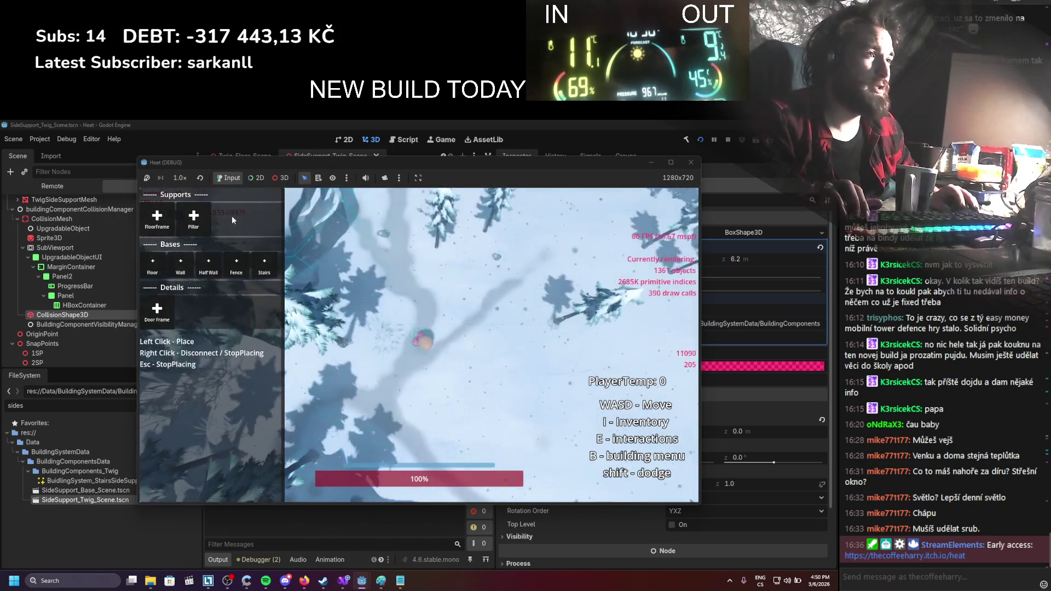
Place a rectangular floor frame with stairs against it in the running game
left_click(157, 219)
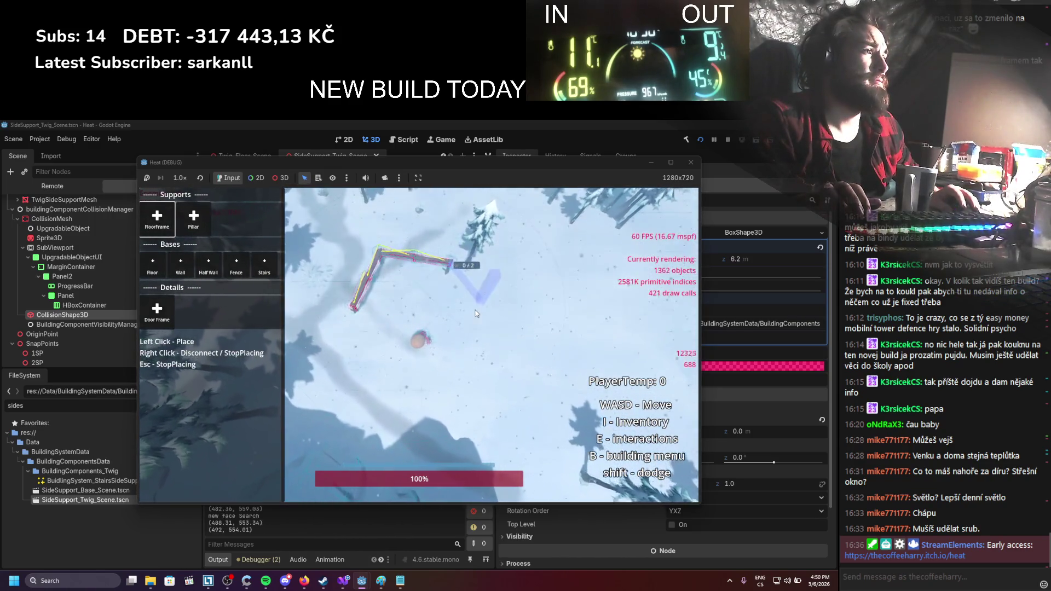
left_click(433, 306)
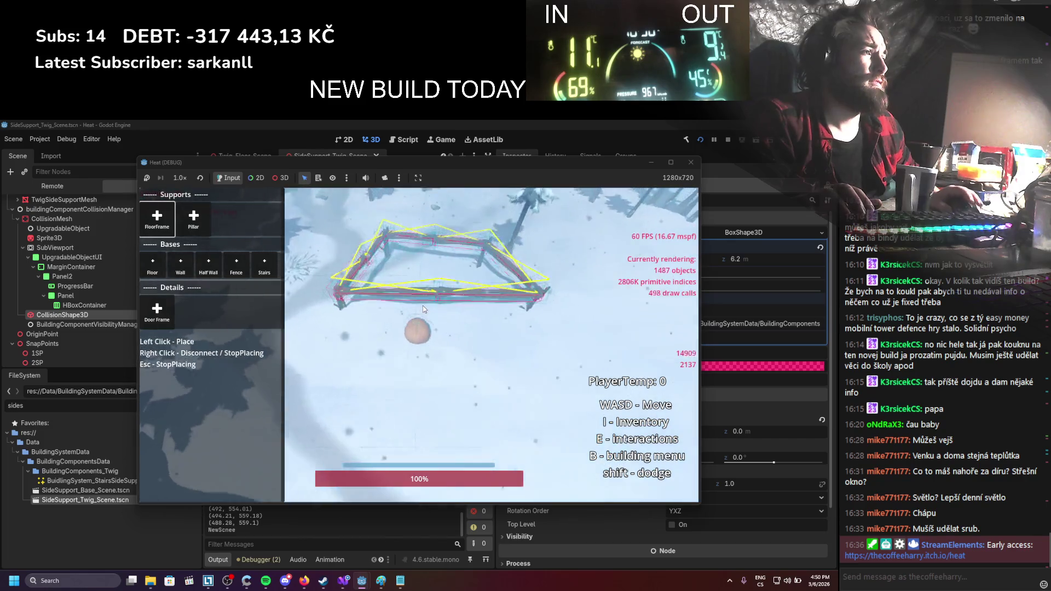
left_click(422, 306)
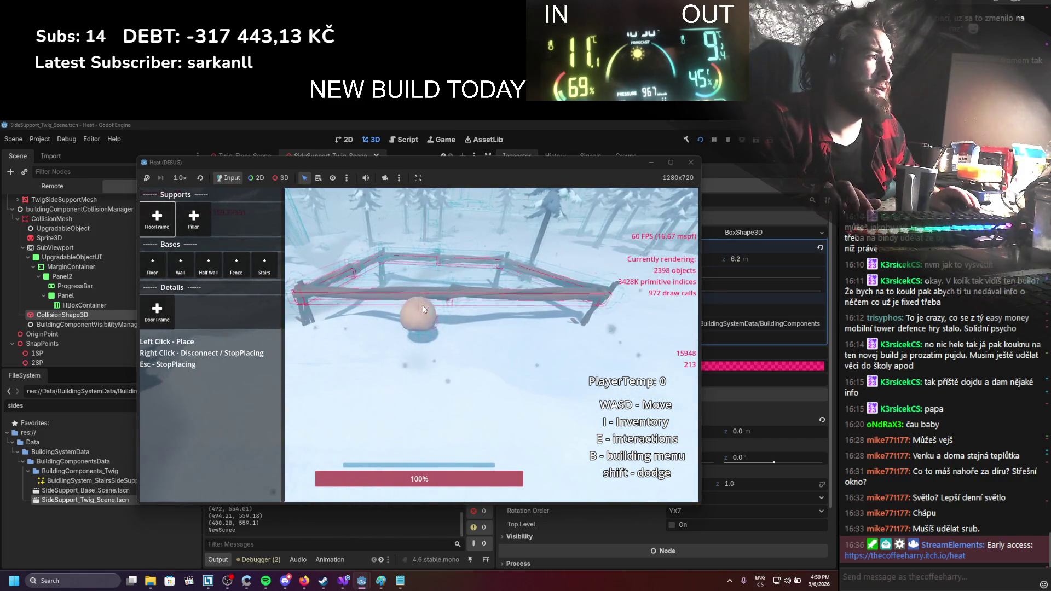
left_click(265, 265)
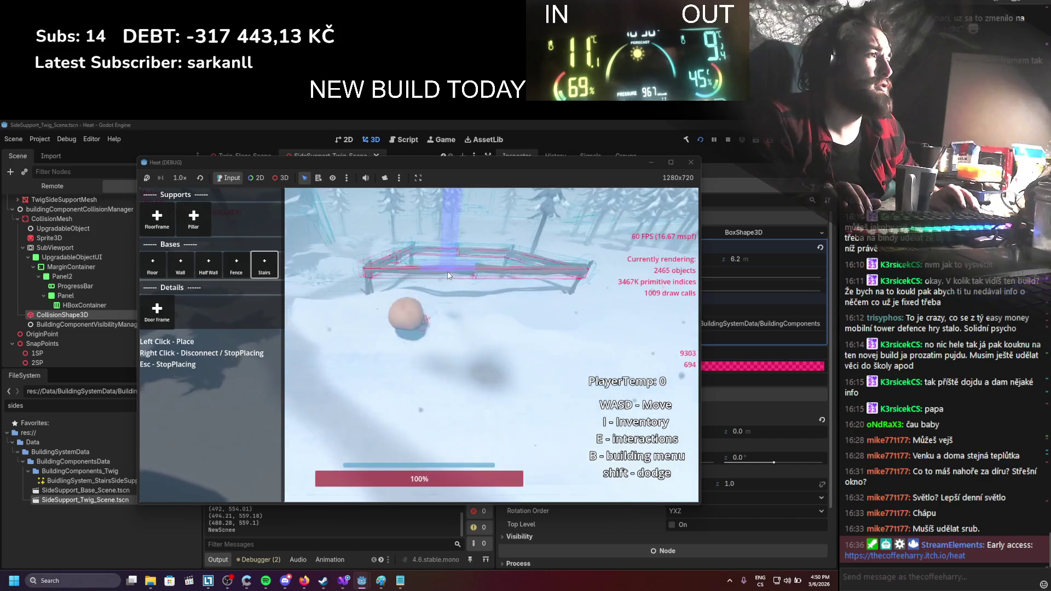
left_click(460, 291)
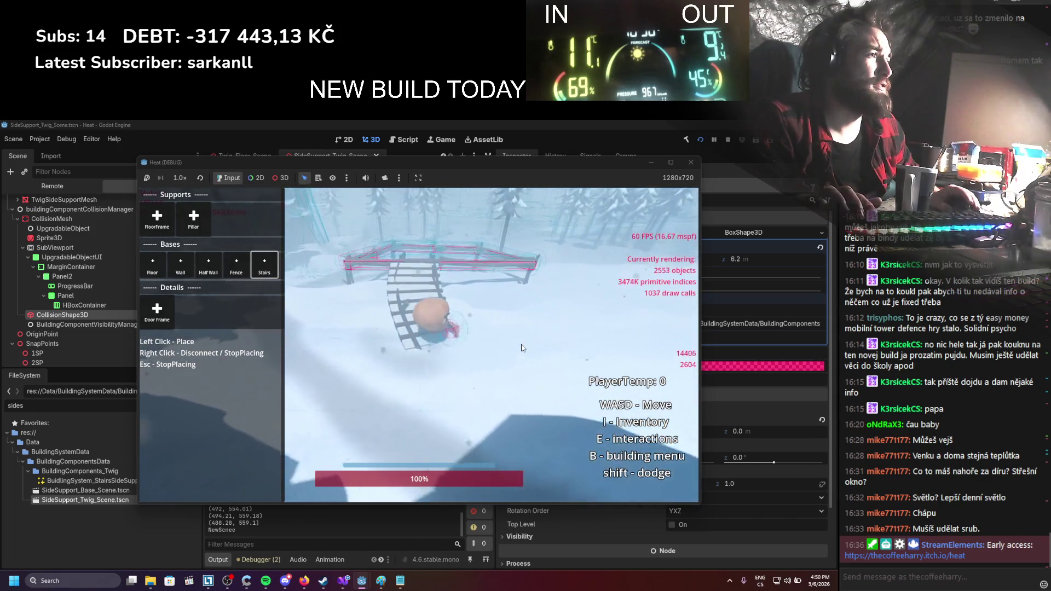
Walk the player up the stairs, around inside the frame, and back out
key("w")
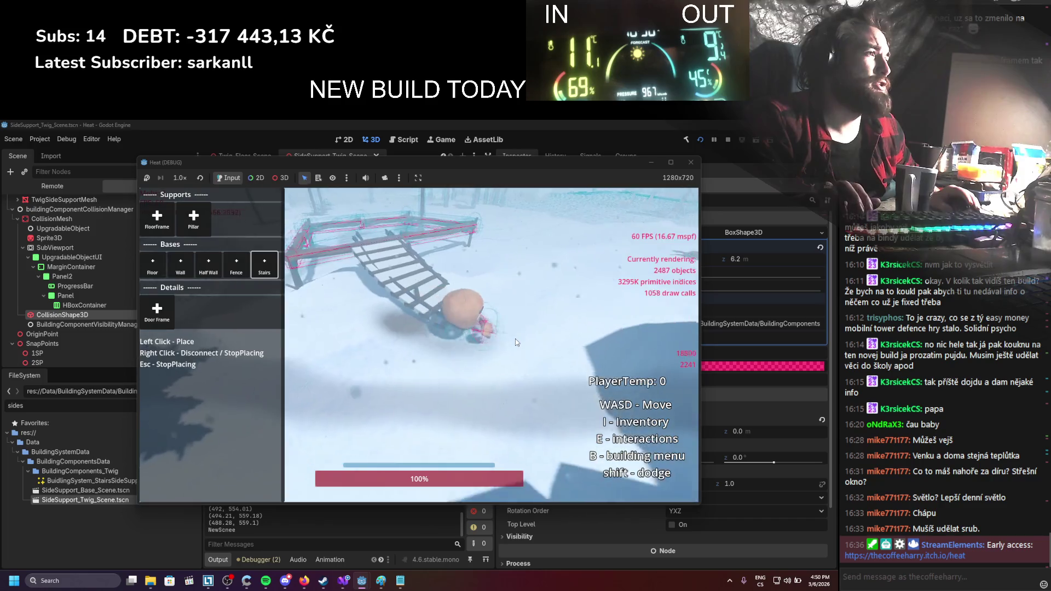
key("w")
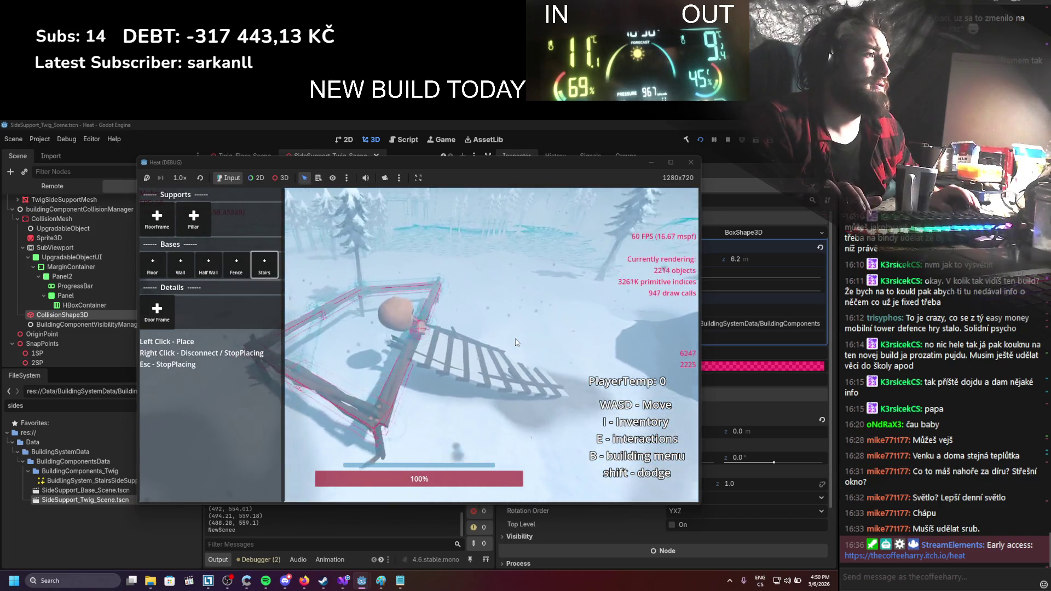
key("w")
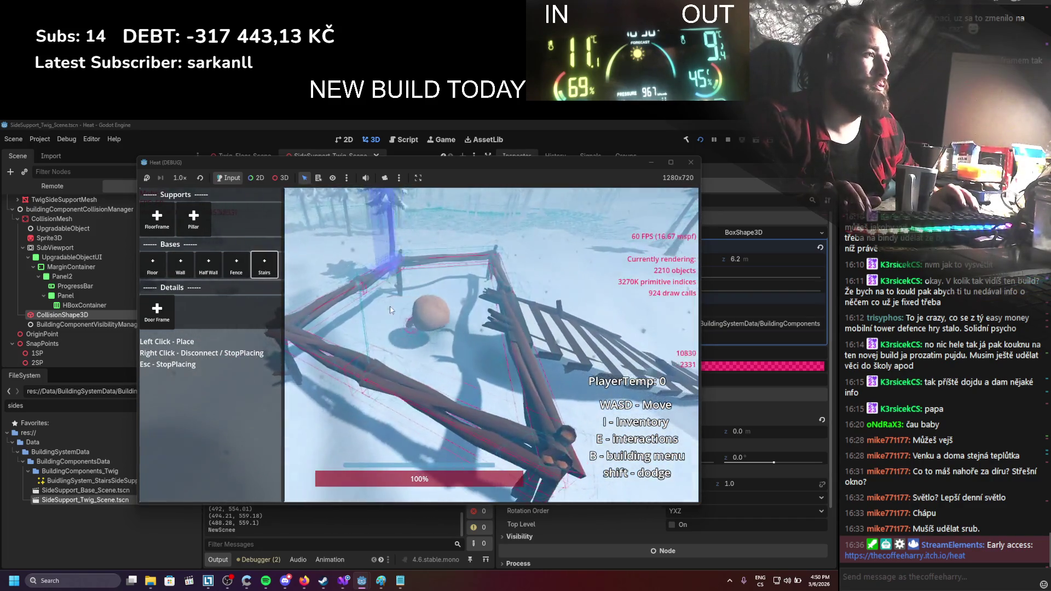
key("w")
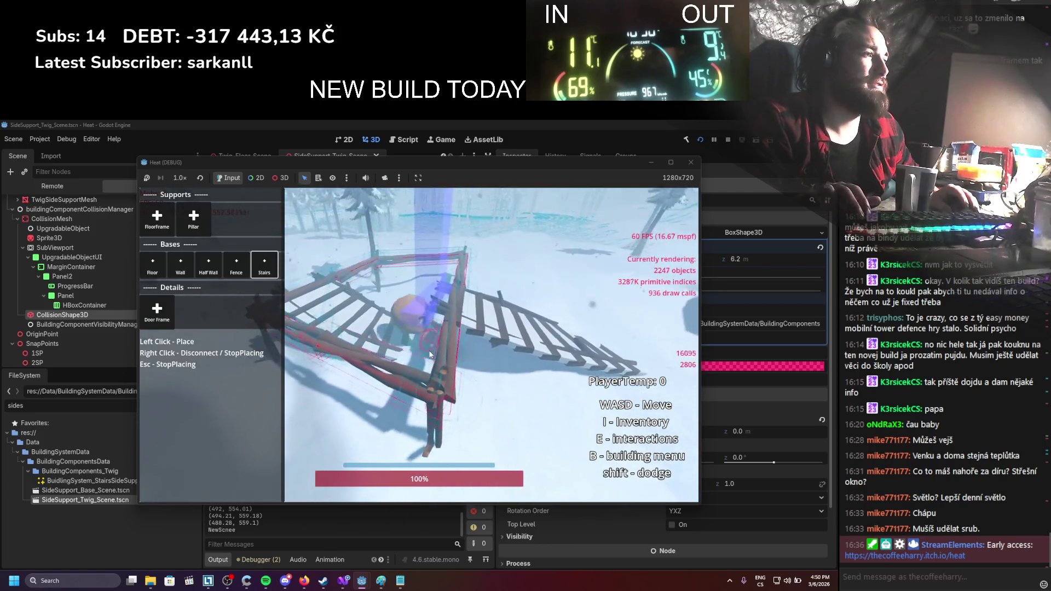
key("w")
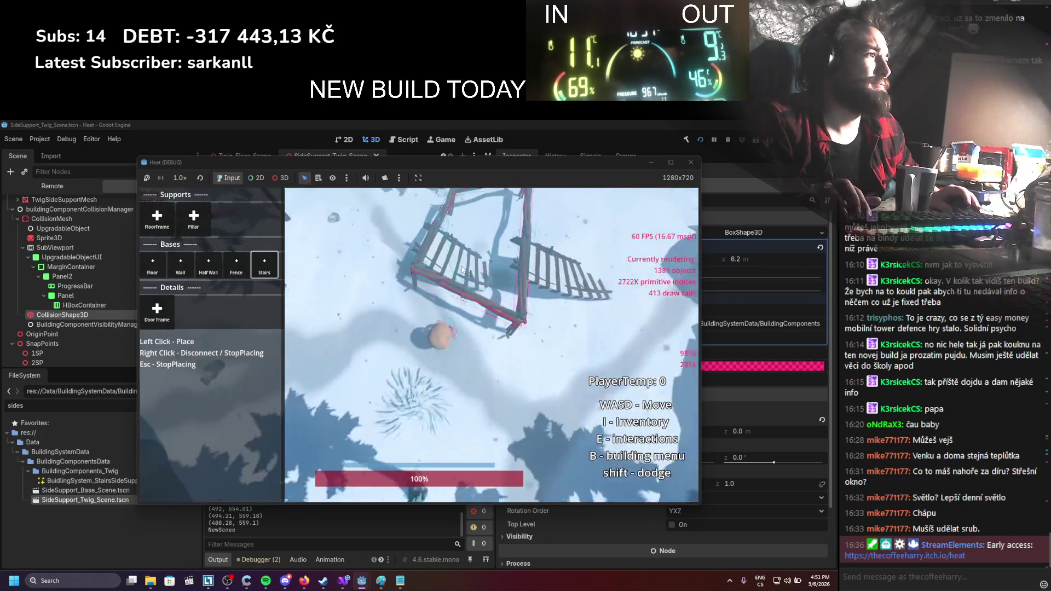
Place a wall along the frame edge, then start a second floor frame nearby
left_click(186, 269)
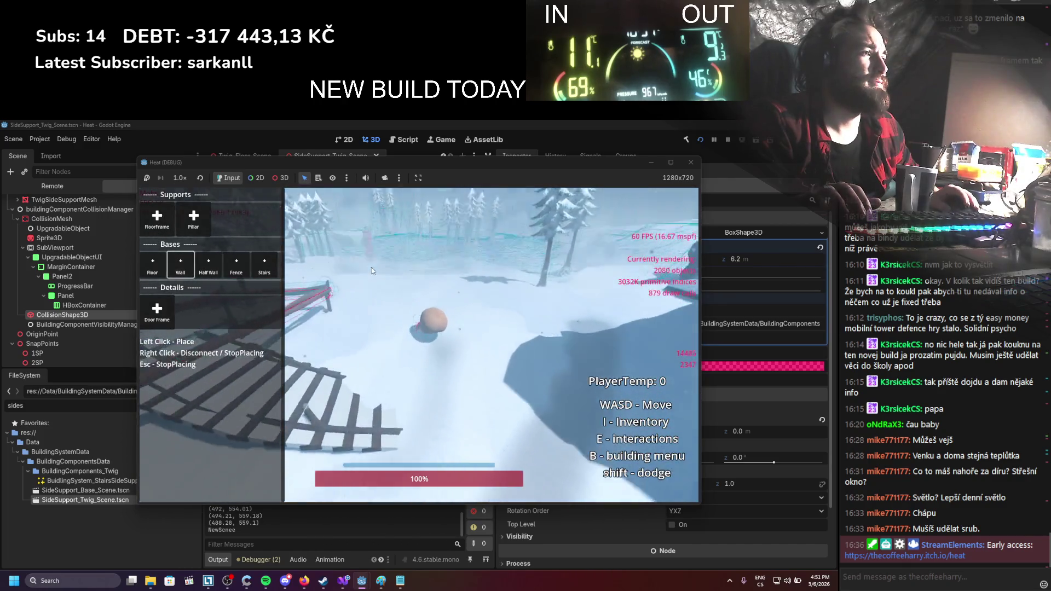
left_click(293, 327)
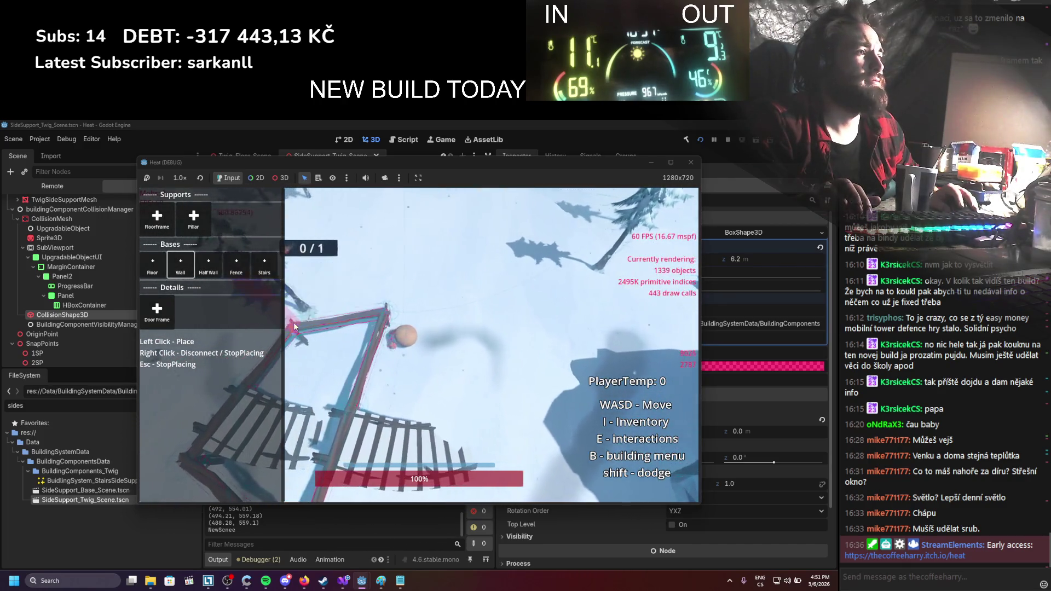
left_click(293, 326)
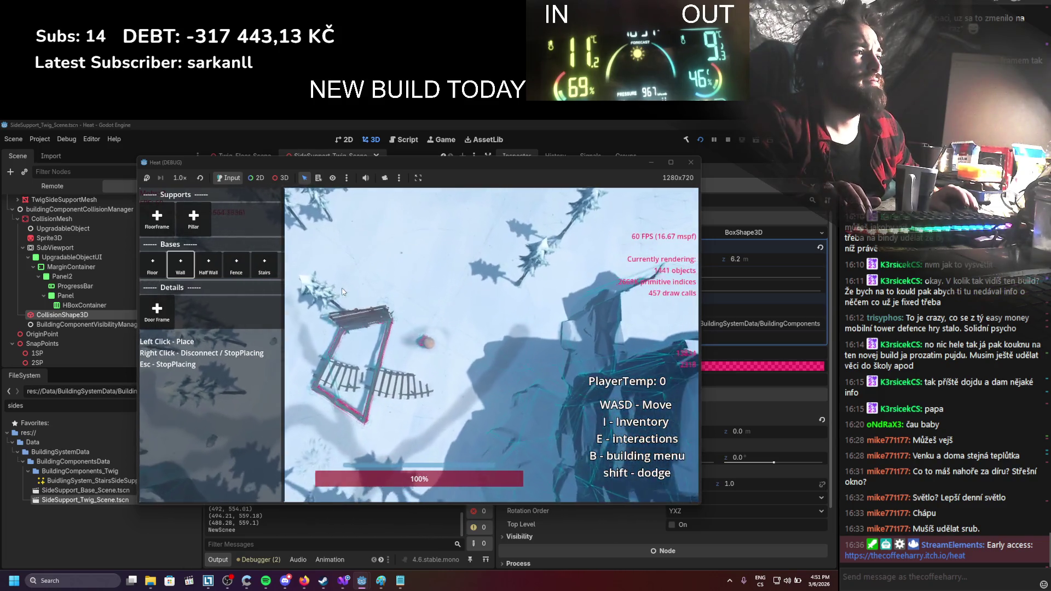
key("Escape")
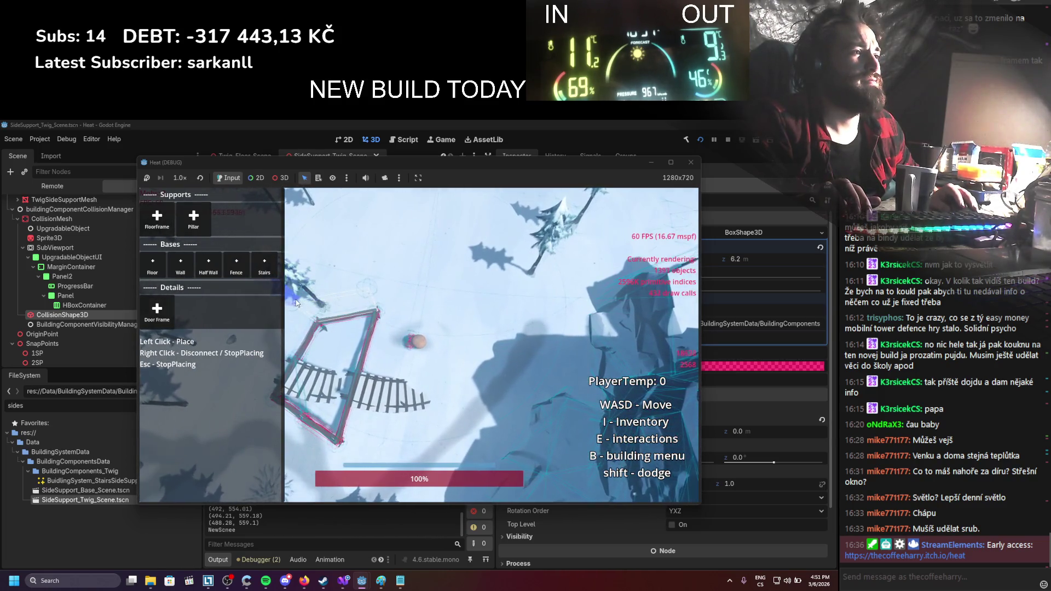
left_click(158, 216)
key("s")
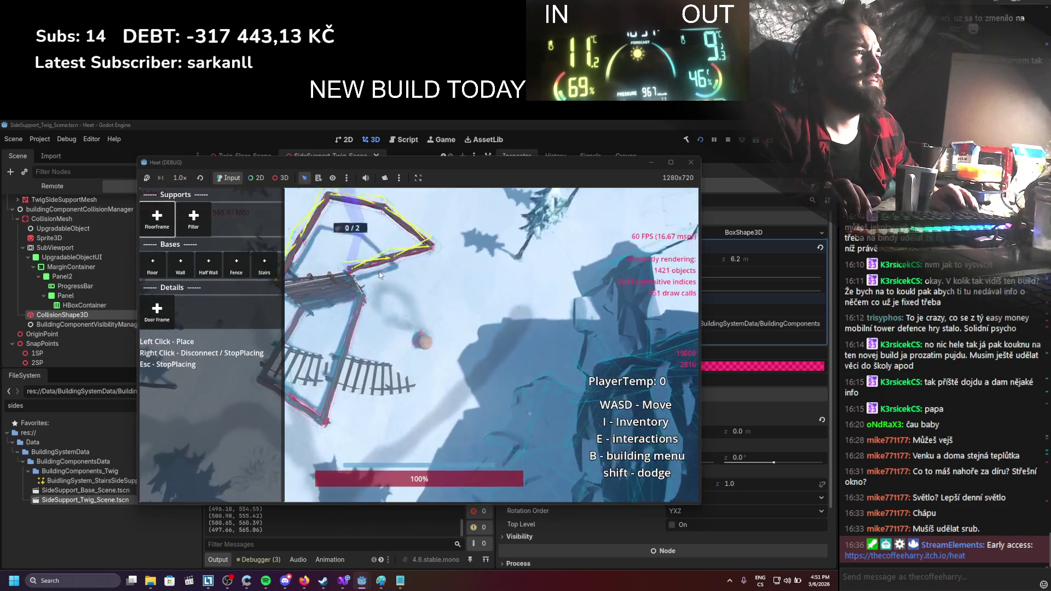
key("s")
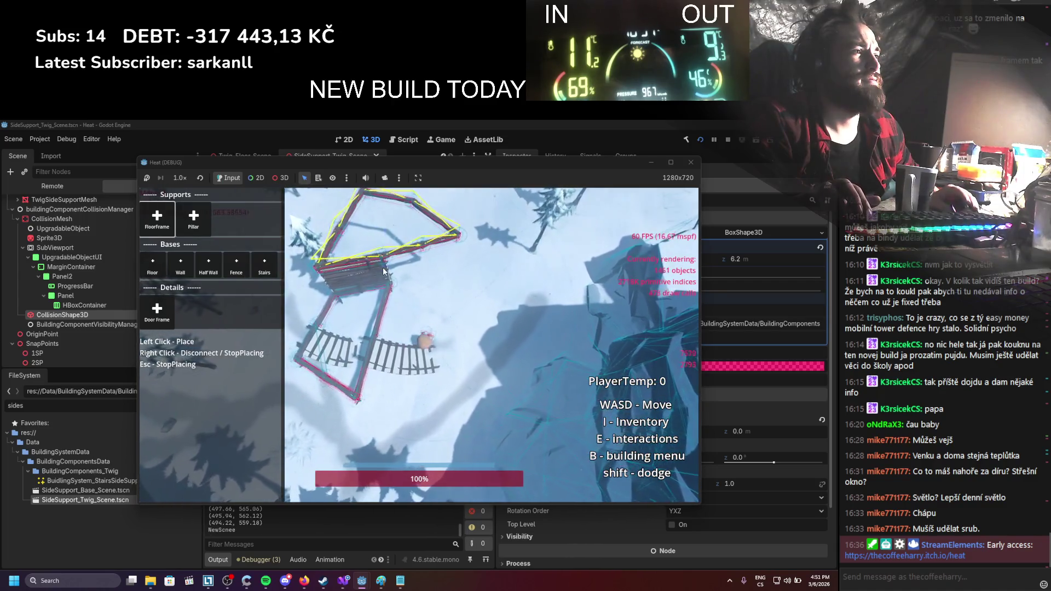
Place stairs up to the new frame, walk across the platform, then stop the game
left_click(164, 267)
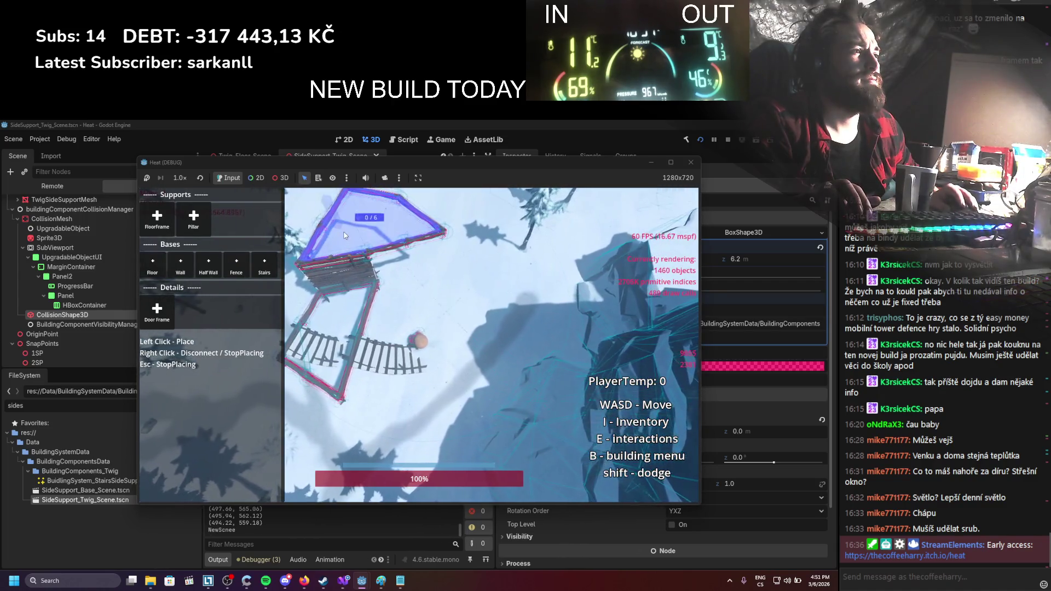
left_click(274, 270)
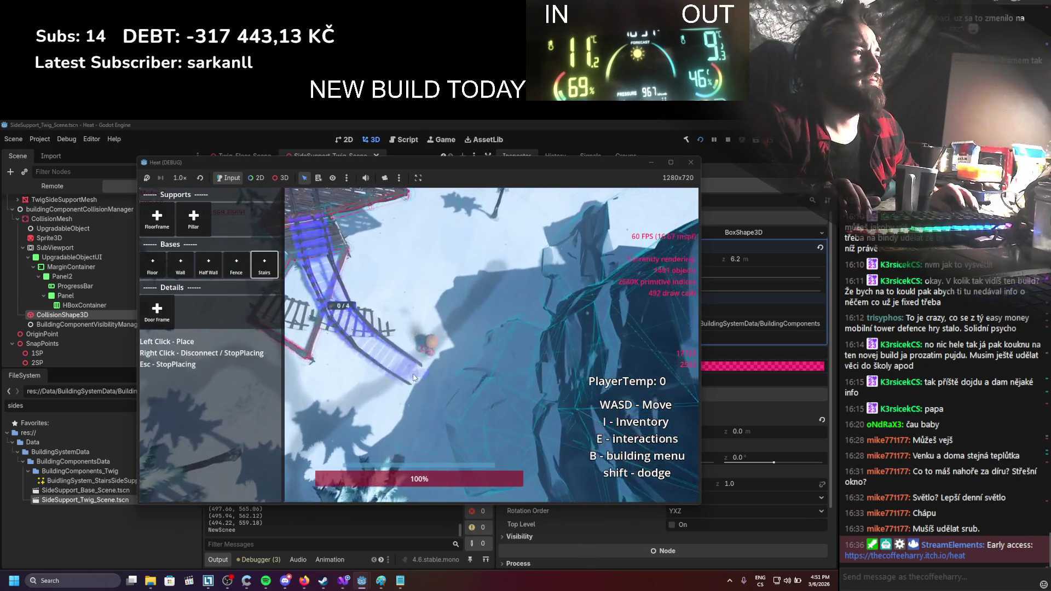
left_click(415, 378)
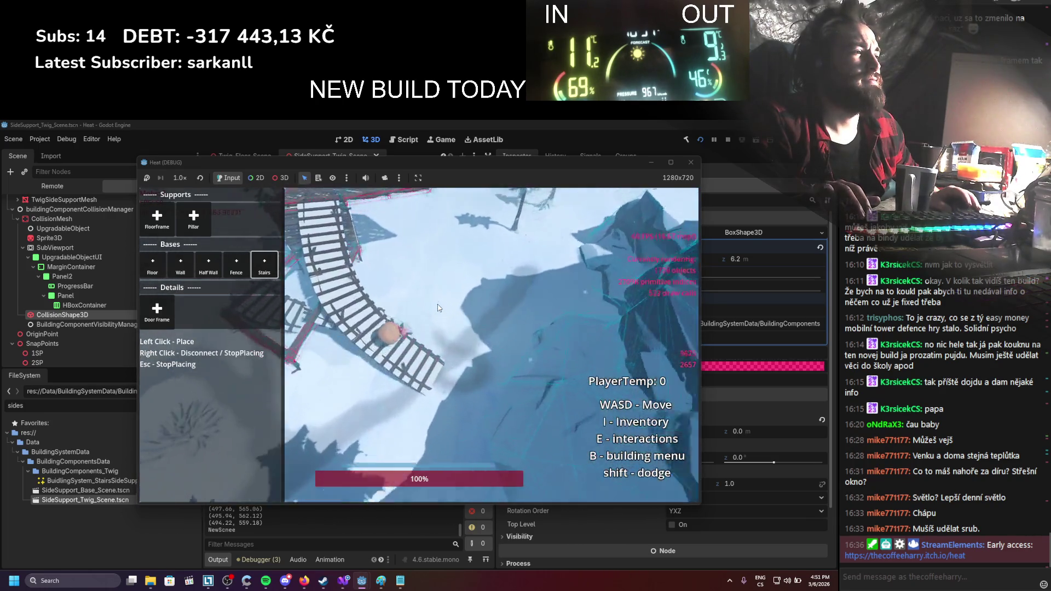
key("w")
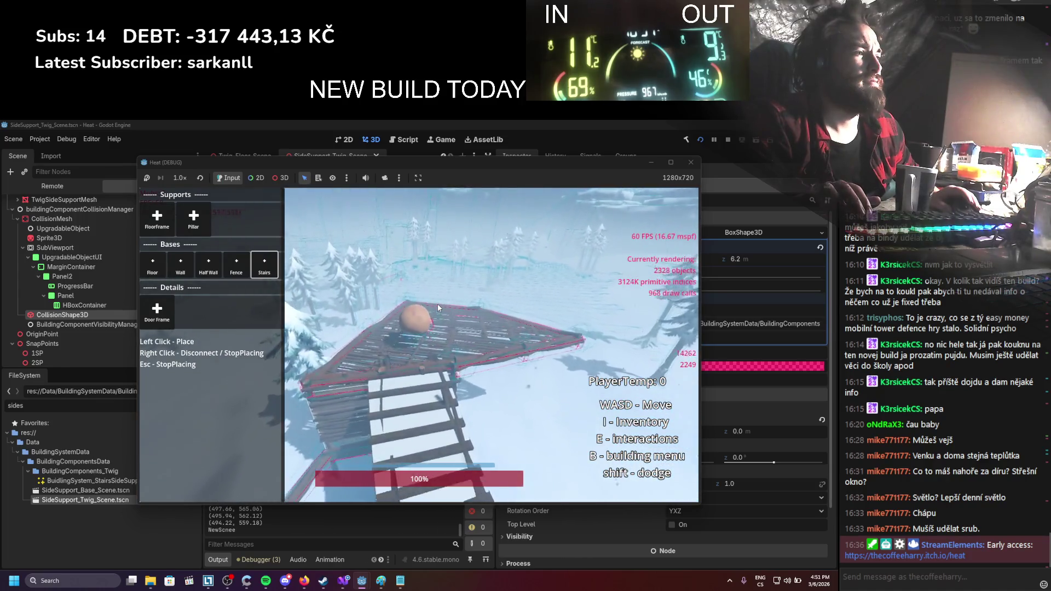
key("w")
key("s")
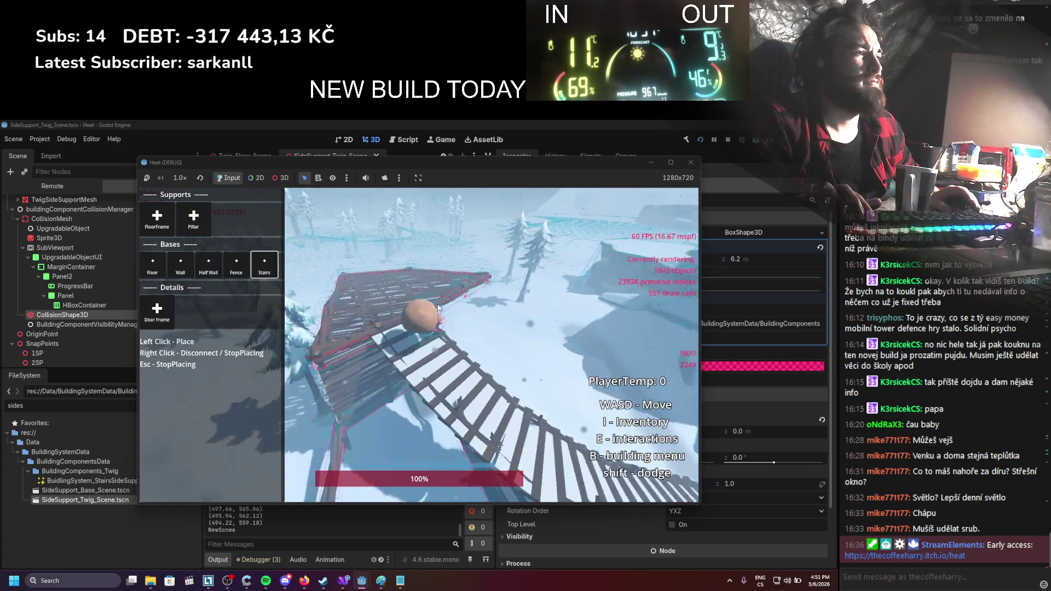
key("w")
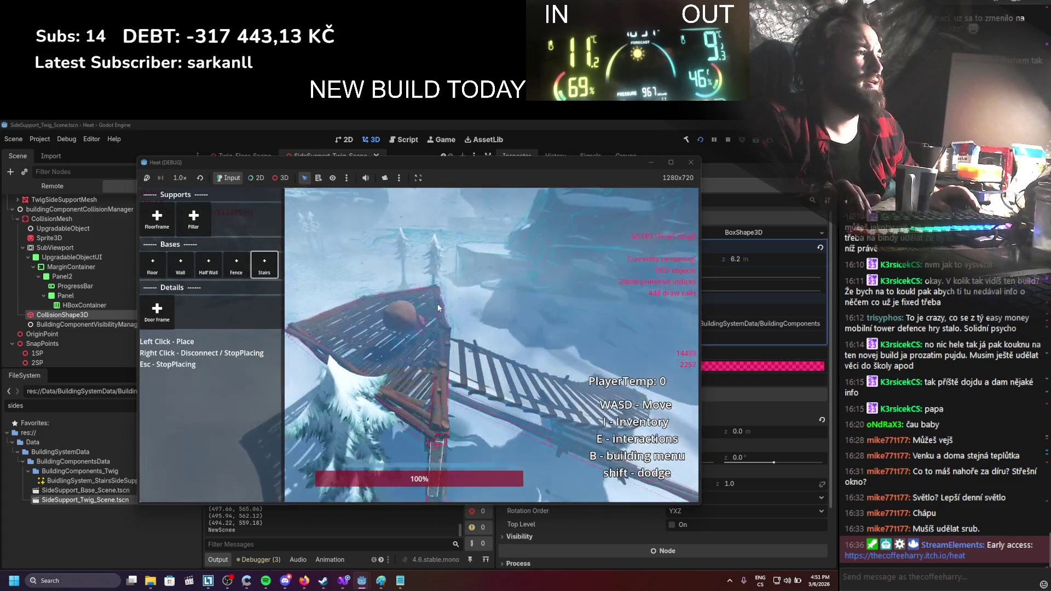
key("w")
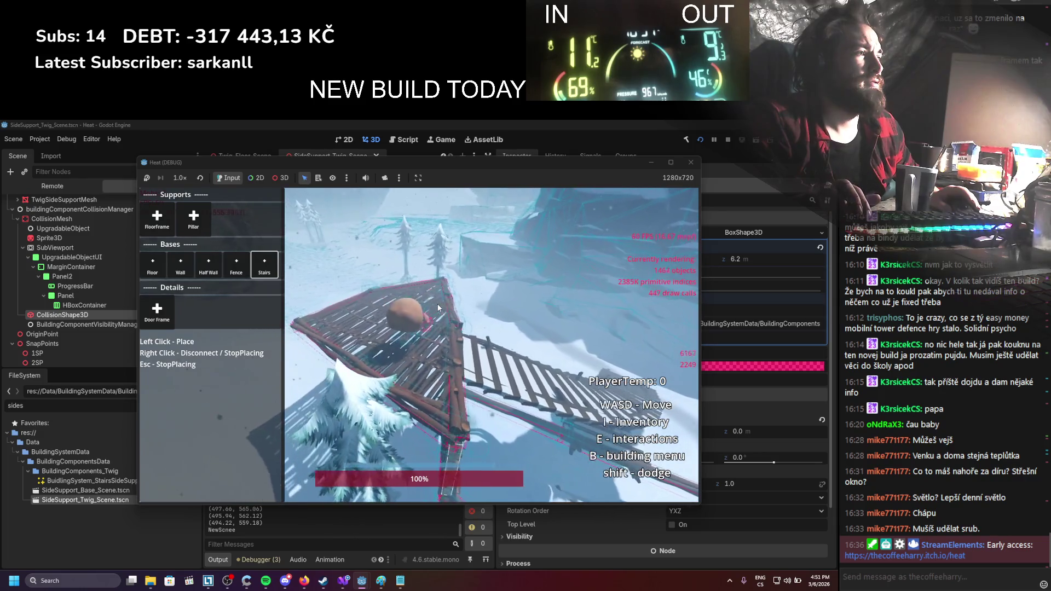
left_click(691, 162)
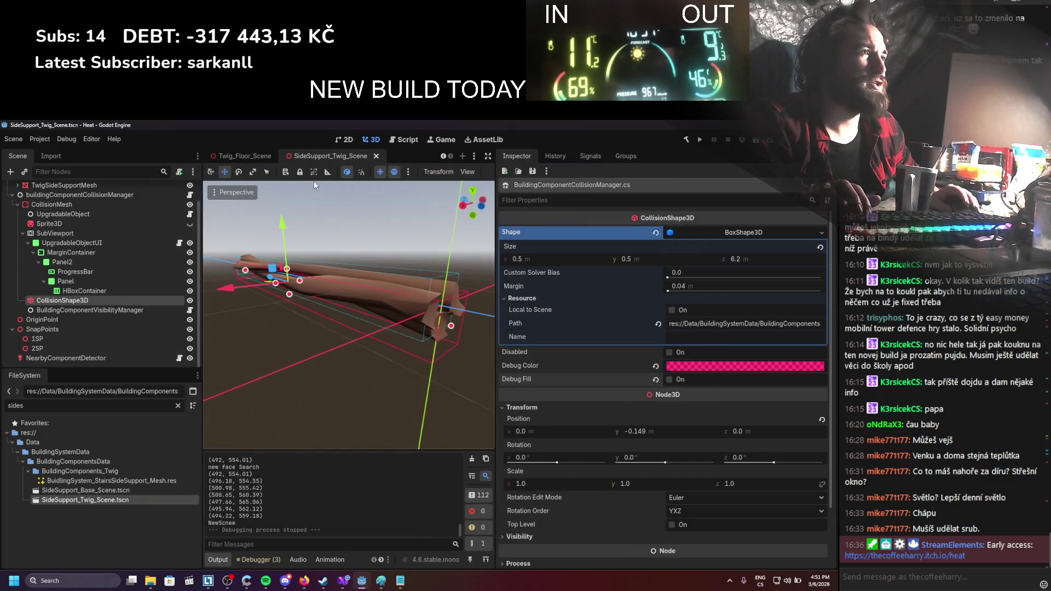
In Twig_Floor_Scene, raise the CollisionPolygon3D depth to 0.56 m and save
scroll(268, 157, "up", 1)
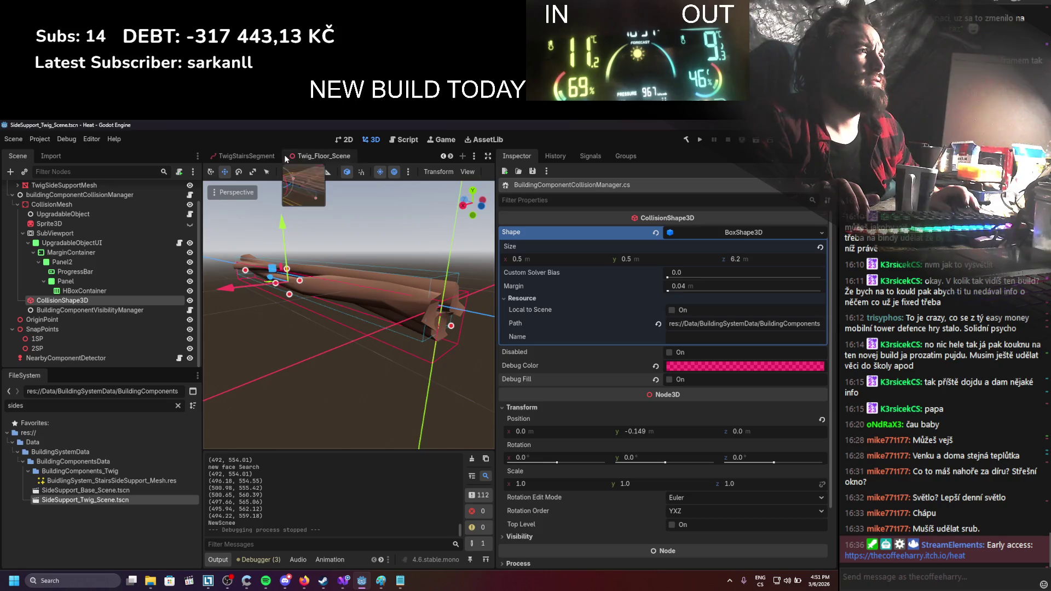
left_click(307, 157)
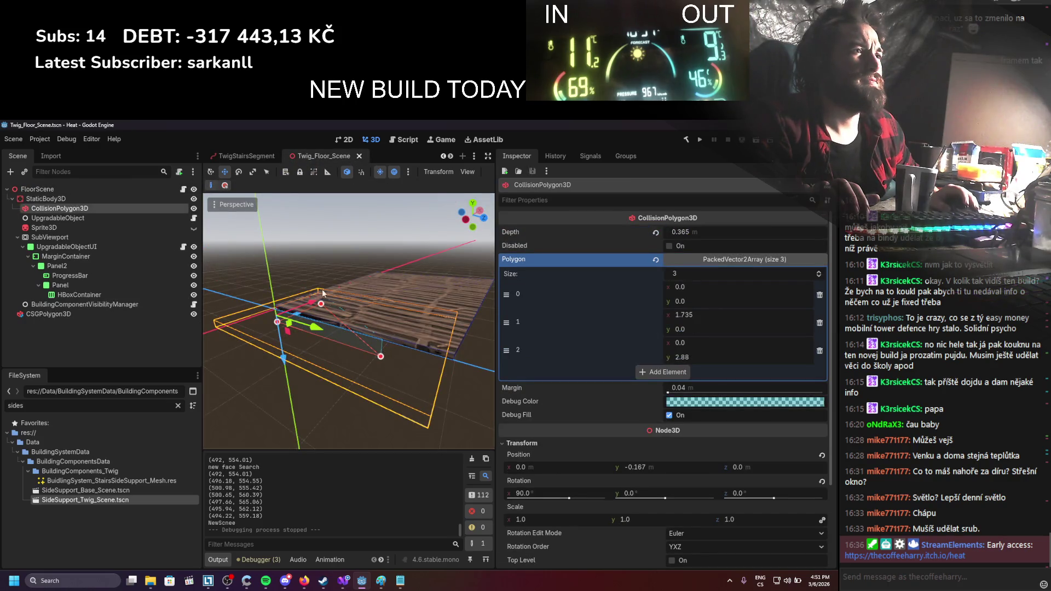
scroll(326, 282, "up", 5)
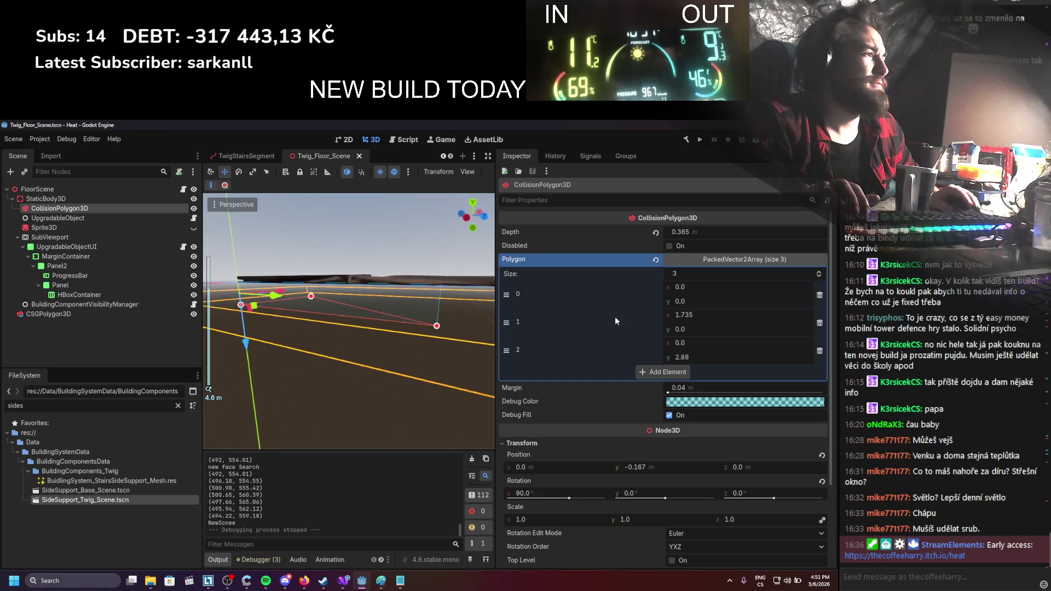
left_click_drag(696, 233, 734, 233)
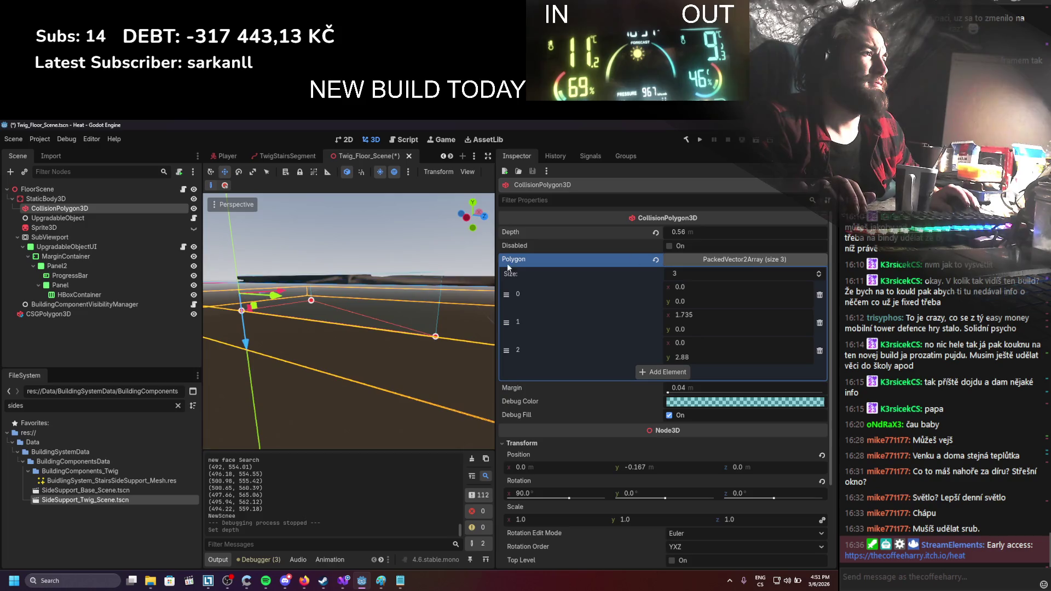
scroll(457, 301, "up", 2)
key("ctrl+s")
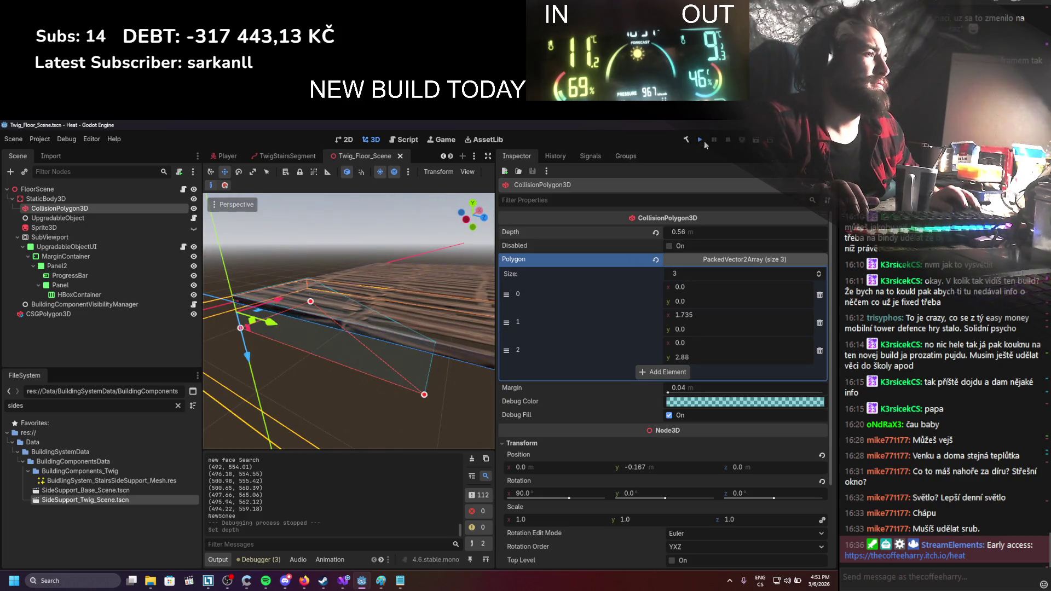
Test-run the game, stop it, and return to Visual Studio
left_click(700, 141)
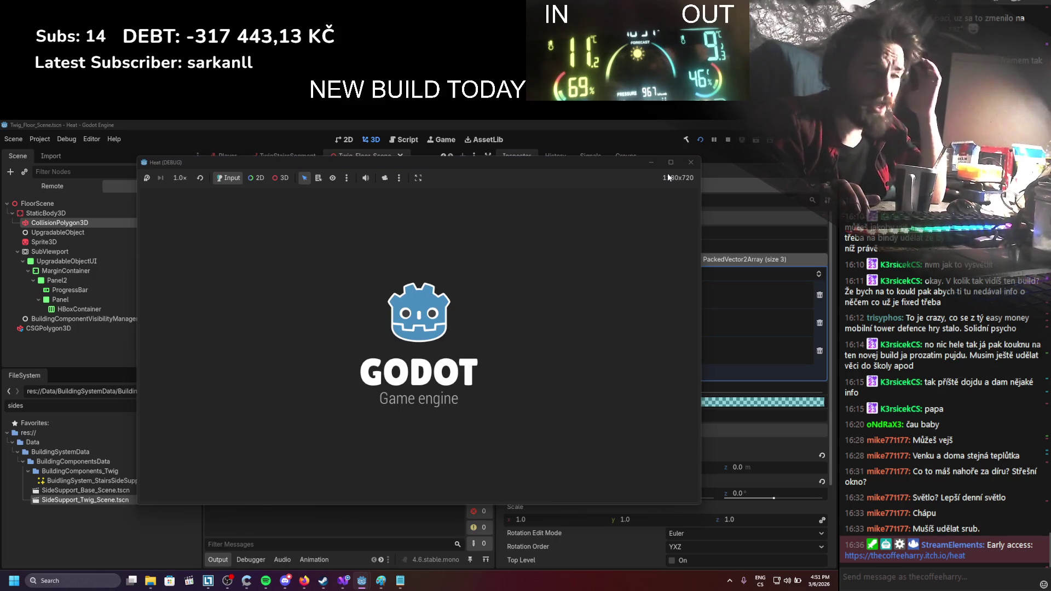
left_click(691, 162)
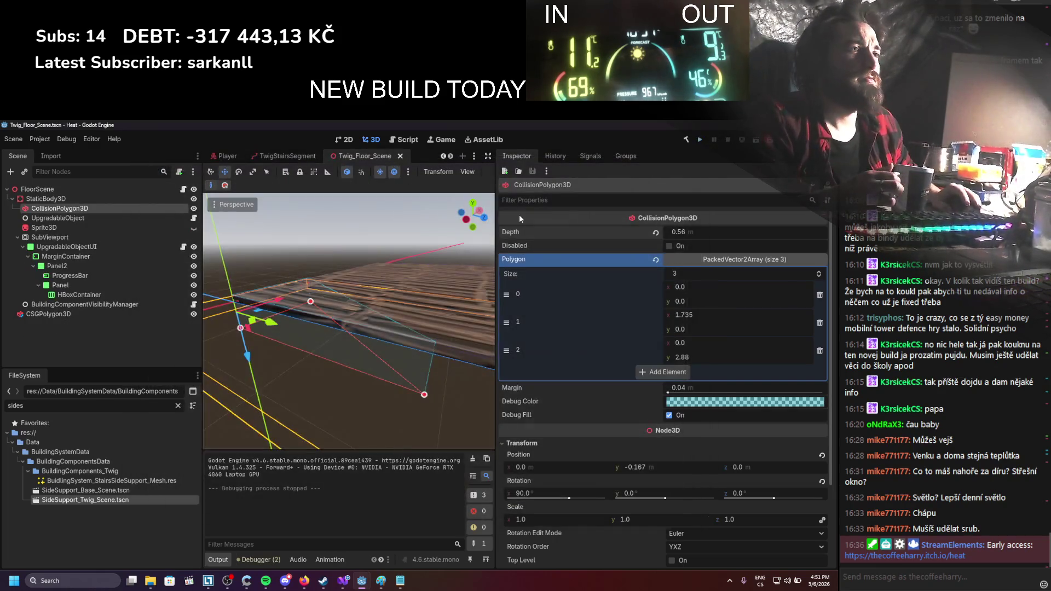
left_click(342, 582)
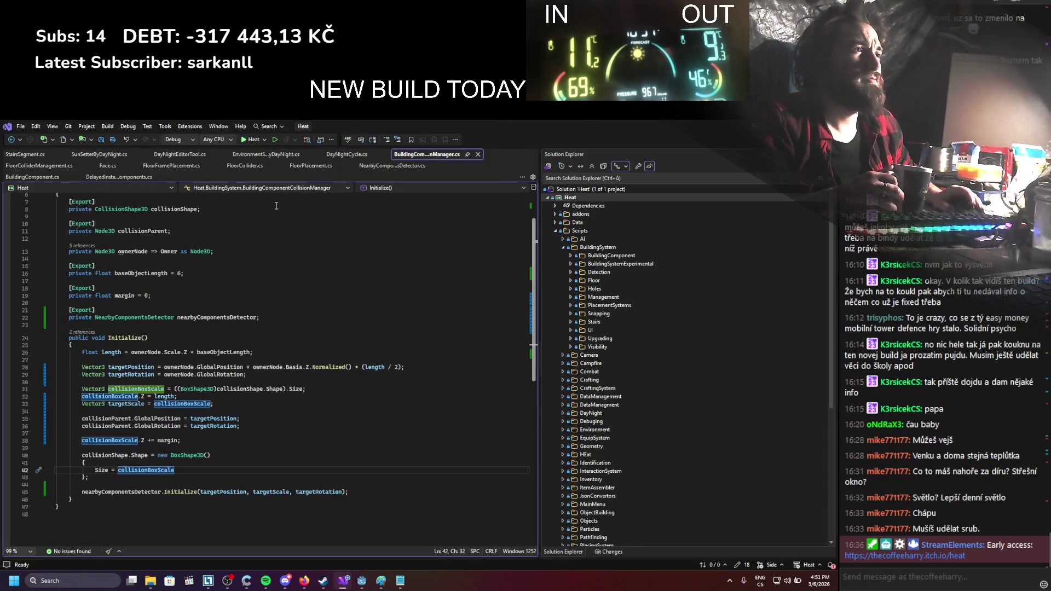
Review the DelayedInstantiate script, then close its tab
left_click(103, 179)
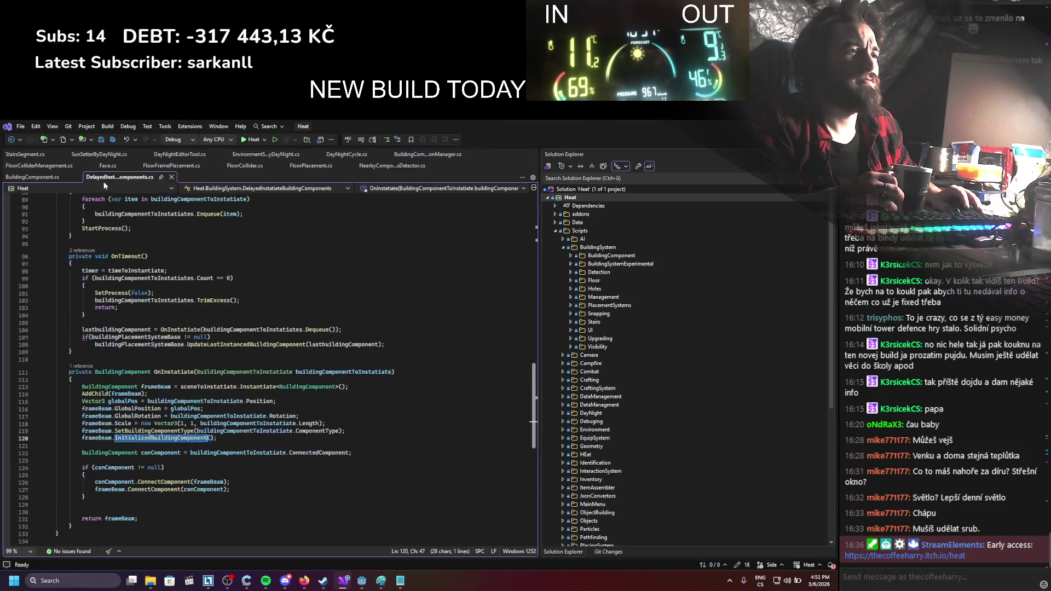
scroll(175, 299, "up", 20)
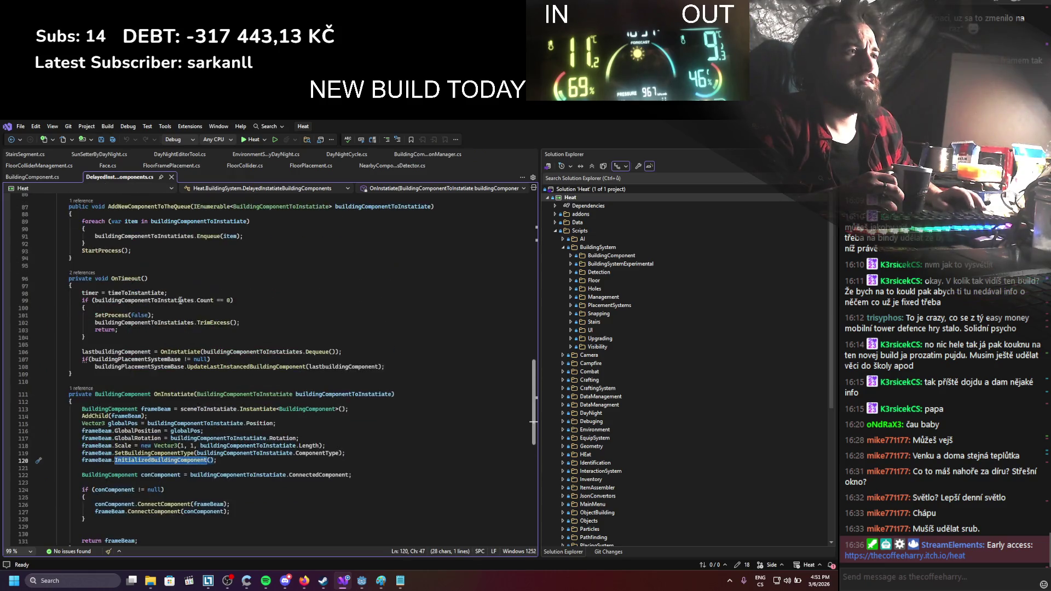
scroll(180, 300, "up", 5)
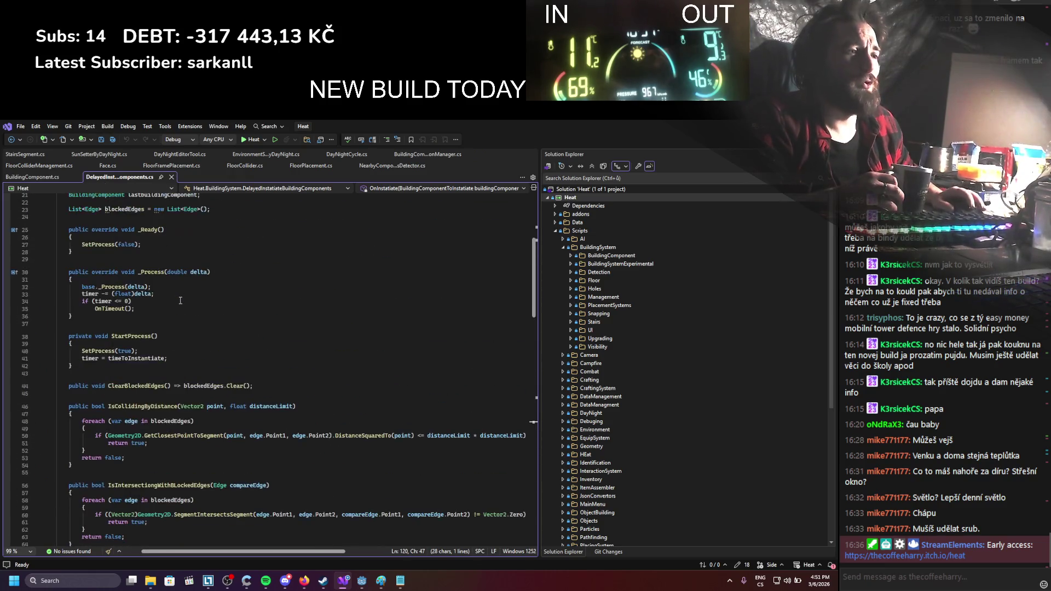
scroll(173, 208, "down", 15)
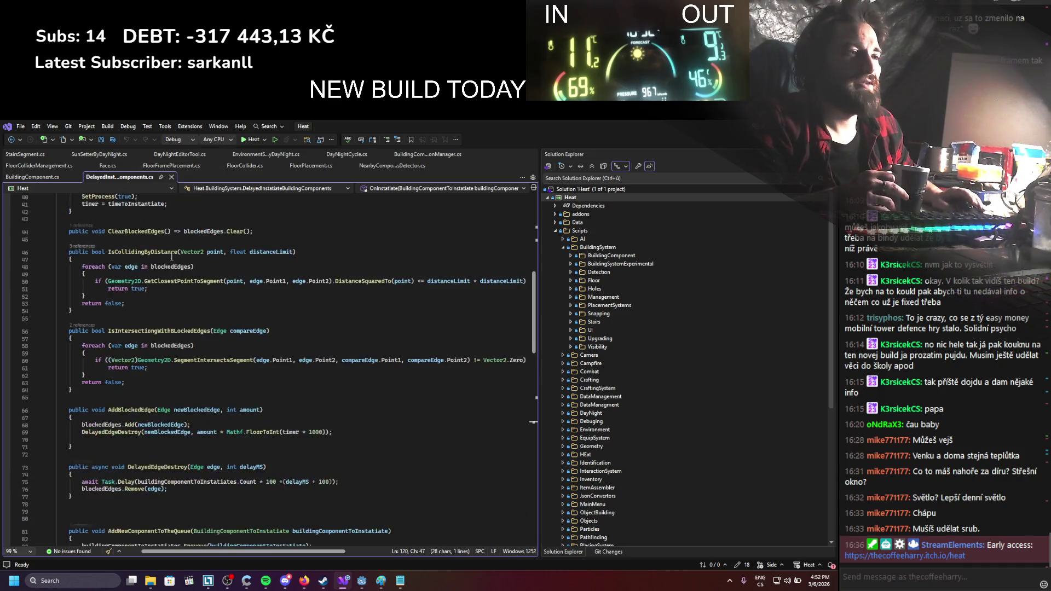
left_click(173, 176)
Read through the FloorFramePlacement.cs code
left_click(172, 165)
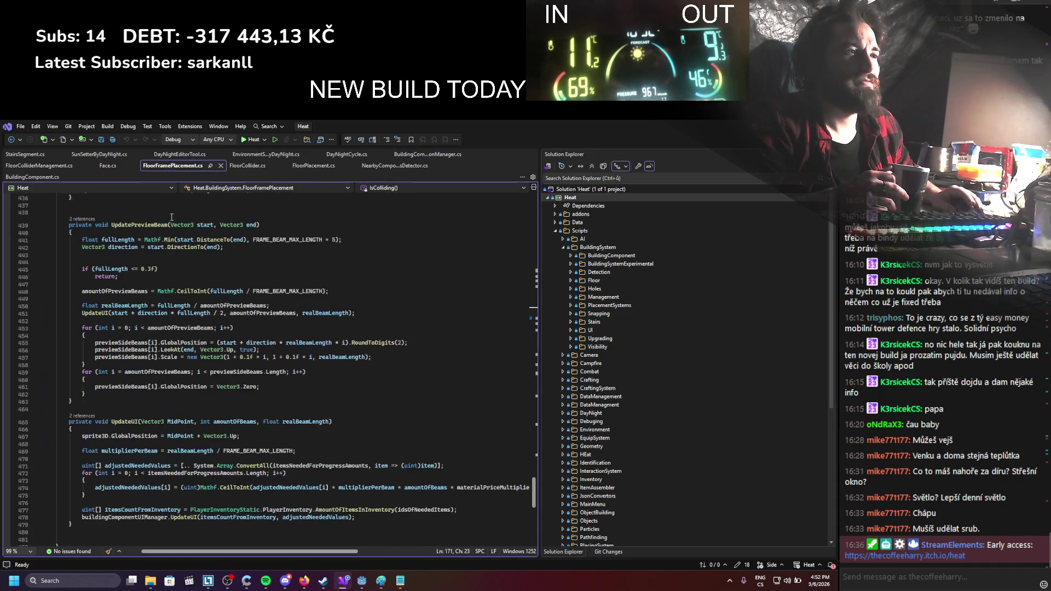
scroll(203, 388, "up", 9)
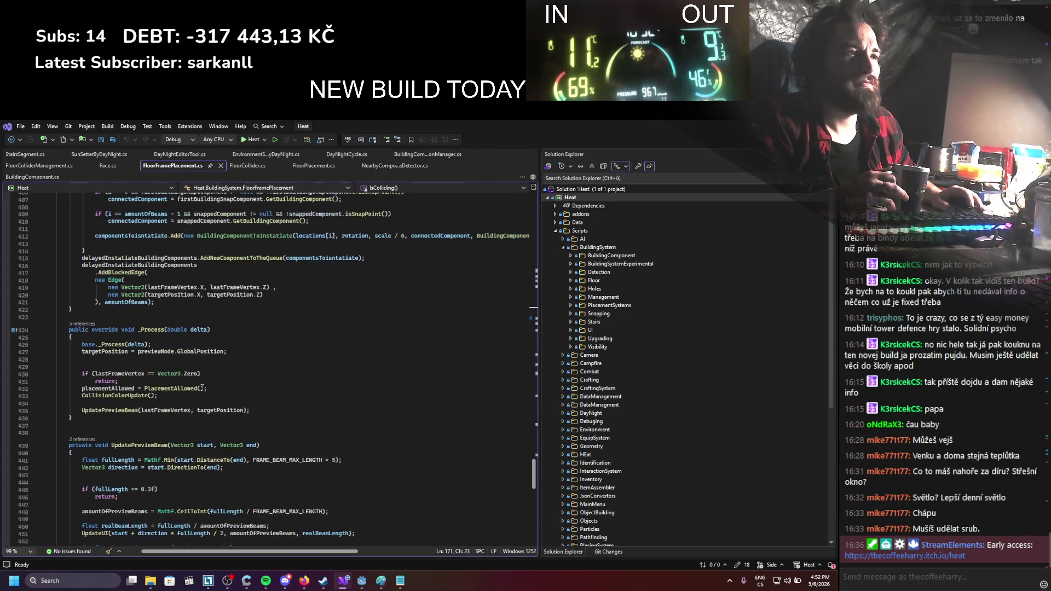
scroll(190, 387, "up", 4)
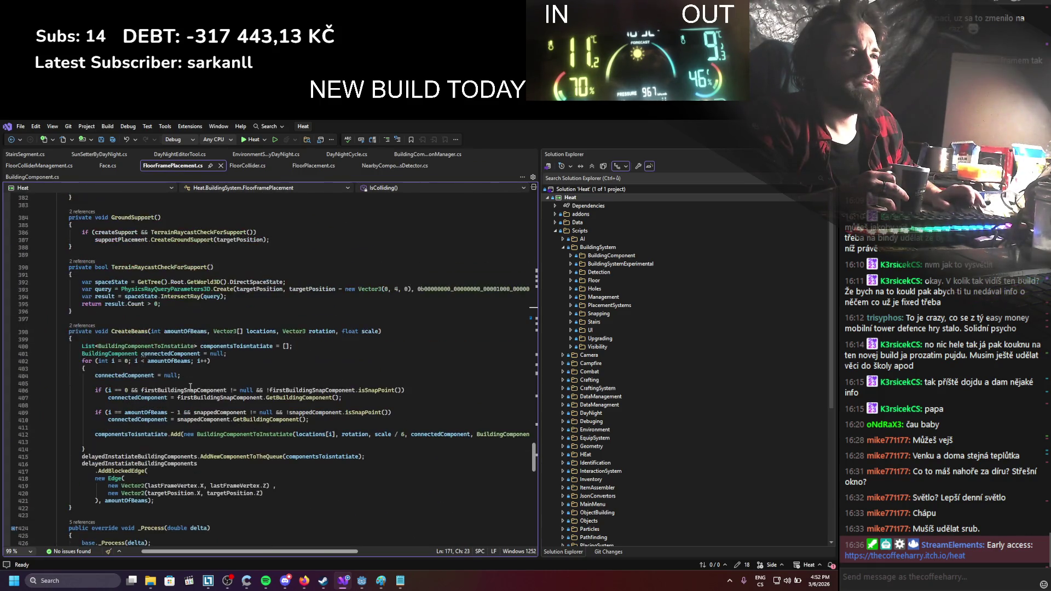
scroll(191, 387, "up", 14)
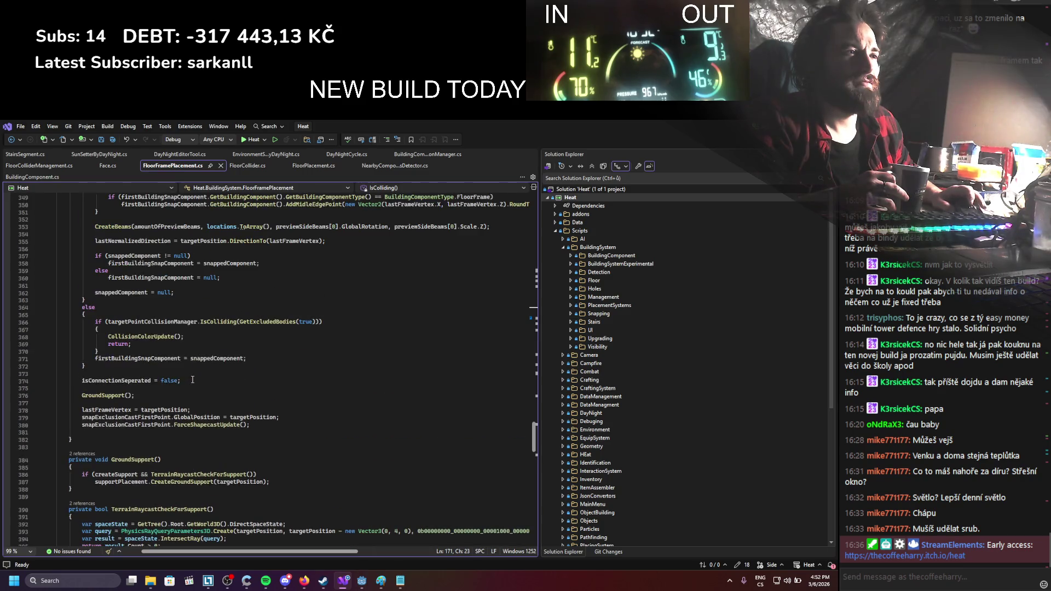
scroll(192, 379, "up", 16)
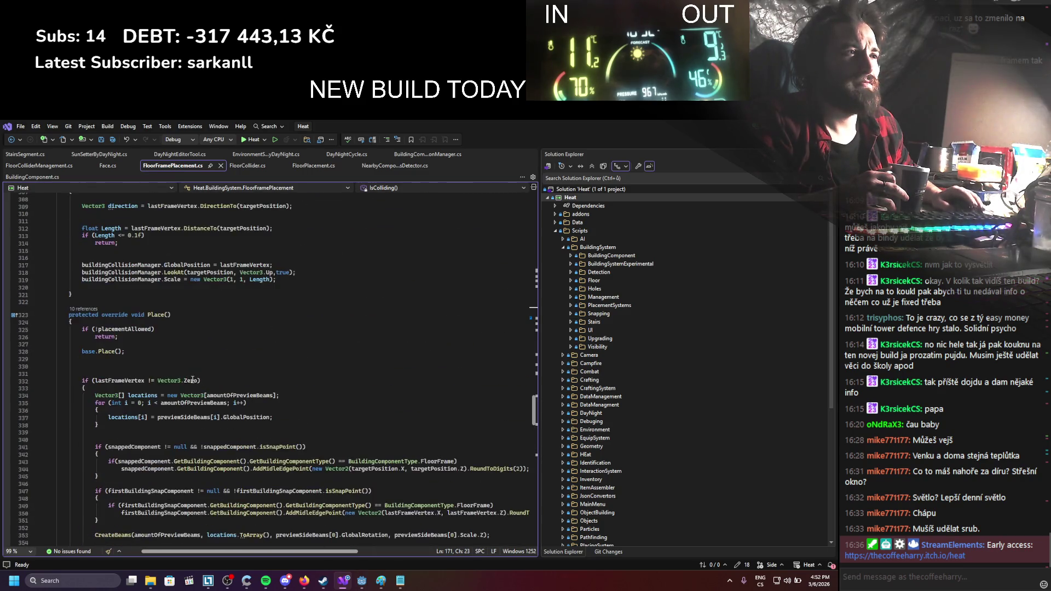
scroll(192, 380, "up", 17)
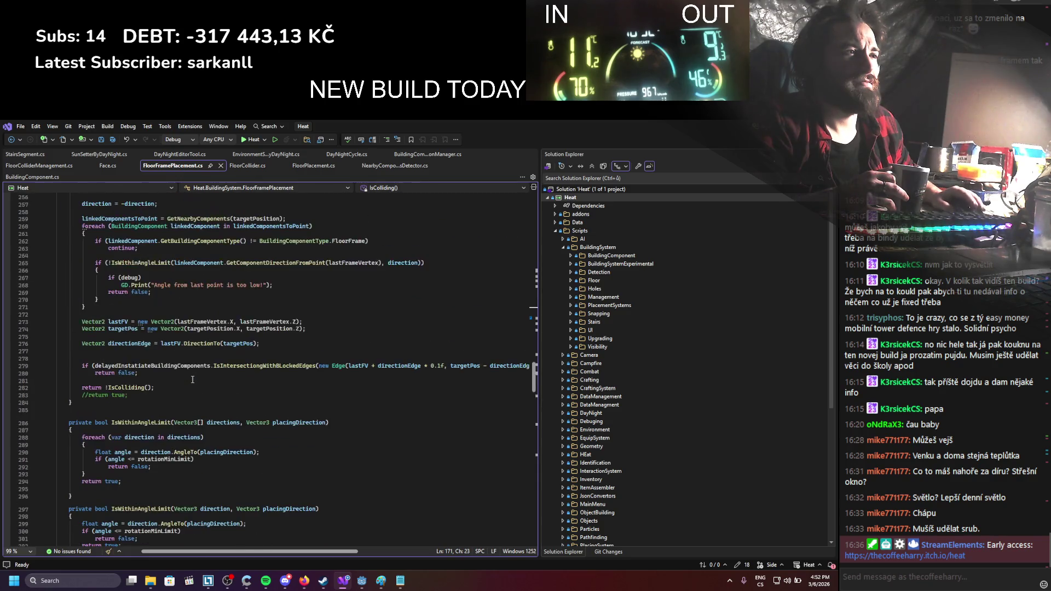
scroll(193, 380, "up", 9)
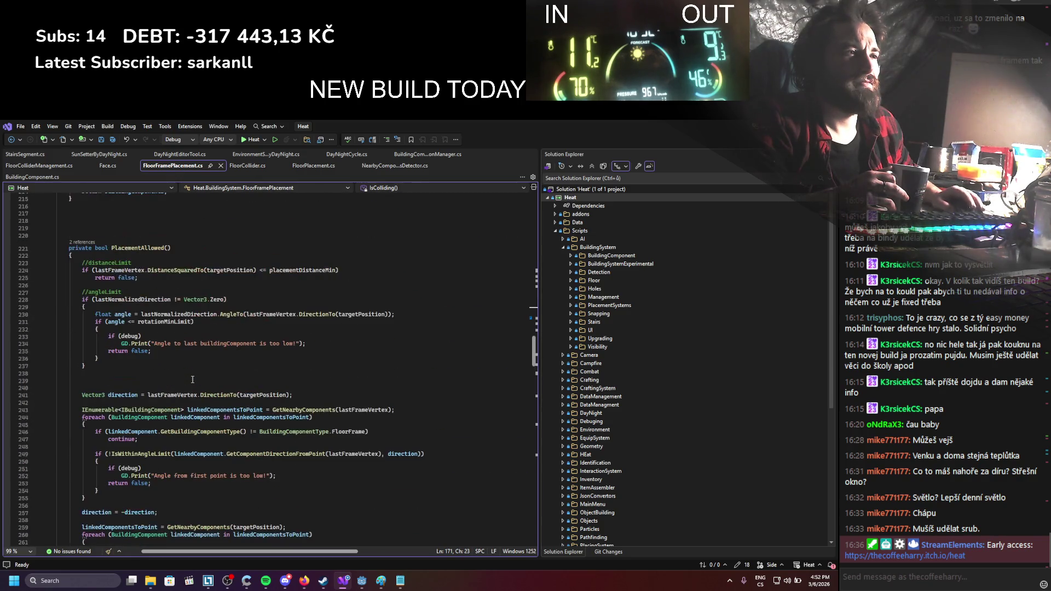
scroll(191, 379, "up", 18)
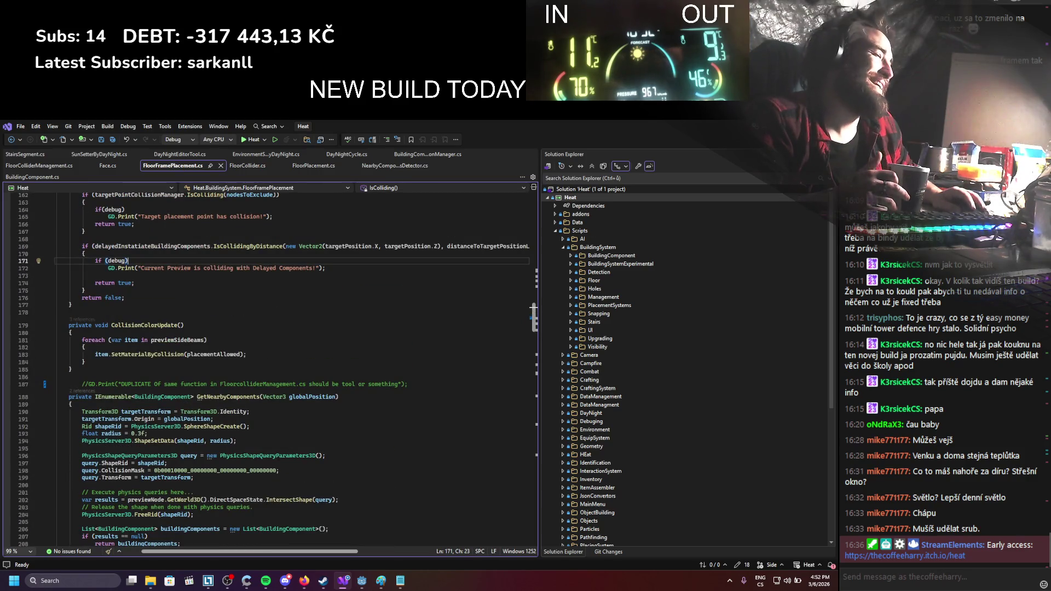
scroll(365, 363, "down", 7)
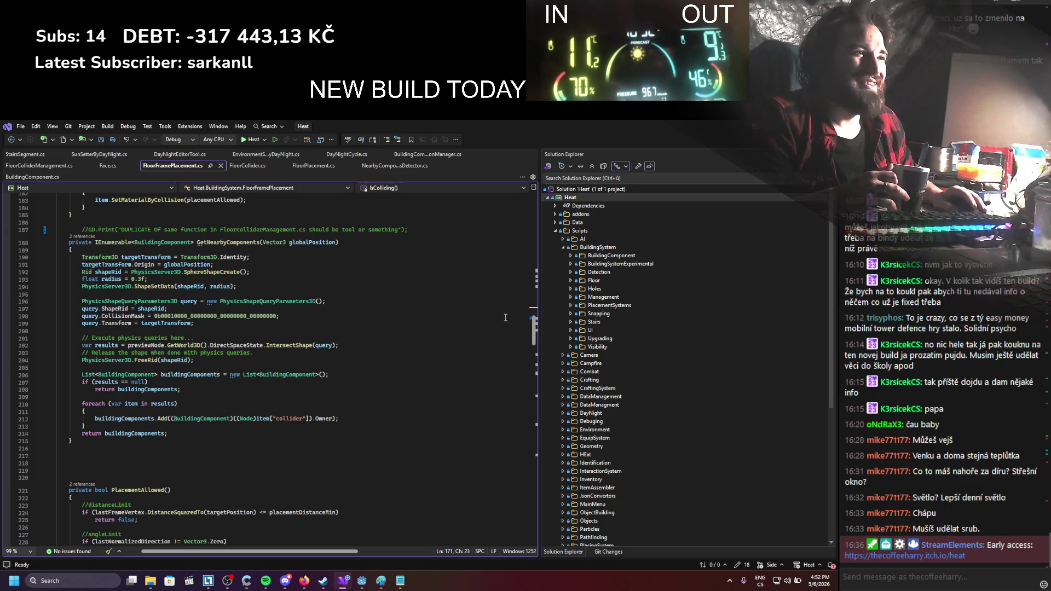
mouse_move(530, 377)
left_mouse_down()
mouse_move(520, 491)
mouse_move(527, 363)
left_mouse_up()
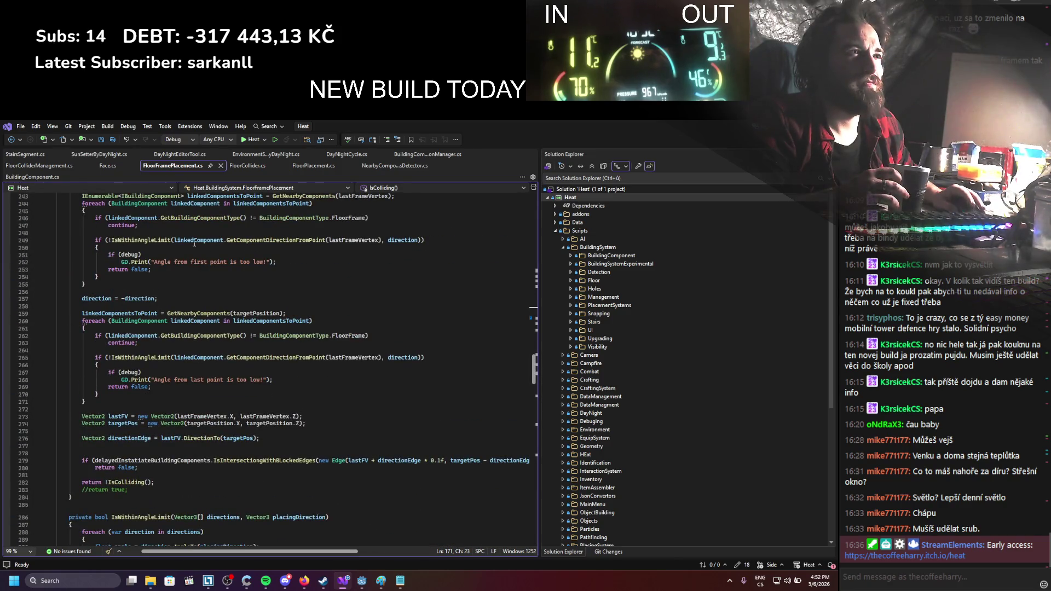
Switch to FloorColliderManagement.cs and scroll to its face-creation and point-in-polygon helpers
key("ctrl+Tab")
scroll(240, 354, "down", 5)
scroll(240, 354, "down", 14)
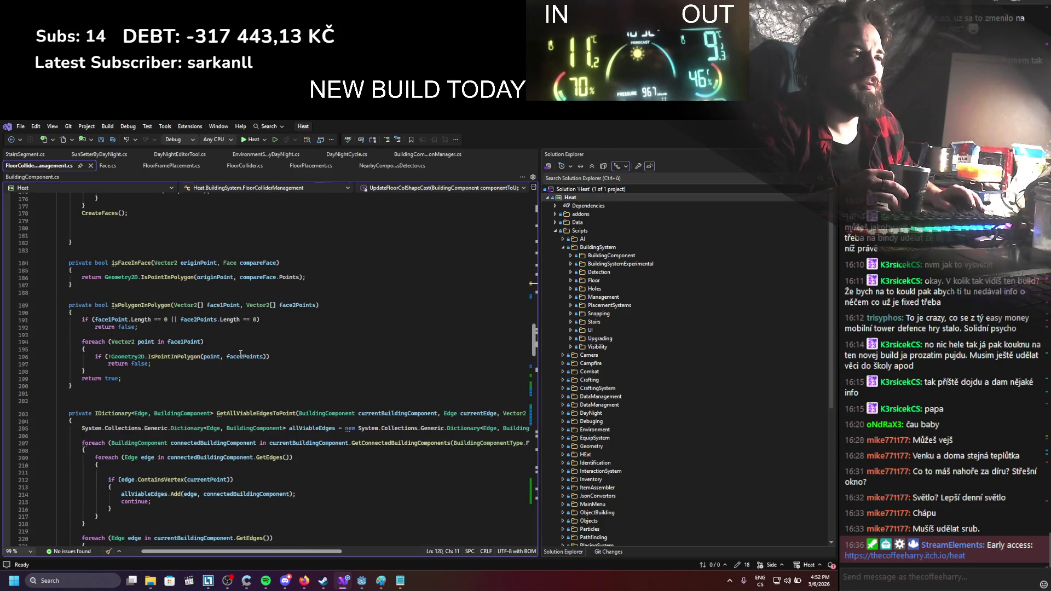
Delete the GD.Print(nextPoint) and new-face Search debug print lines
scroll(206, 363, "down", 19)
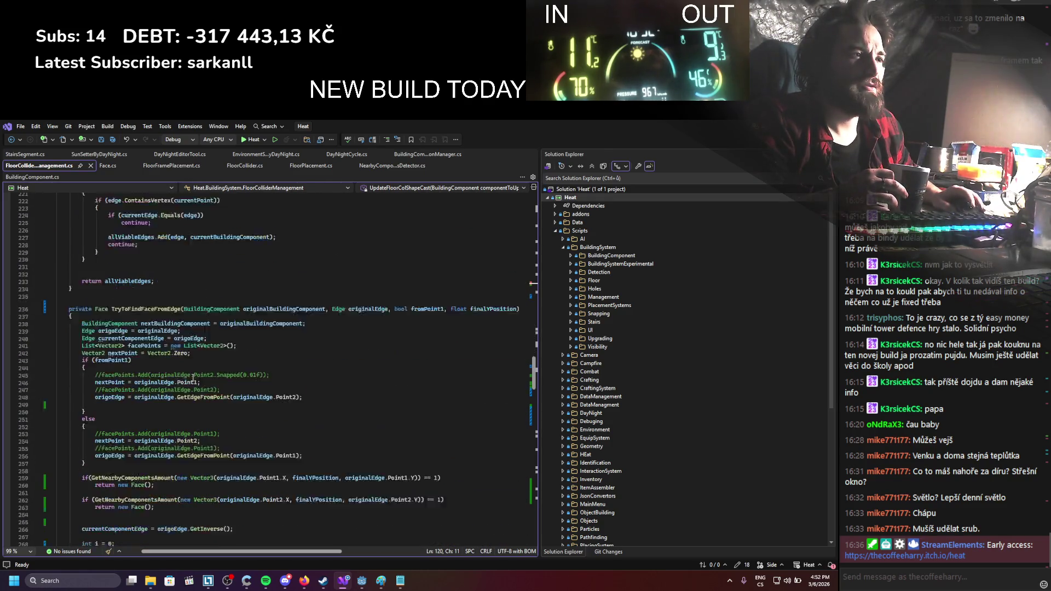
scroll(193, 377, "down", 11)
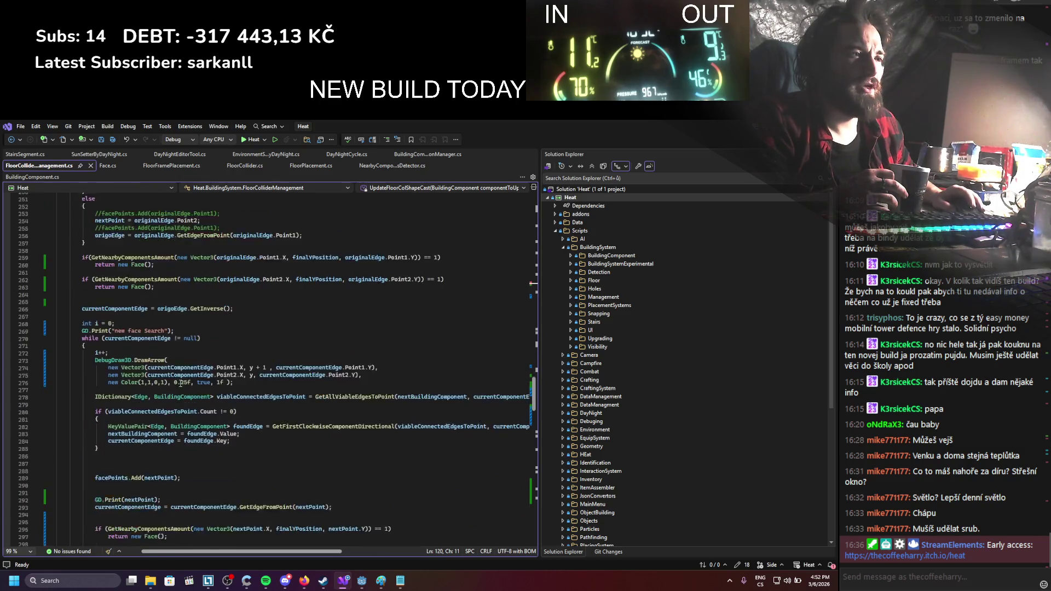
scroll(175, 387, "down", 1)
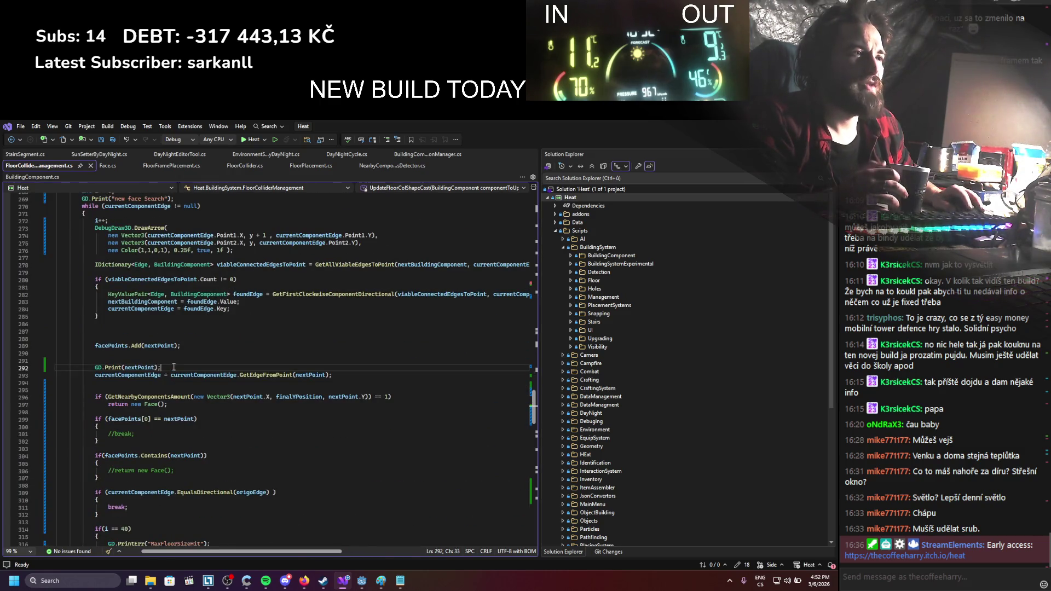
key("Delete")
scroll(182, 318, "up", 5)
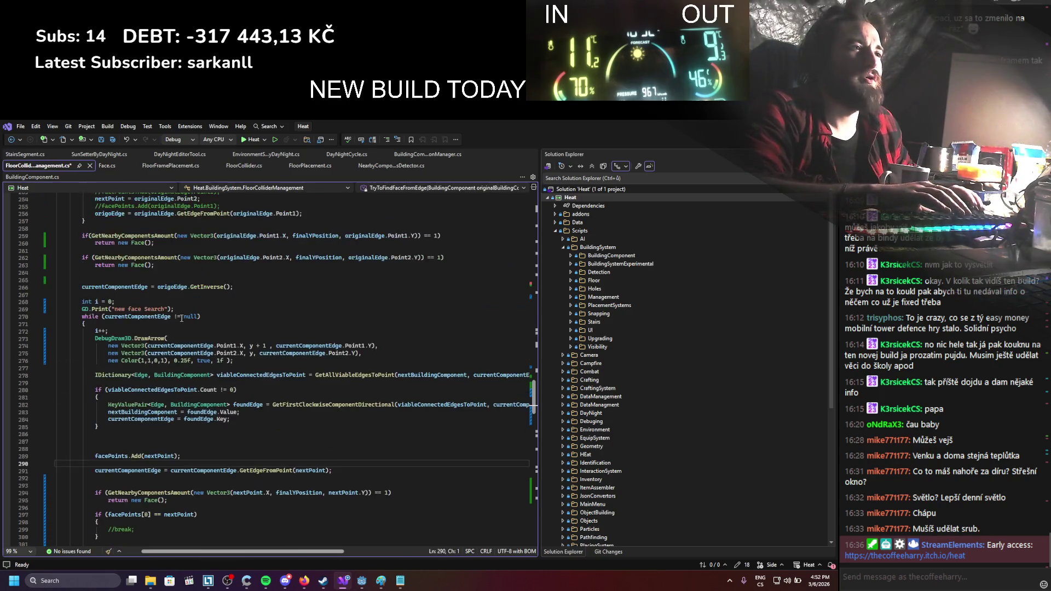
key("Delete")
Wrap the DebugDraw3D.DrawArrow call in /* */ to comment it out
scroll(180, 394, "down", 3)
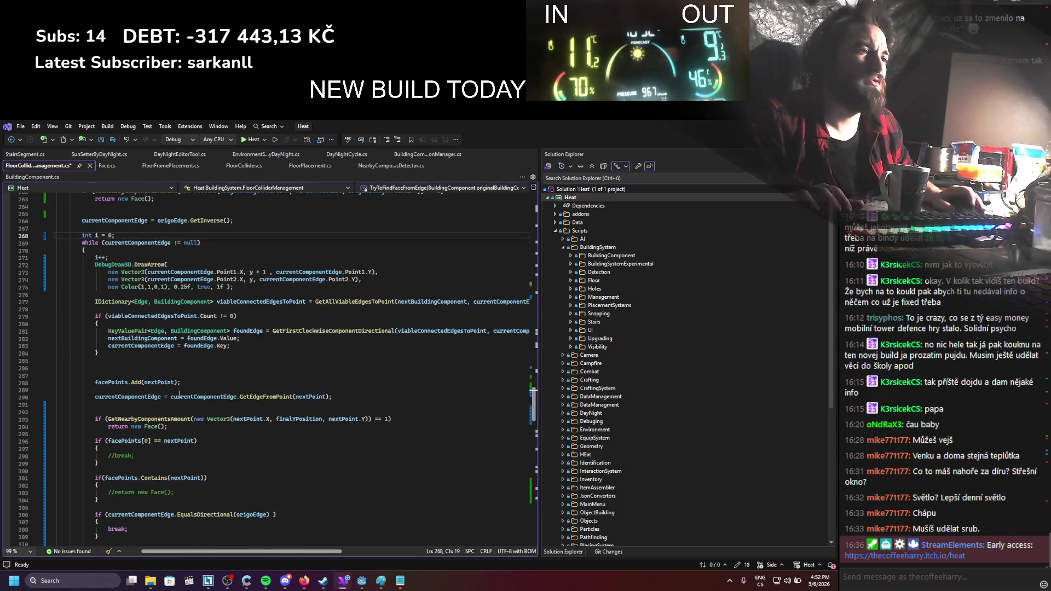
scroll(179, 395, "down", 8)
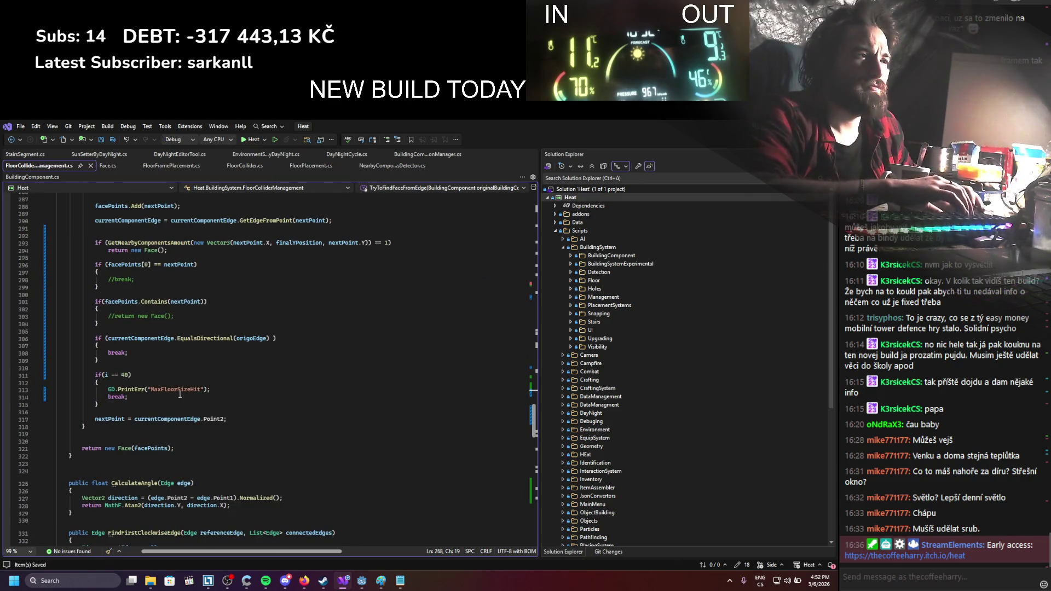
scroll(296, 395, "up", 10)
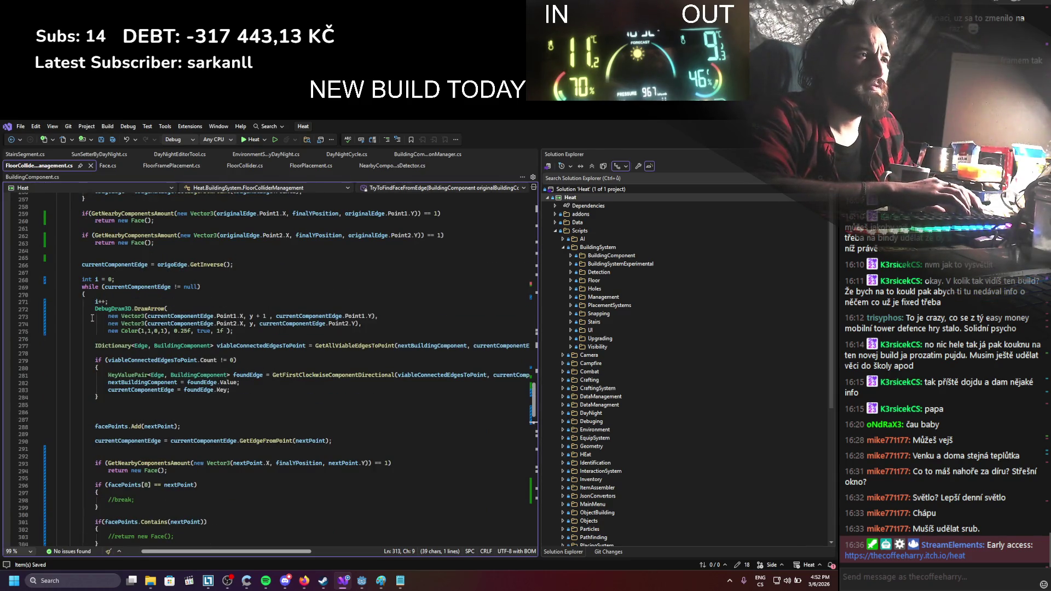
mouse_move(143, 309)
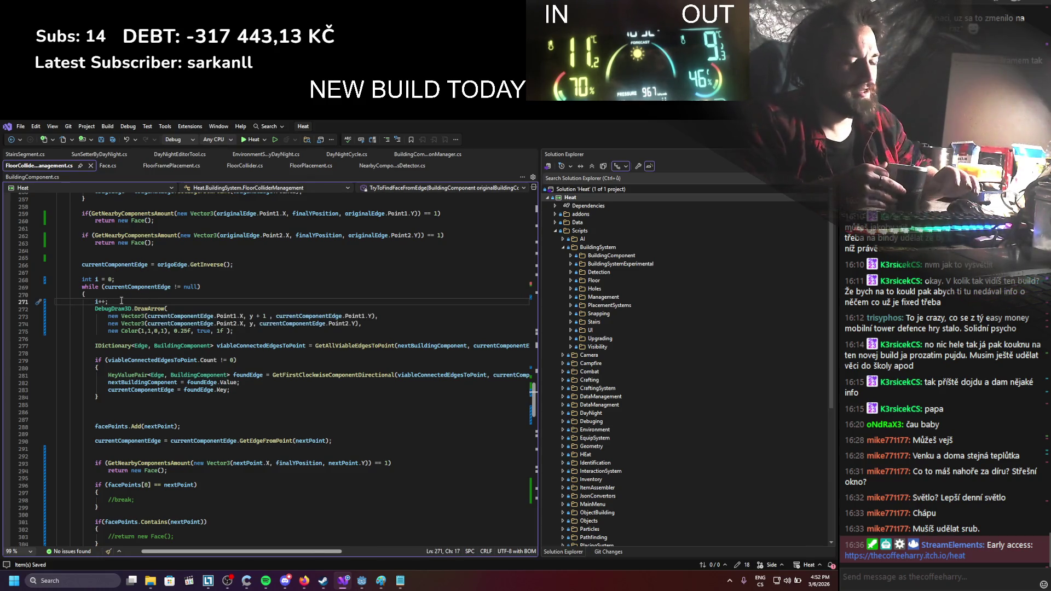
key("Return")
type("*")
key("Down")
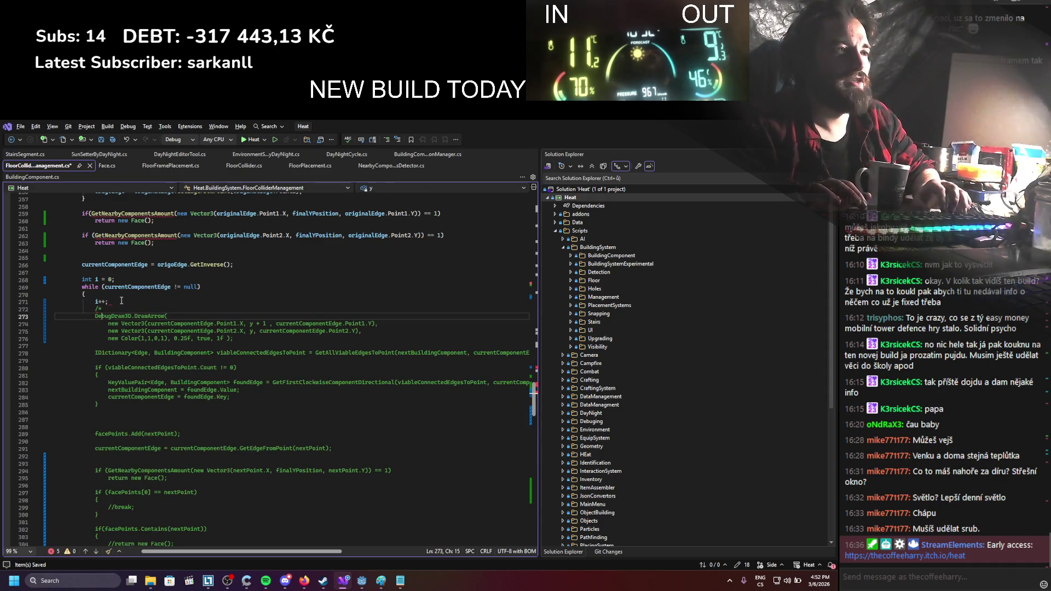
type("*/")
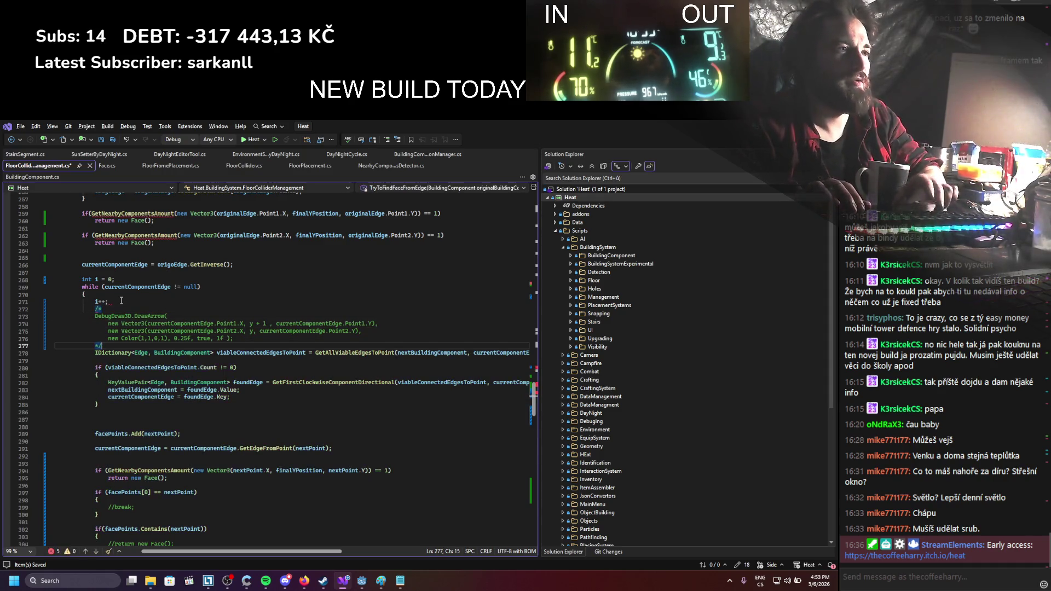
Scroll through FloorColliderManagement.cs to the top, then return to Godot's Debug menu
scroll(150, 283, "down", 20)
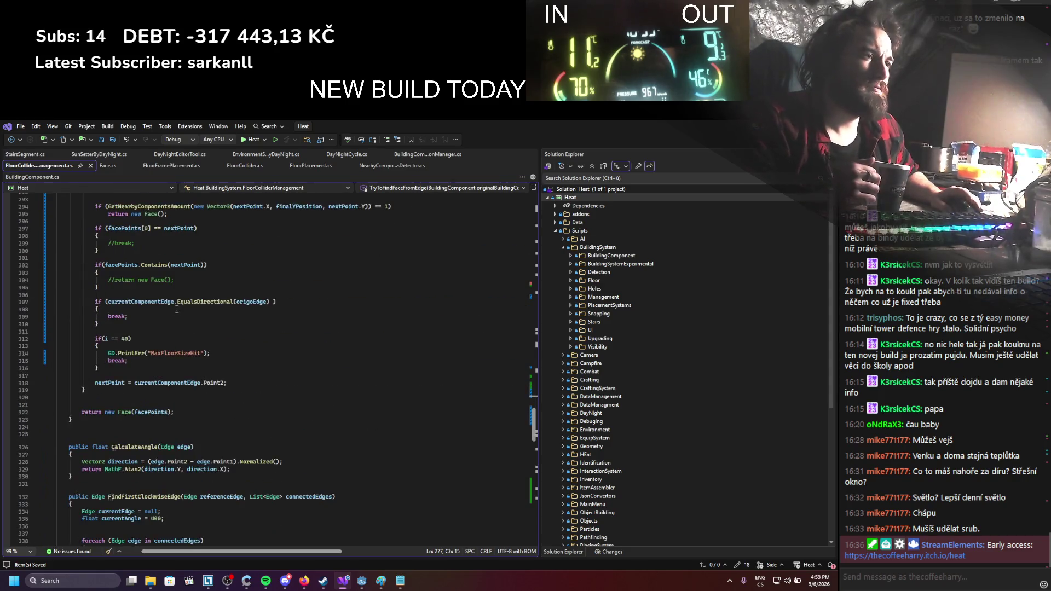
scroll(177, 310, "down", 18)
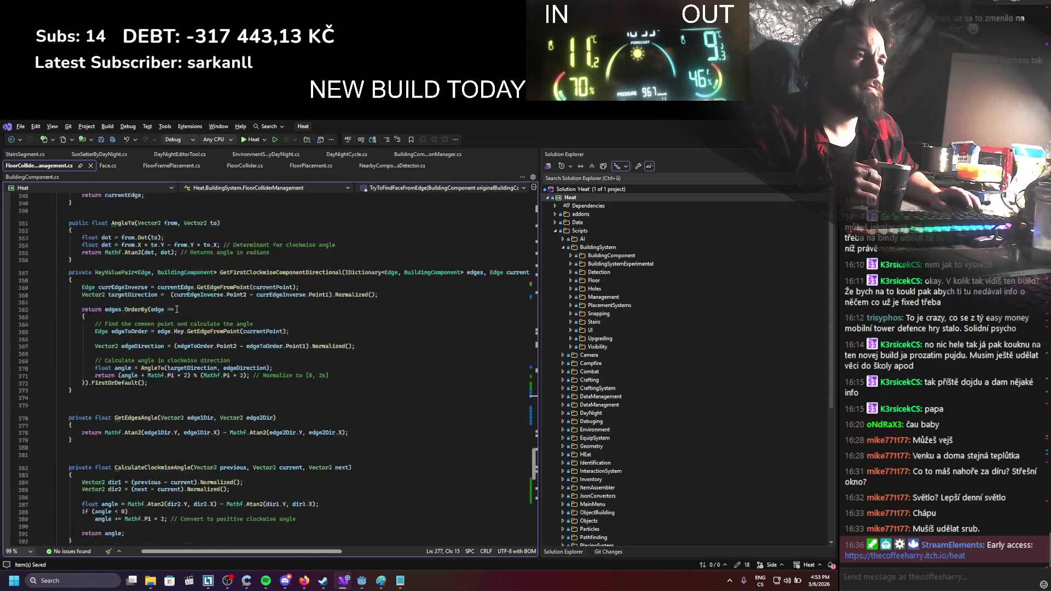
scroll(177, 310, "up", 1)
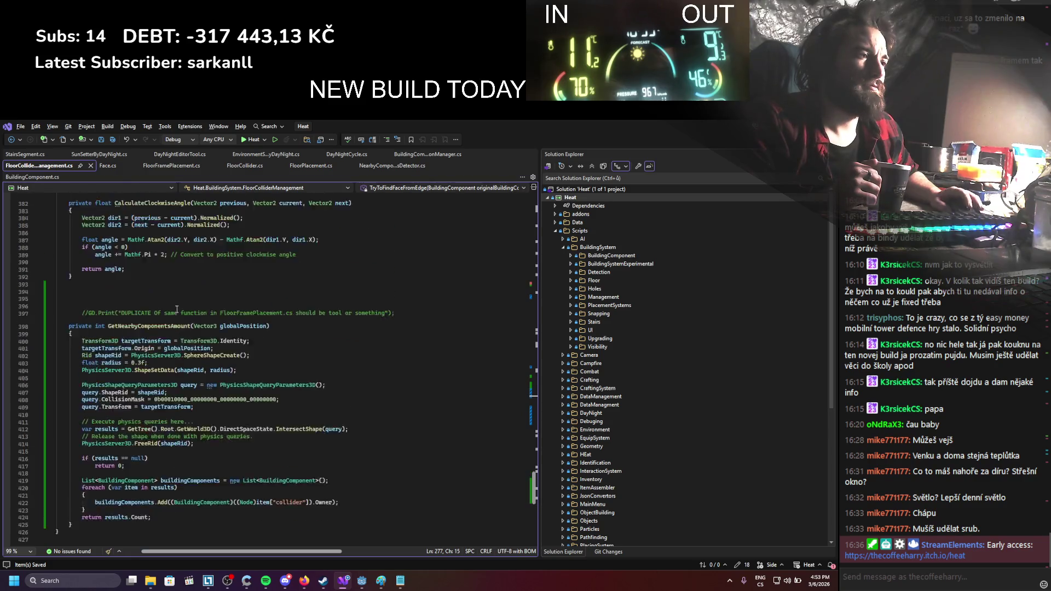
mouse_move(536, 483)
left_mouse_down()
mouse_move(542, 284)
mouse_move(560, 201)
left_mouse_up()
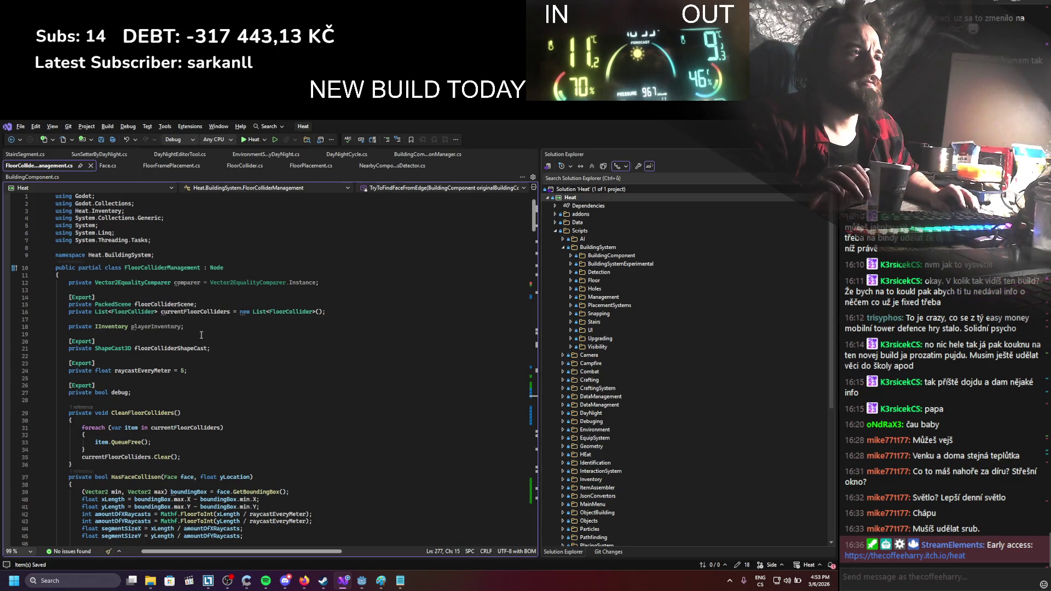
scroll(209, 327, "down", 6)
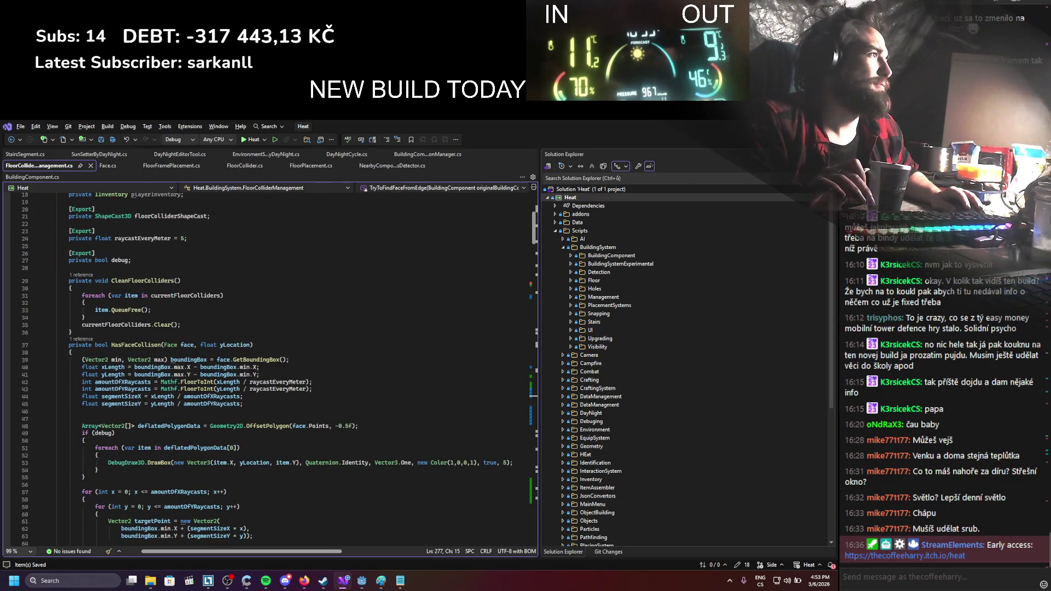
key("alt+Tab")
left_click(44, 141)
Launch the game and outline a triangular floor frame from three corners
mouse_move(66, 139)
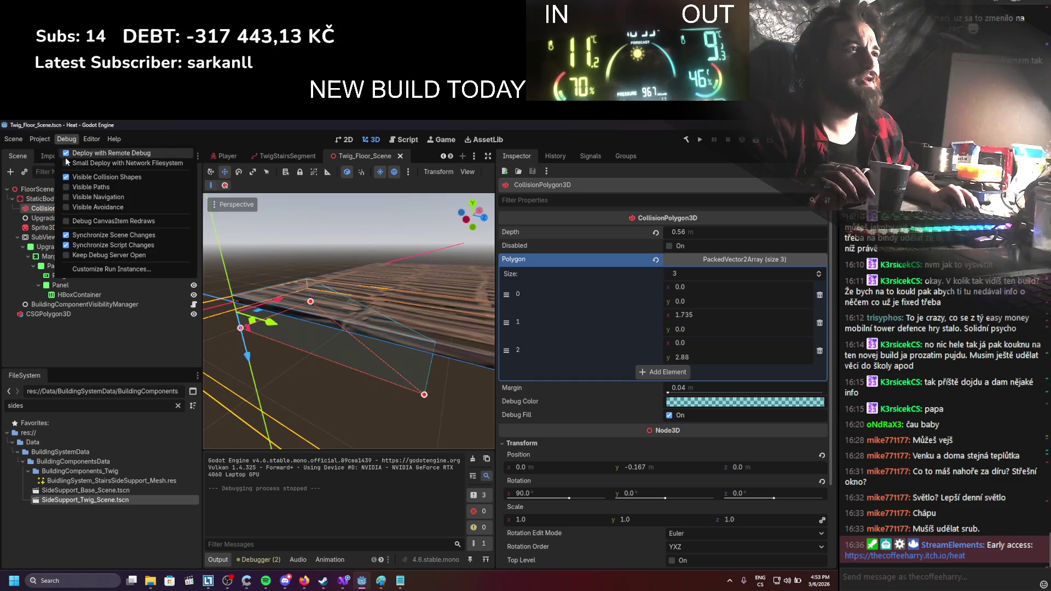
left_click(705, 140)
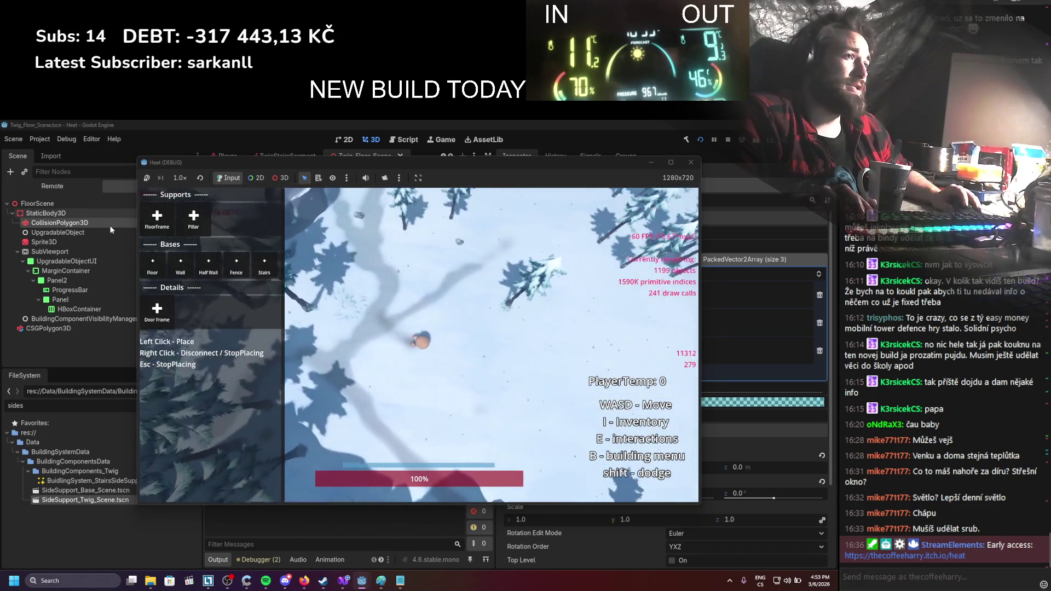
left_click(158, 219)
left_click(406, 278)
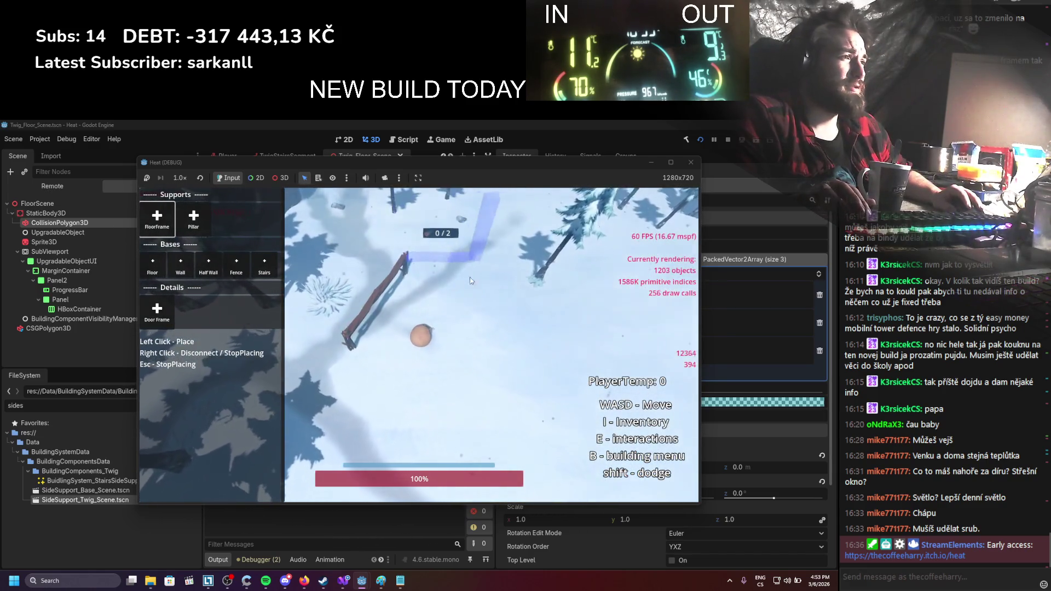
left_click(470, 277)
left_click(376, 295)
left_click(377, 296)
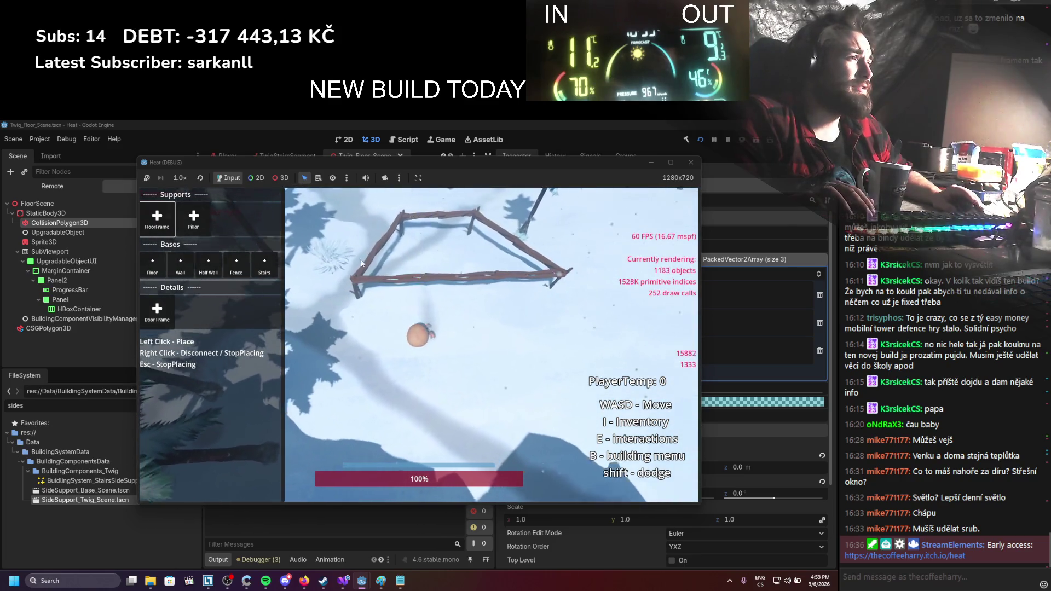
Fill the frame with woven floor, attach stairs, climb them, then close the game
left_click(153, 262)
left_click(403, 257)
left_click(389, 265)
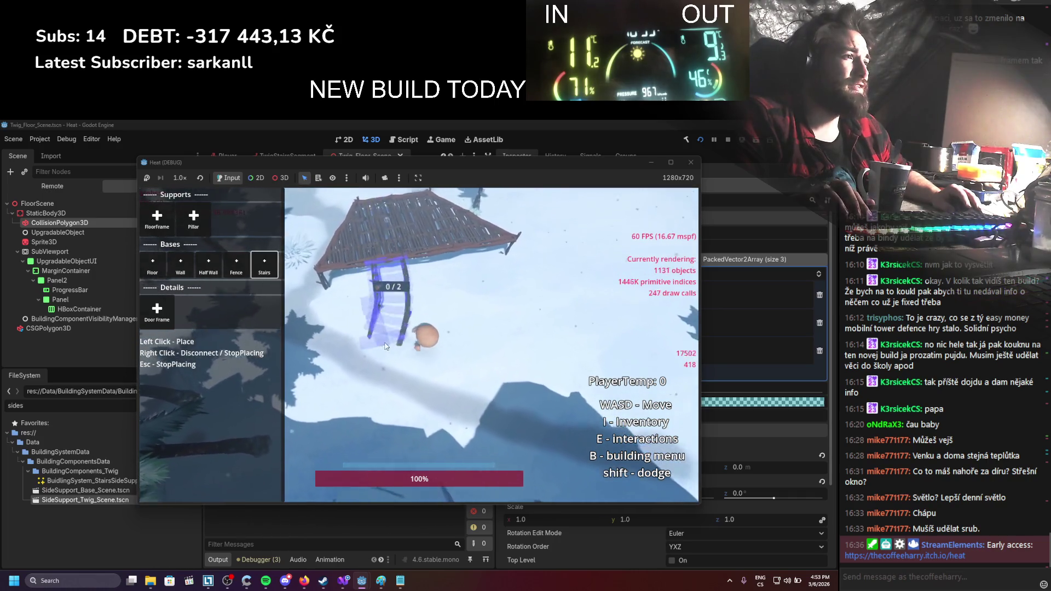
key("w")
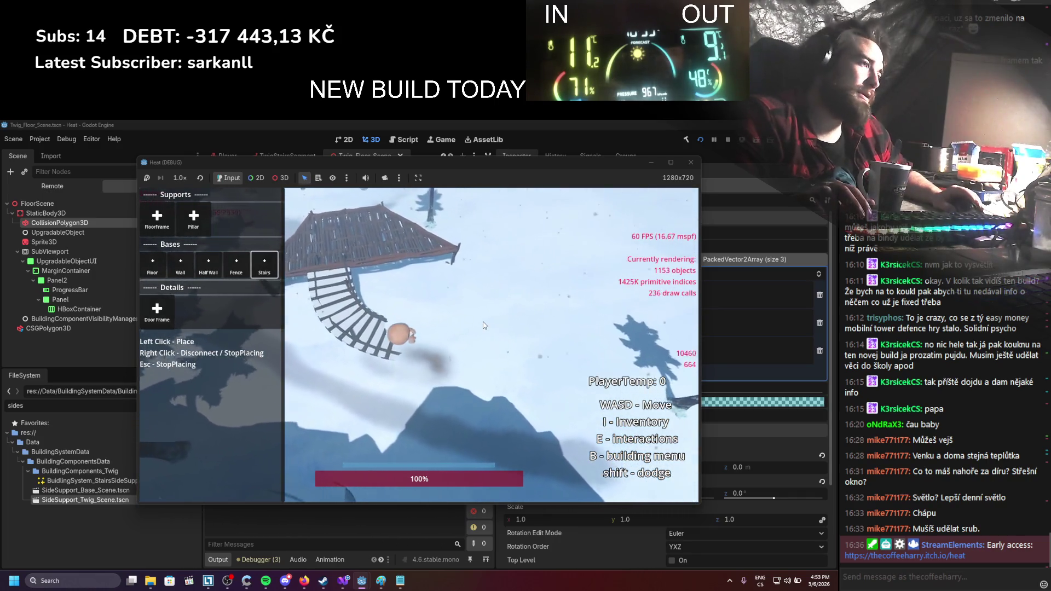
key("s")
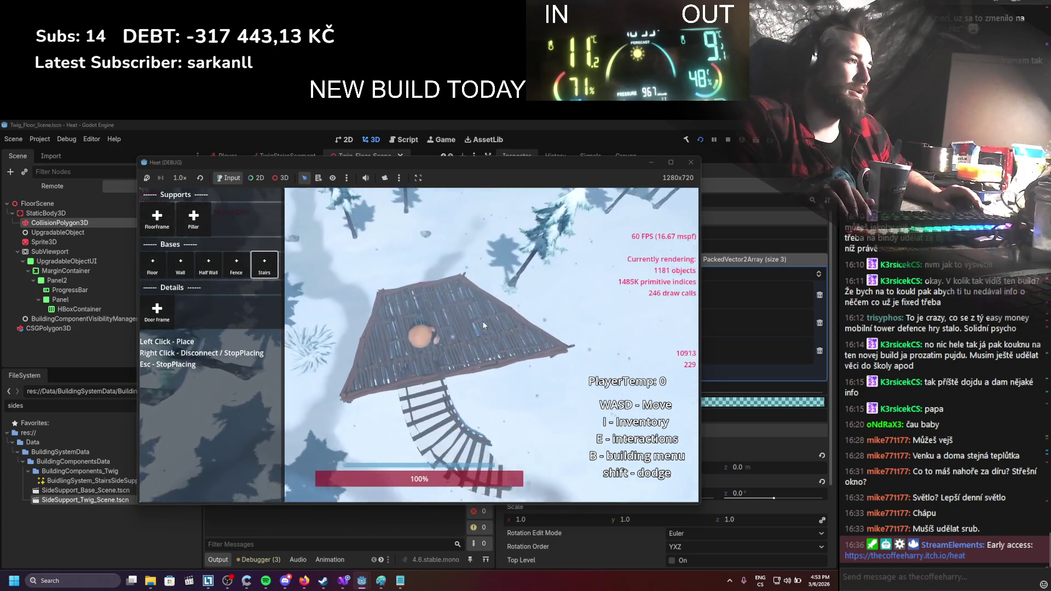
key("w")
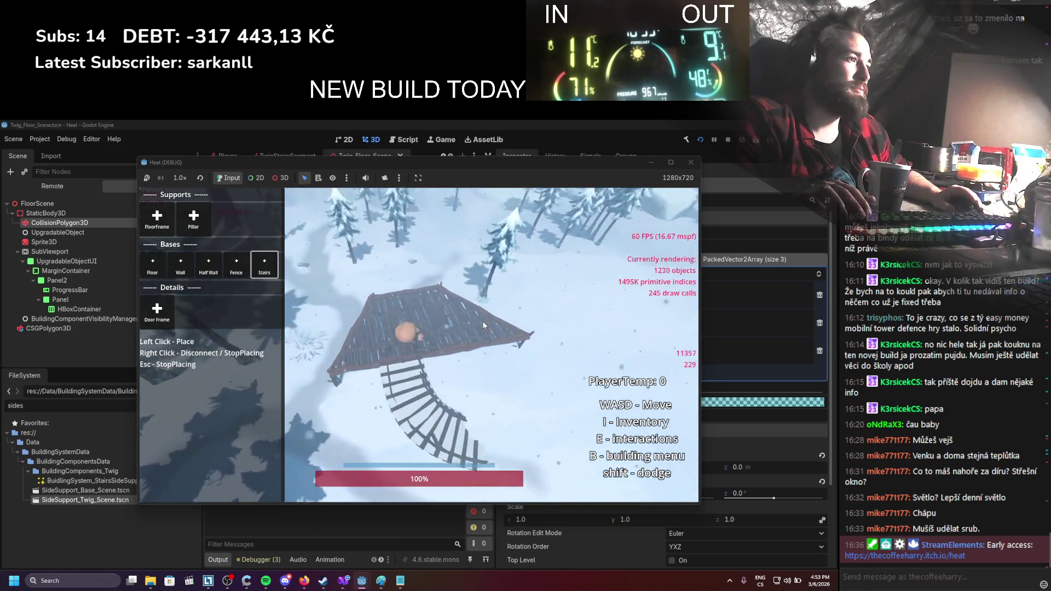
left_click(690, 163)
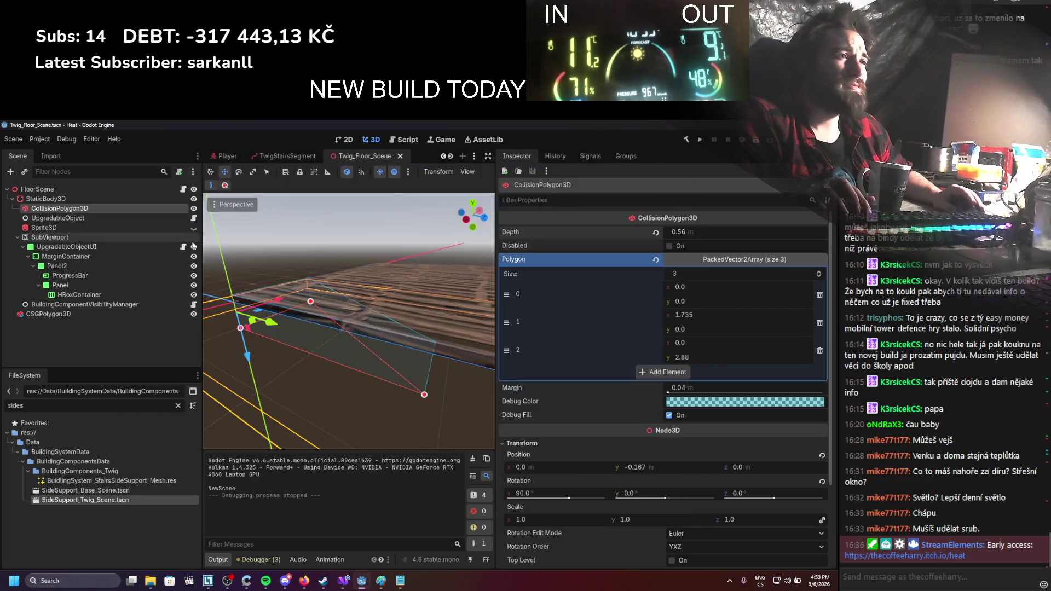
Toggle a collision layer bit on TwigStairsSegment's Collision node
left_click(290, 156)
left_click(156, 236)
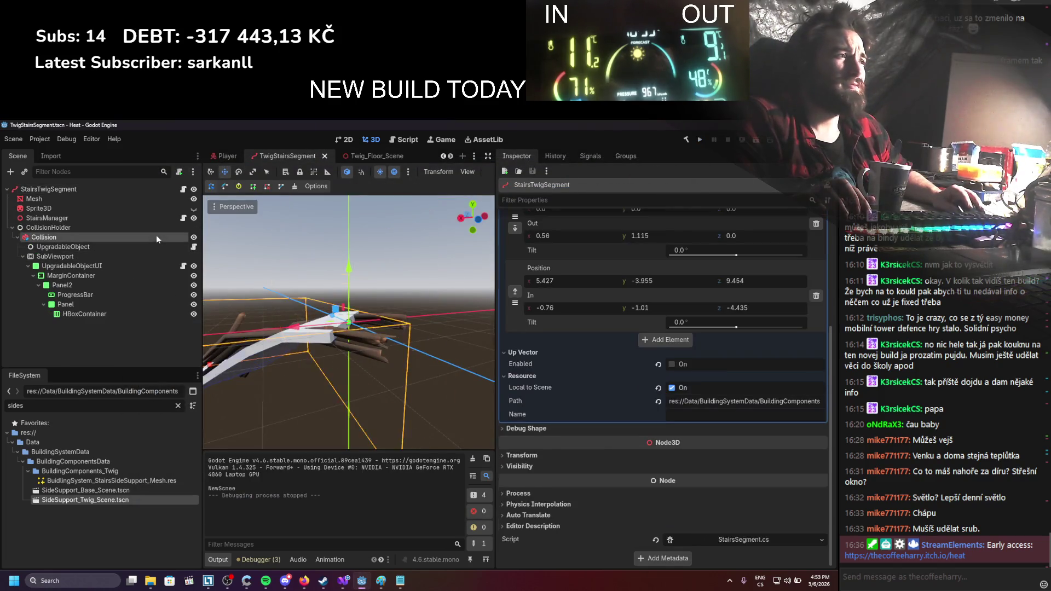
left_click(509, 450)
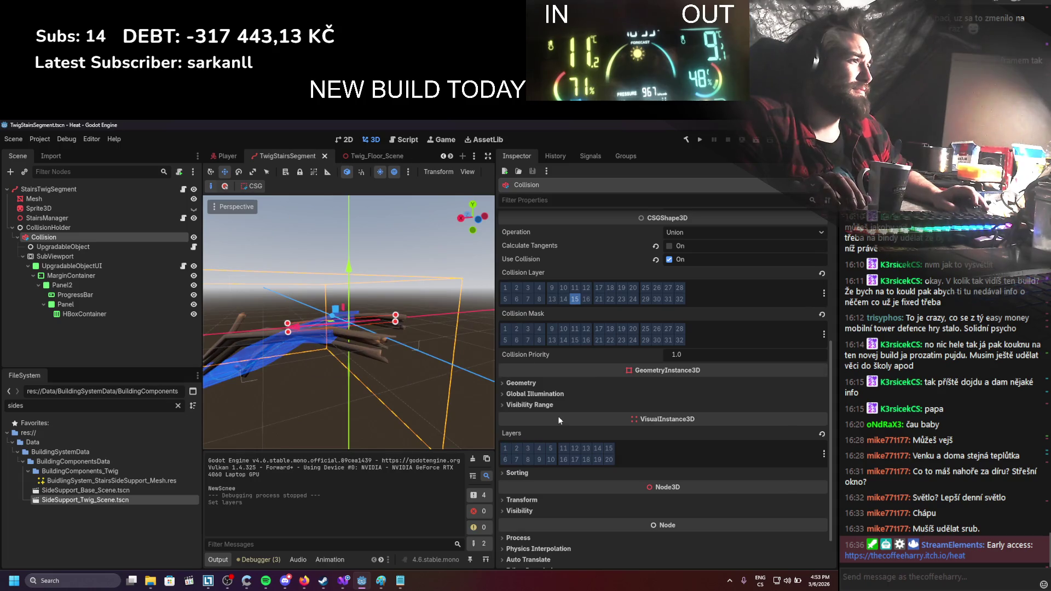
scroll(557, 416, "up", 3)
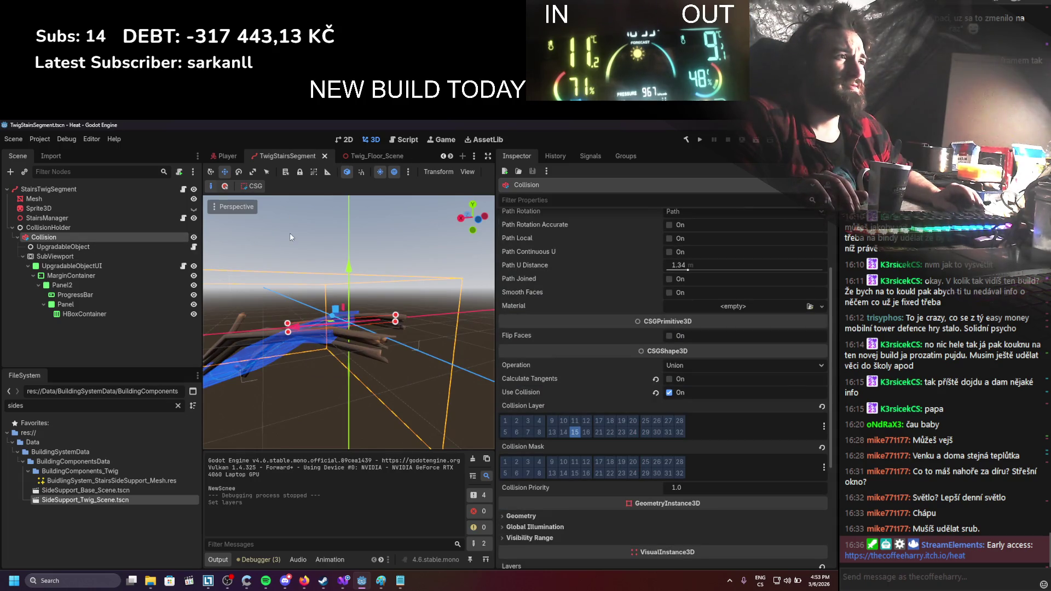
Close the TwigStairsSegment, Twig_Floor, SideSupport_Twig and remaining twig scene tabs
left_click(324, 156)
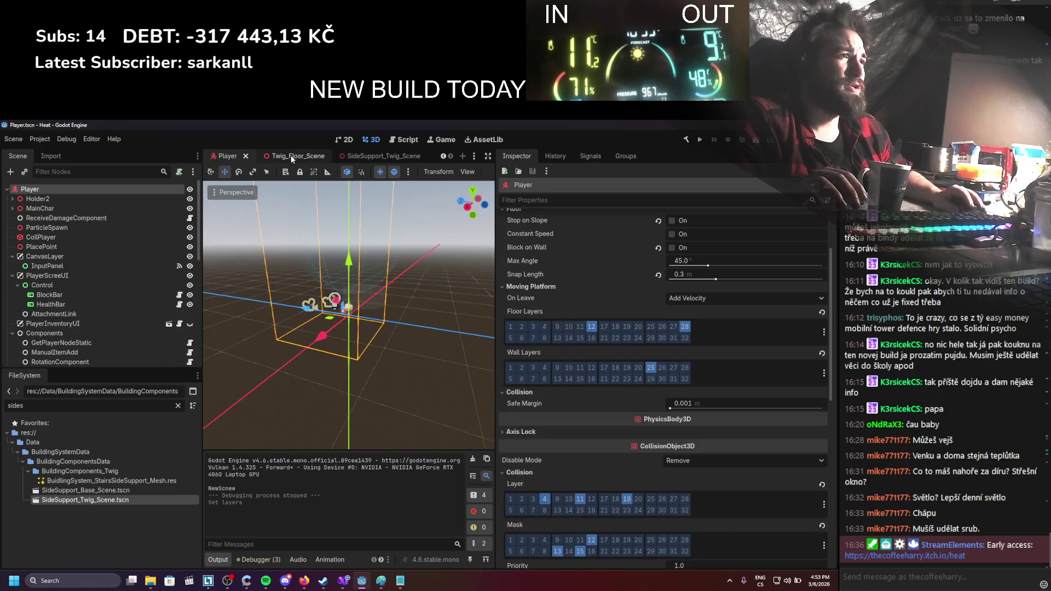
left_click(321, 157)
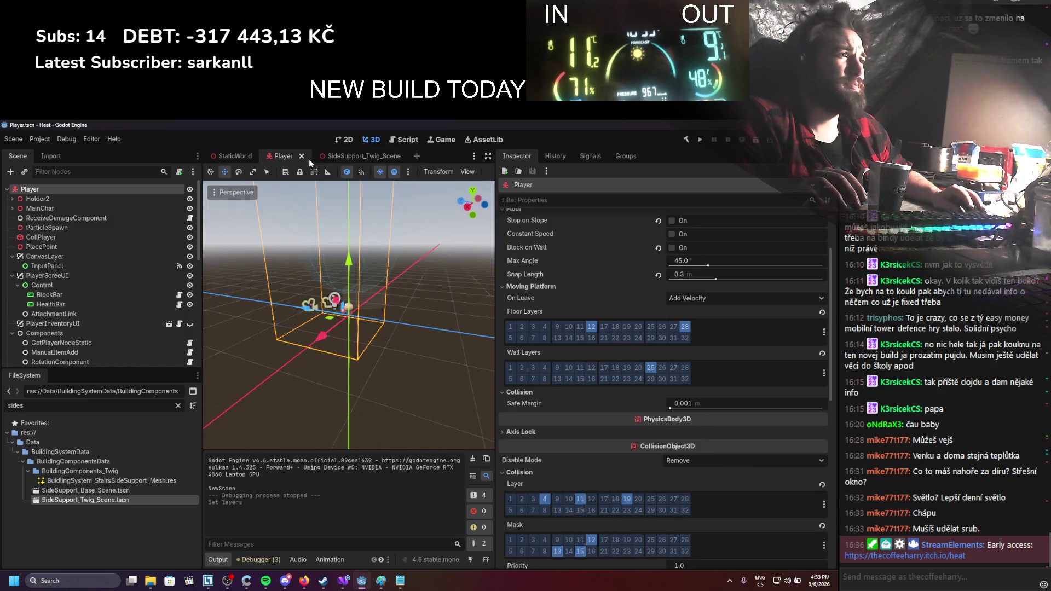
left_click(330, 155)
left_click(381, 157)
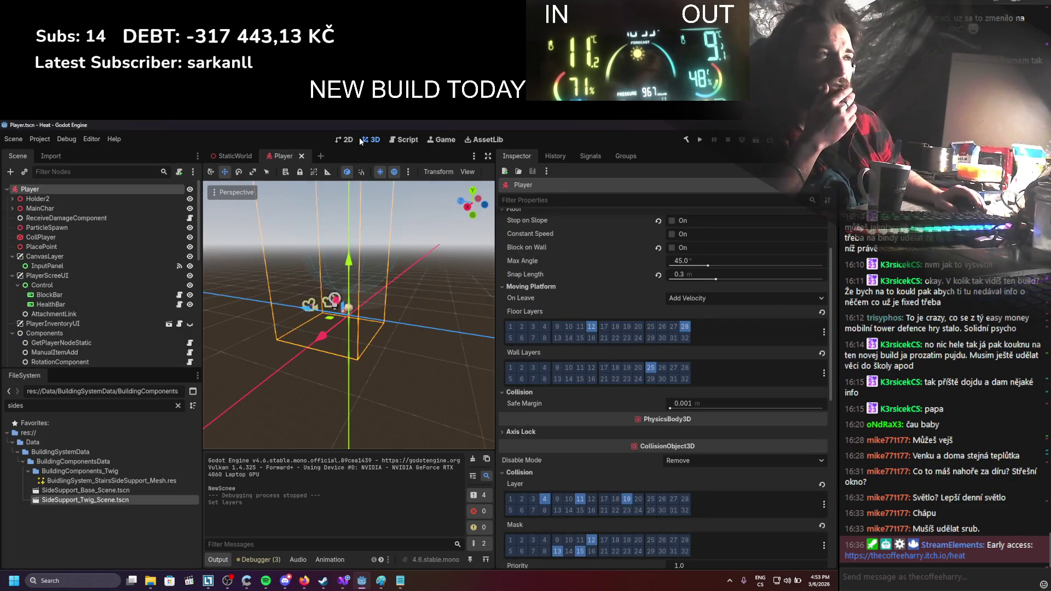
In StaticWorld, clear the output log, inspect AIManager's EnemySpawningManager, and rerun the game
left_click(232, 156)
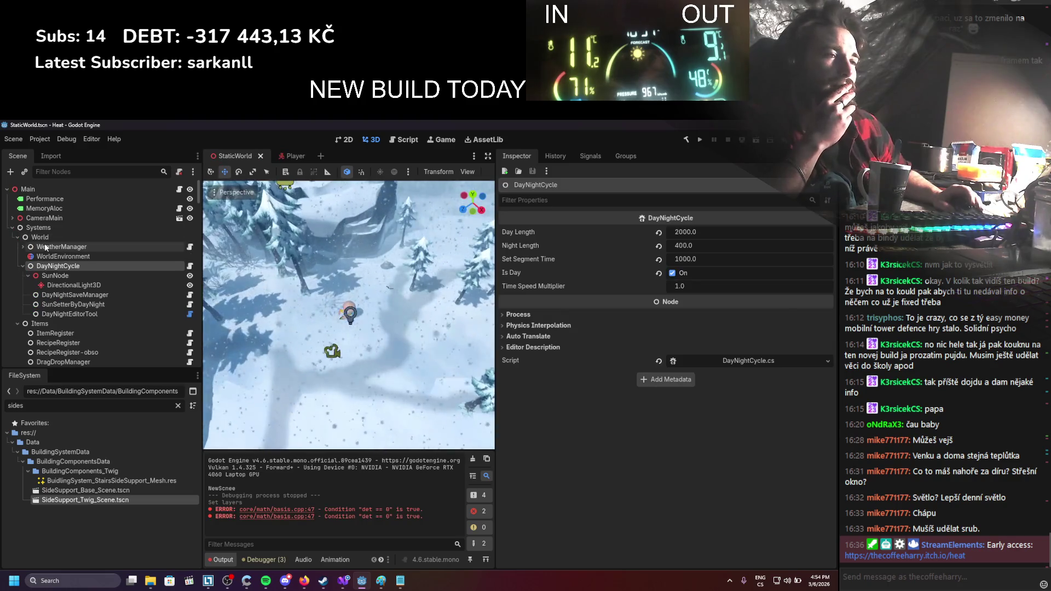
scroll(351, 318, "down", 2)
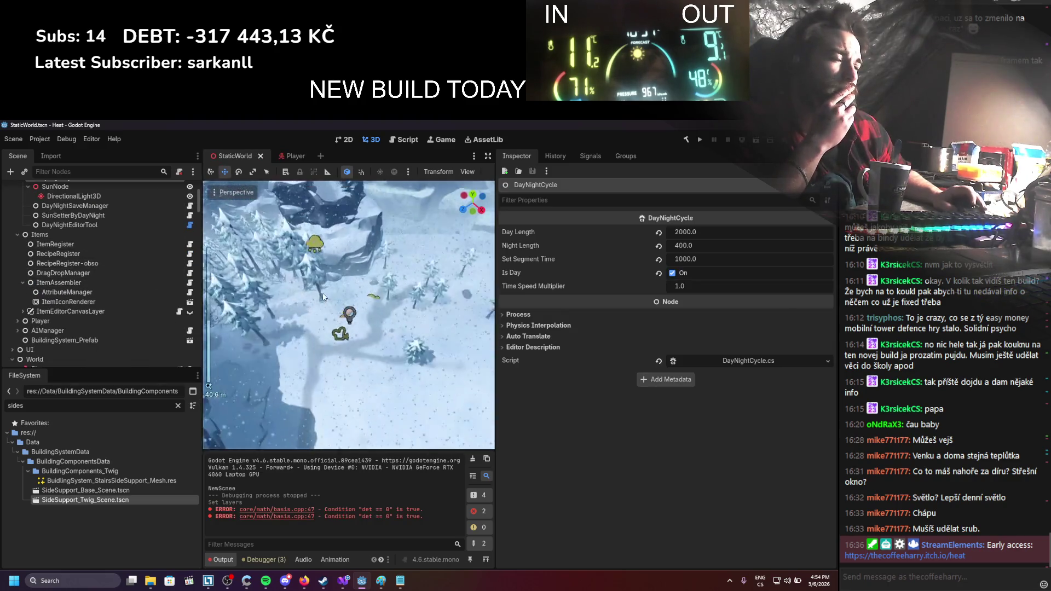
left_click(473, 460)
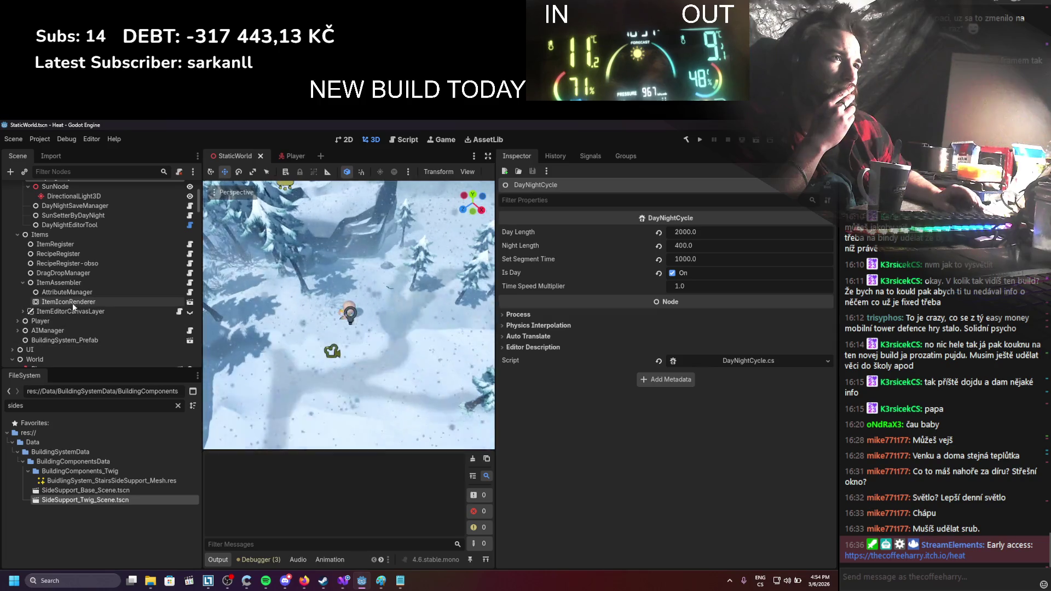
scroll(77, 298, "down", 3)
left_click(83, 273)
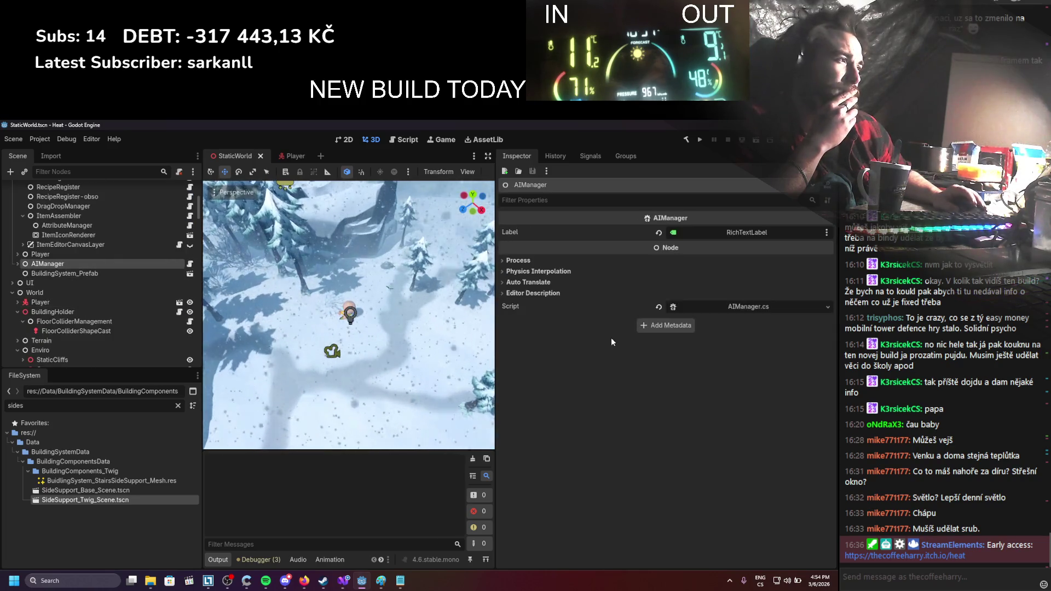
left_click(17, 264)
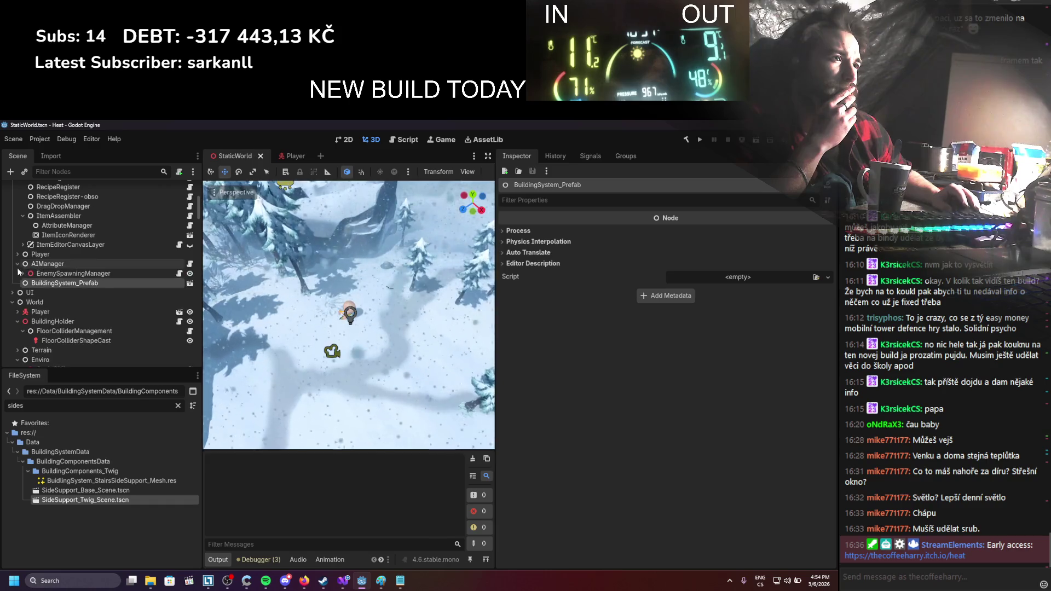
left_click(74, 273)
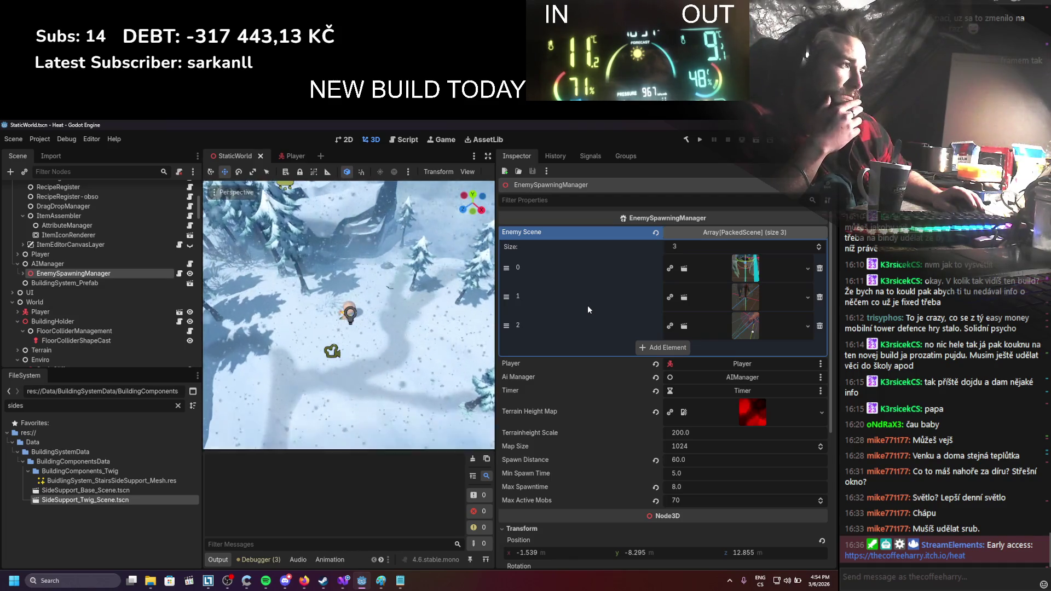
left_click(703, 139)
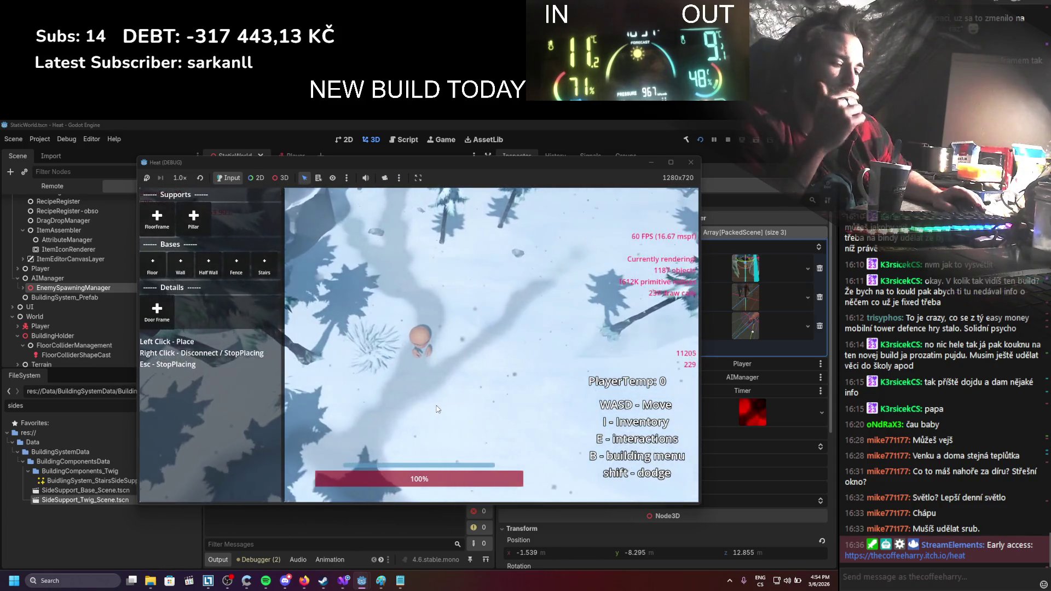
Close the game, start recording in the Debugger's Visual Profiler, and enlarge the panels
key("F8")
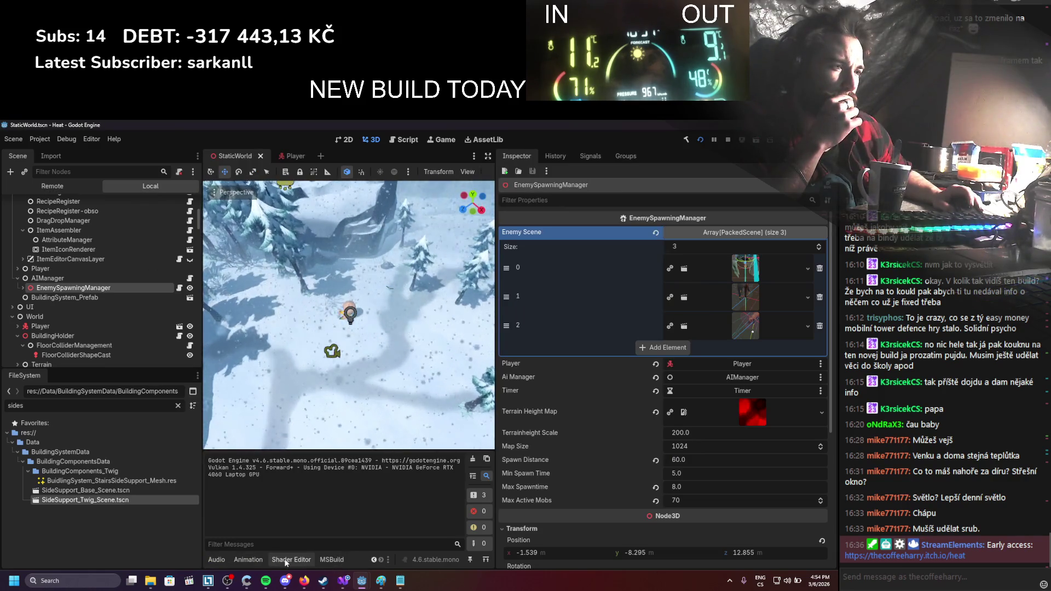
left_click_drag(202, 496, 153, 496)
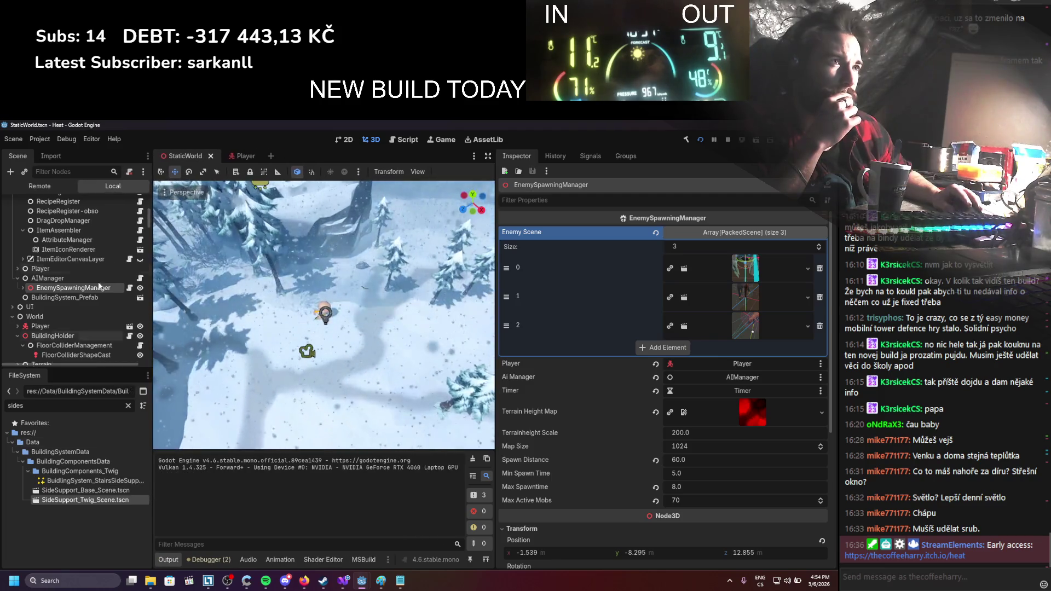
left_click(224, 558)
left_click(340, 451)
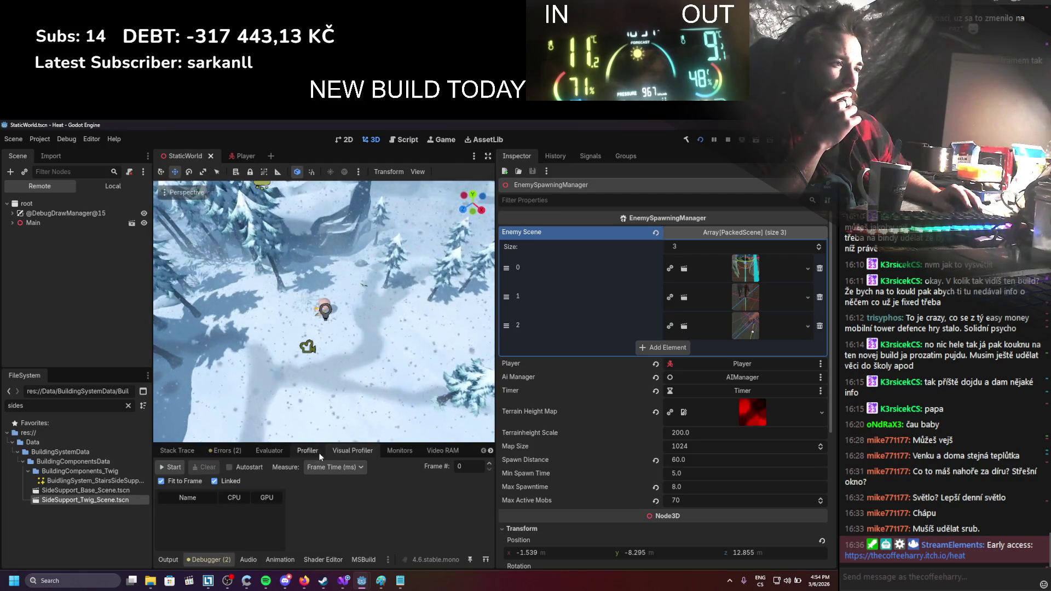
left_click(174, 468)
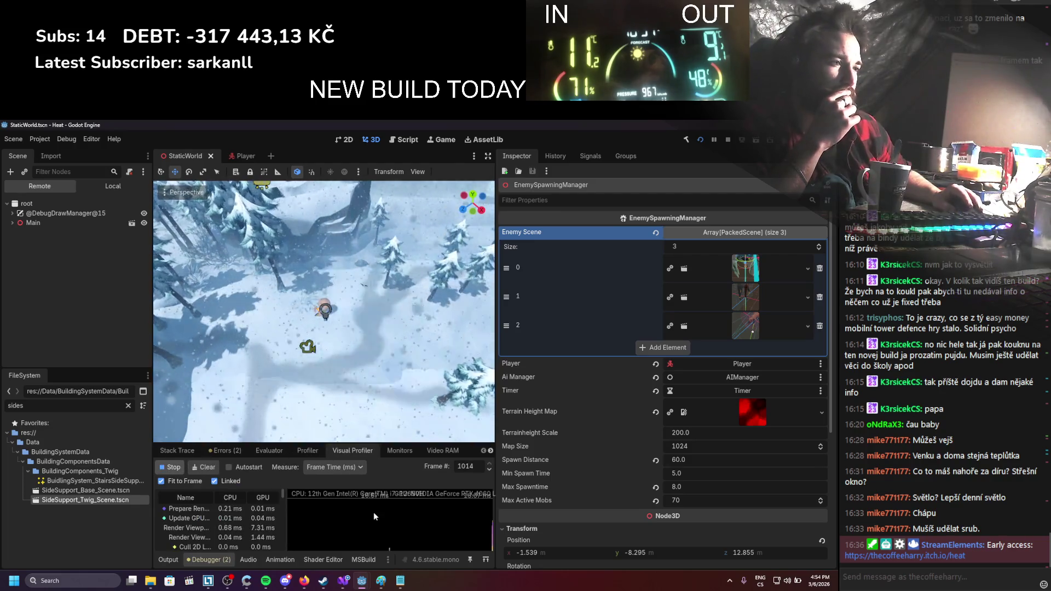
left_click_drag(386, 444, 386, 333)
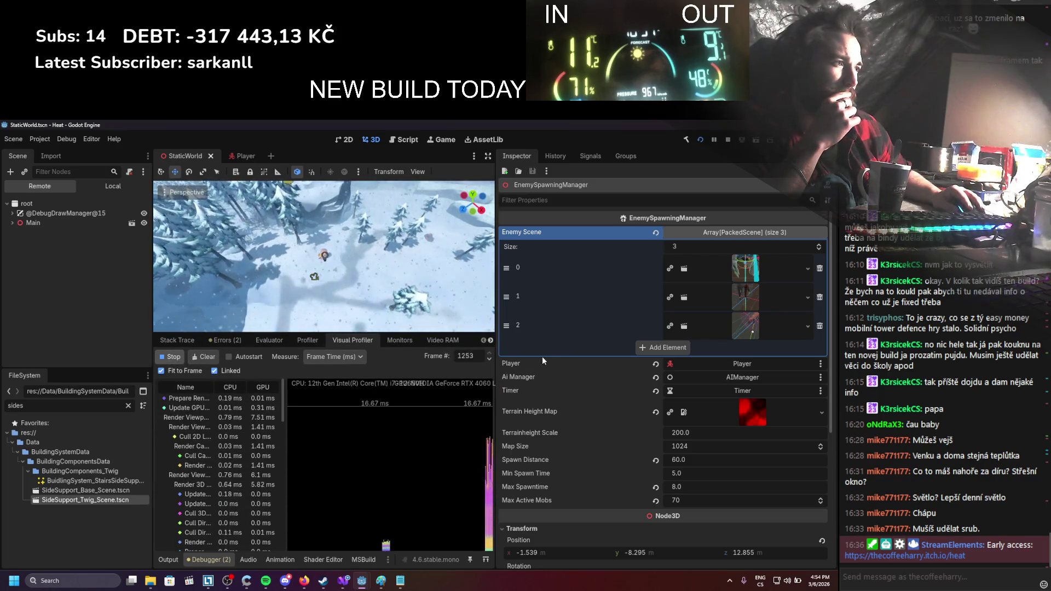
left_click_drag(495, 350, 641, 351)
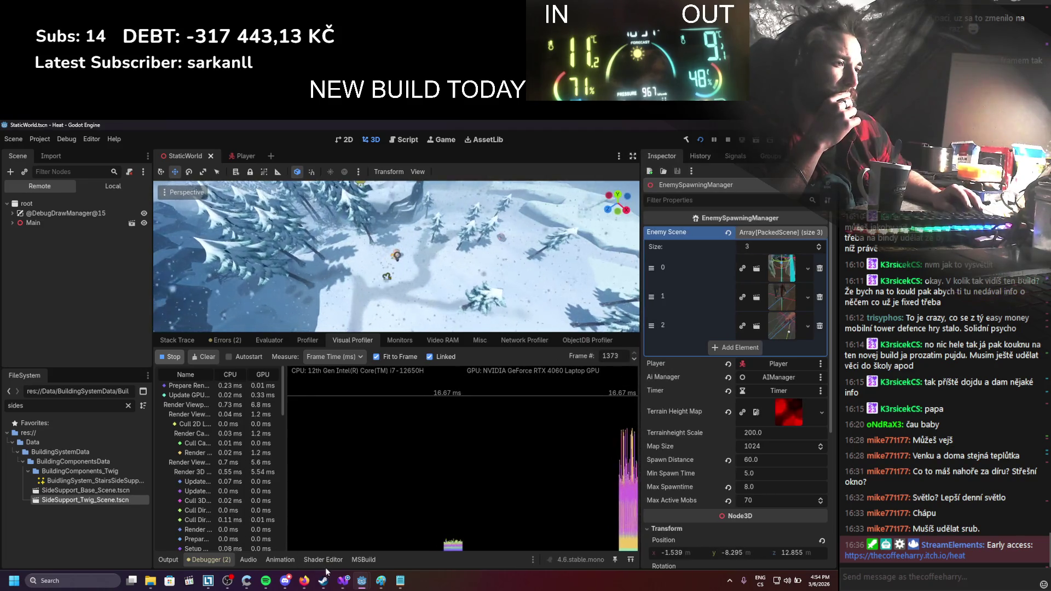
Walk the character right and south in the game window, then stop the game
left_click(351, 584)
left_click(362, 581)
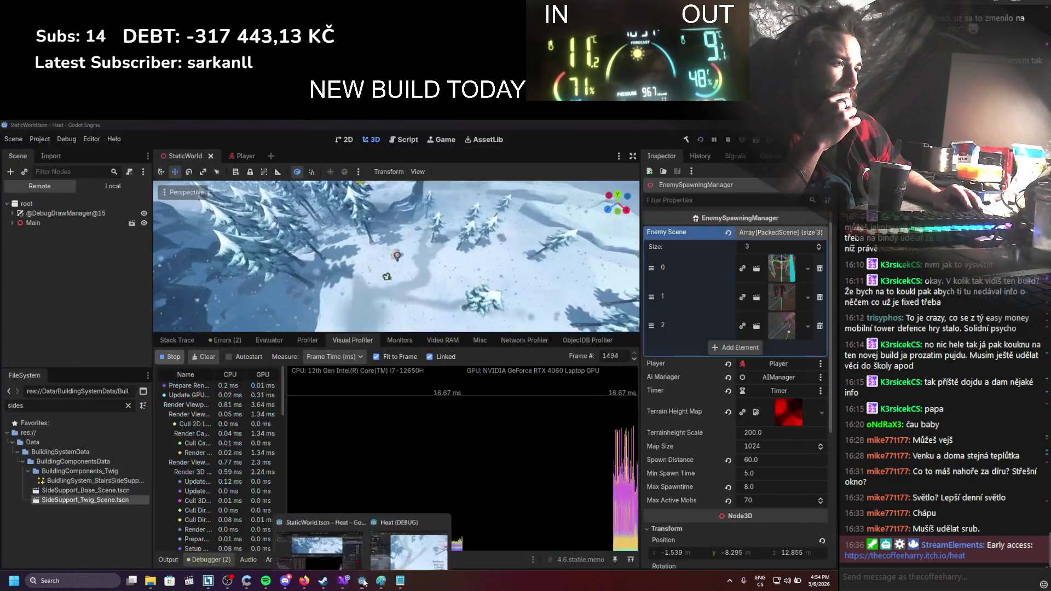
left_click(411, 539)
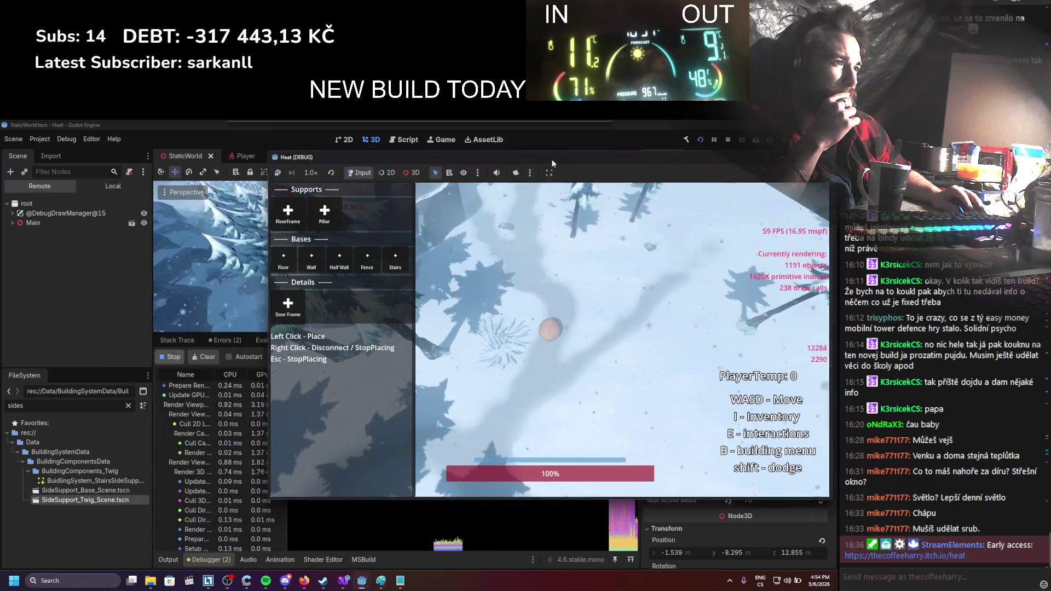
left_click_drag(552, 162, 591, 153)
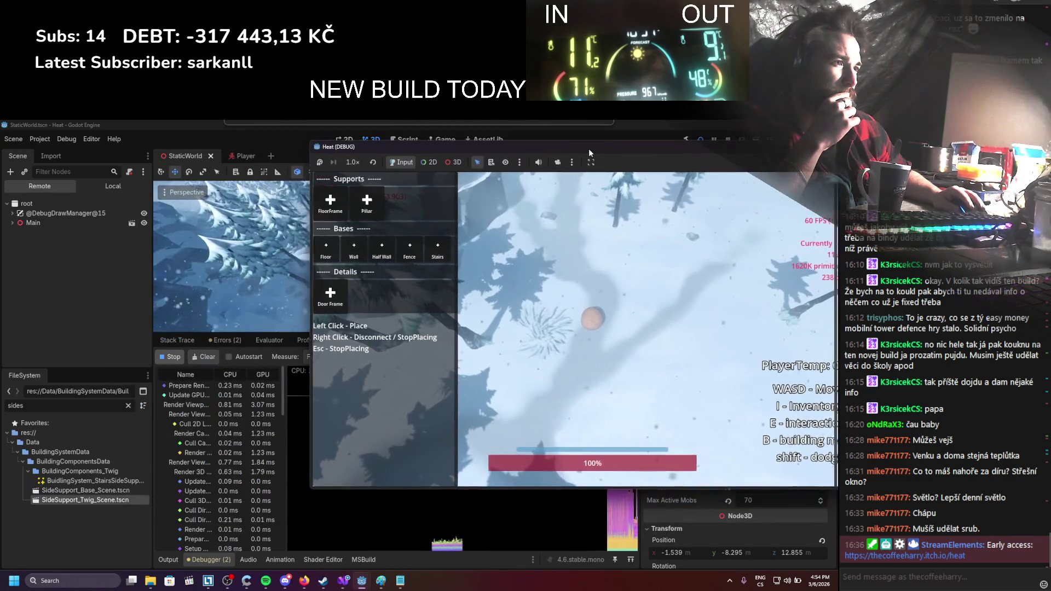
key("d")
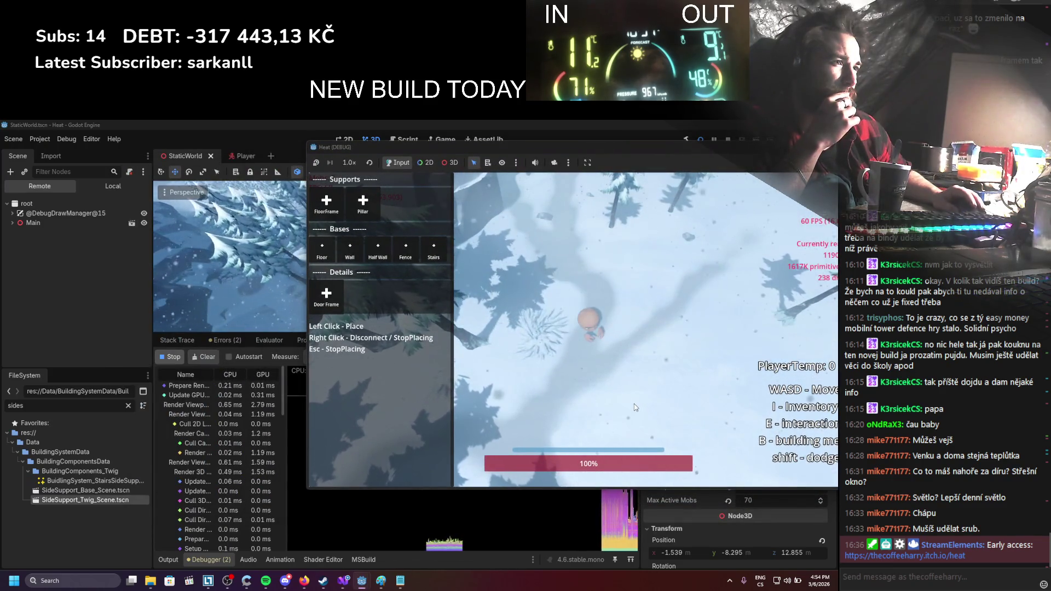
key("s")
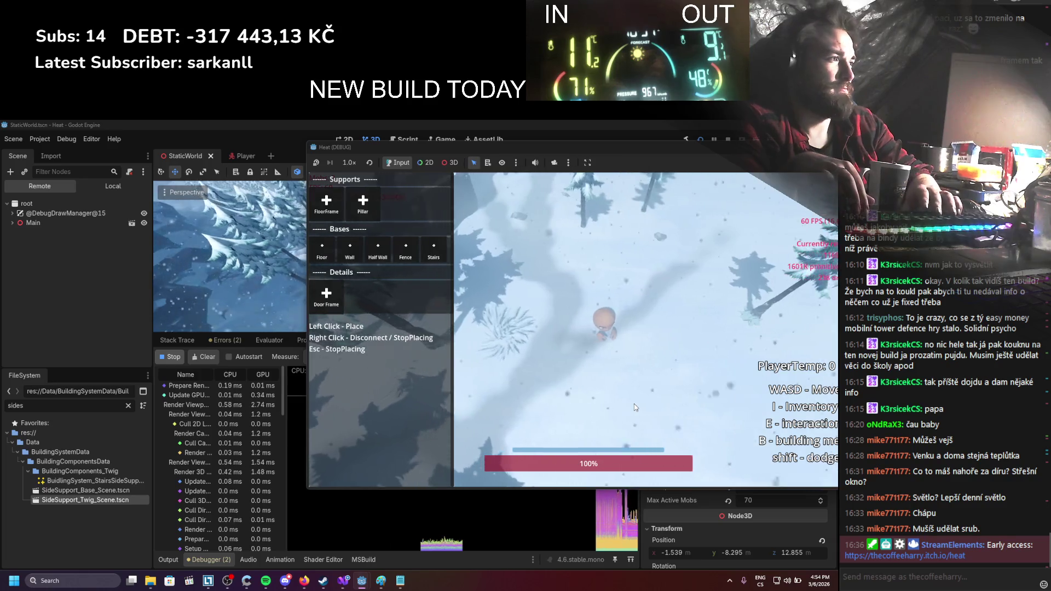
key("s")
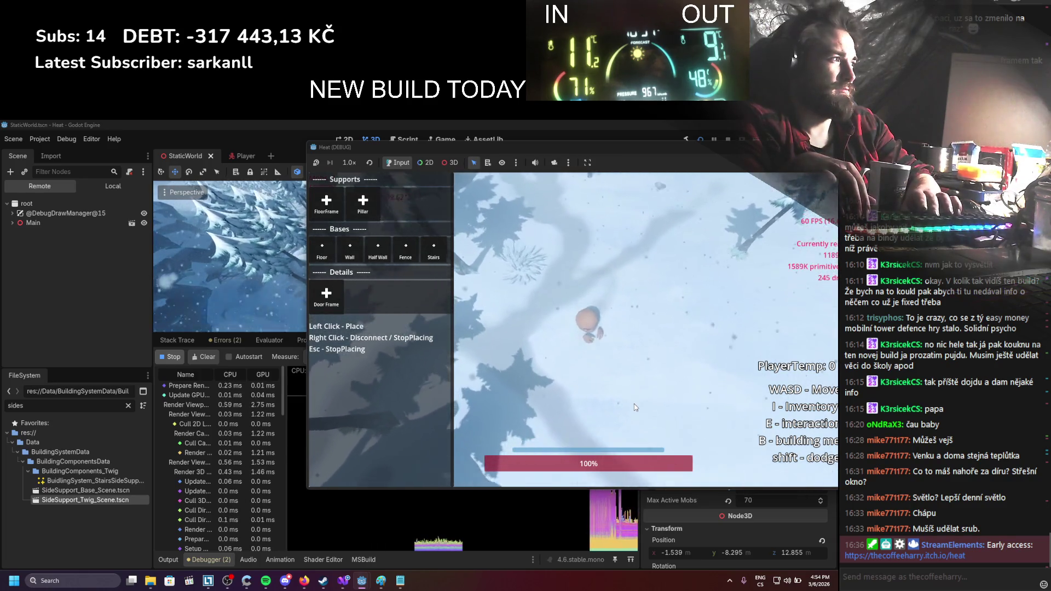
scroll(635, 407, "down", 5)
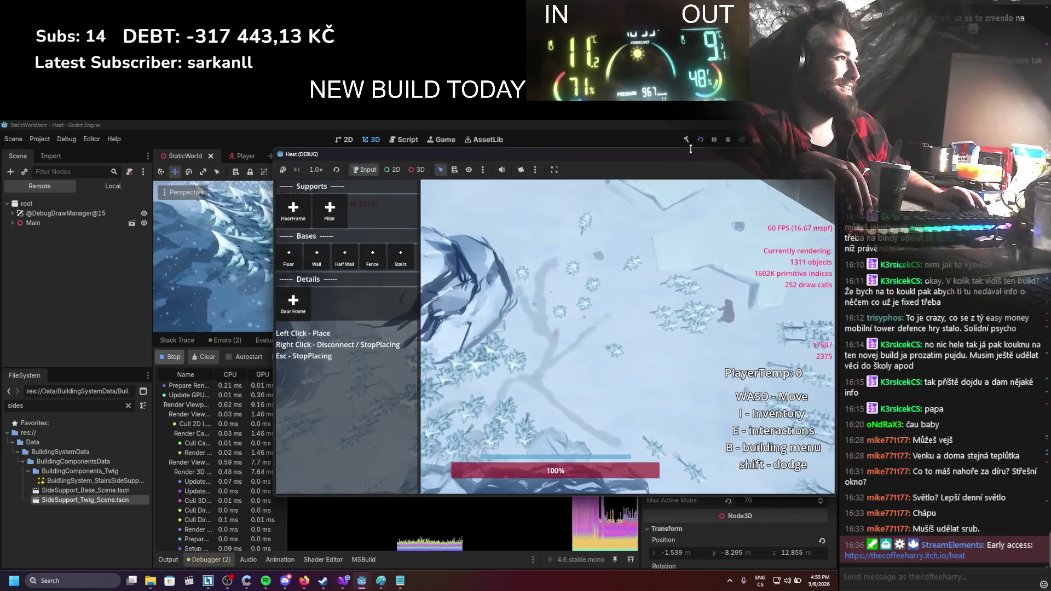
left_click(729, 140)
scroll(726, 518, "down", 5)
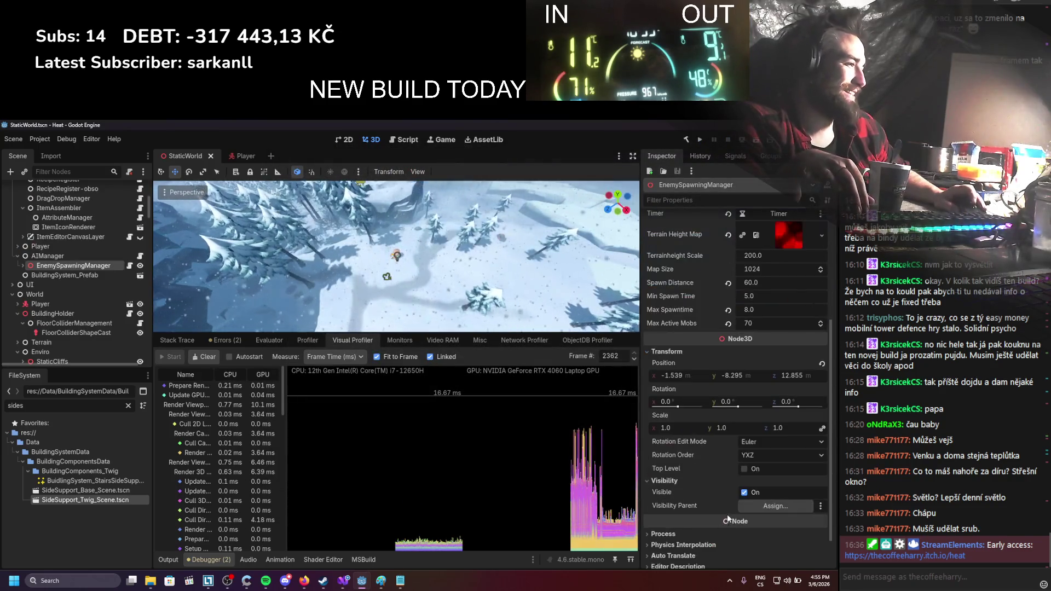
Open EnemySpawningManager.cs and delete the parameterless SpawnEnemy() method
left_click(751, 538)
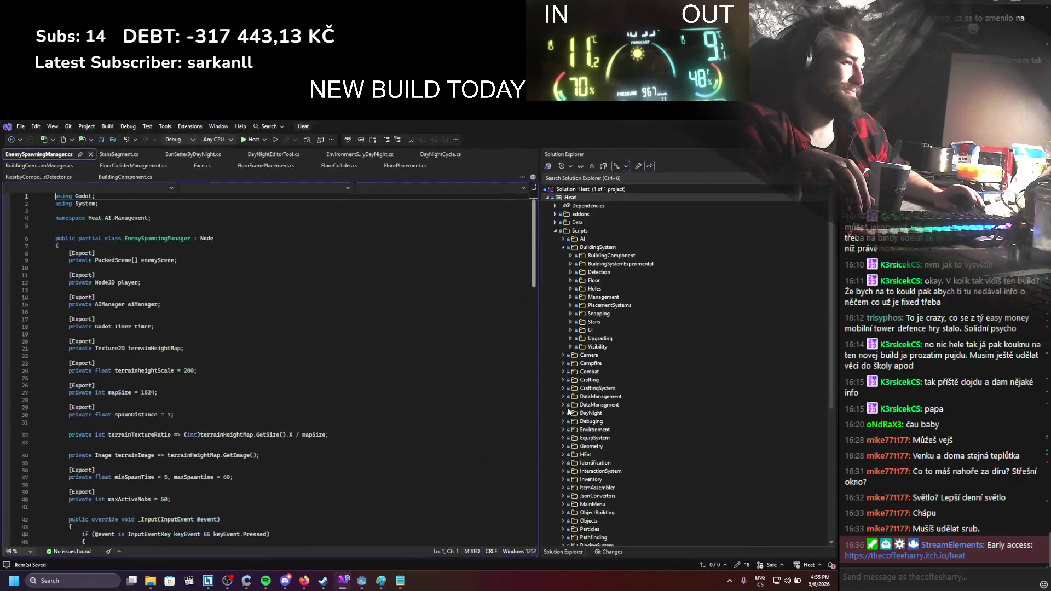
scroll(284, 372, "down", 6)
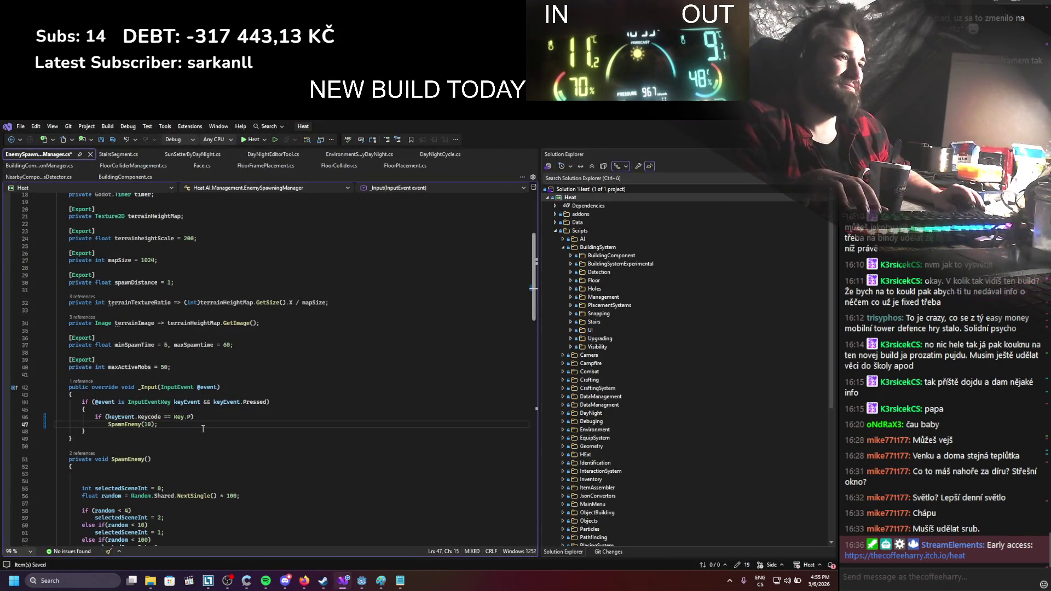
scroll(267, 420, "down", 11)
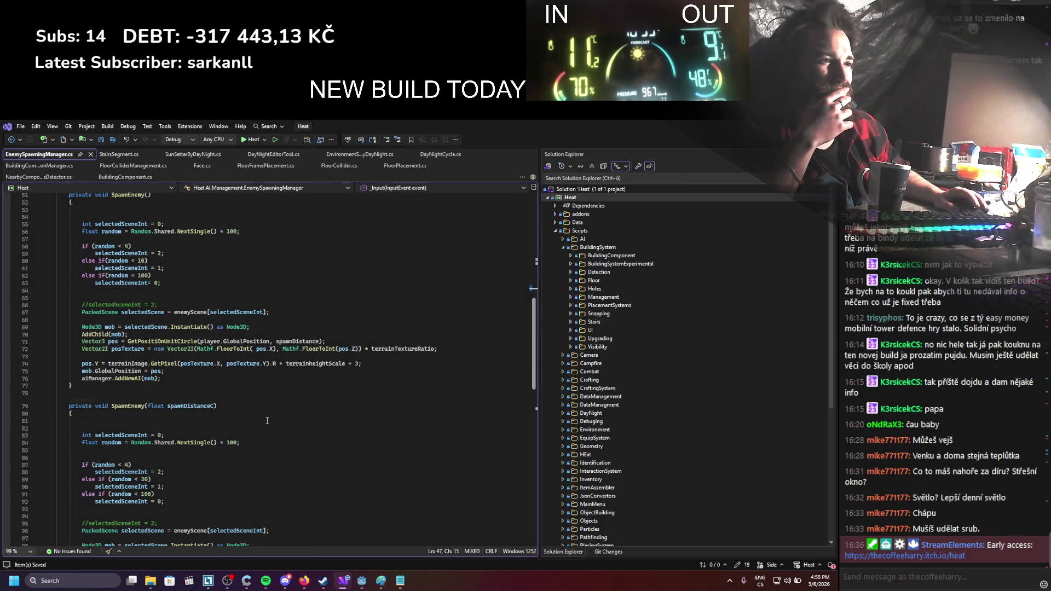
scroll(267, 421, "up", 2)
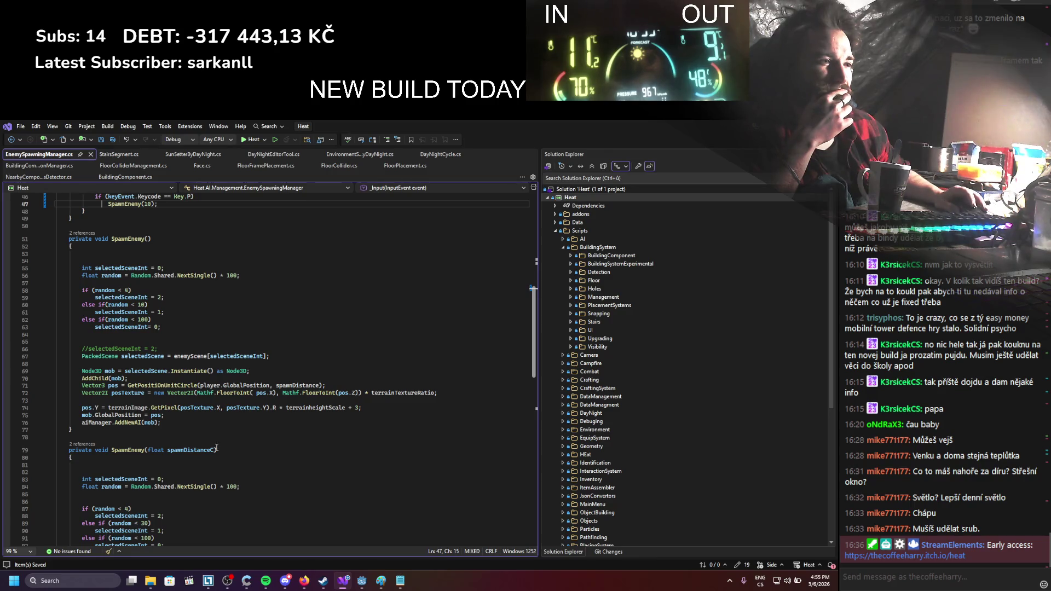
scroll(213, 399, "down", 3)
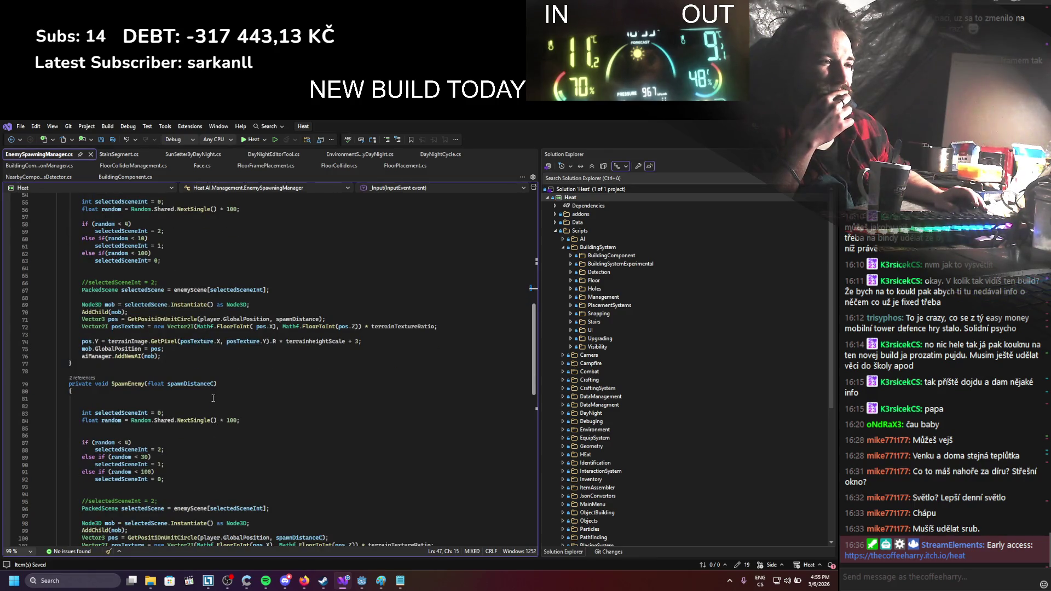
scroll(213, 397, "up", 3)
left_click_drag(79, 433, 24, 218)
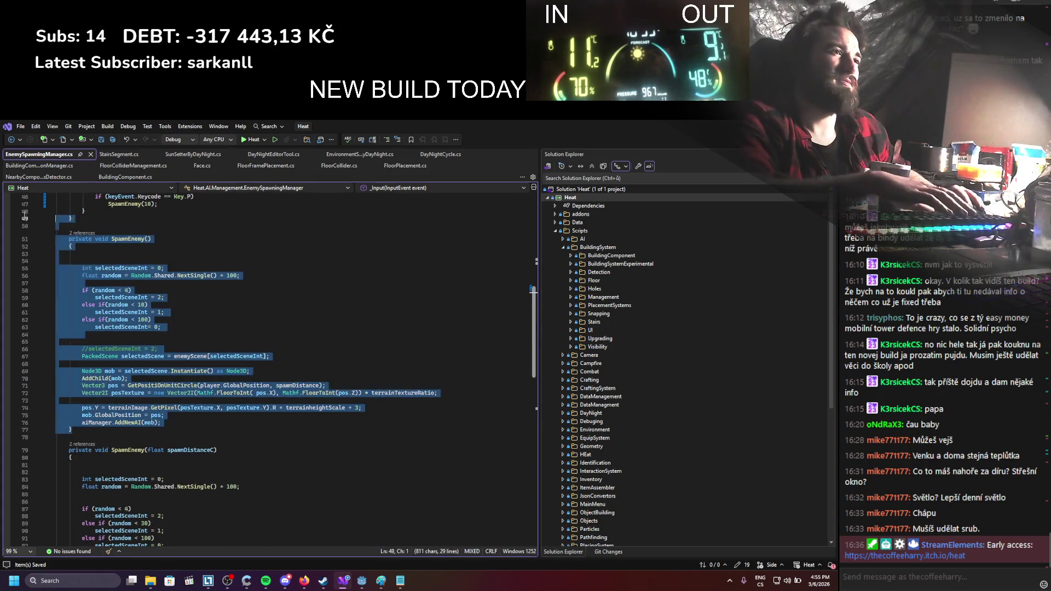
key("BackSpace")
key("BackSpace")
key("BackSpace")
Make OnTimeout call SpawnEnemy(spawnDistance) instead of the removed overload
scroll(159, 290, "up", 5)
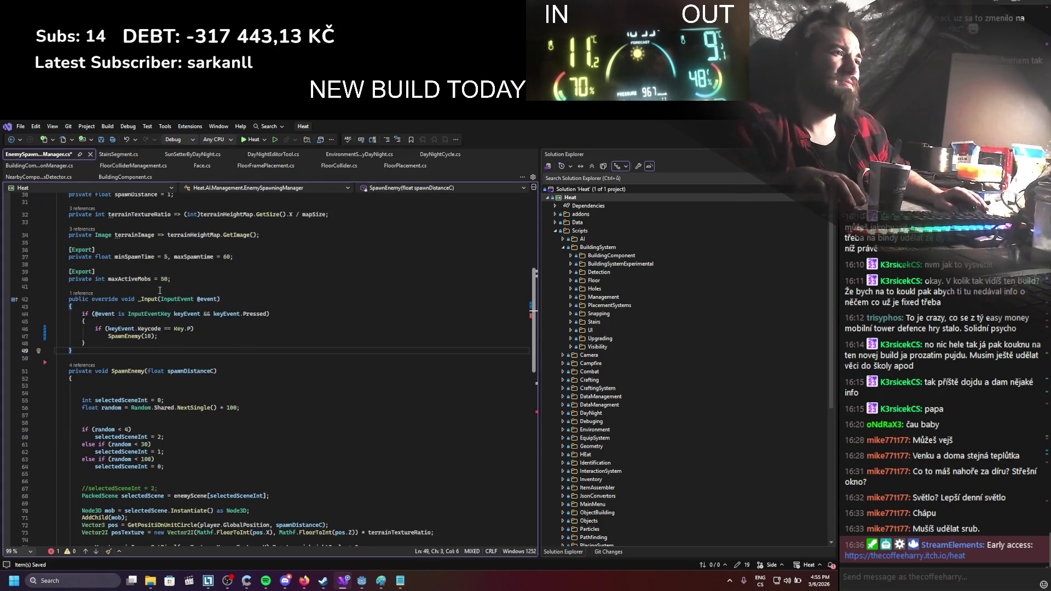
scroll(165, 328, "down", 10)
scroll(179, 425, "up", 10)
scroll(178, 425, "up", 8)
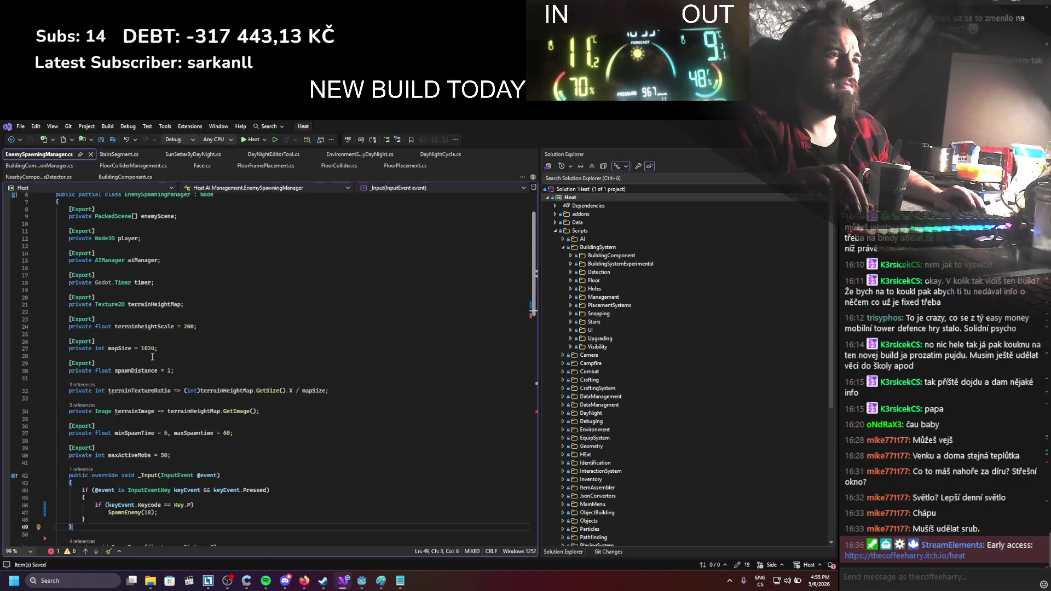
double_click(145, 376)
scroll(140, 416, "down", 15)
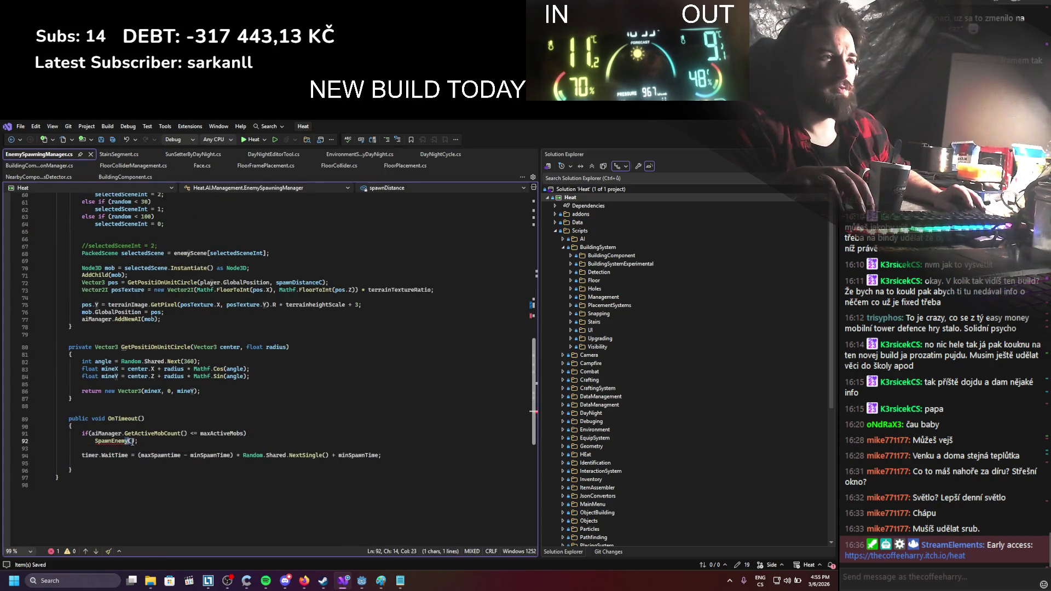
type("spawnDistance")
left_click(230, 389)
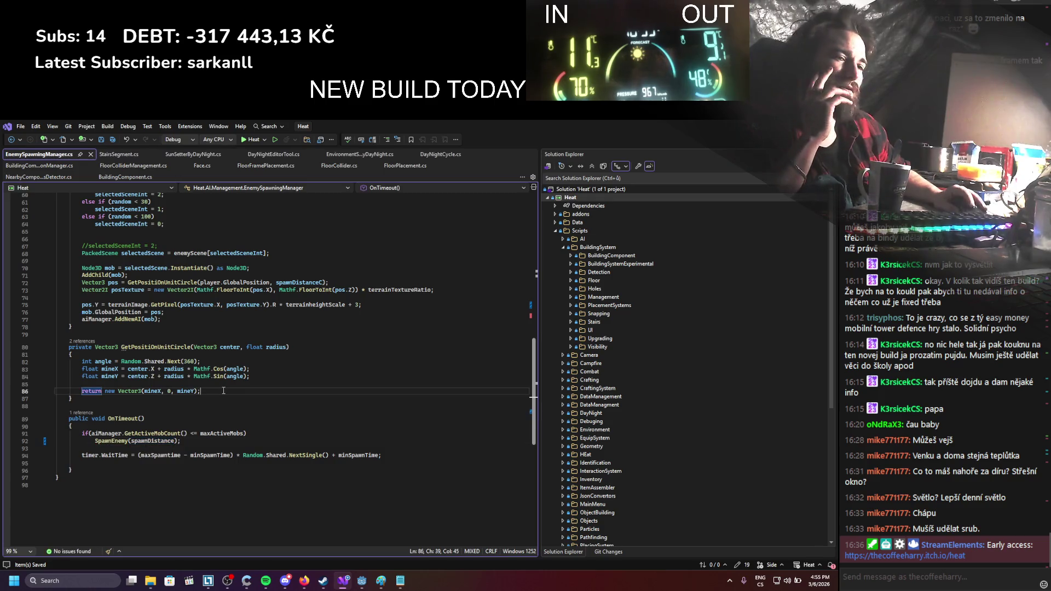
scroll(223, 391, "up", 3)
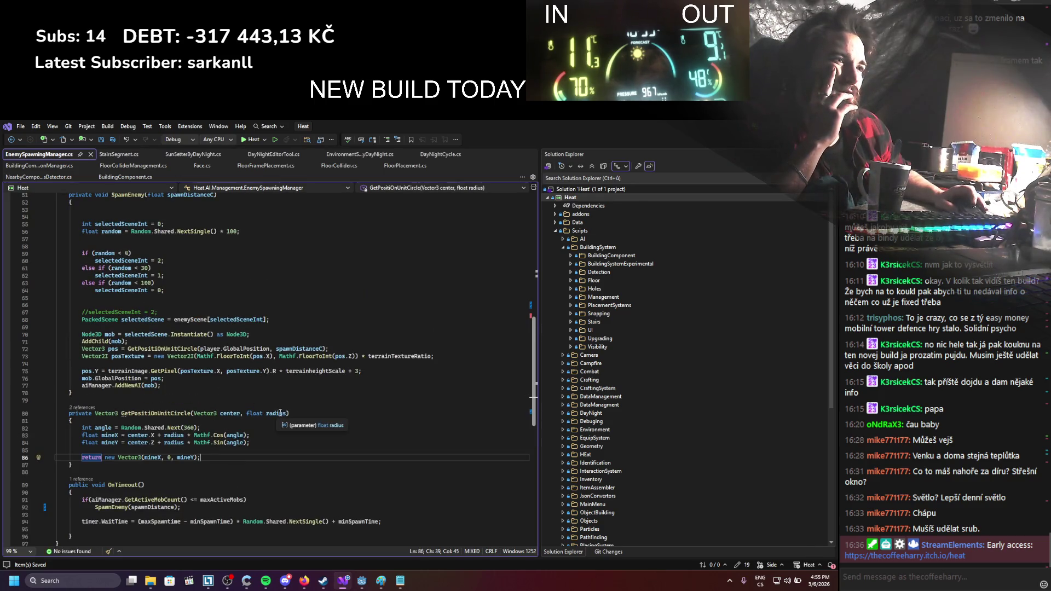
scroll(284, 406, "up", 3)
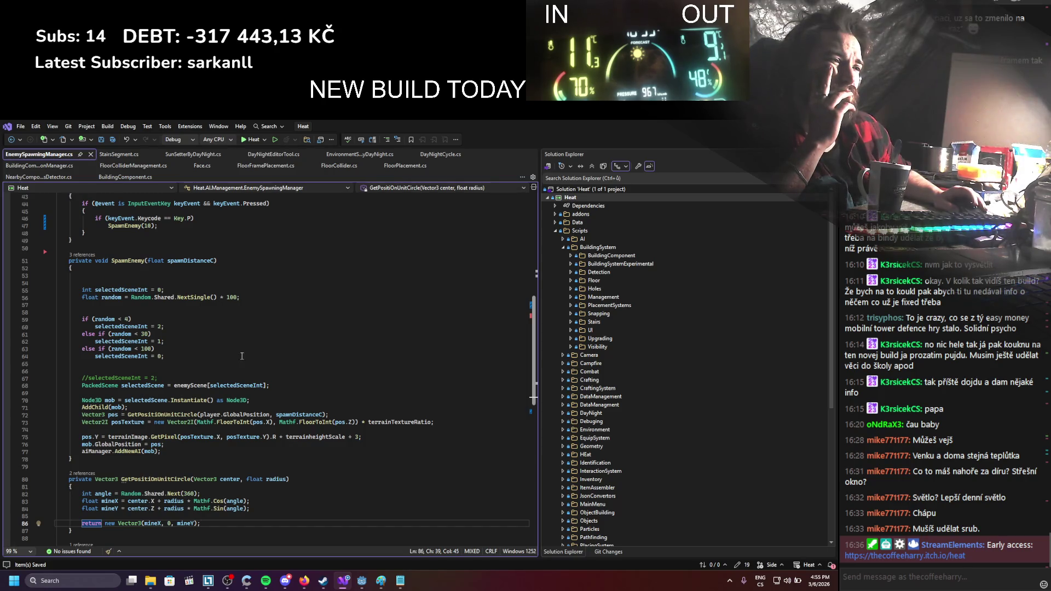
scroll(117, 362, "up", 2)
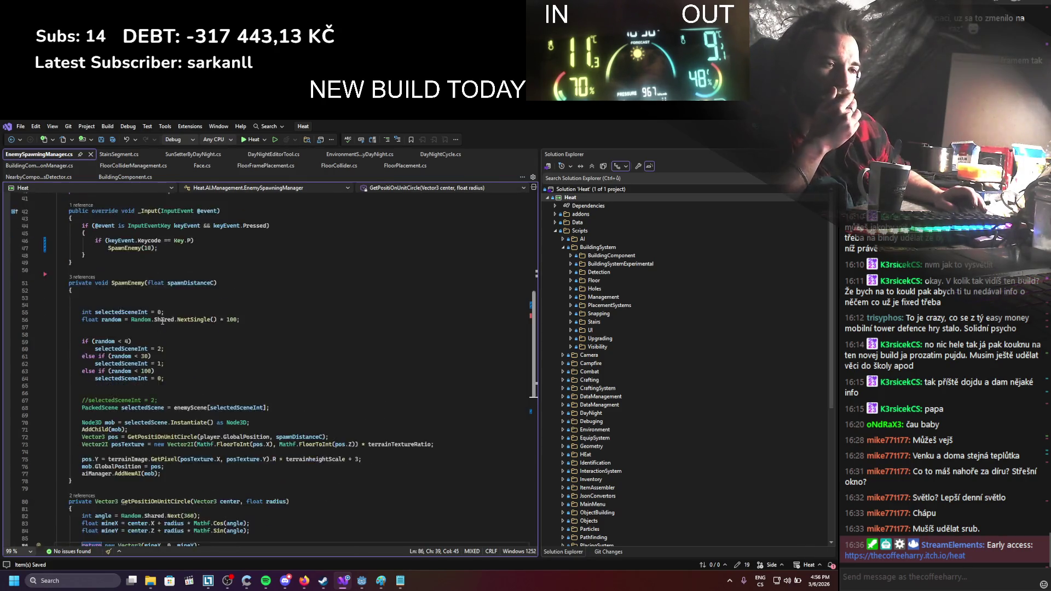
scroll(116, 362, "down", 2)
key("alt+Tab")
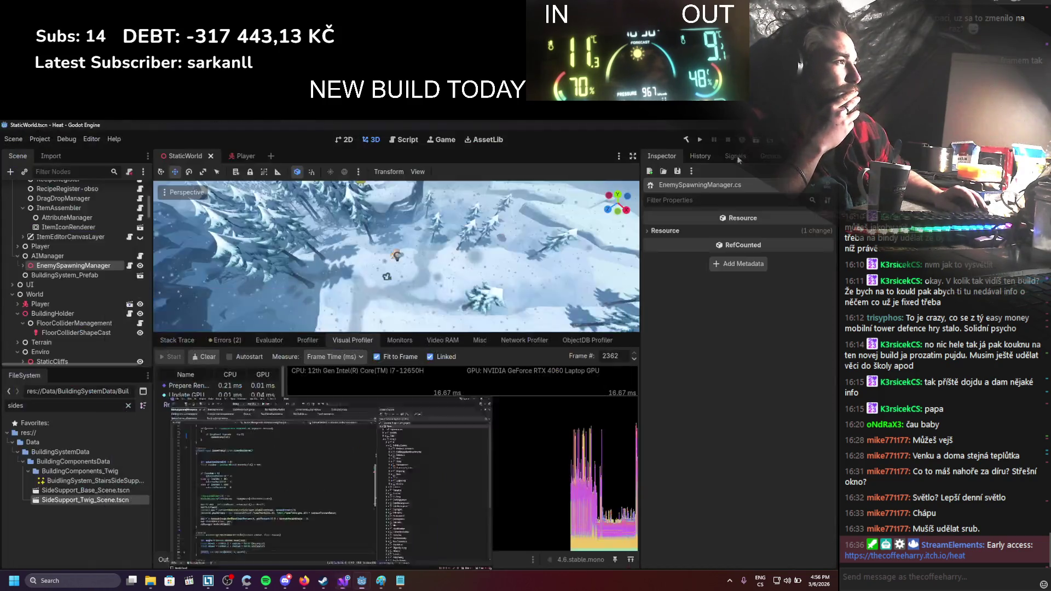
Run the Heat game, move its window right, and start Visual Profiler recording
left_click(700, 140)
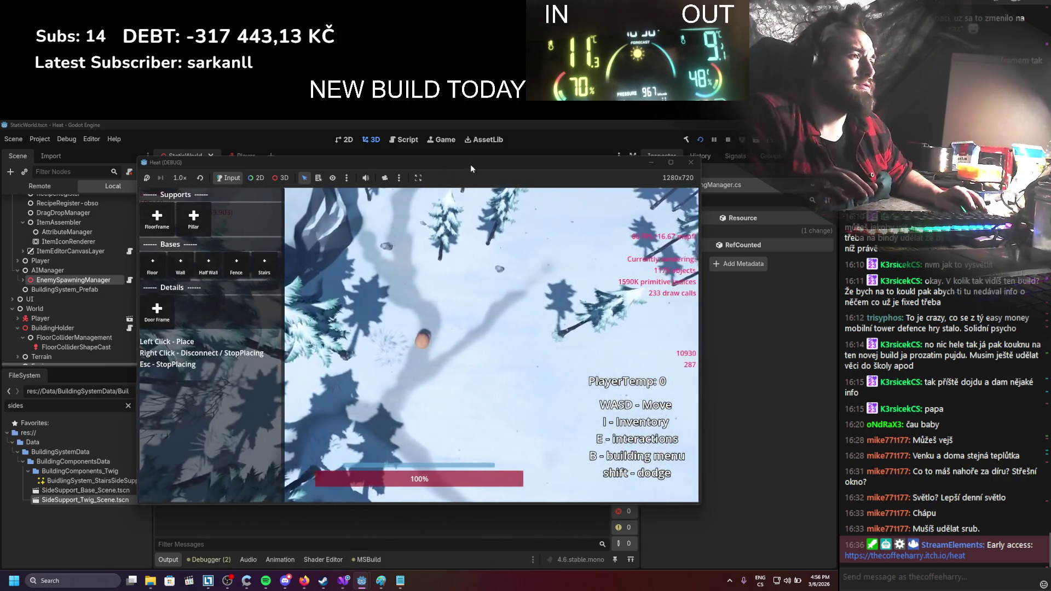
left_click_drag(519, 162, 646, 156)
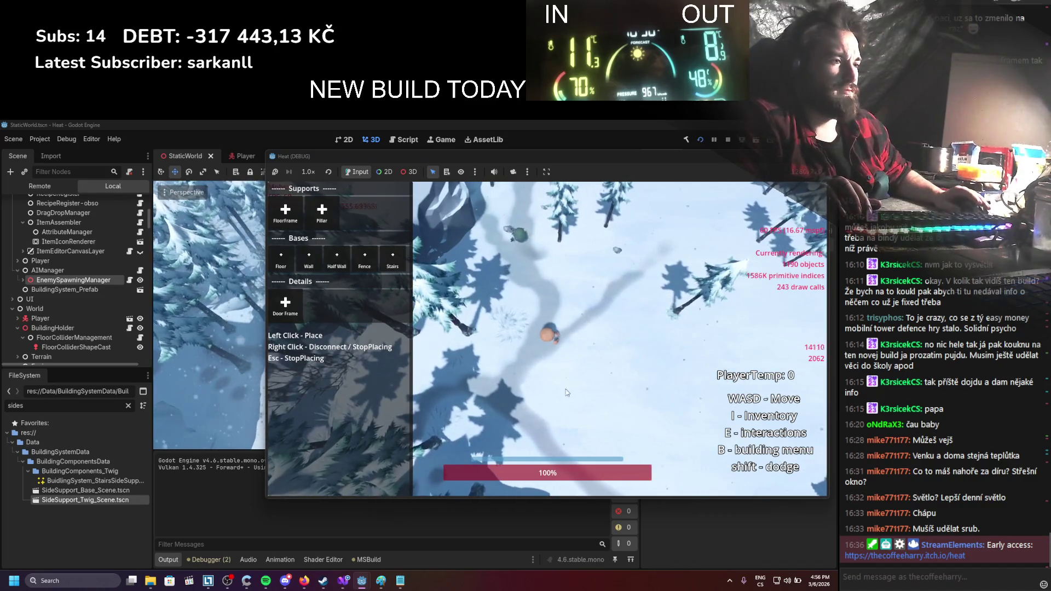
left_click(202, 550)
left_click(201, 559)
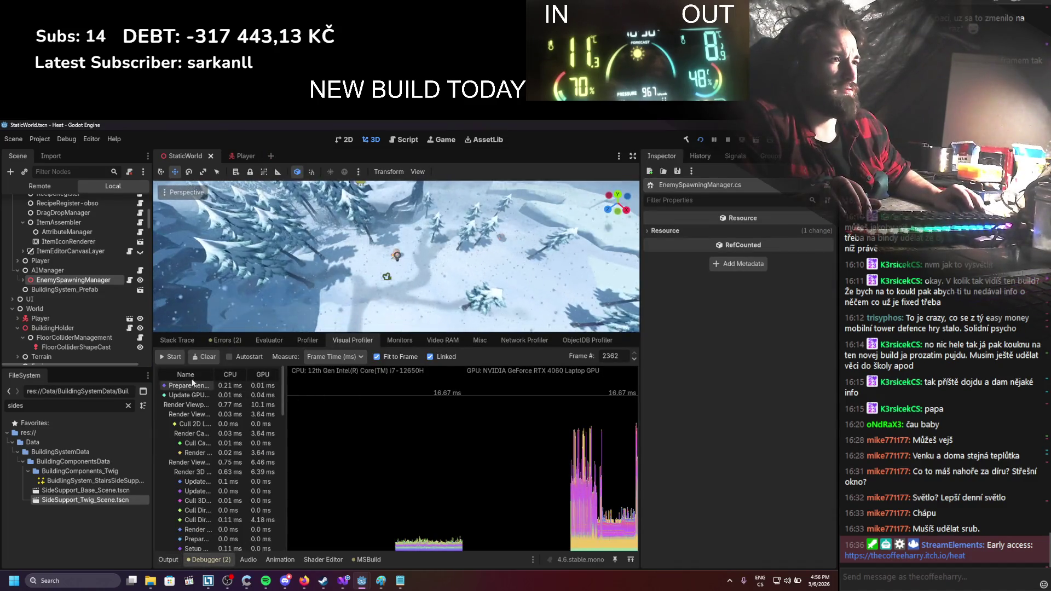
left_click(170, 356)
Walk the player north in the Heat window until the health bar reaches 40%
mouse_move(364, 582)
left_click(416, 525)
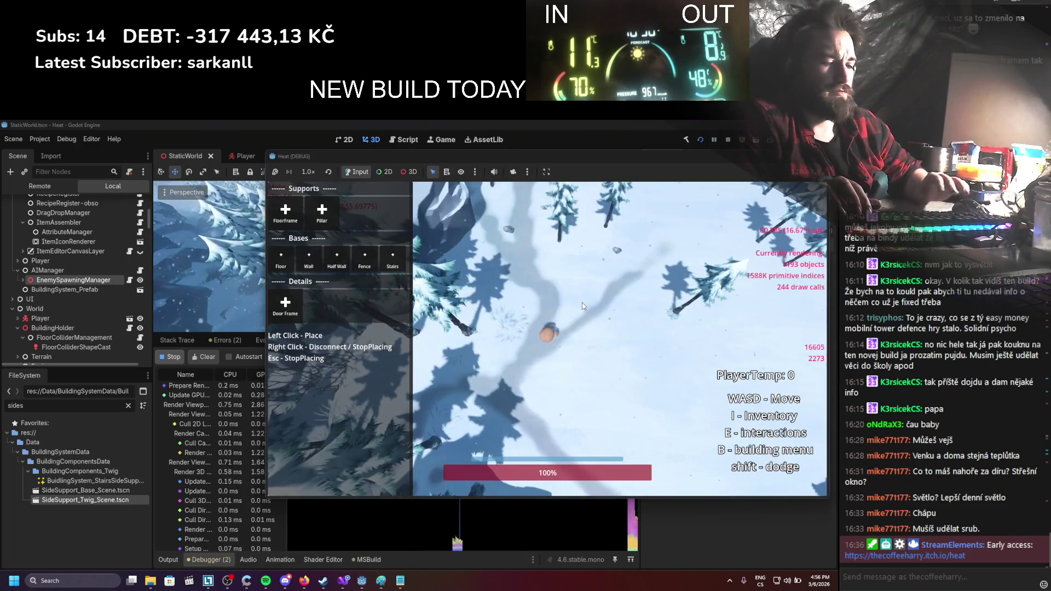
key("w")
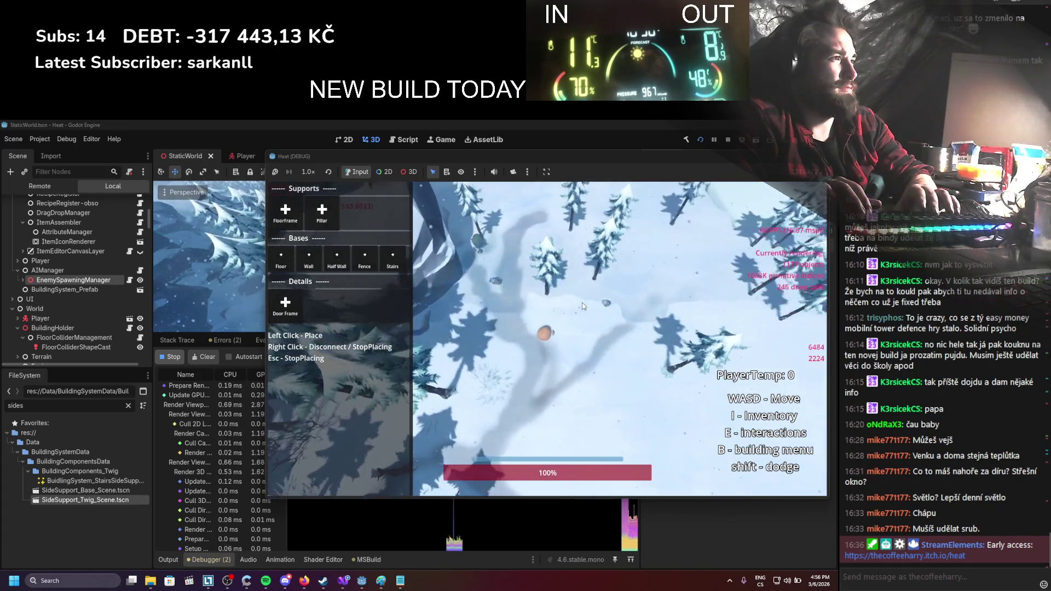
key("w")
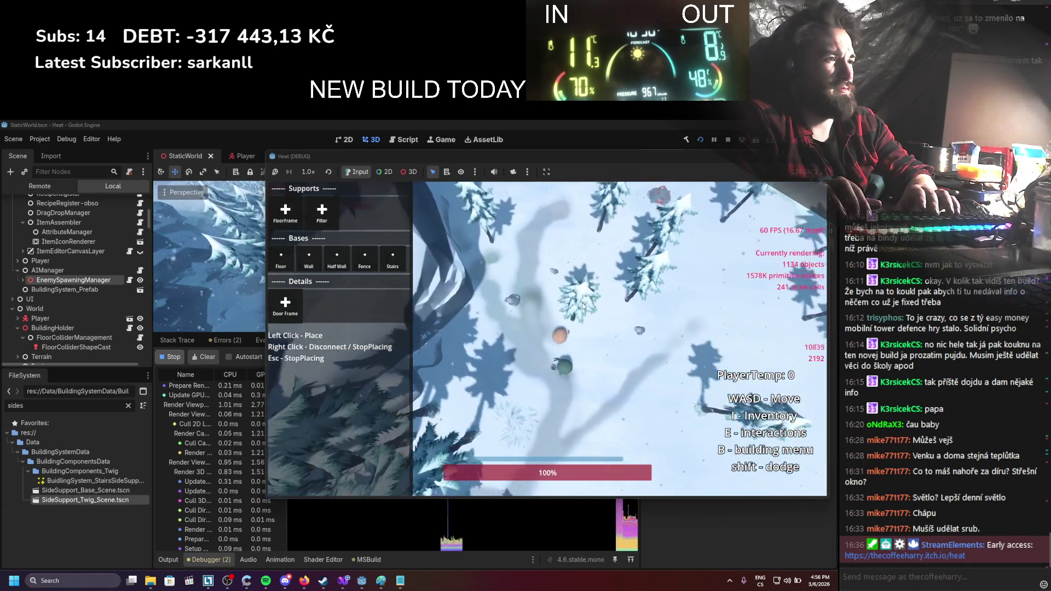
key("w")
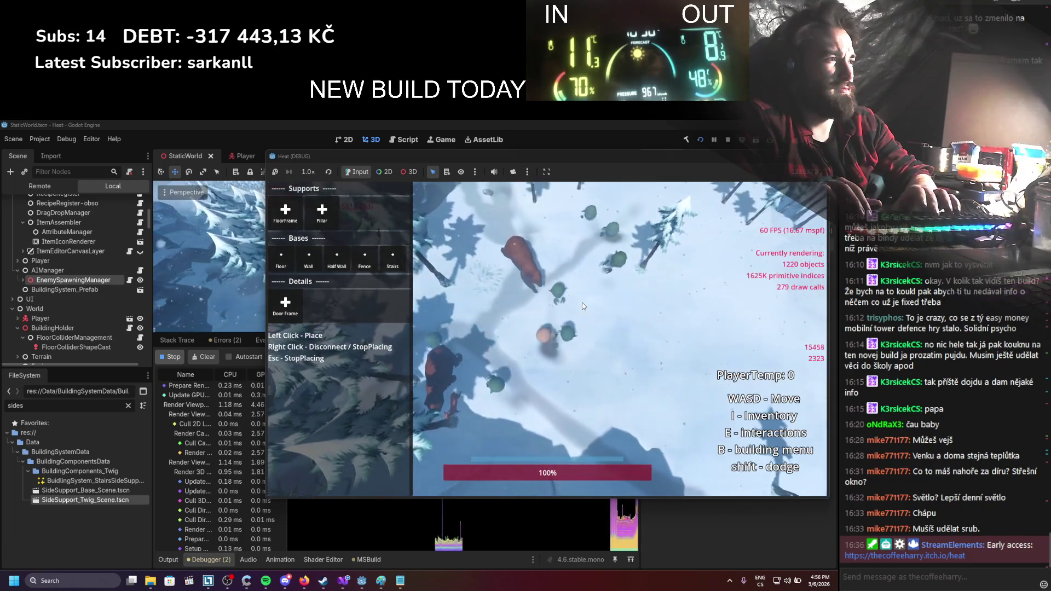
key("w")
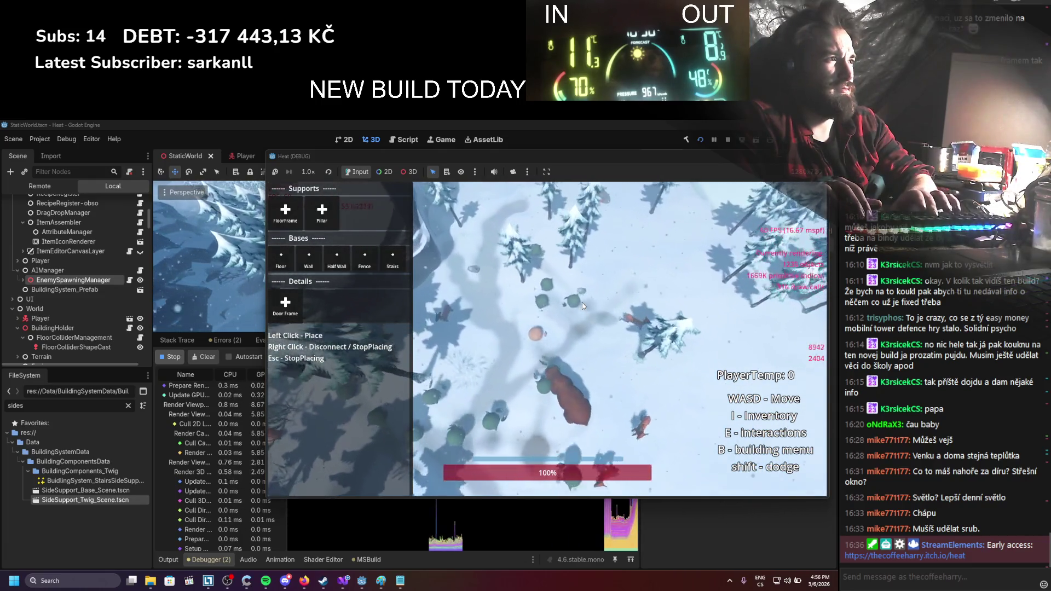
key("w")
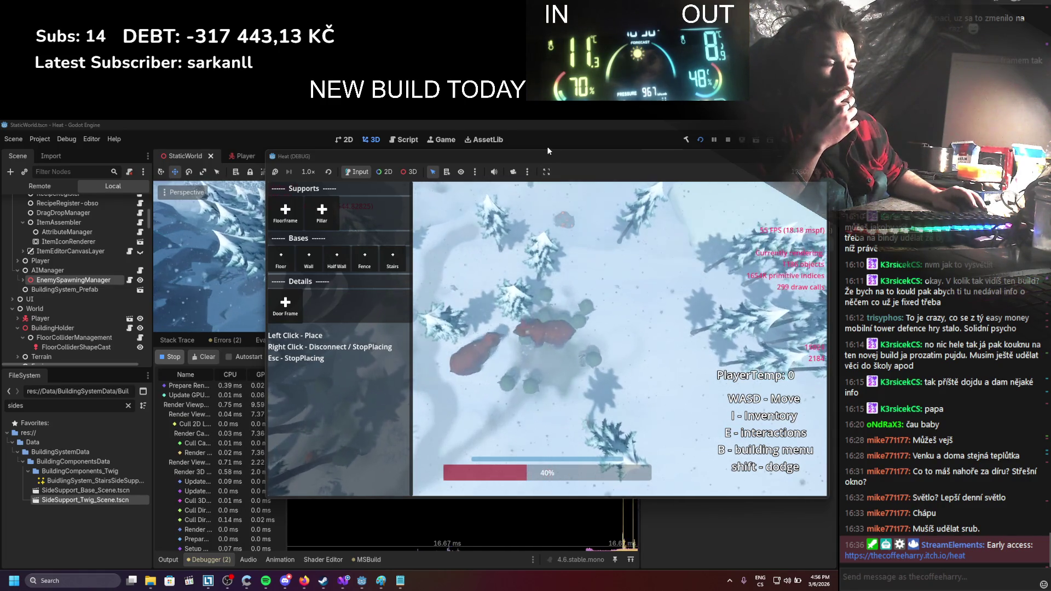
Stop the game, then open 'Choose a power plan' and close Power Options
left_click(727, 139)
left_click(112, 578)
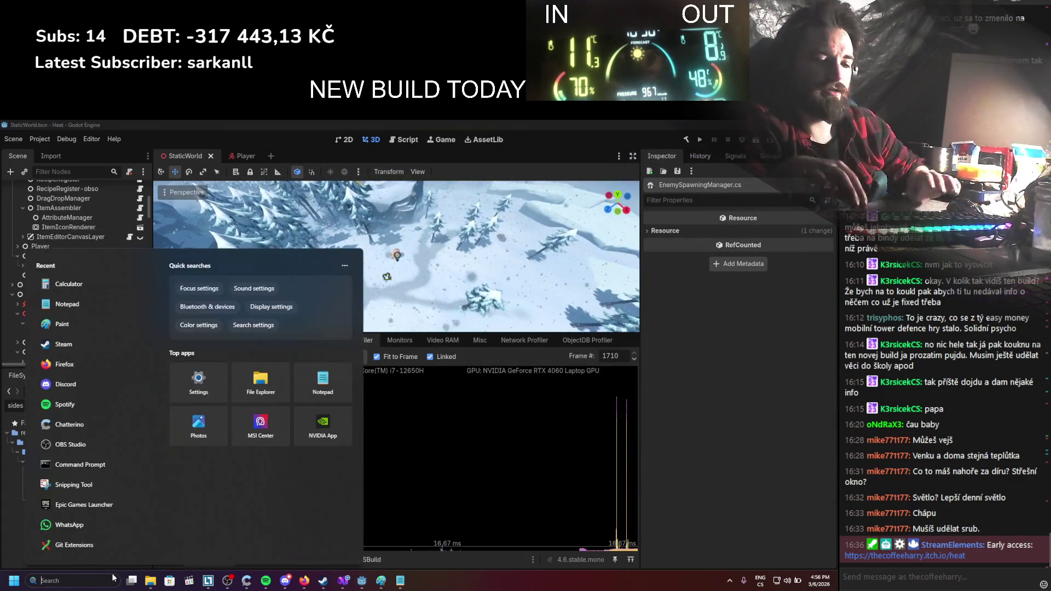
type("paint")
key("BackSpace")
key("BackSpace")
key("BackSpace")
type("Choose a power plan")
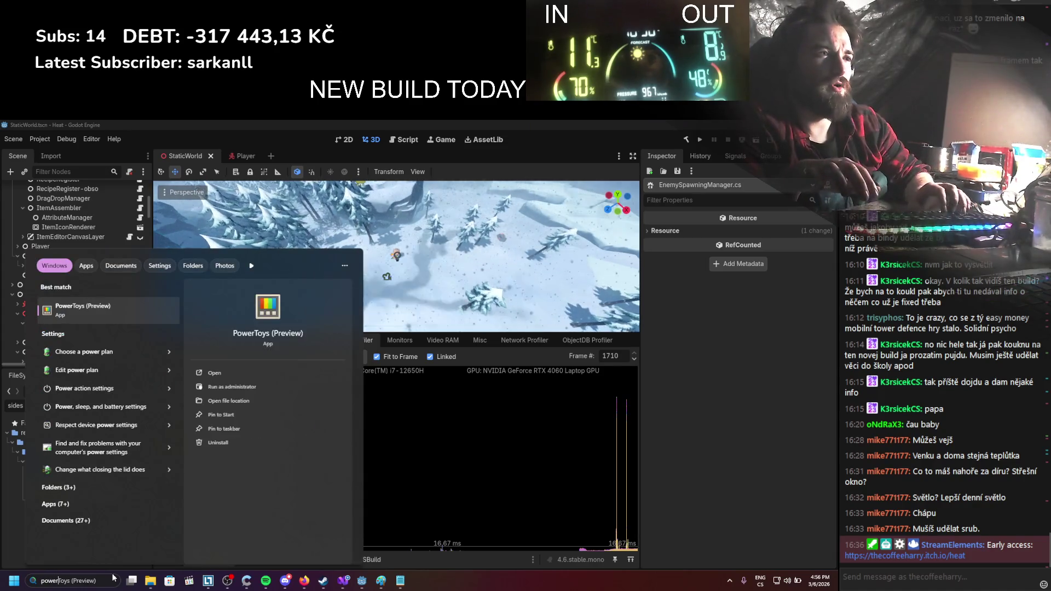
key("Return")
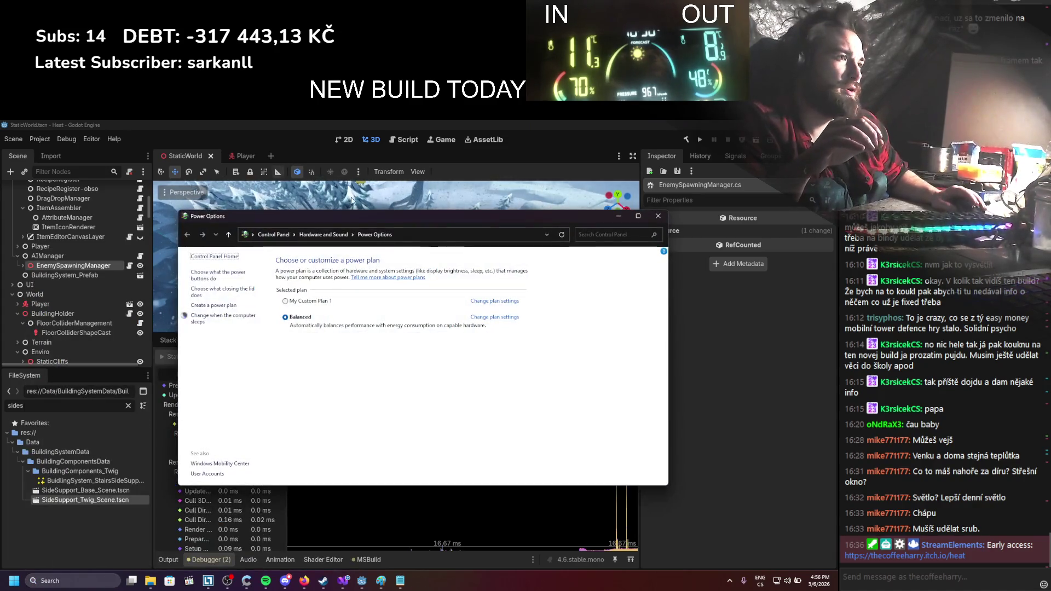
left_click(658, 215)
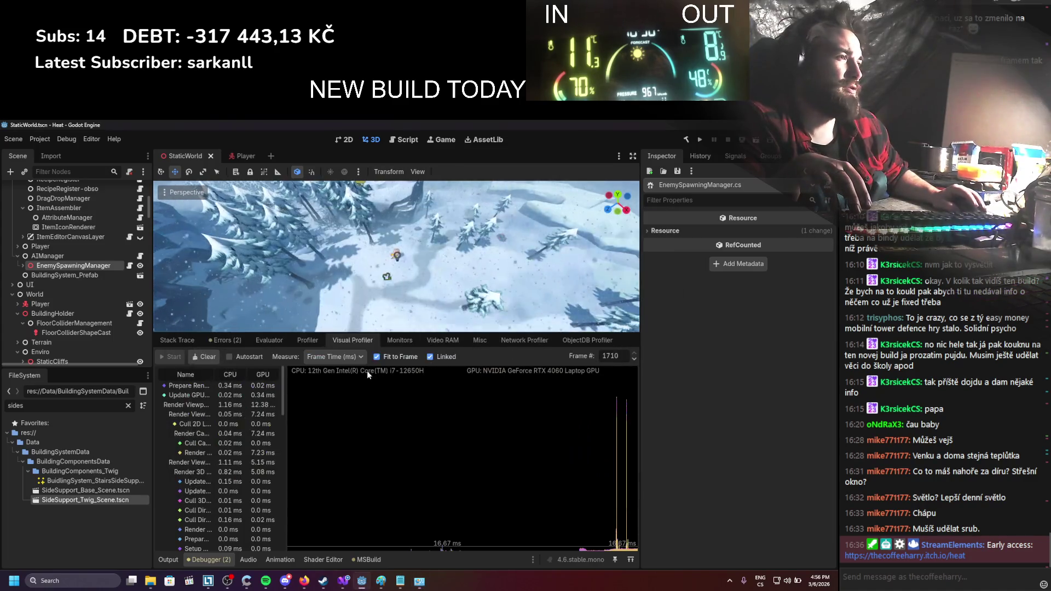
View MSI Center's Features overview, then search Windows for 'msdsi'
left_click(79, 581)
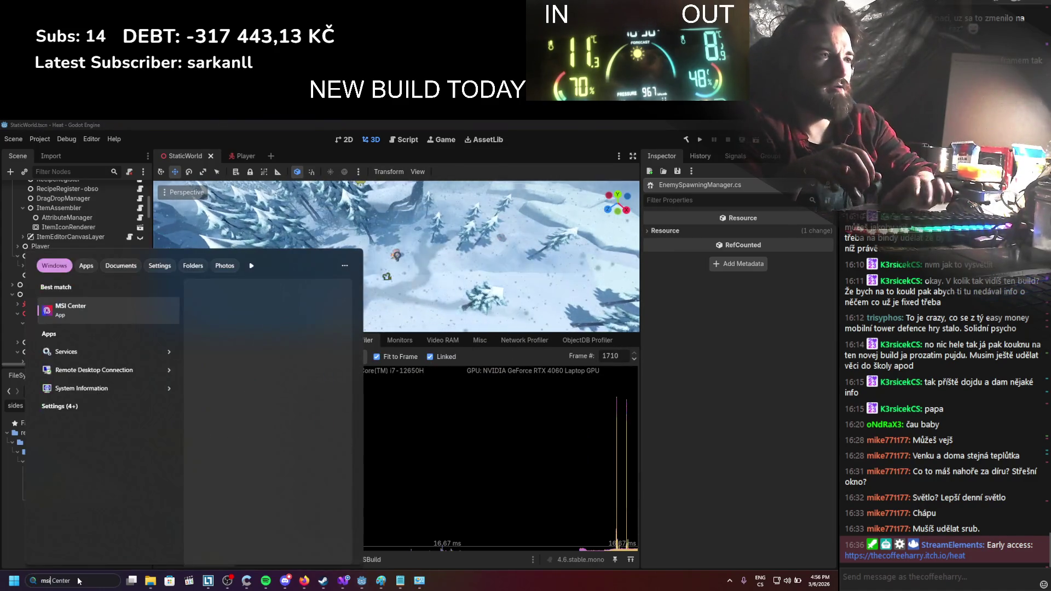
key("Escape")
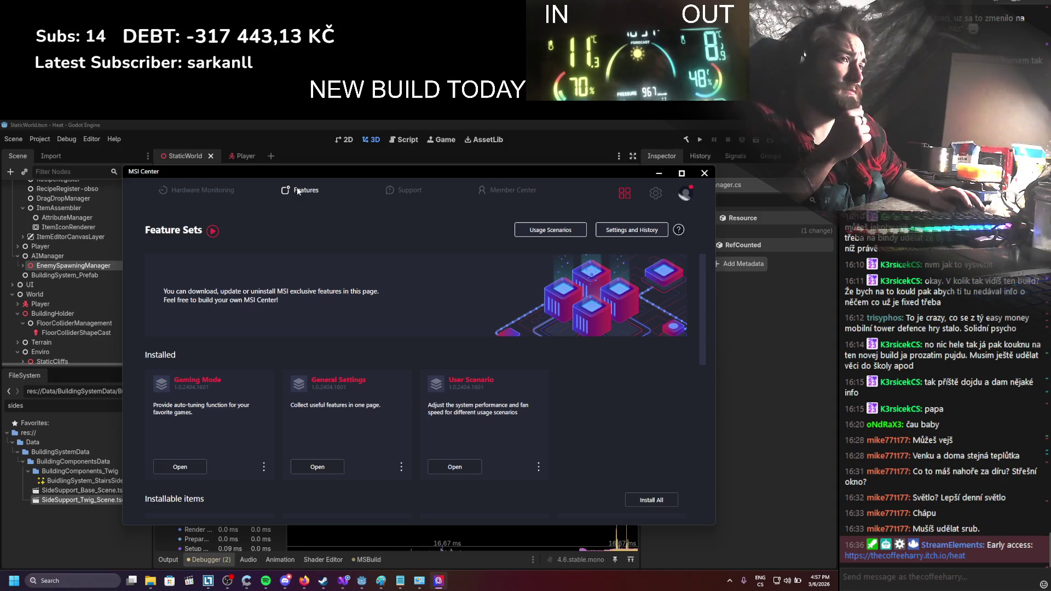
left_click(298, 190)
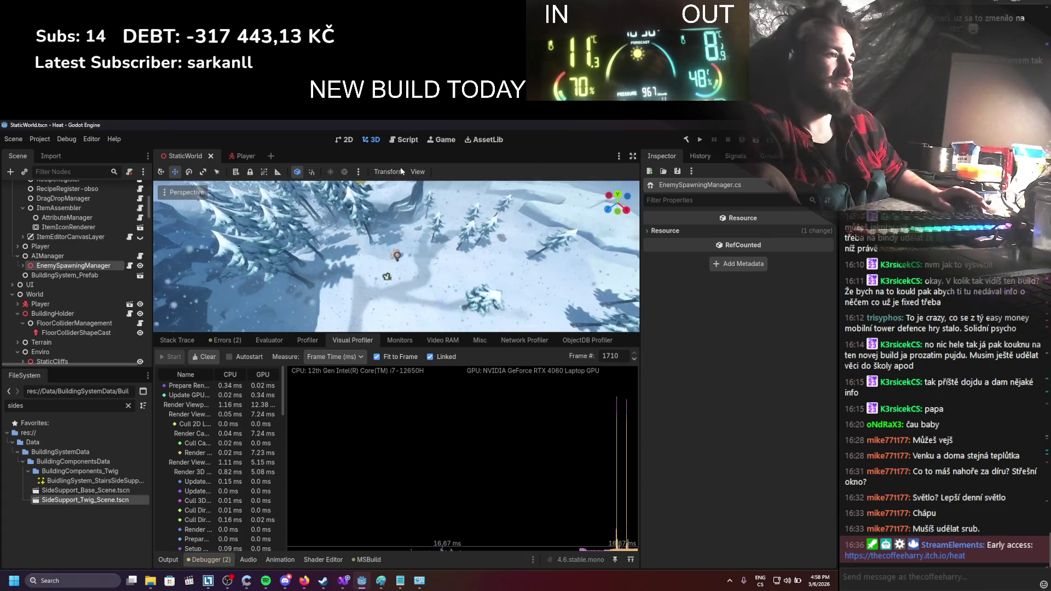
left_click(86, 585)
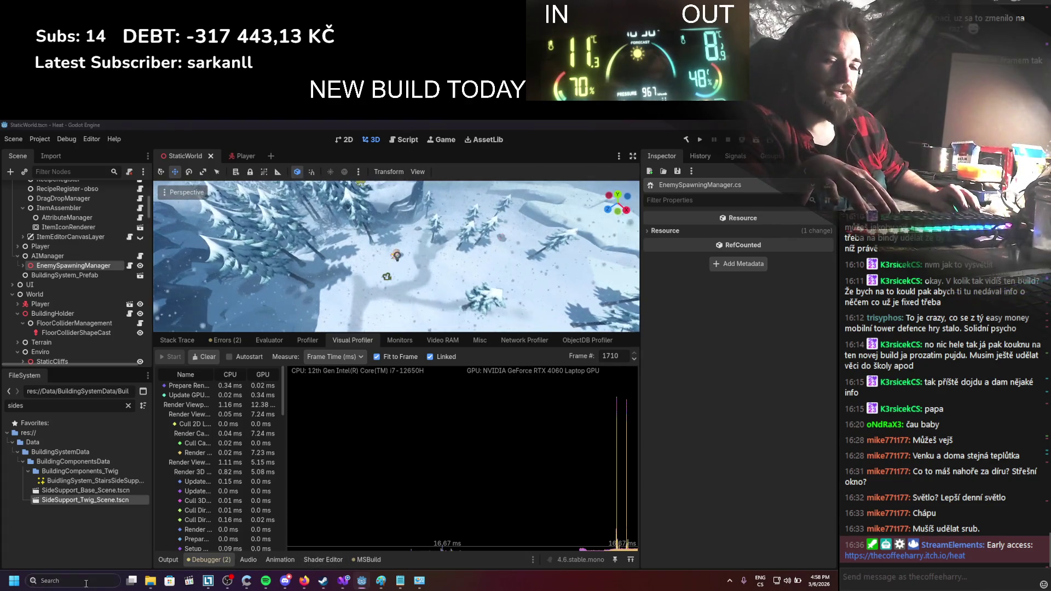
type("msd")
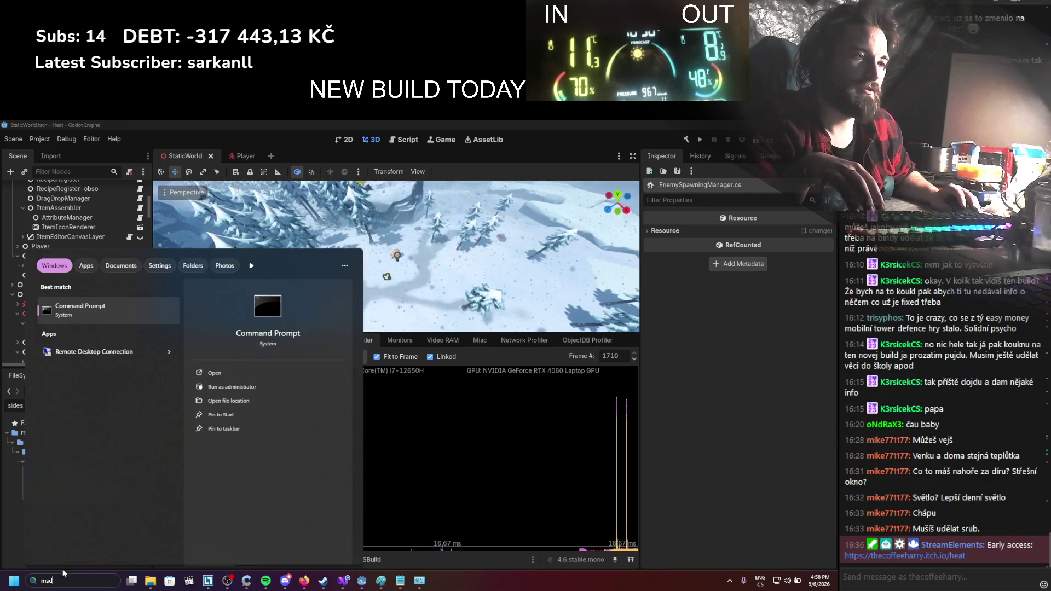
type("si")
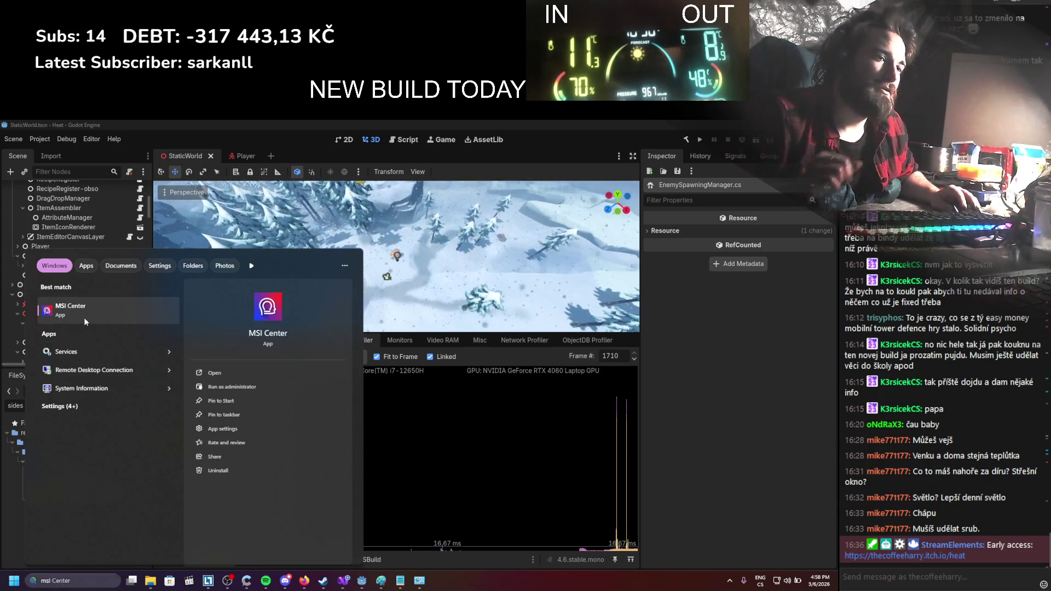
Launch MSI Center from the search results and close the NetLimiter window
left_click(114, 312)
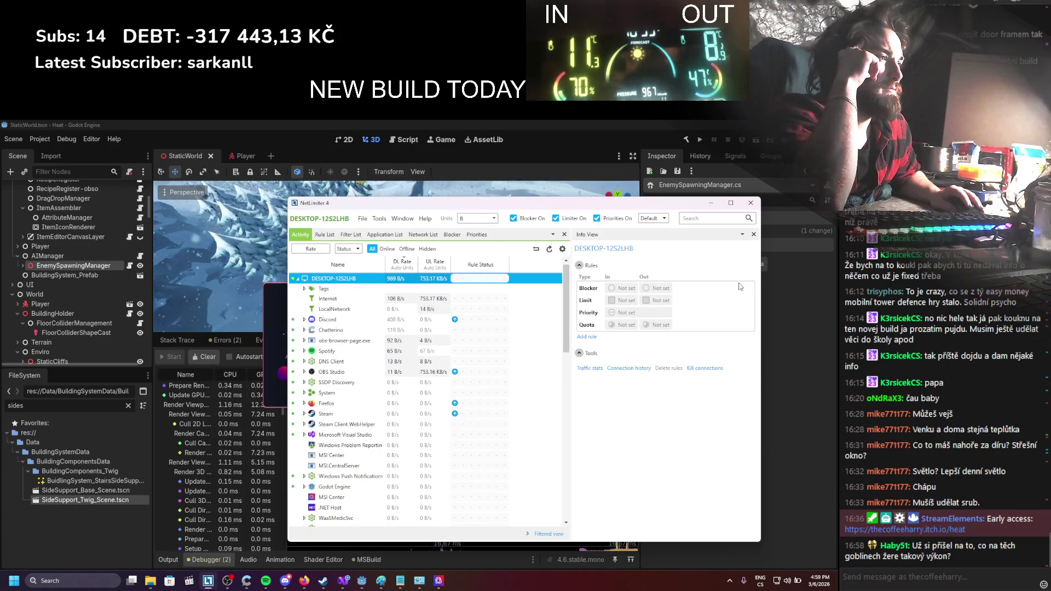
left_click(750, 202)
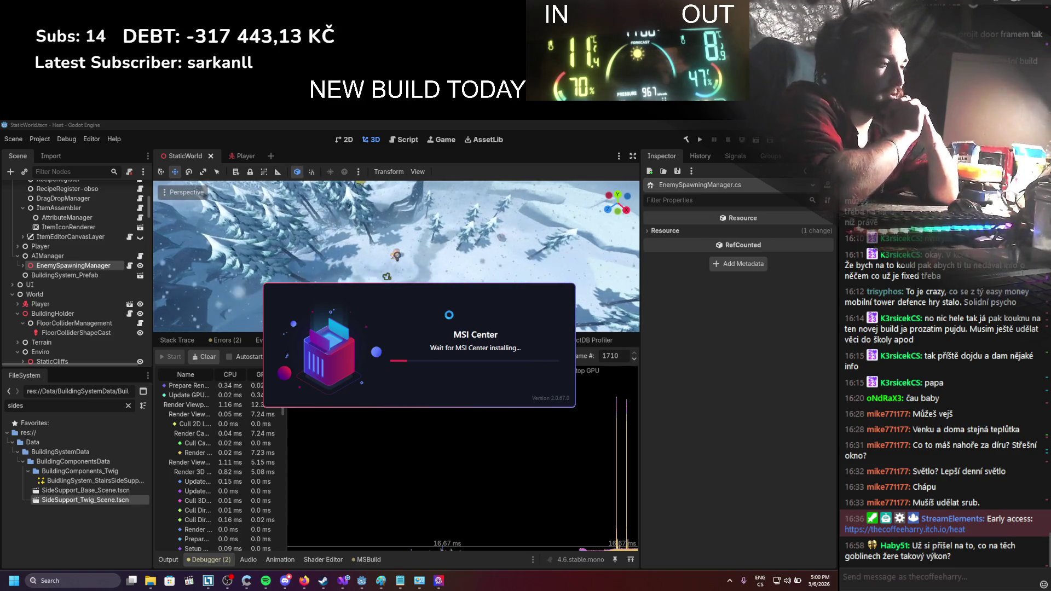
Hide Power Options and change the performance scenario on MSI Center's User Scenario page
left_click(420, 587)
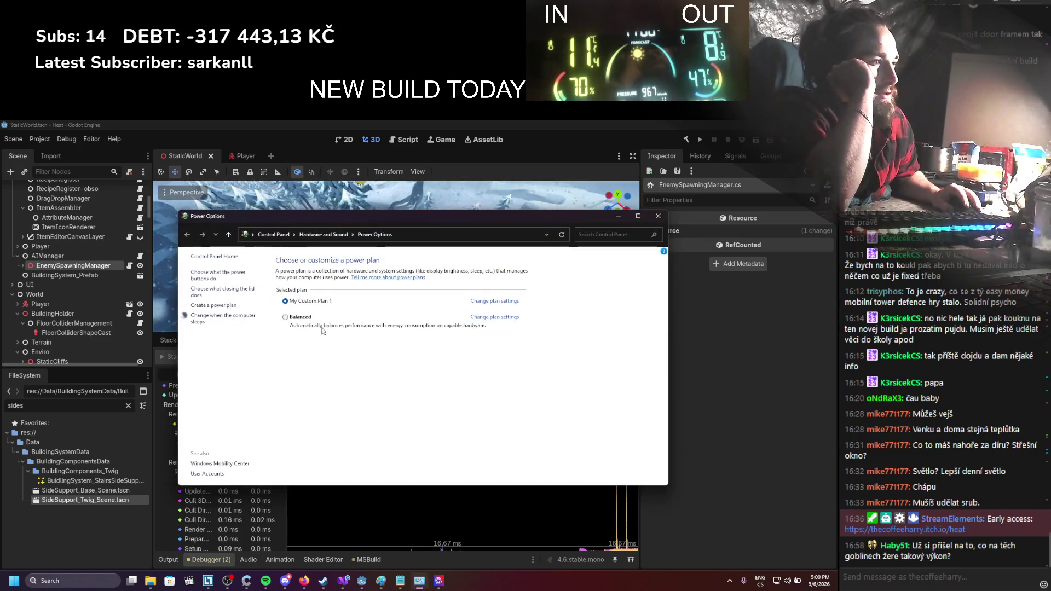
left_click(623, 217)
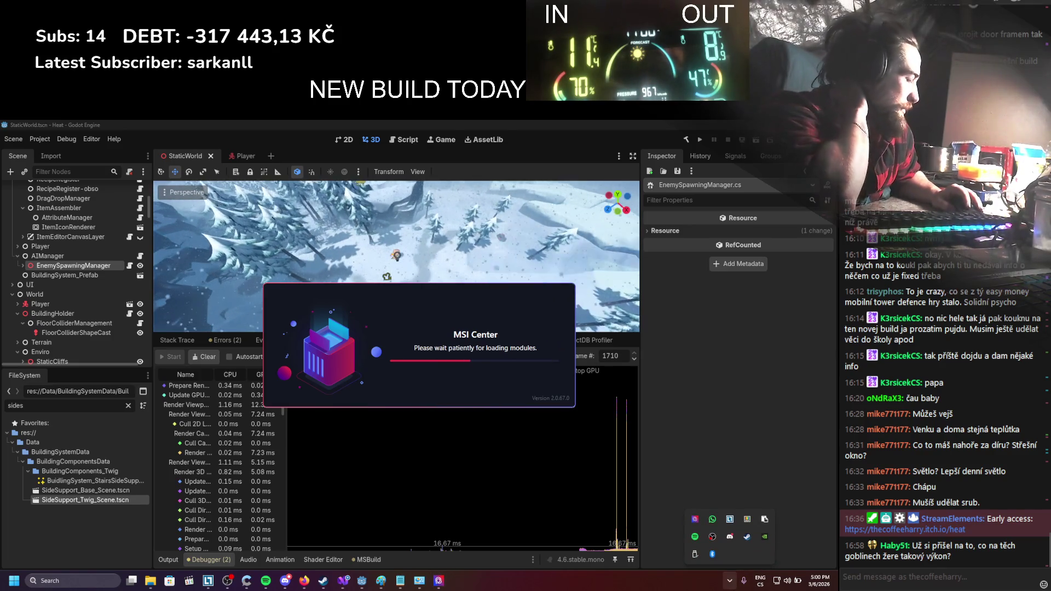
left_click(729, 580)
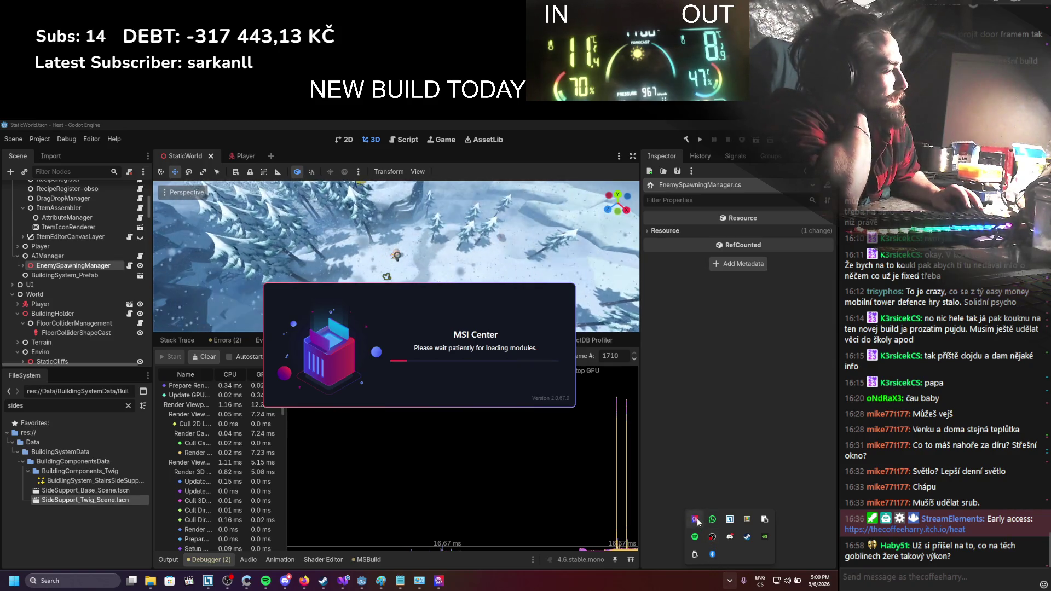
left_click(731, 581)
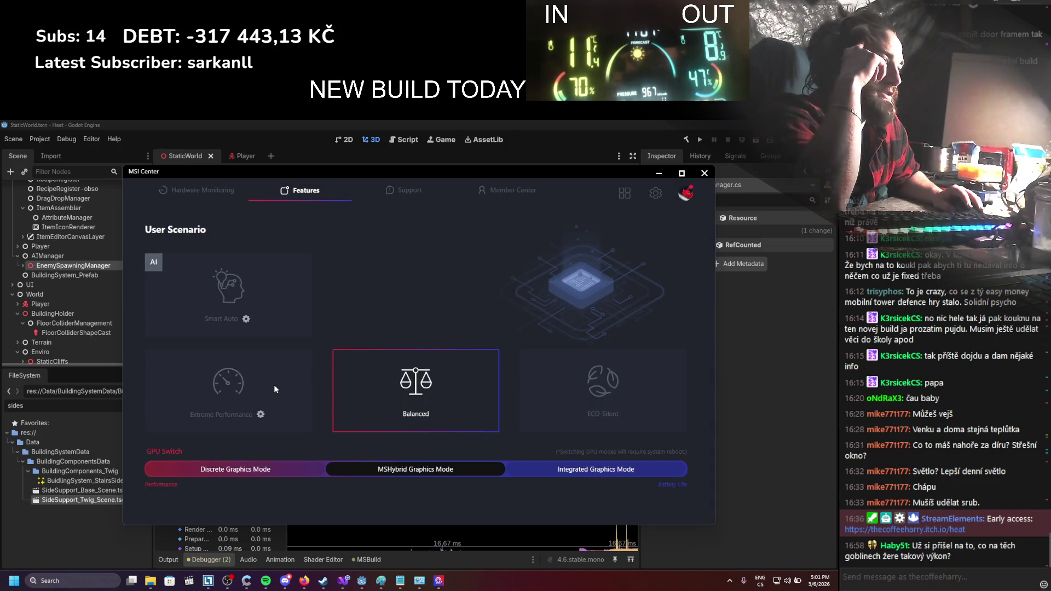
left_click(554, 392)
left_click(661, 174)
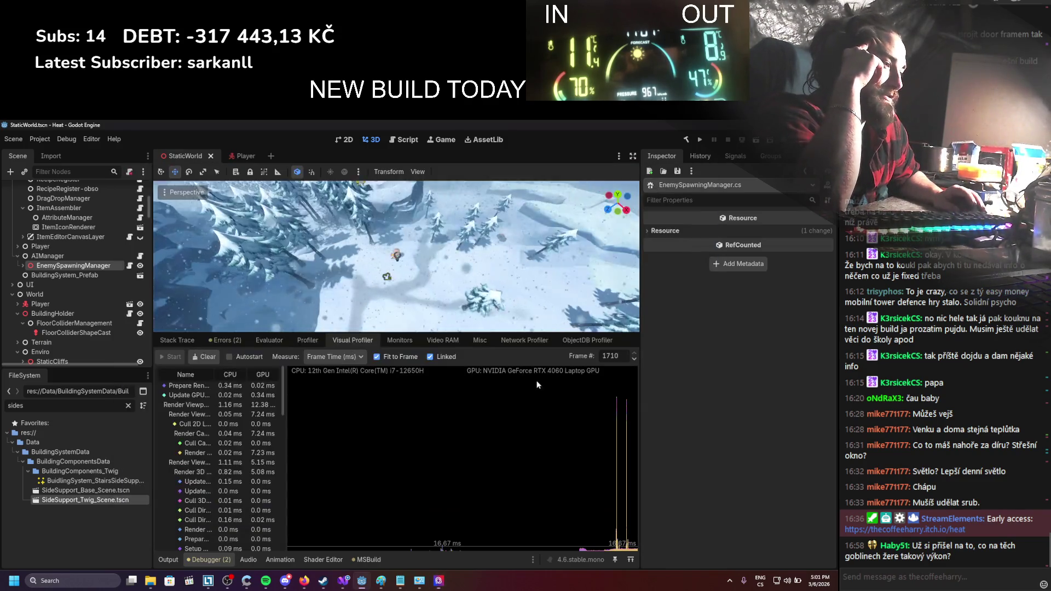
Select the Balanced power plan in Power Options and relaunch the Heat game
left_click(420, 581)
left_click(284, 317)
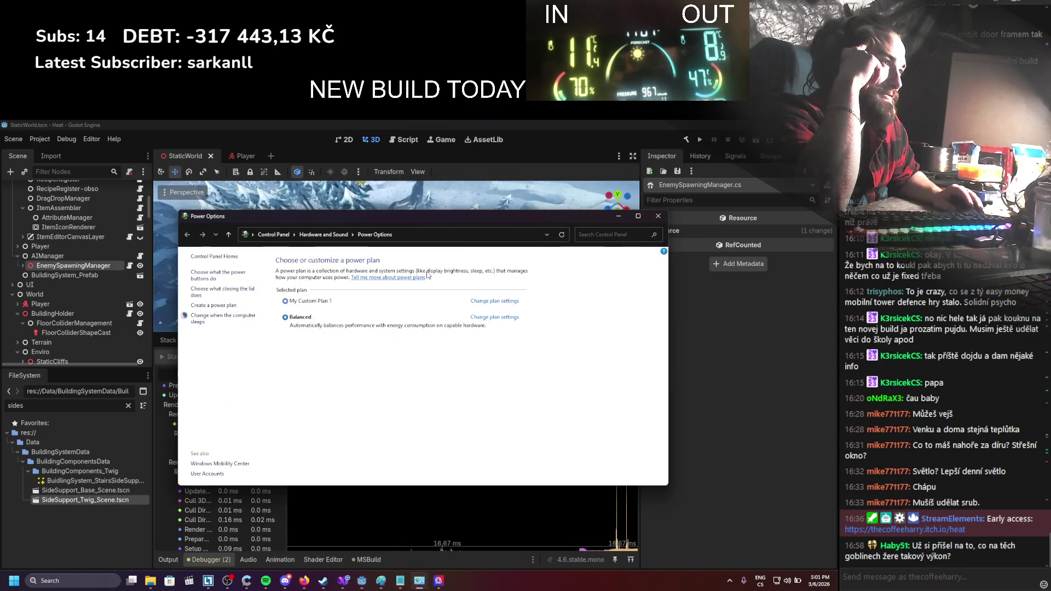
left_click(618, 216)
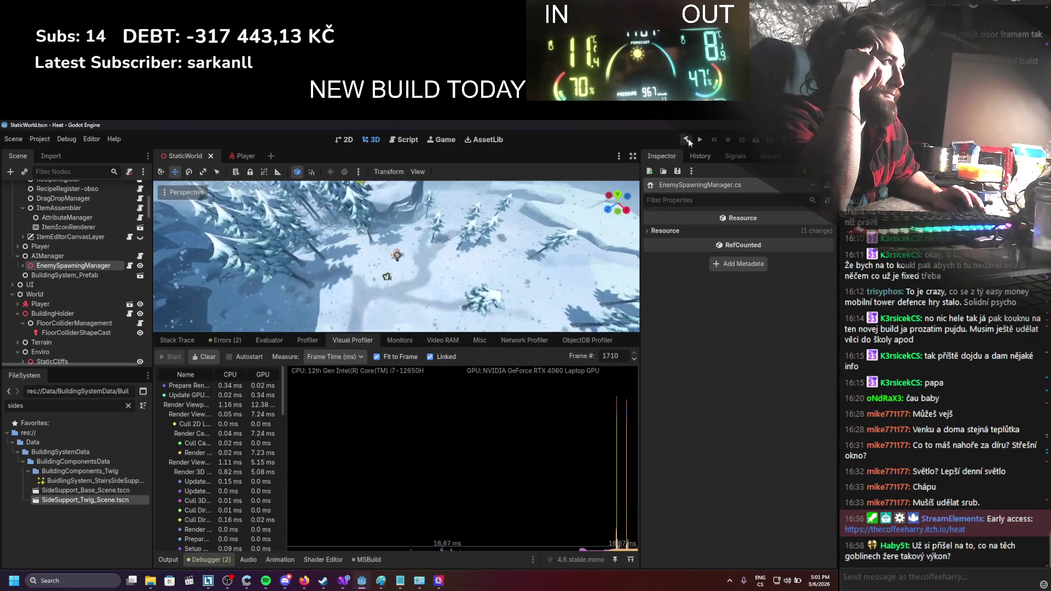
left_click(699, 140)
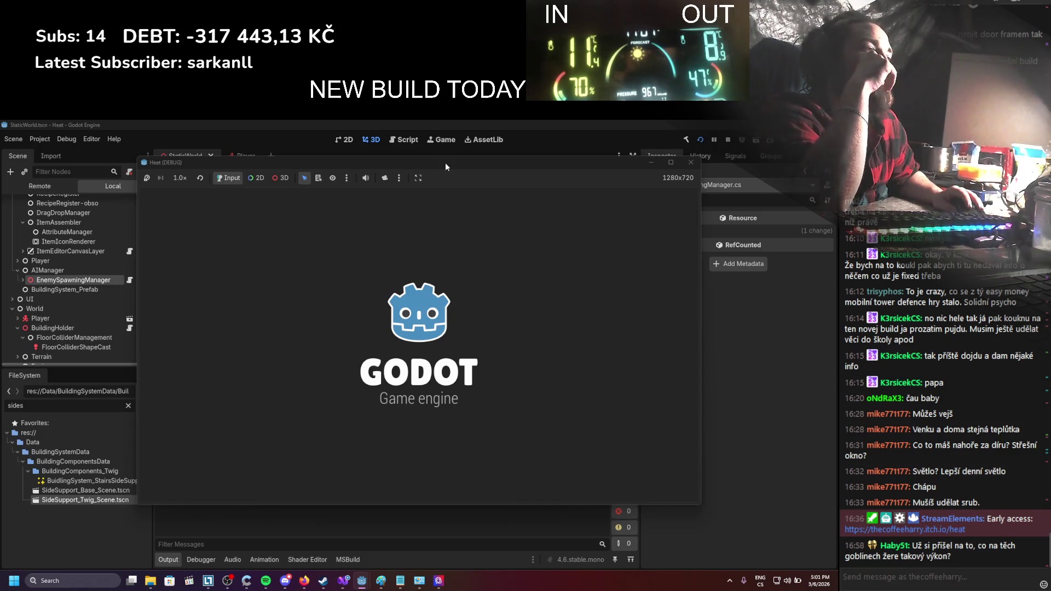
Move the Heat window right and start Visual Profiler recording with the game in front
mouse_move(445, 163)
left_mouse_down()
mouse_move(564, 166)
mouse_move(572, 158)
left_mouse_up()
left_click(221, 560)
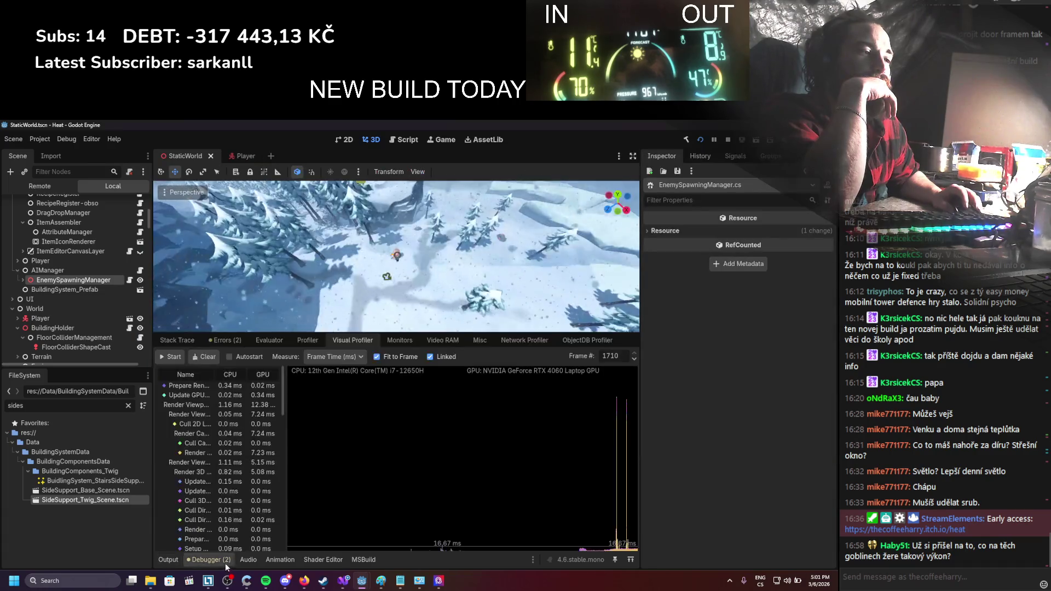
left_click(179, 361)
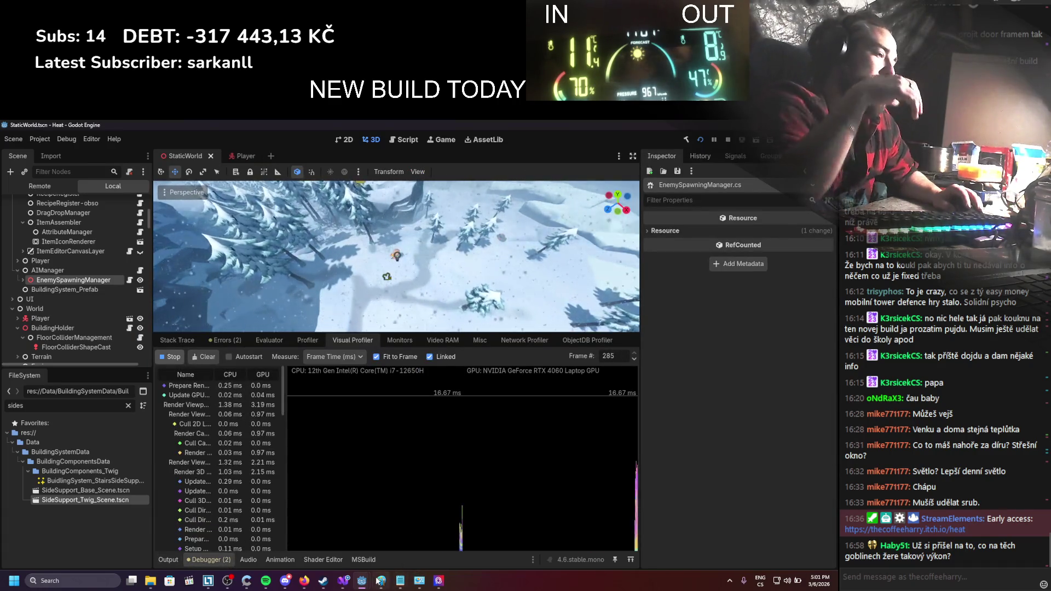
mouse_move(361, 583)
left_click(402, 523)
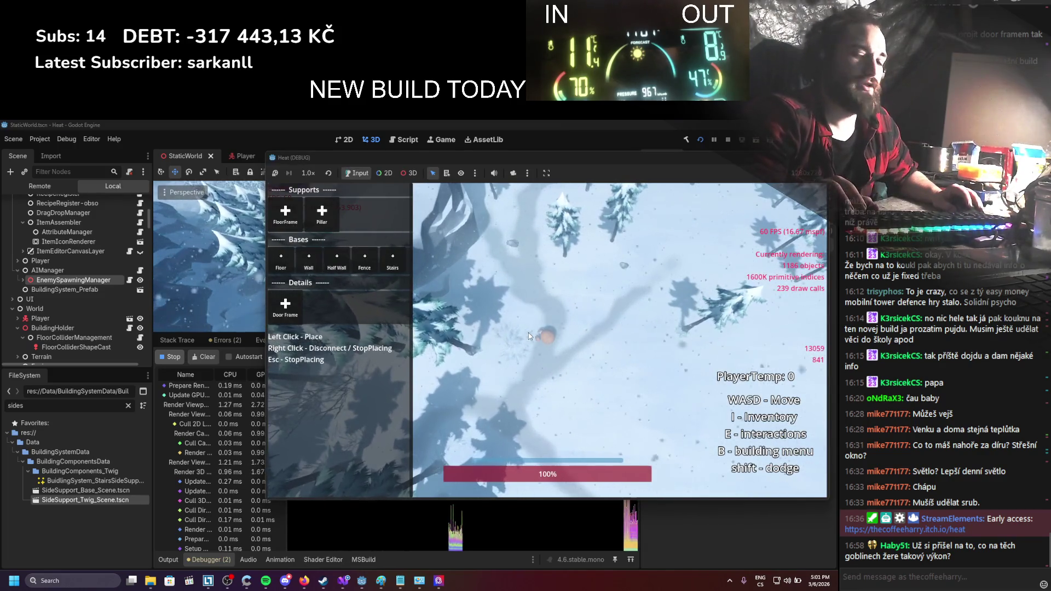
Close the building menu, walk among goblins with WASD, stop with F8, widen the profiler column
key("b")
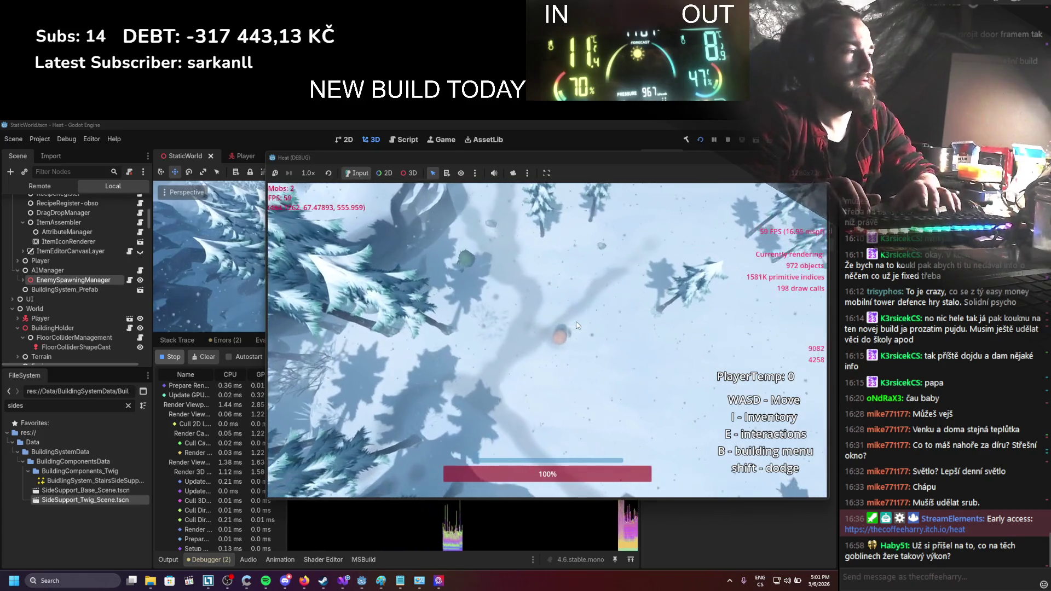
key("w")
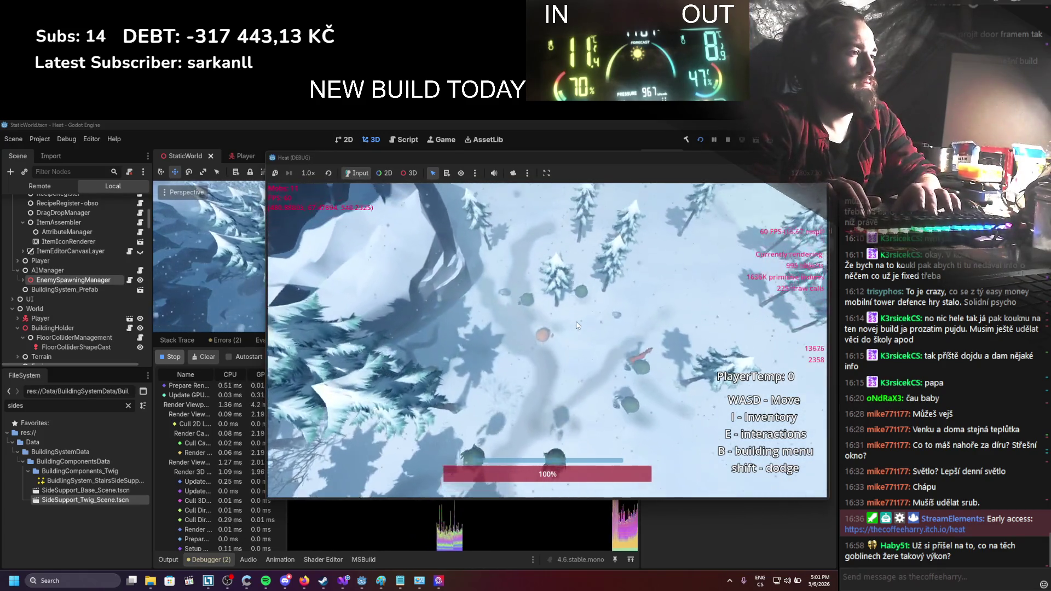
key("s")
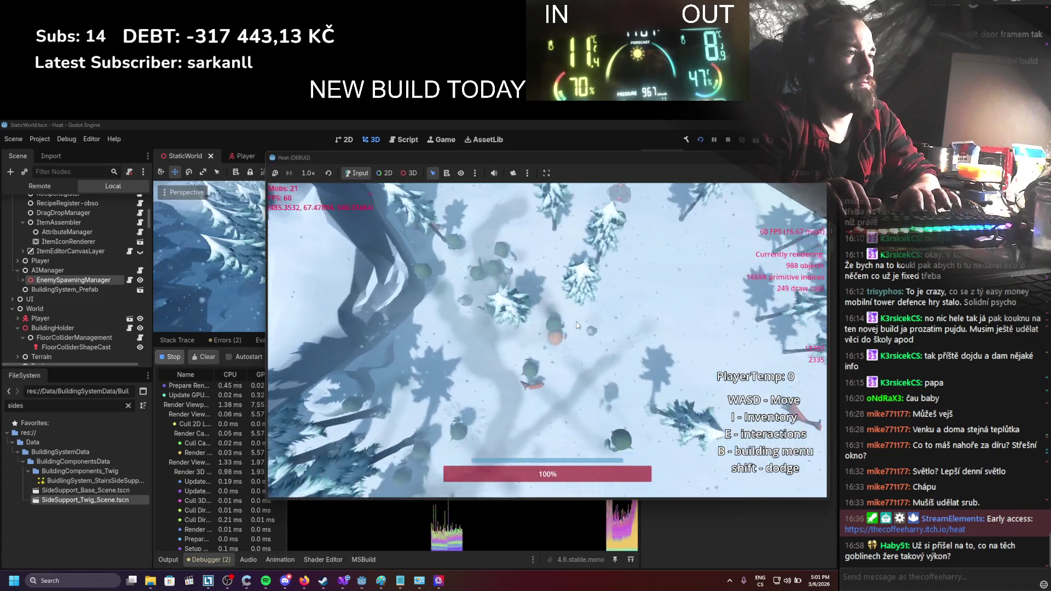
key("s")
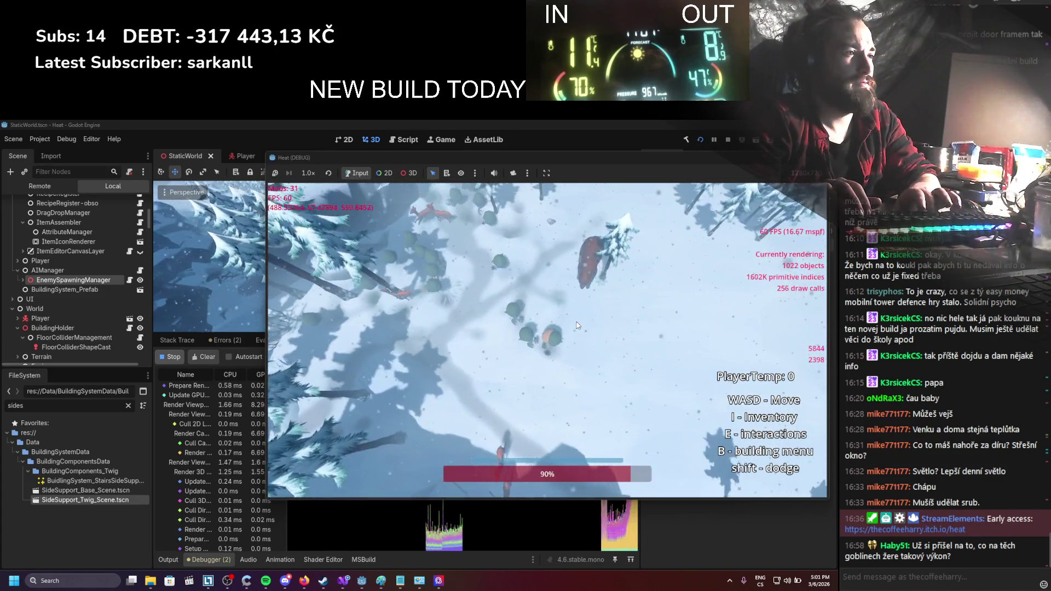
key("w")
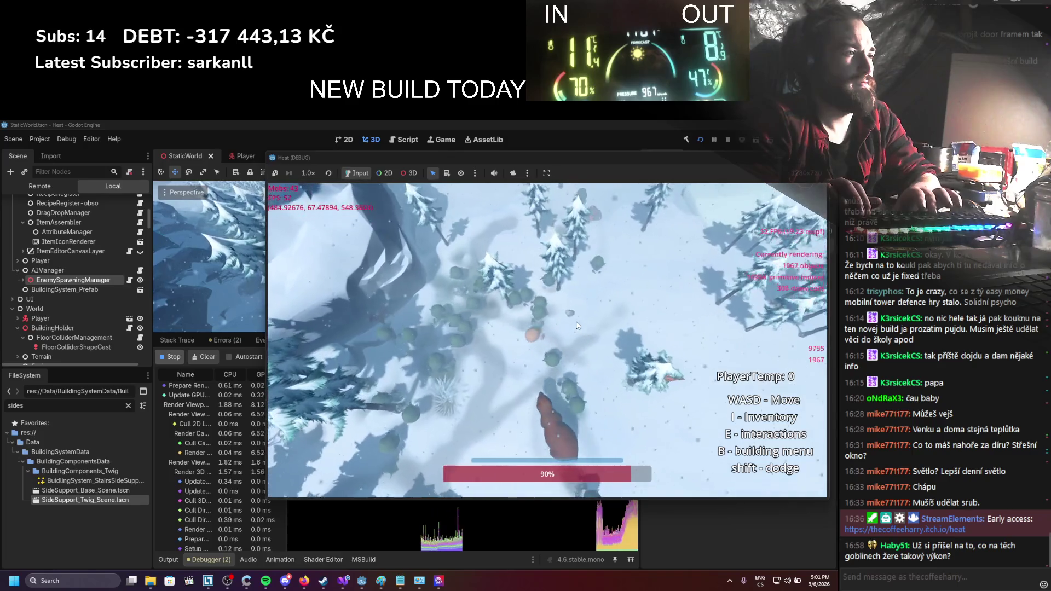
key("a")
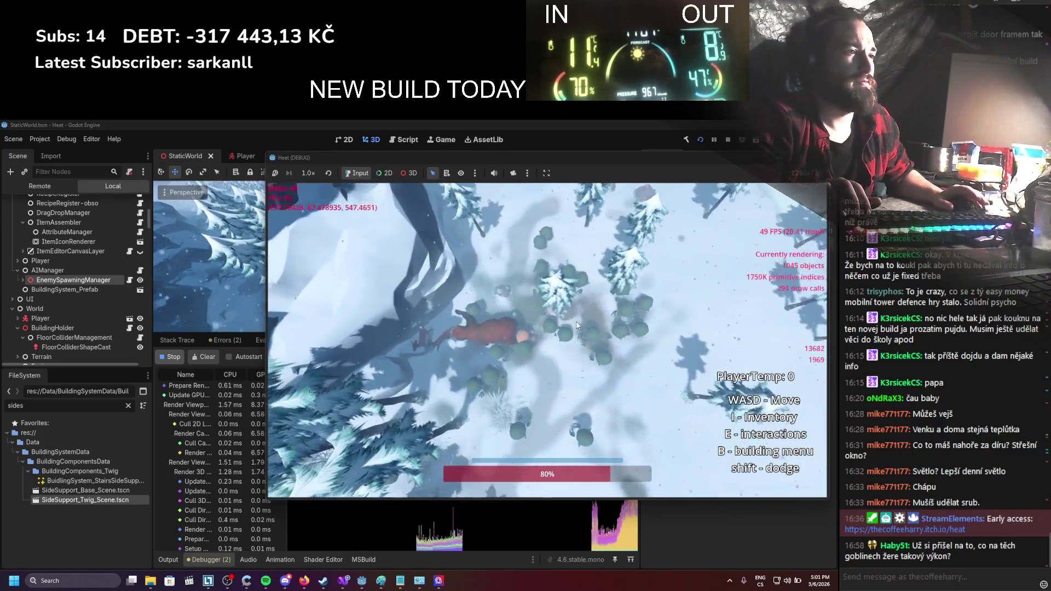
key("d")
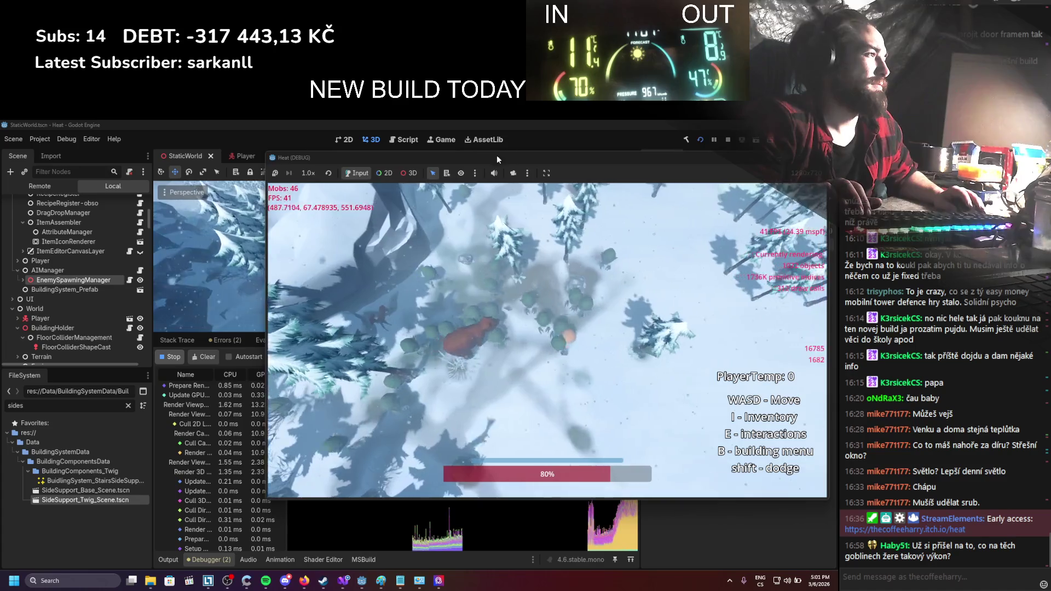
left_click_drag(516, 159, 564, 158)
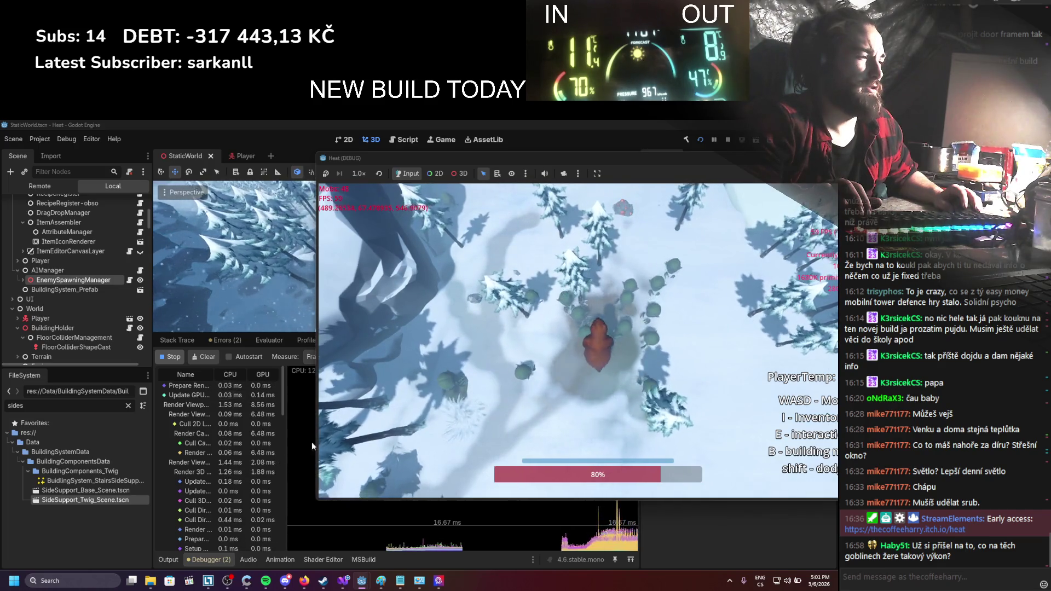
key("w")
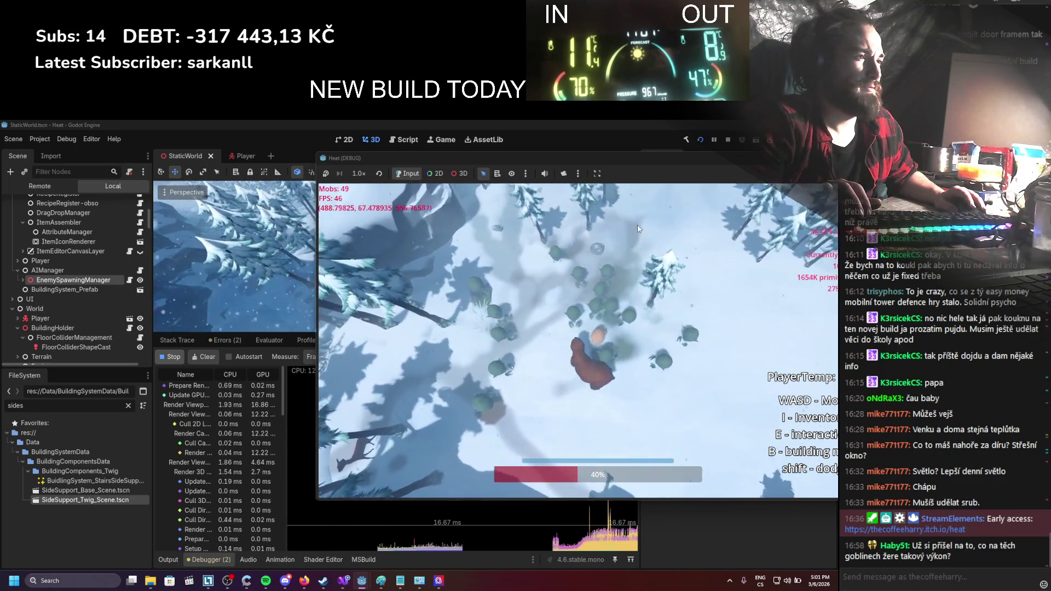
key("a")
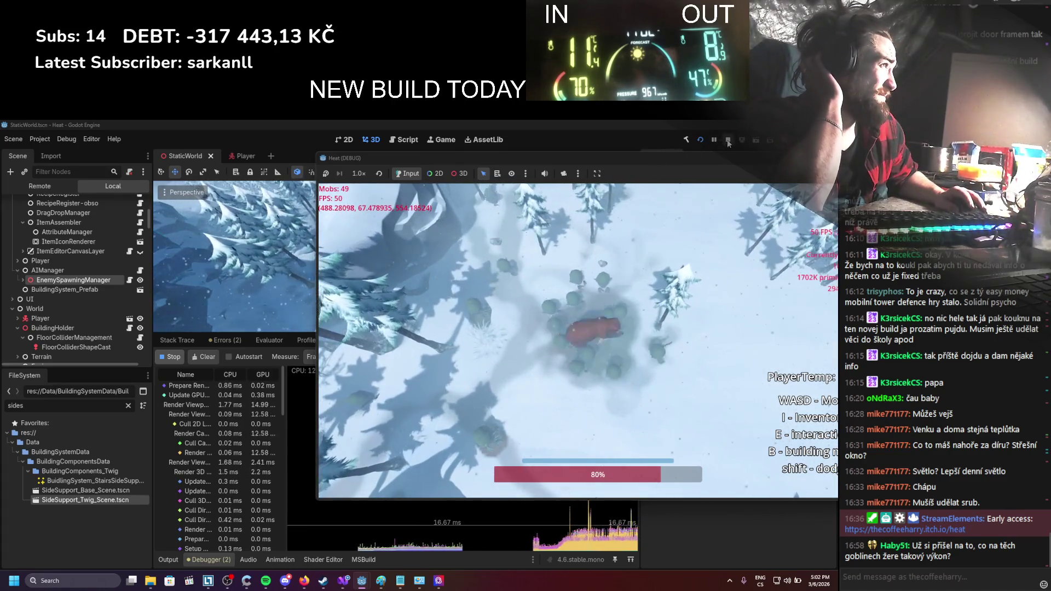
key("F8")
mouse_move(285, 390)
left_mouse_down()
mouse_move(368, 388)
mouse_move(346, 389)
left_mouse_up()
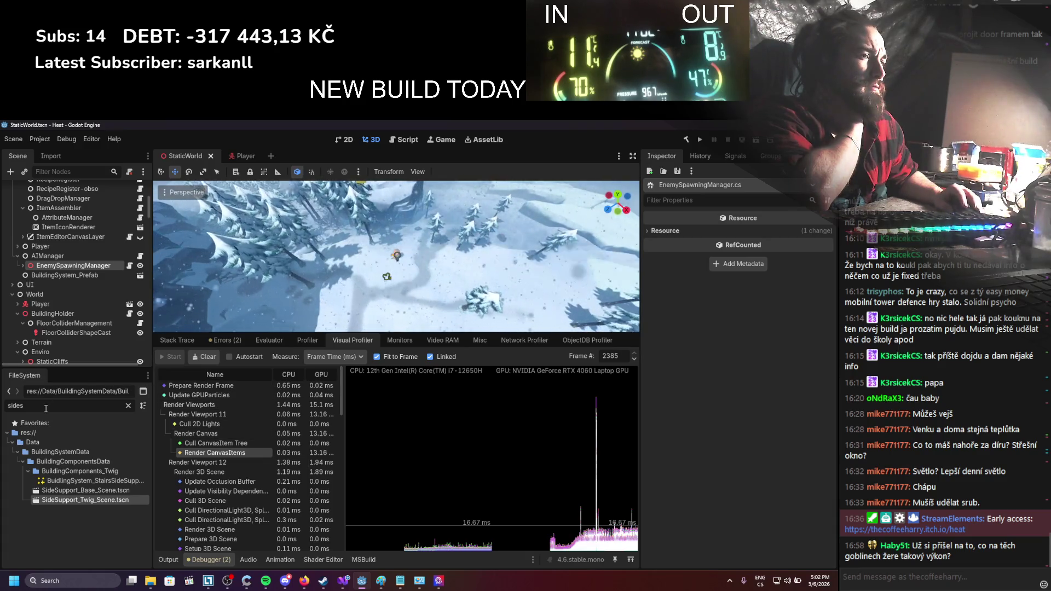
Filter the FileSystem dock for 'goblin' and open Goblin_Scene.tscn
double_click(15, 406)
type("goblin")
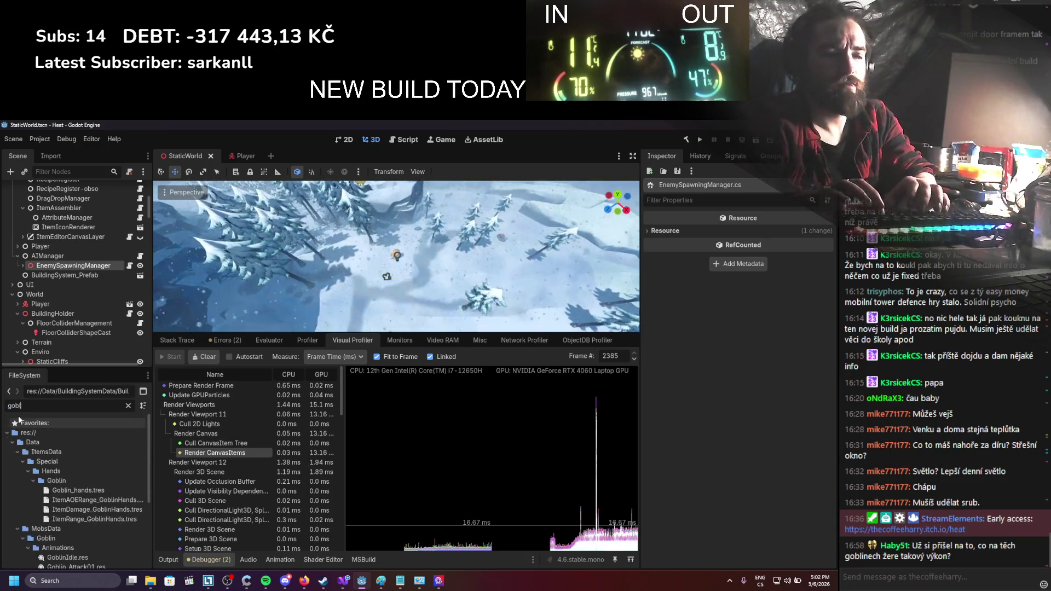
scroll(11, 521, "down", 5)
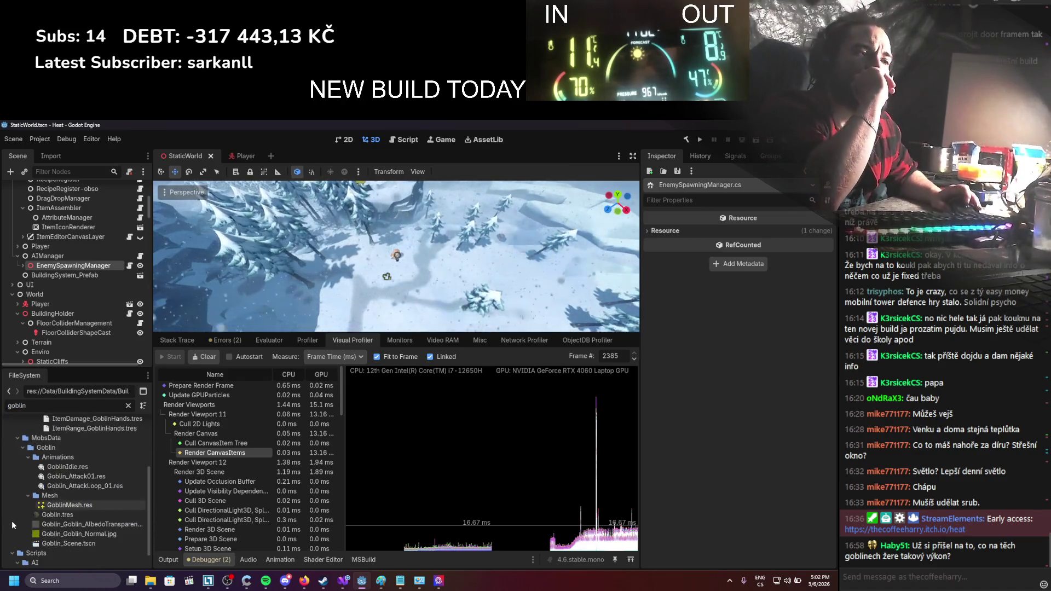
left_click(74, 521)
double_click(74, 525)
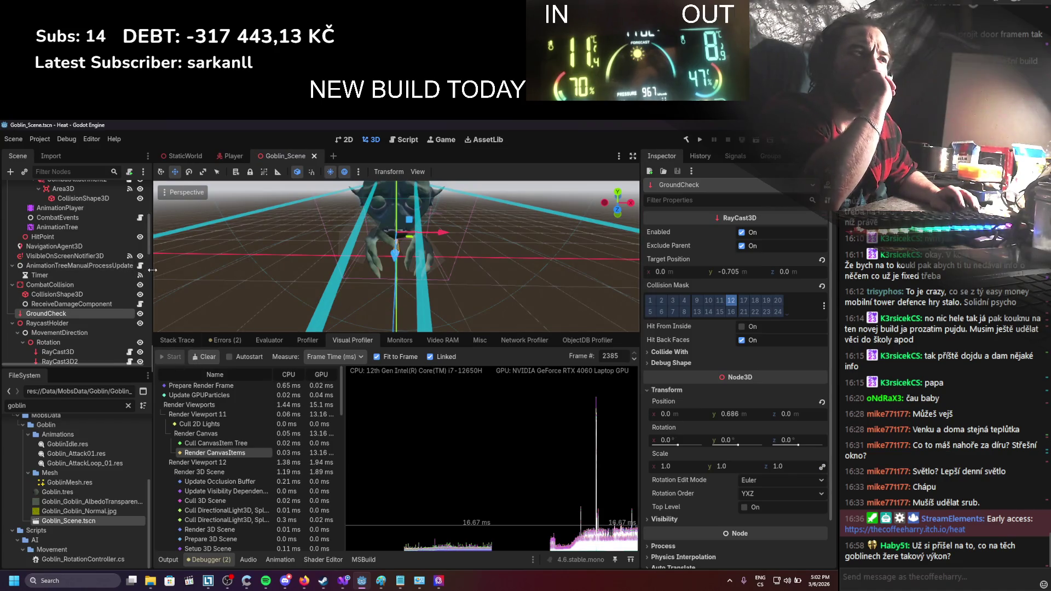
Widen the Scene dock and browse the goblin's nodes, then switch to the Player scene
left_click_drag(151, 268, 194, 269)
scroll(163, 279, "down", 10)
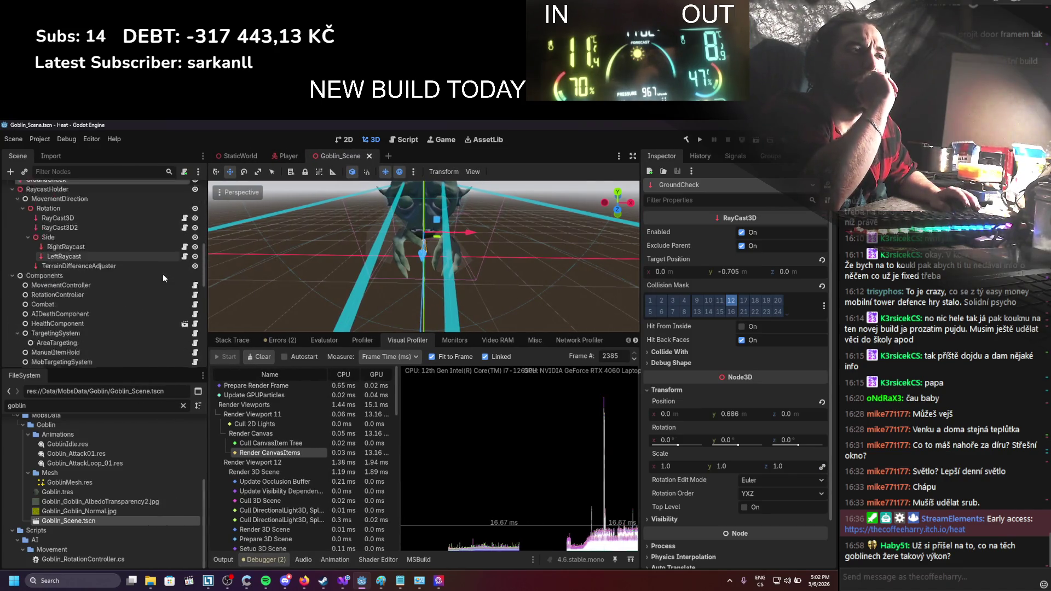
scroll(162, 278, "down", 2)
scroll(163, 279, "up", 3)
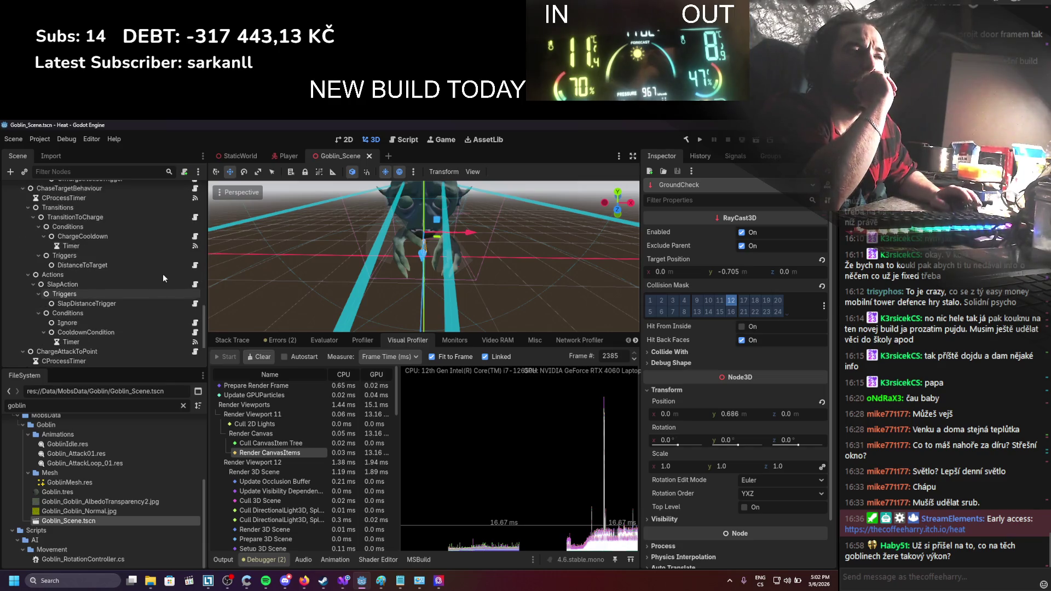
scroll(163, 278, "up", 15)
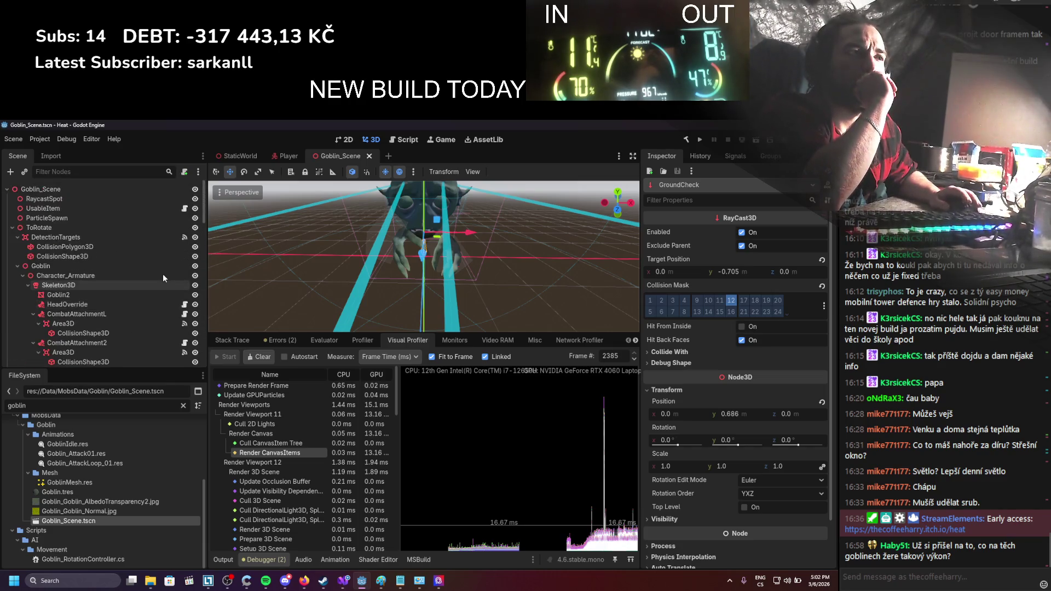
scroll(162, 278, "down", 3)
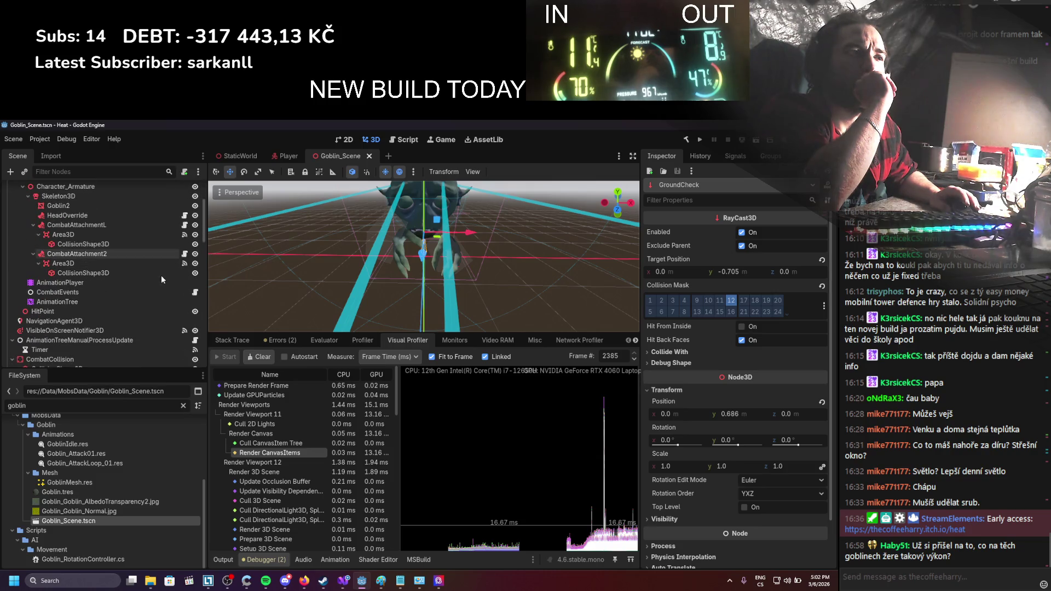
scroll(161, 279, "down", 2)
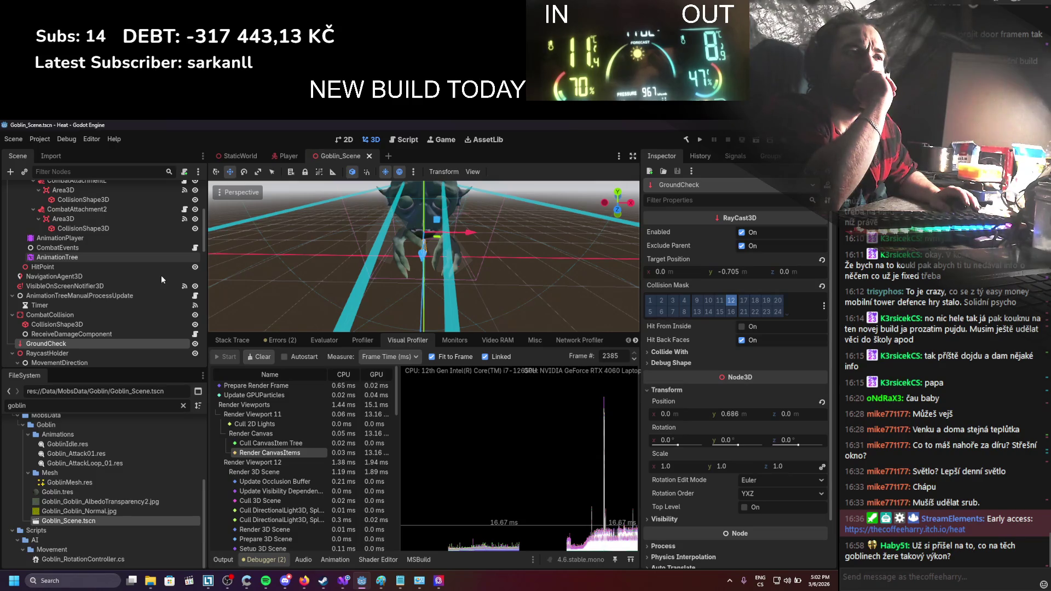
scroll(161, 279, "down", 2)
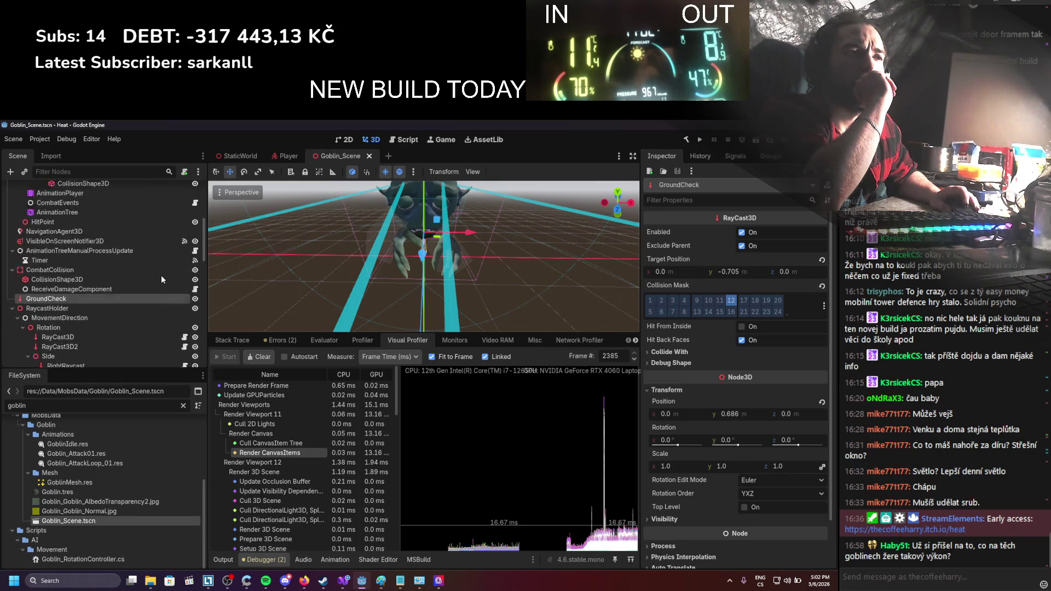
scroll(161, 275, "up", 1)
scroll(161, 275, "up", 5)
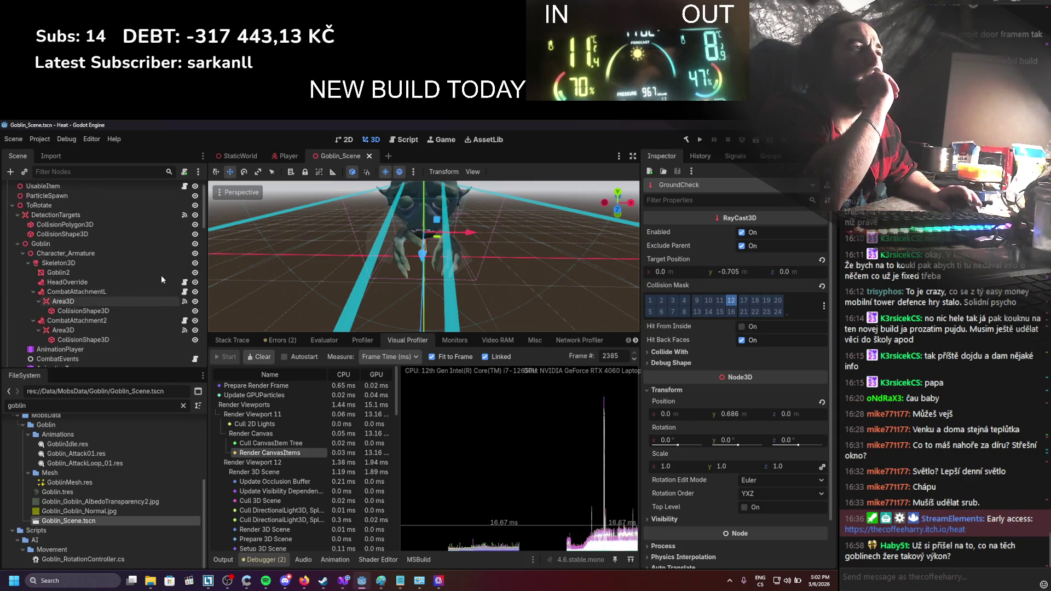
left_click(279, 159)
Select the Player's HealthBar node and open HealthBarUIManager.cs in Visual Studio
scroll(113, 265, "down", 3)
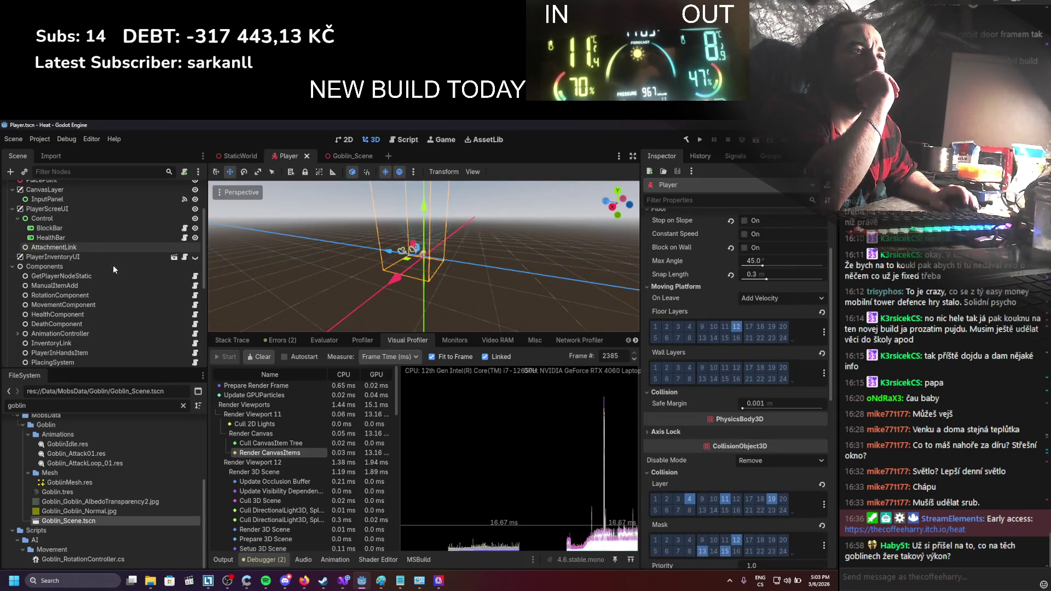
scroll(90, 241, "down", 2)
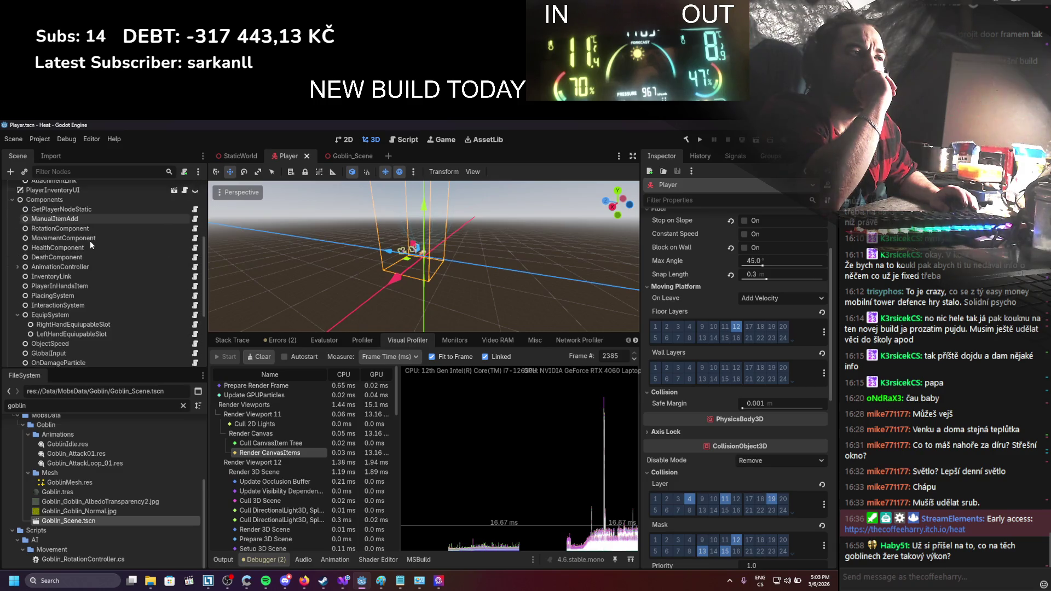
scroll(90, 241, "up", 4)
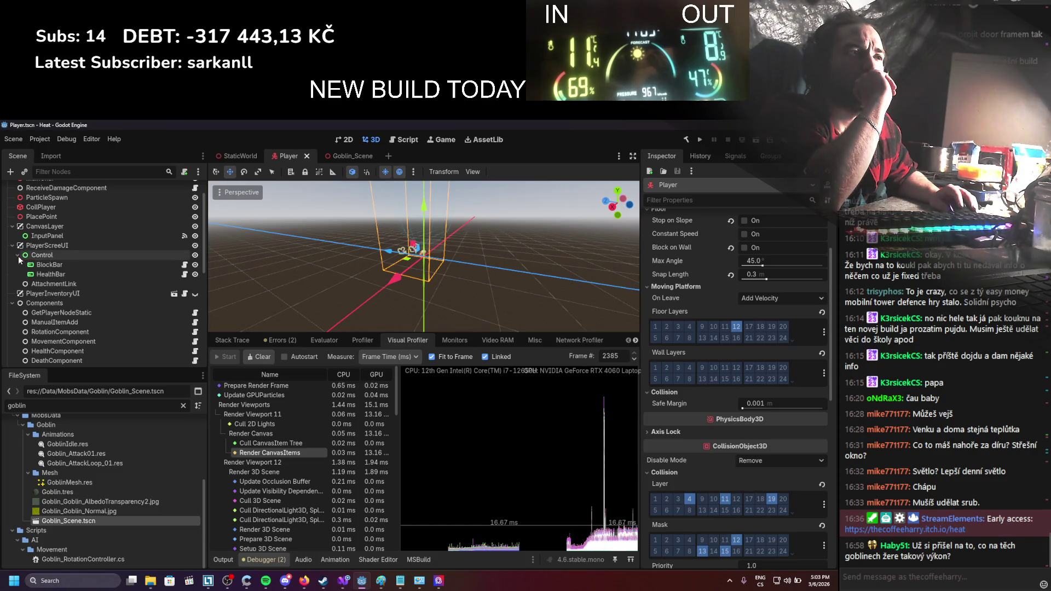
left_click(154, 276)
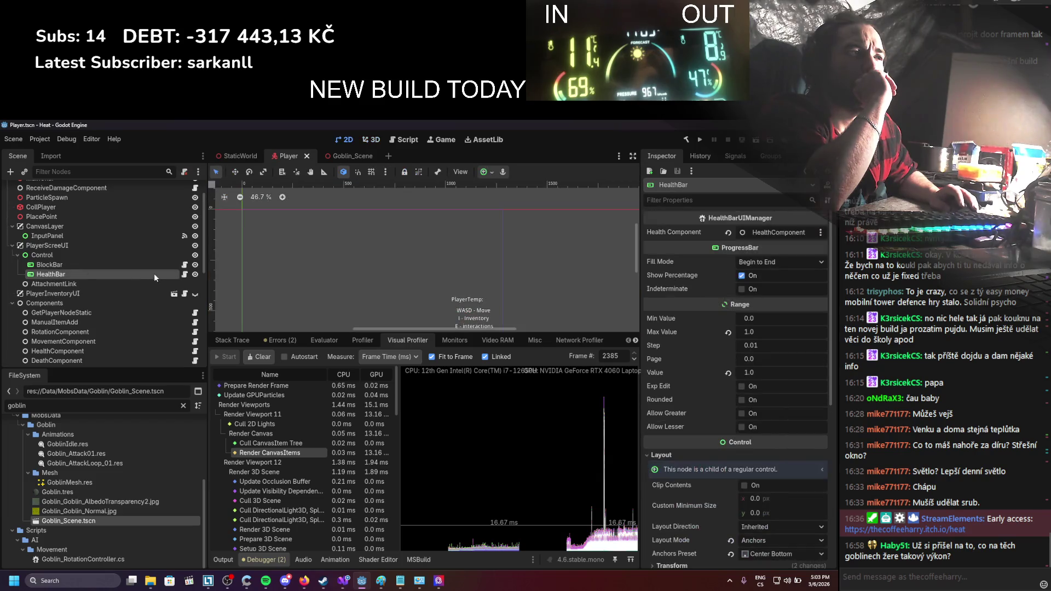
left_click(185, 274)
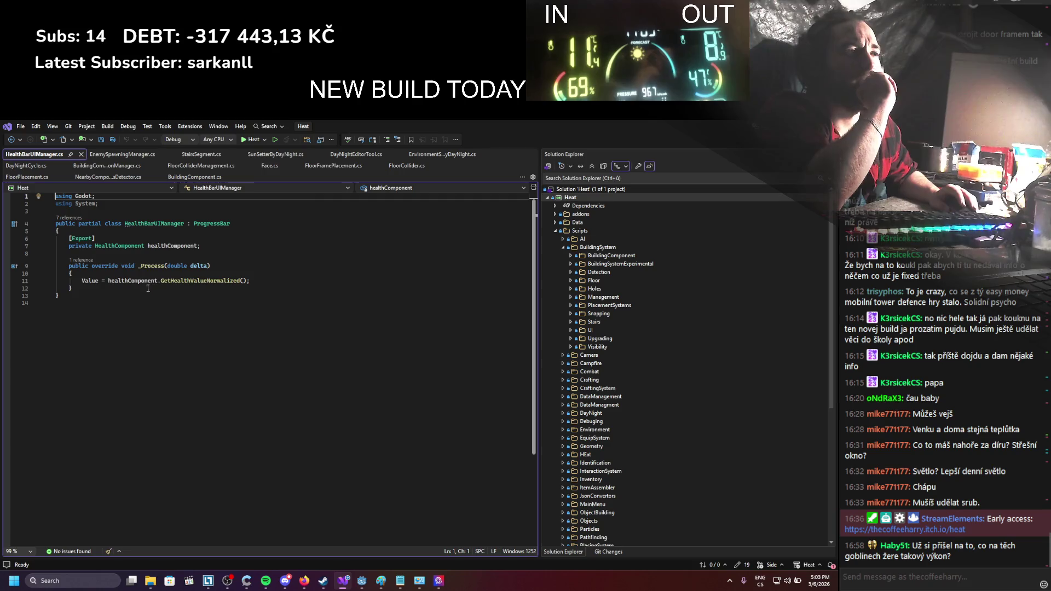
Rename _Process to _PhysicsProcess in HealthBarUIManager.cs and save
left_click(133, 260)
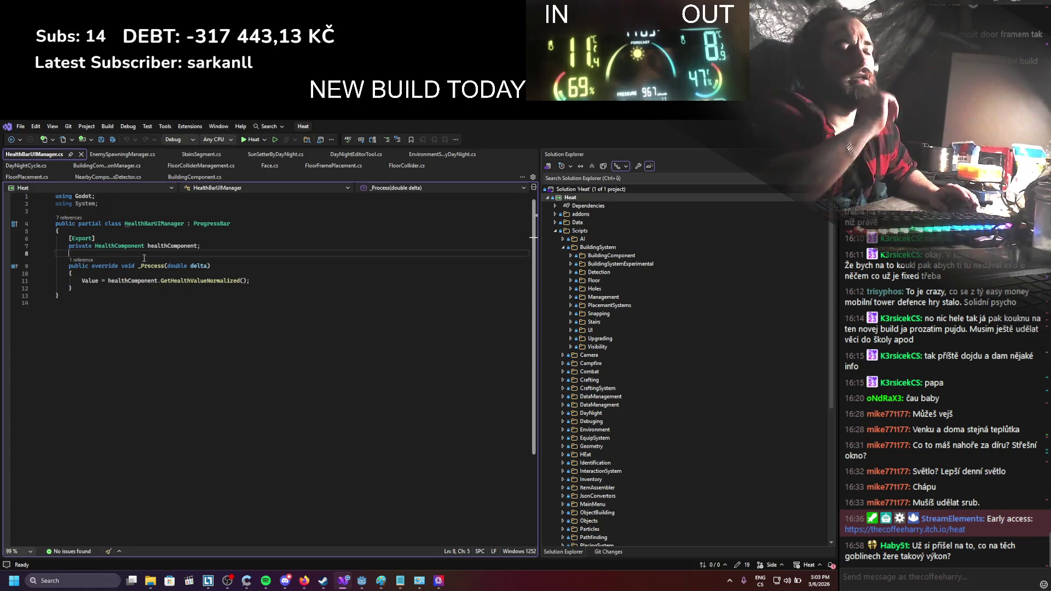
key("Return")
key("Return")
key("Up")
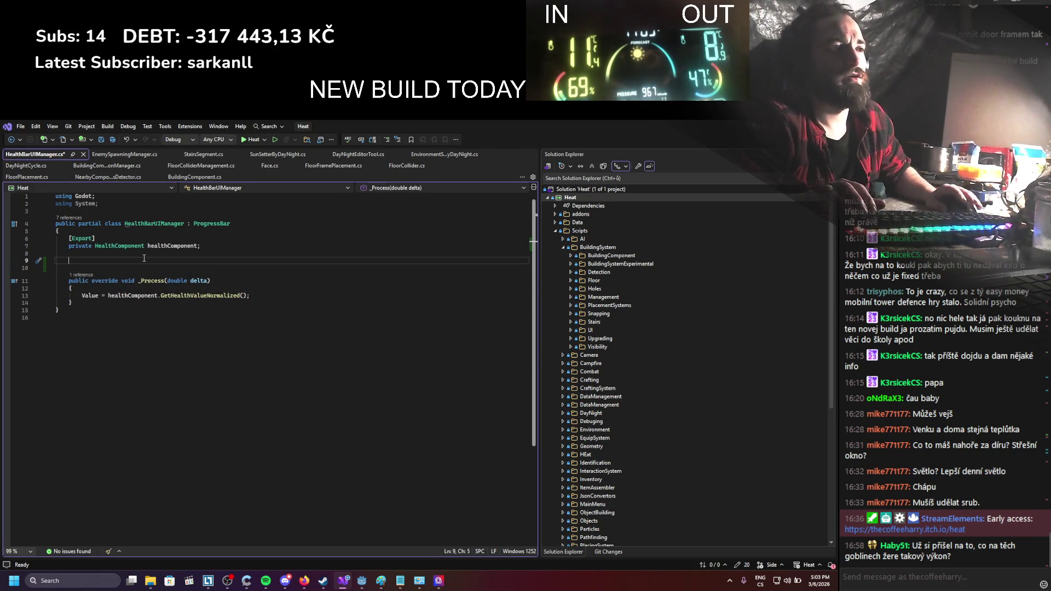
left_click(141, 281)
type("Phy")
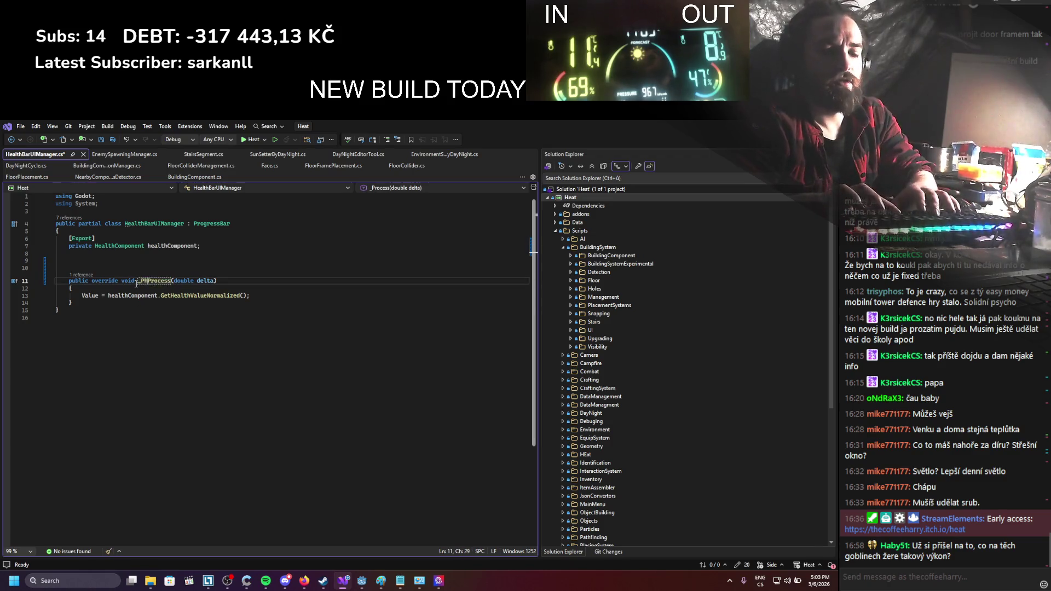
type("sics")
key("ctrl+s")
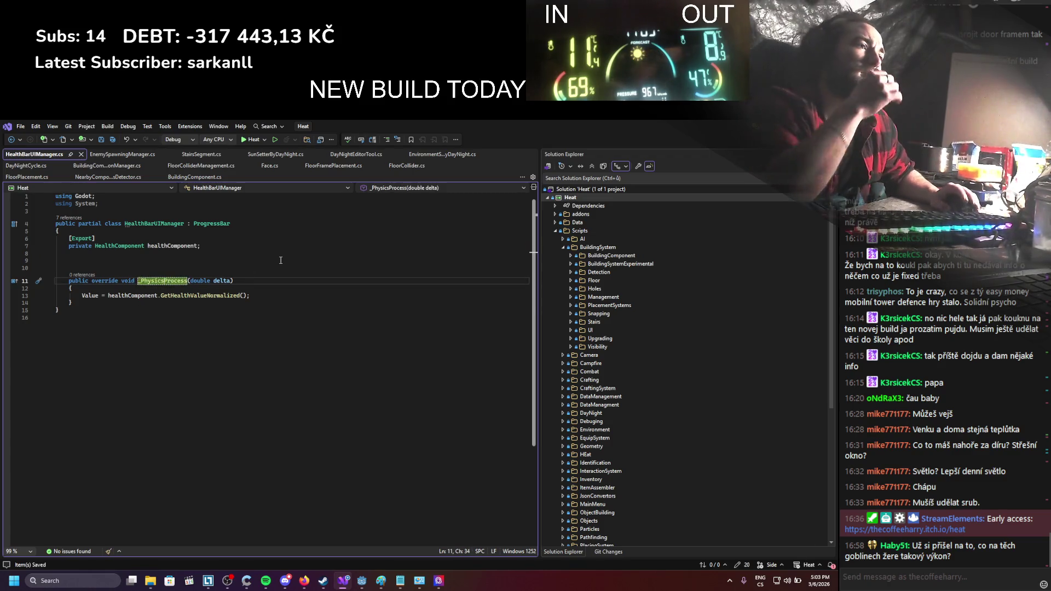
List all 7 declarations of HealthComponent with Go To Declaration
left_click(261, 260)
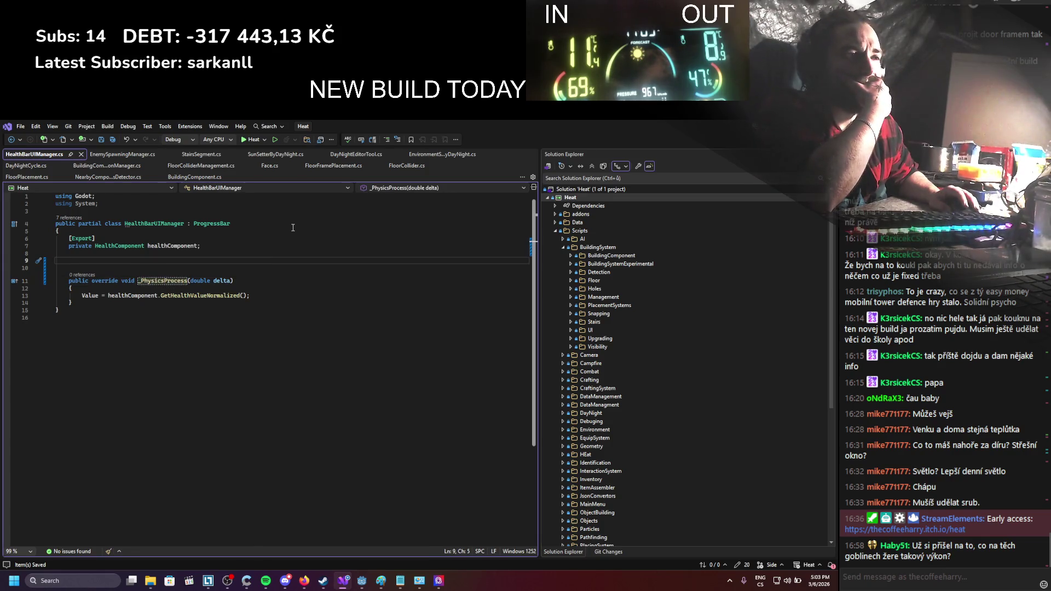
left_click(264, 252)
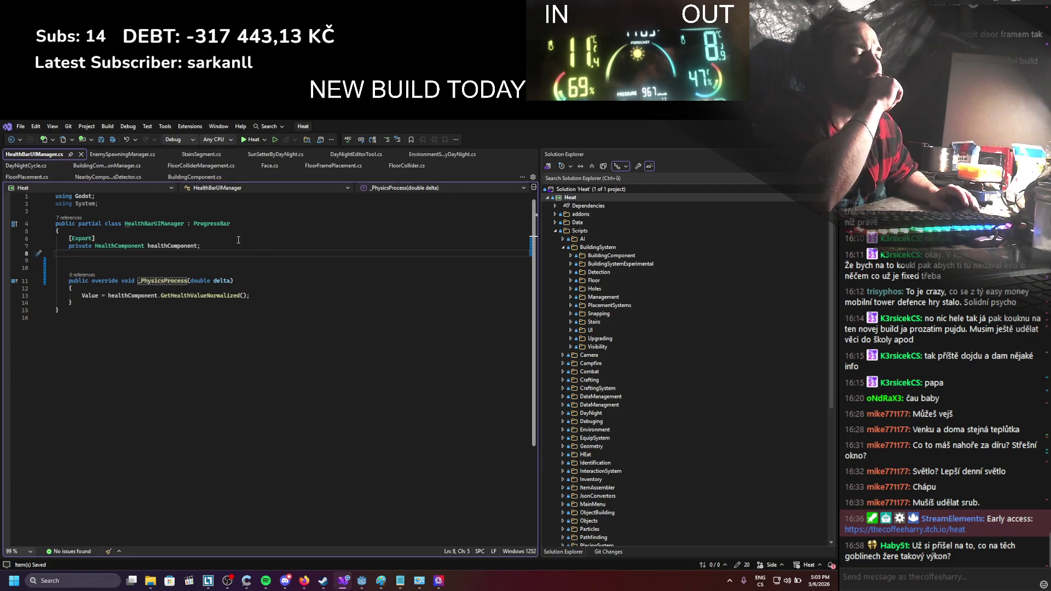
double_click(125, 247)
key("F12")
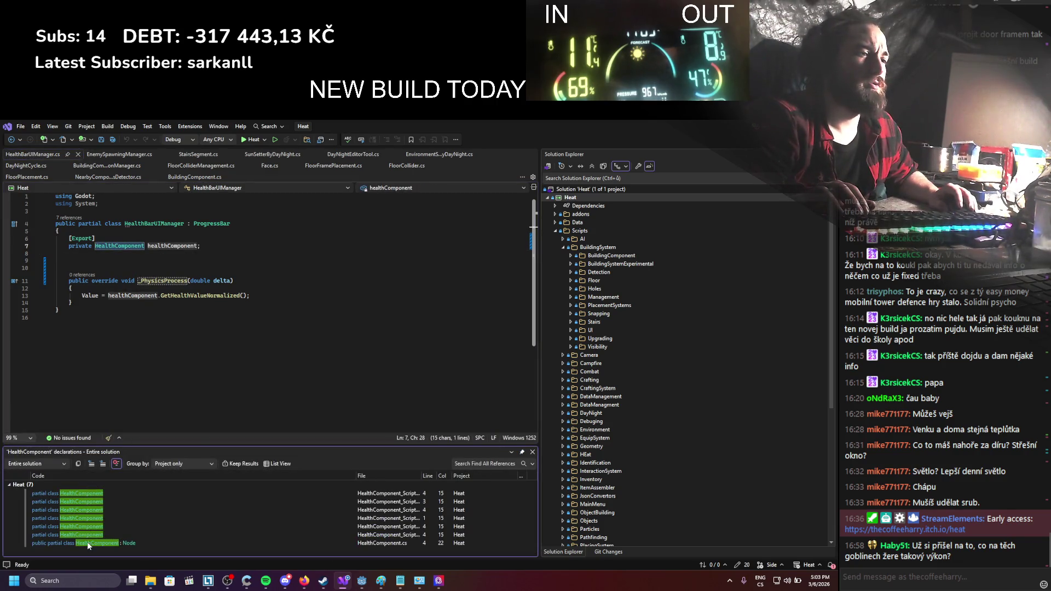
Open HealthComponent.cs, highlight OnHealthChange usages, then return to HealthBarUIManager.cs
double_click(88, 546)
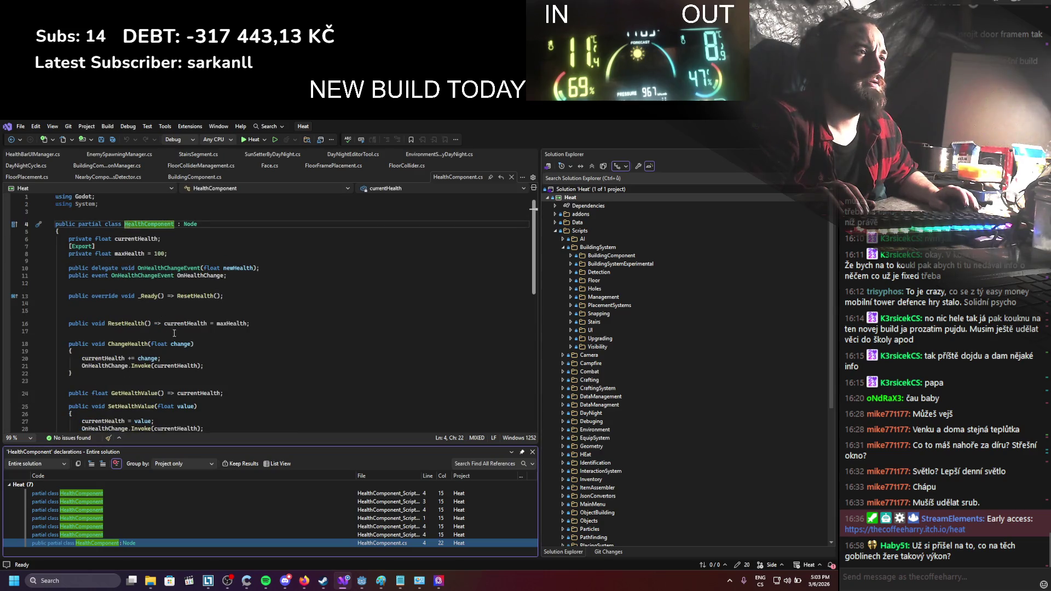
scroll(174, 334, "down", 3)
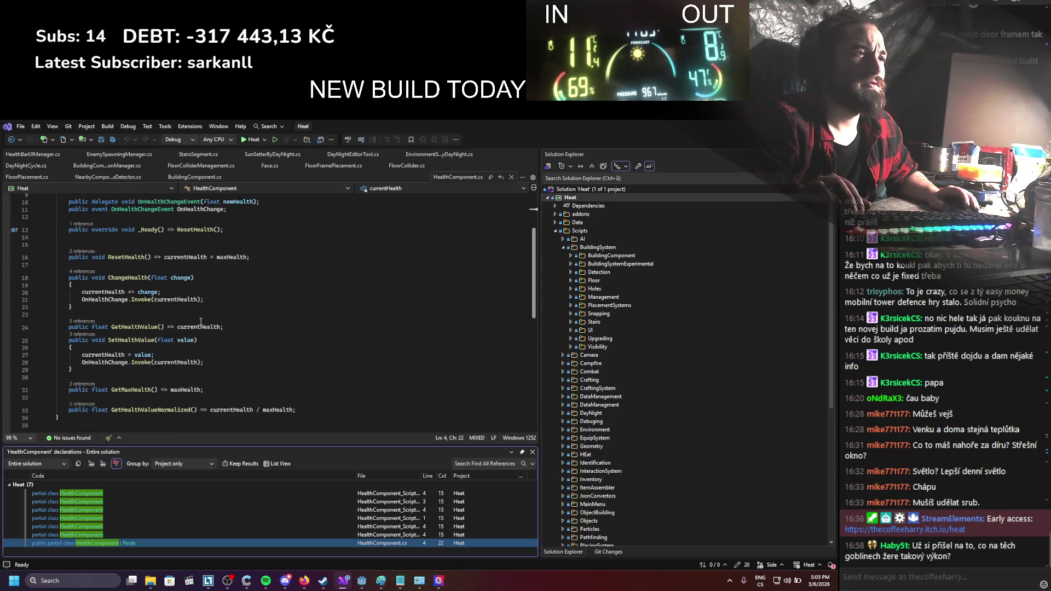
scroll(201, 322, "up", 3)
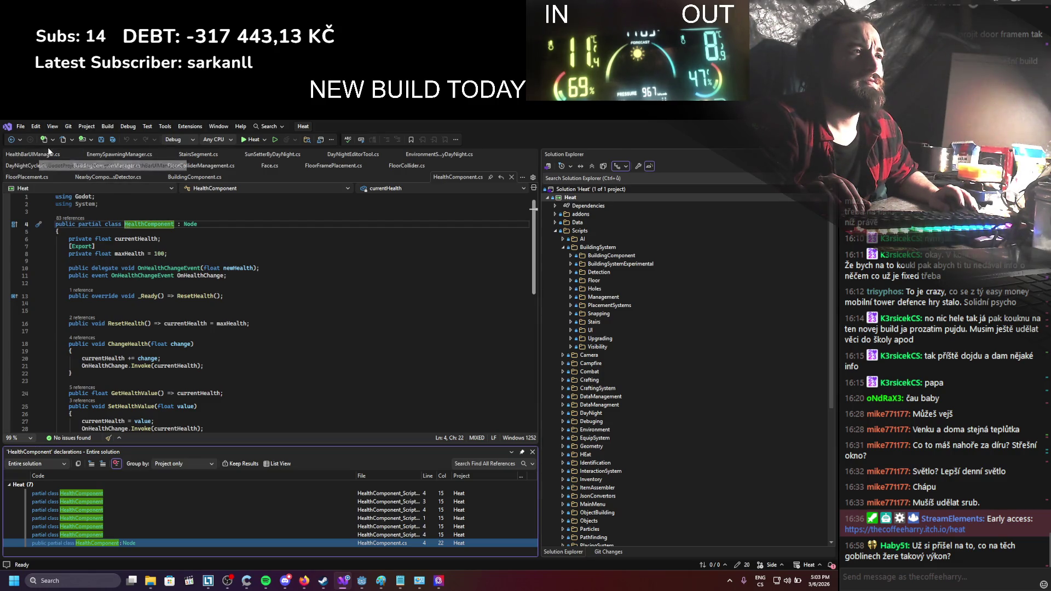
double_click(193, 277)
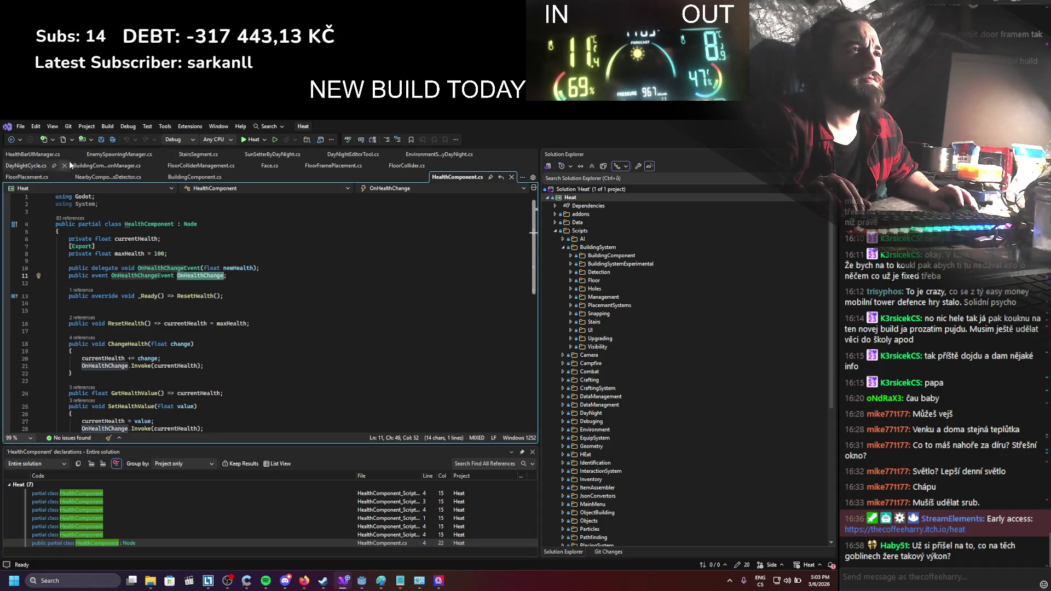
left_click(33, 155)
left_click(128, 259)
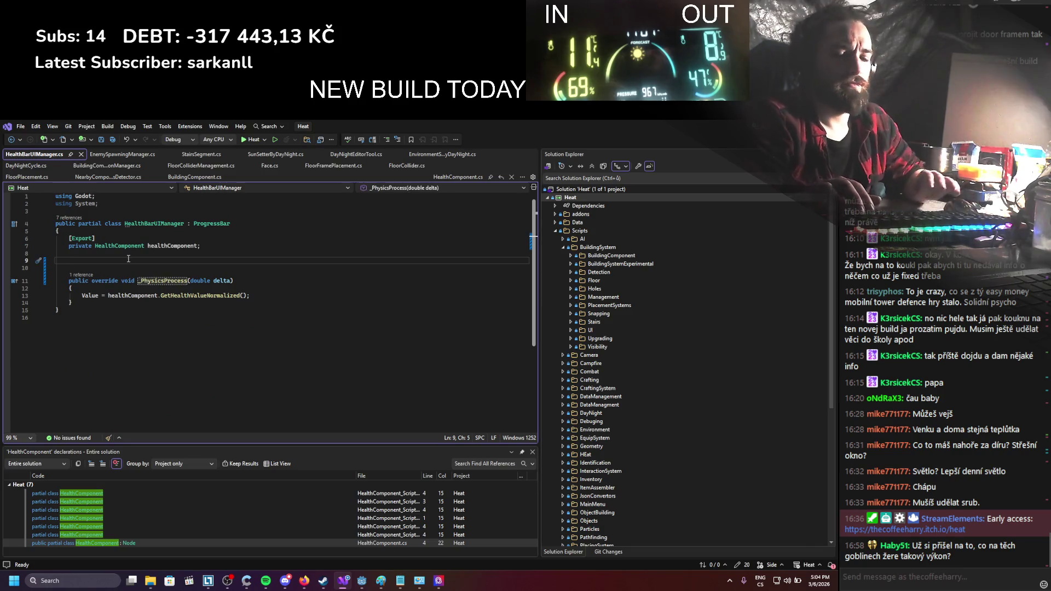
Add a _Ready override and begin a healthComponent.OnHealthChange += subscription inside it
type("rea")
key("BackSpace")
key("BackSpace")
key("BackSpace")
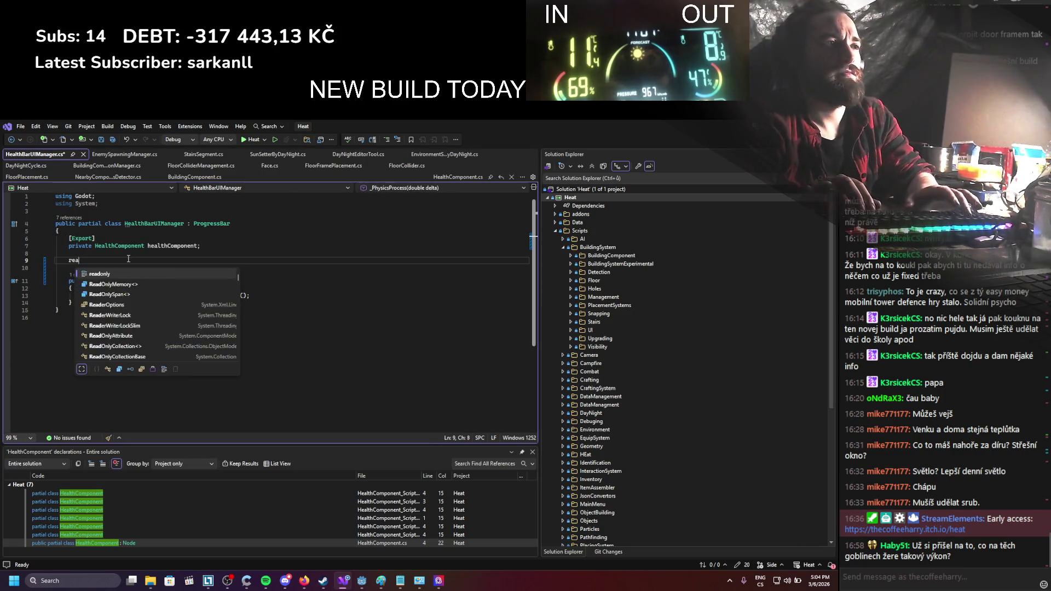
type("override")
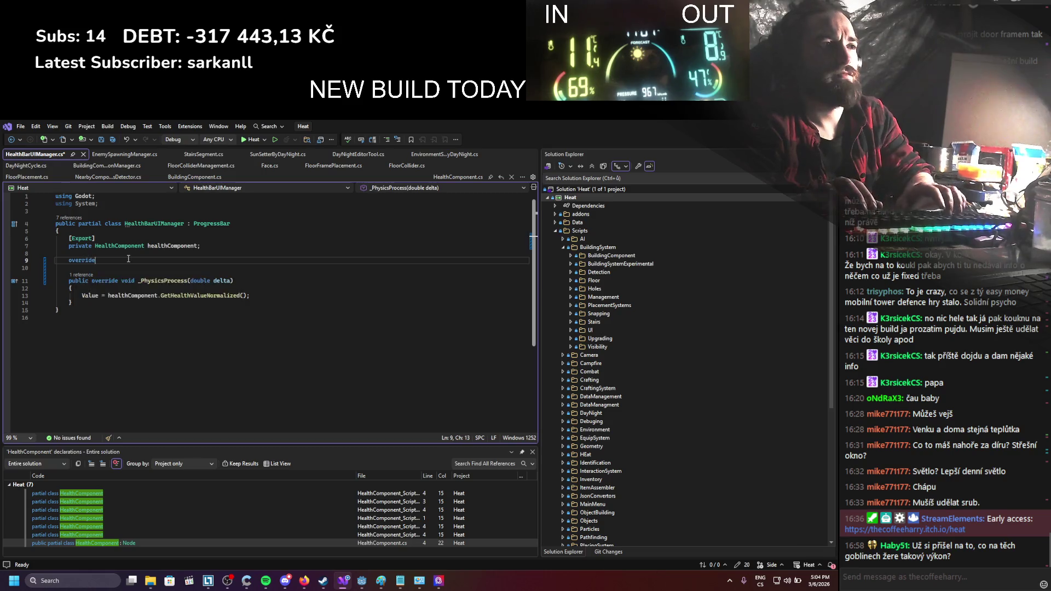
type(" rea")
key("Tab")
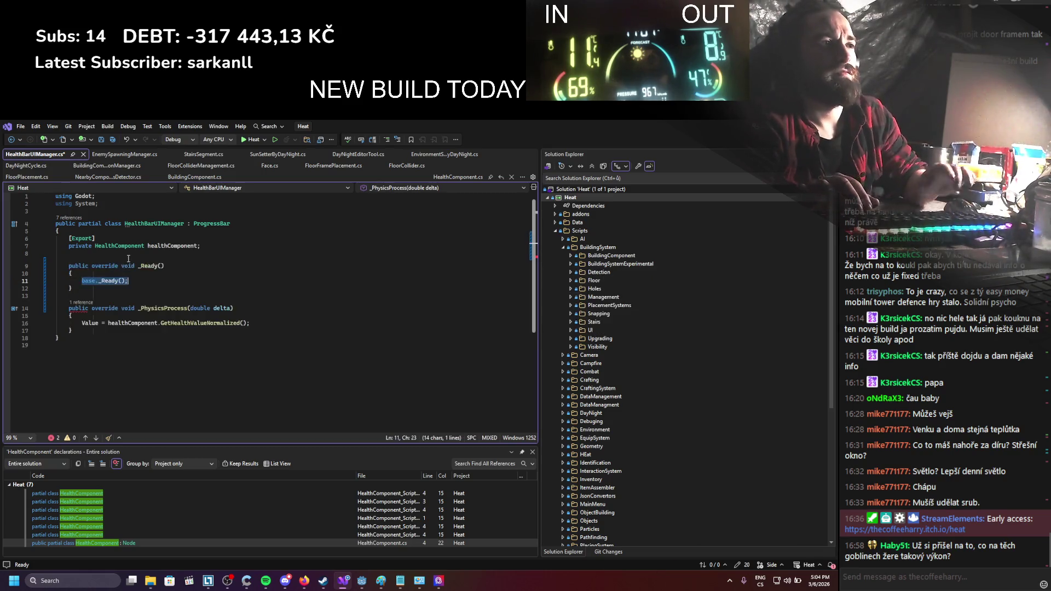
key("ctrl+s")
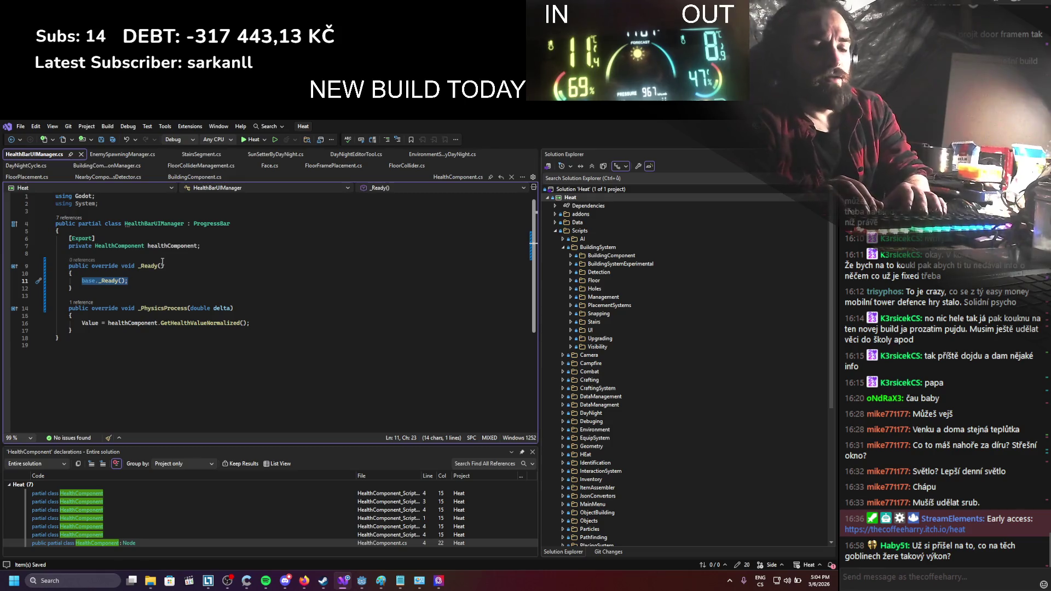
type("hela")
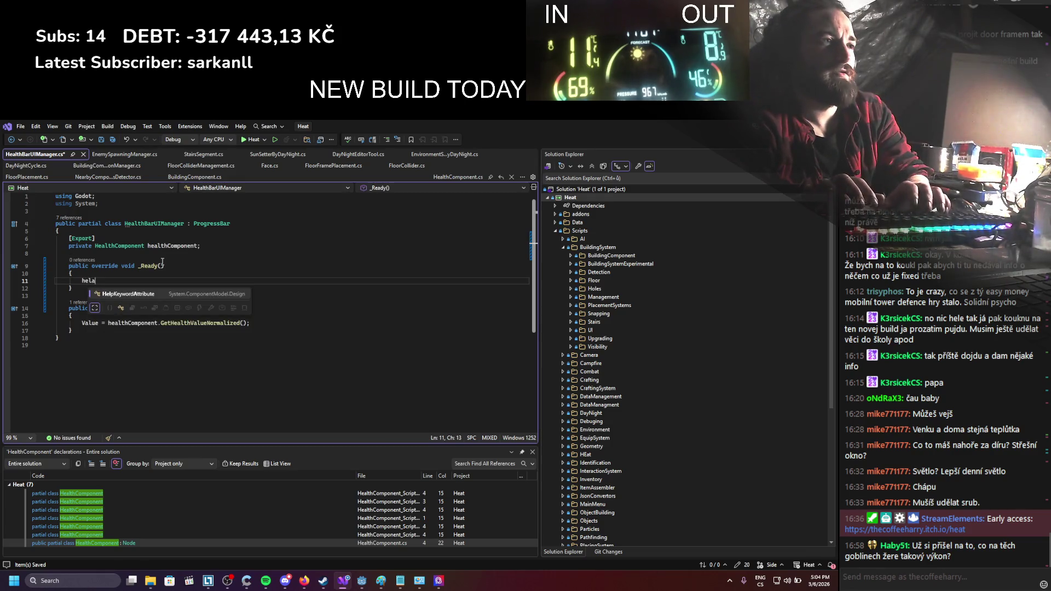
key("Tab")
type(".OnH")
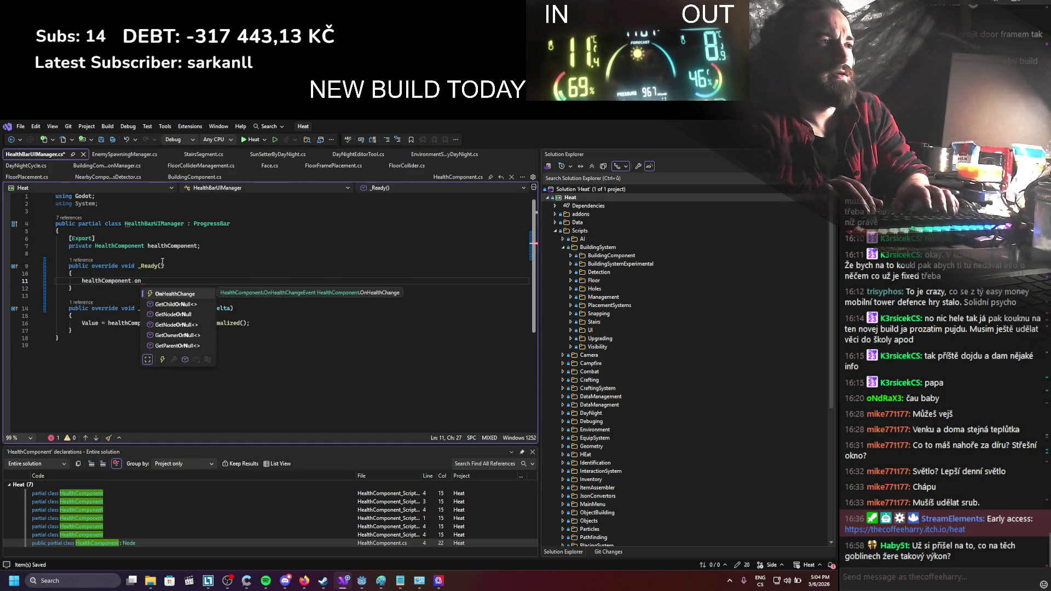
key("Tab")
type("+=")
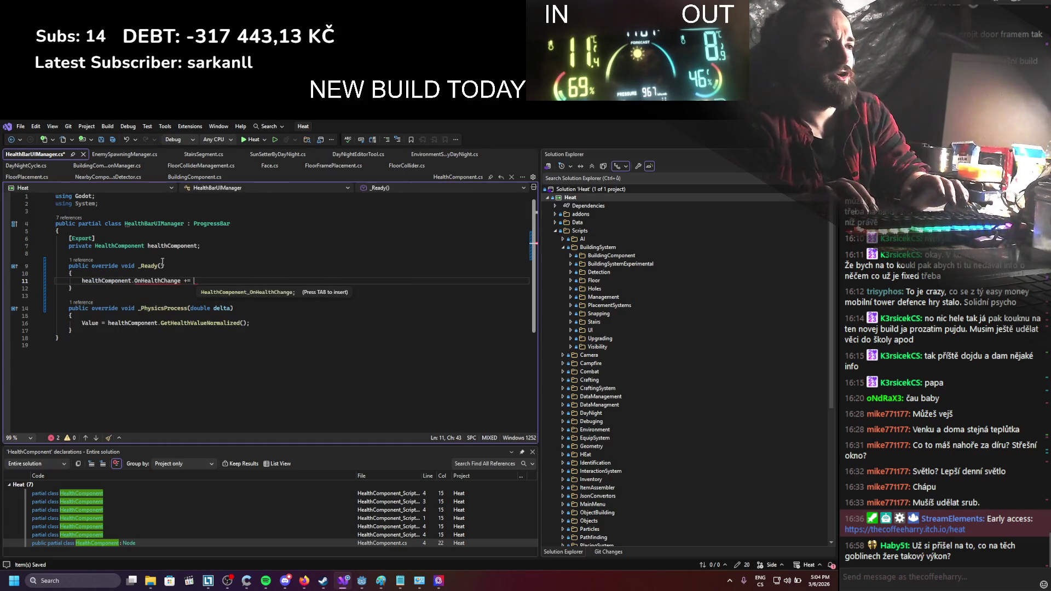
Turn the _PhysicsProcess override into void UIUpdate and select its double delta parameter
left_click_drag(187, 309, 92, 308)
type("void UI")
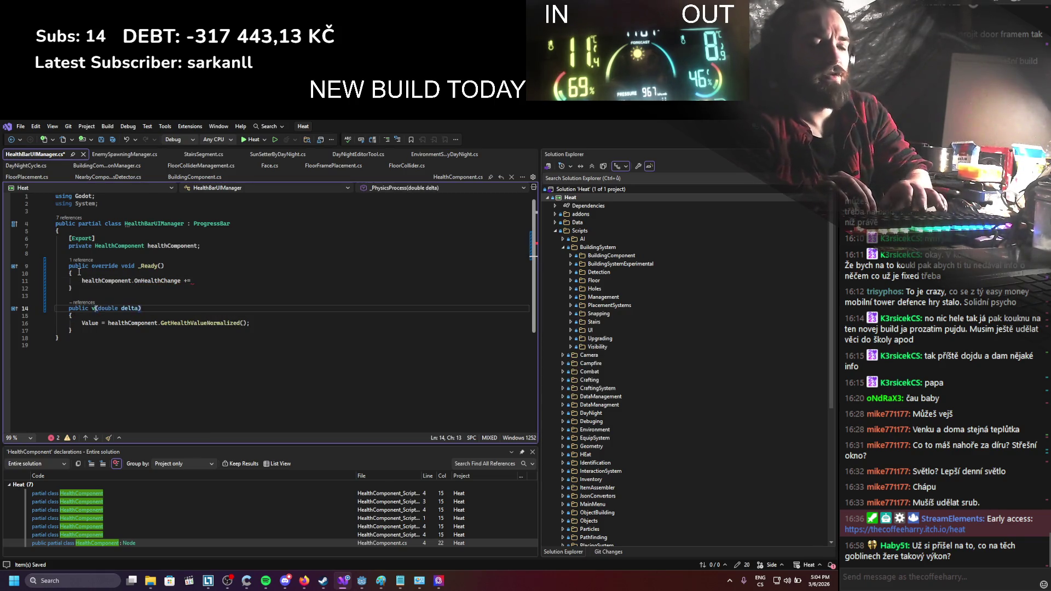
type("Up")
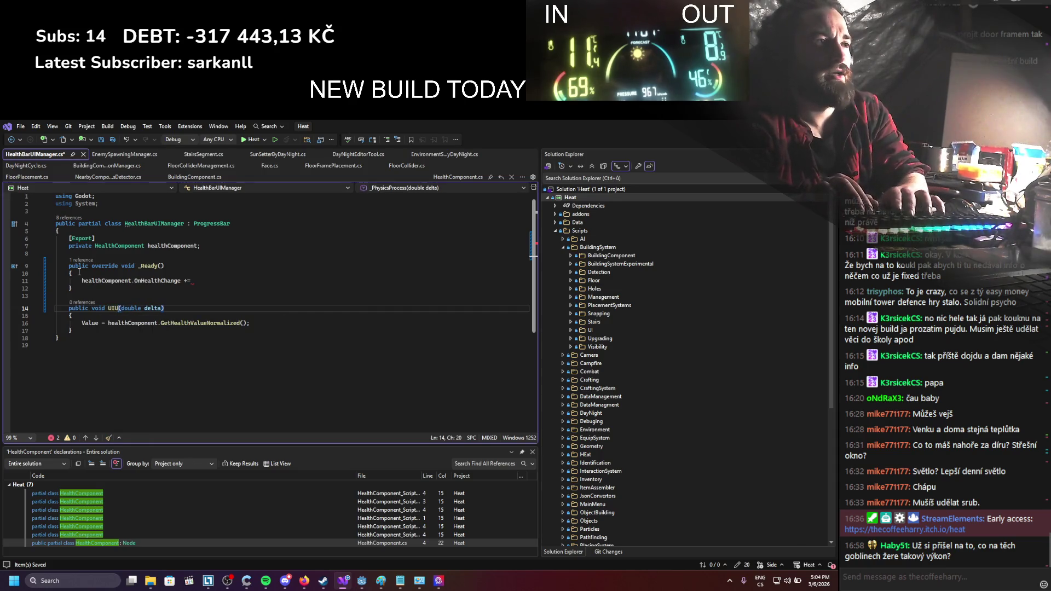
type("date")
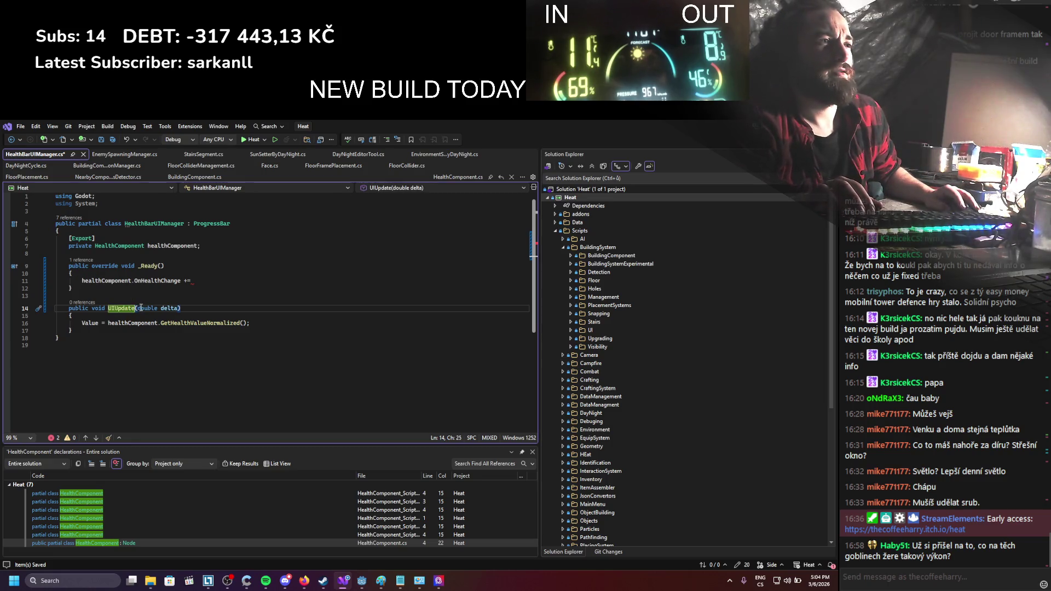
double_click(140, 308)
left_click_drag(140, 308, 173, 311)
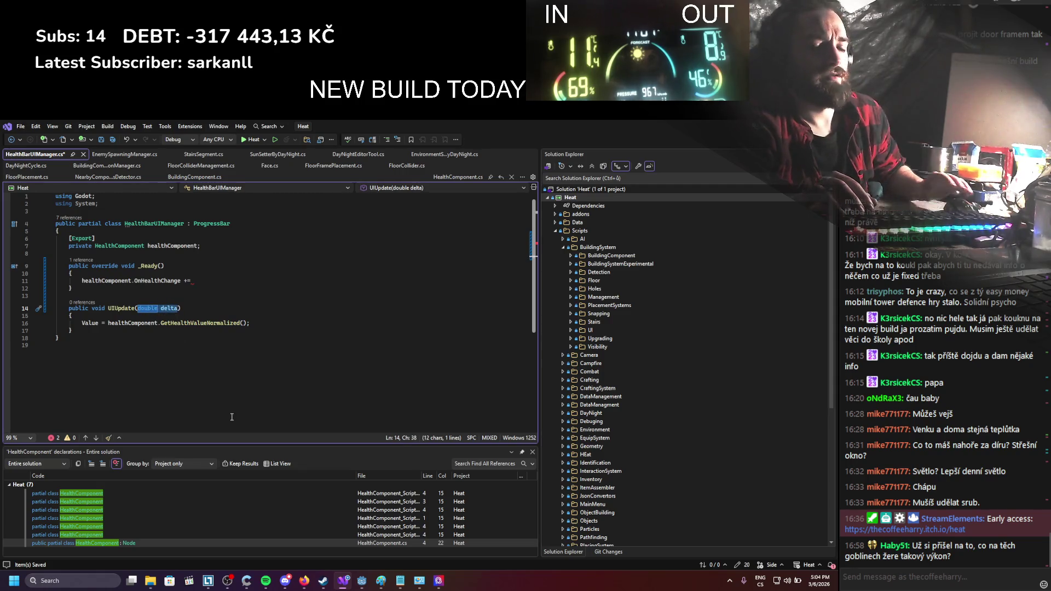
Give UIUpdate a float health parameter and use health in the bar update on line 16
type("floatValu")
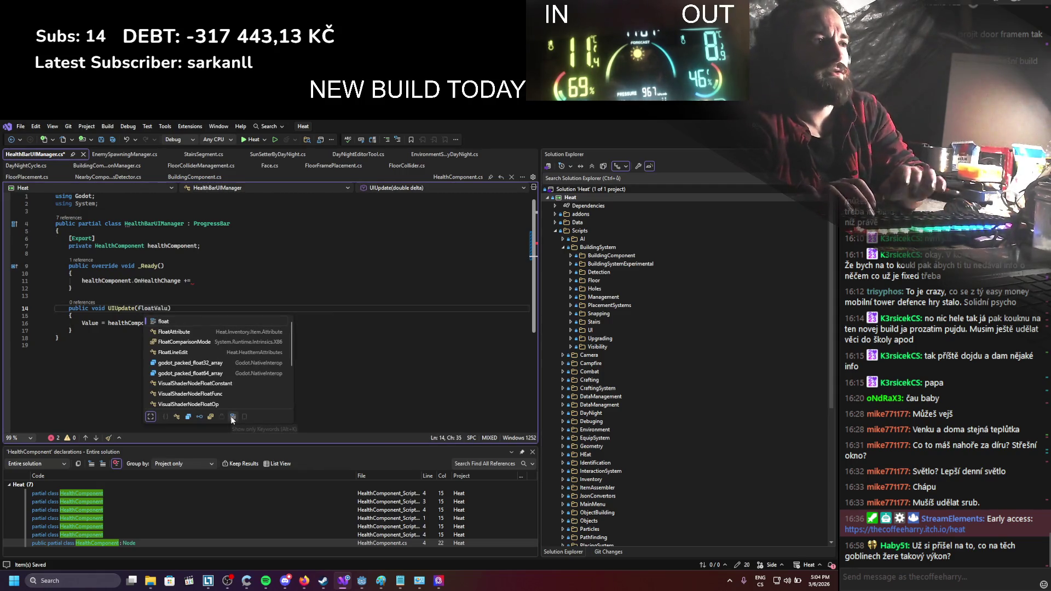
type("e")
key("ctrl+s")
left_click(145, 340)
double_click(171, 309)
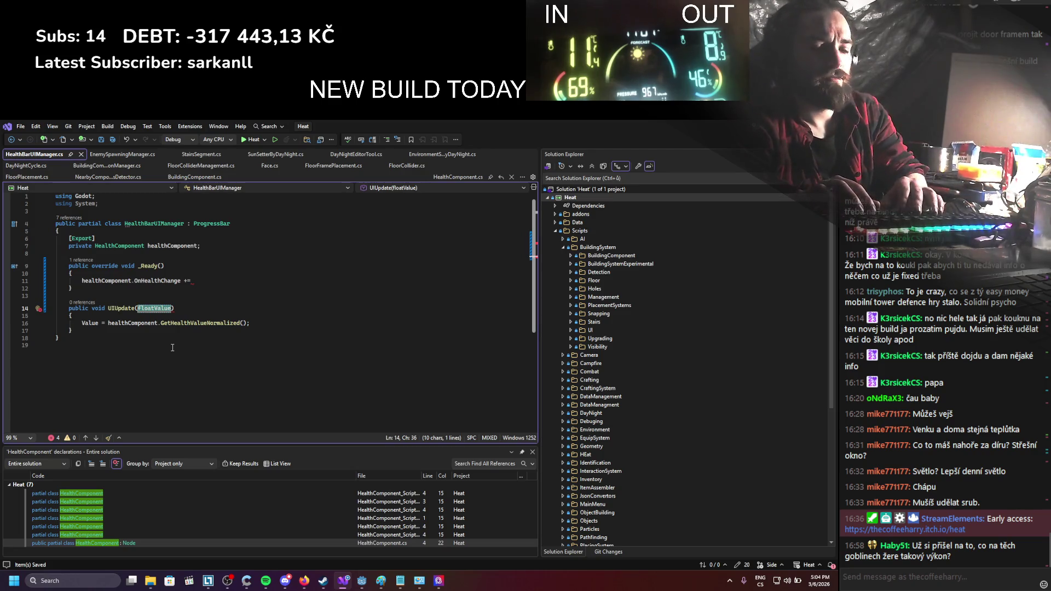
type("float")
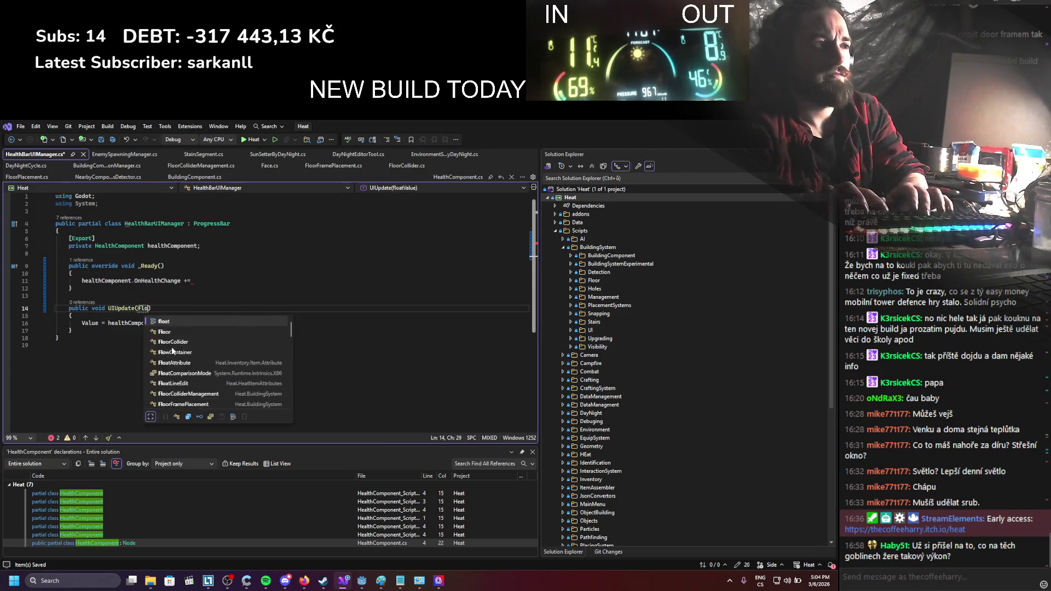
key("ctrl+s")
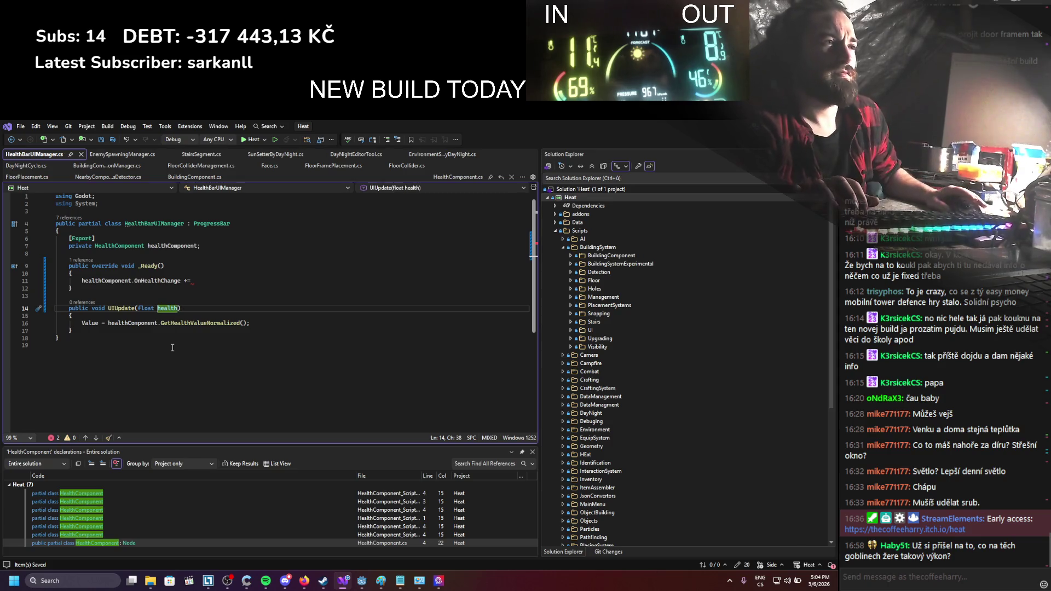
double_click(167, 310)
left_click_drag(111, 324, 247, 324)
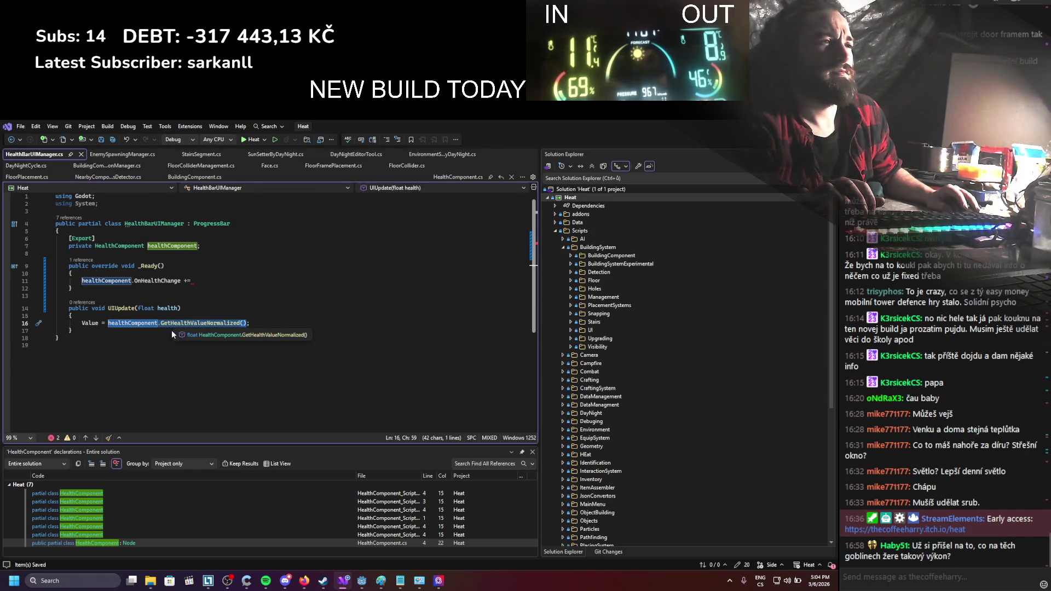
type("health;")
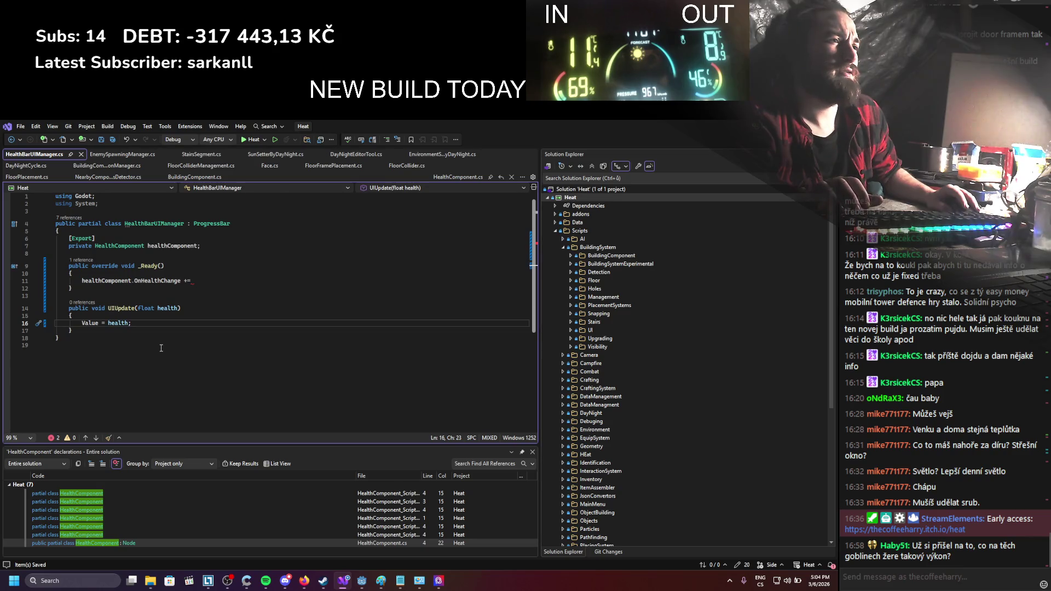
Finish the subscription as OnHealthChange += UIUpdate; and add an _ExitTree override below _Ready
left_click(192, 281)
type("UIUpdate;")
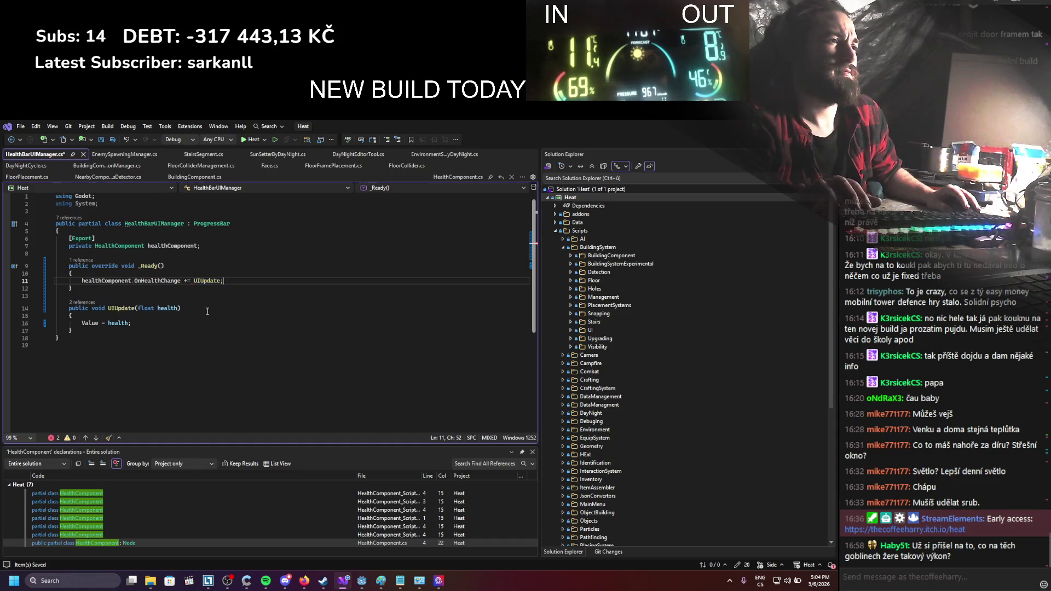
left_click(122, 290)
key("Return")
key("Return")
type("p")
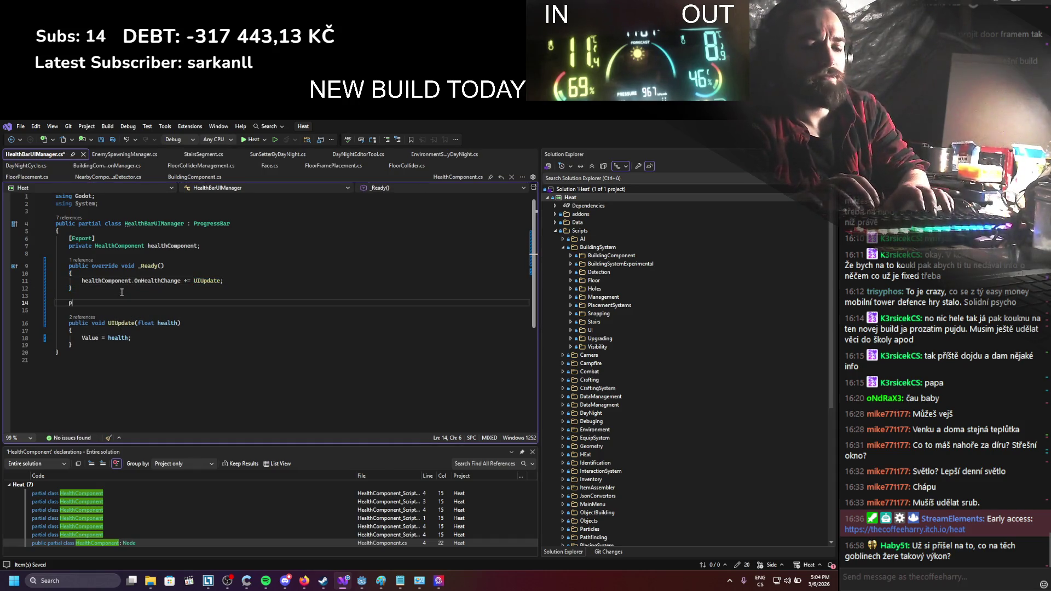
type("ublic override ex")
key("Tab")
key("ctrl+s")
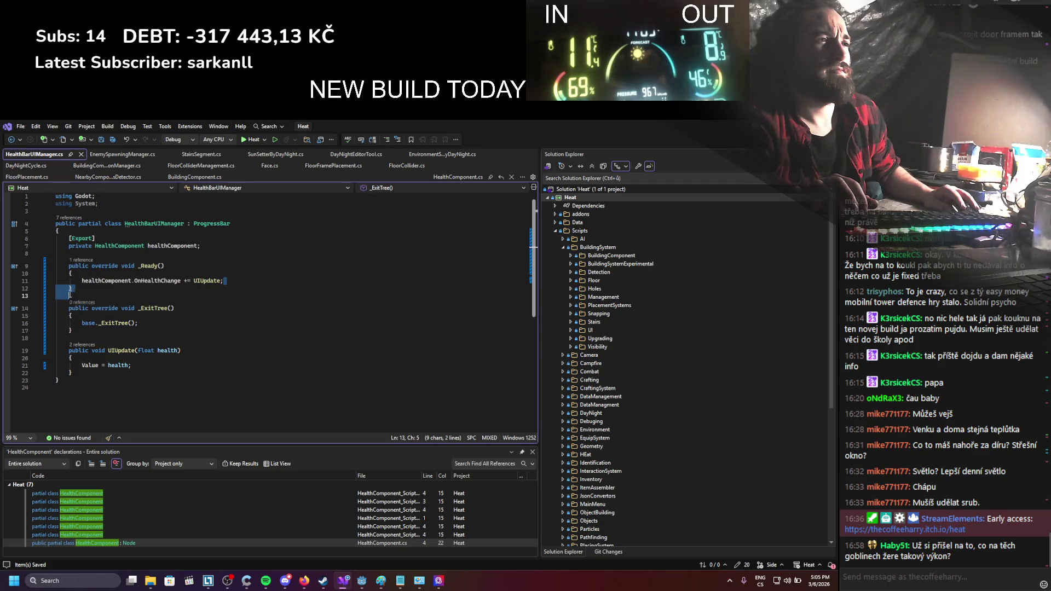
Make _ExitTree unsubscribe with OnHealthChange -= UIUpdate, save, and return to Godot
mouse_move(140, 323)
left_mouse_down()
mouse_move(62, 331)
mouse_move(81, 323)
left_mouse_up()
type("healthComponent.OnHealthChange += UIUpdate;")
left_click_drag(188, 323, 185, 323)
type("-")
key("ctrl+s")
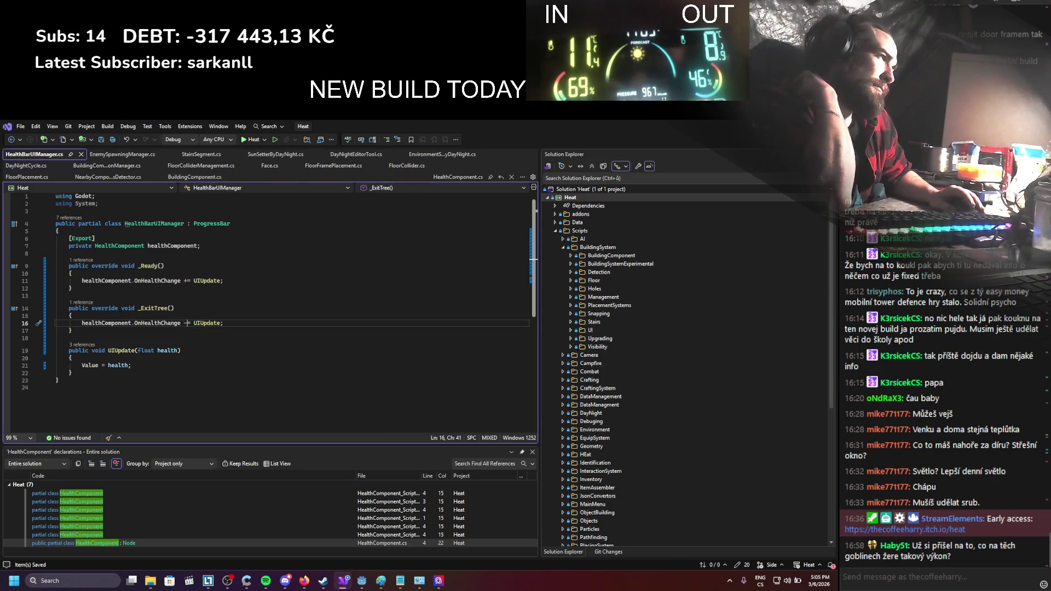
key("alt+Tab")
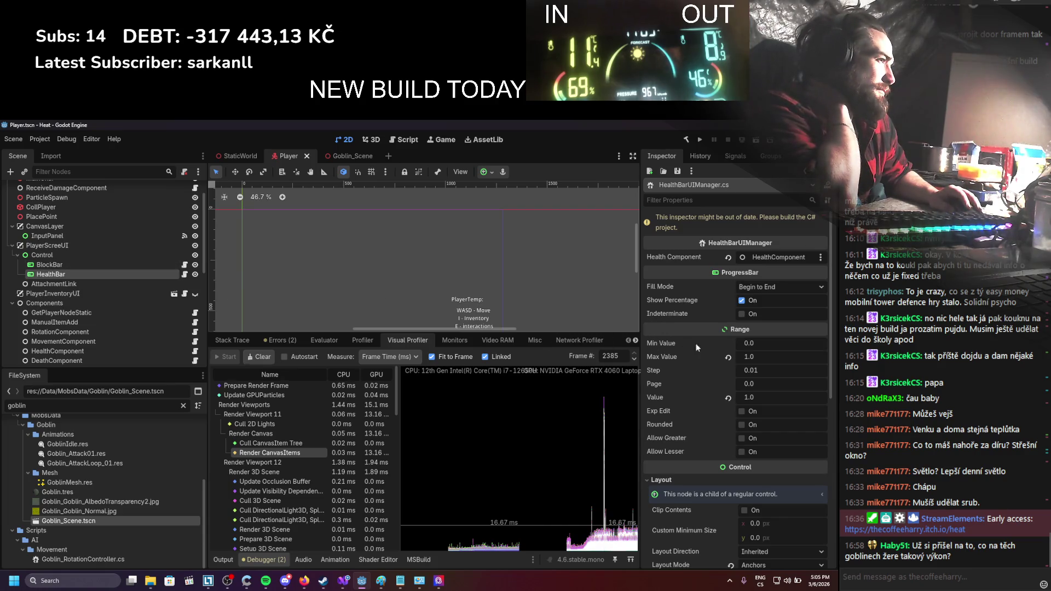
Set the HealthBar to Max Value 100, Step 0.1, Value 100, save, and turn off Show Percentage
left_click(754, 357)
type("100")
key("Return")
left_click(760, 371)
type("0.1")
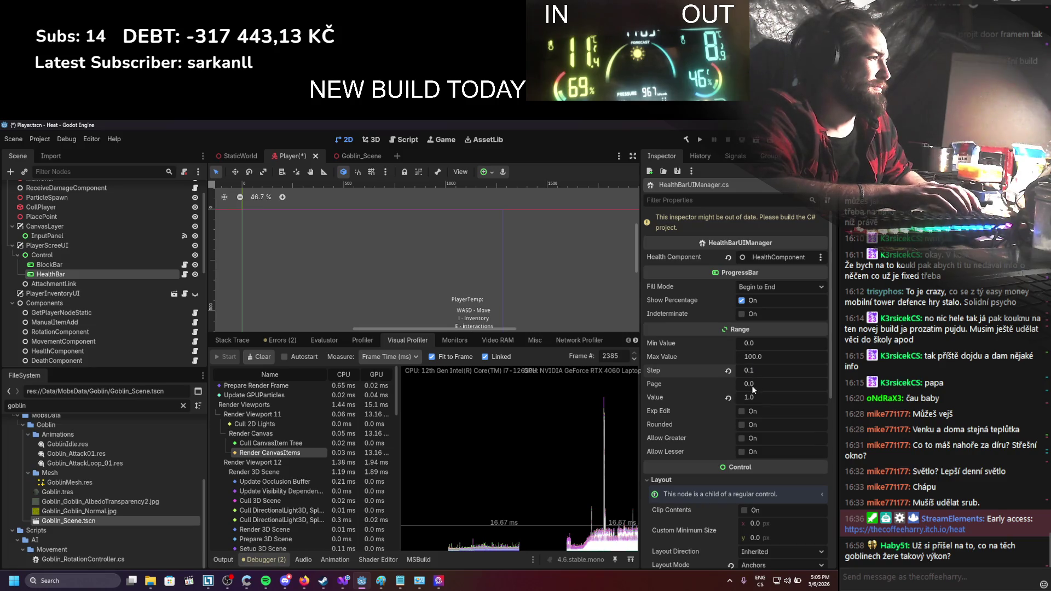
left_click(752, 399)
type("100")
key("Return")
key("ctrl+s")
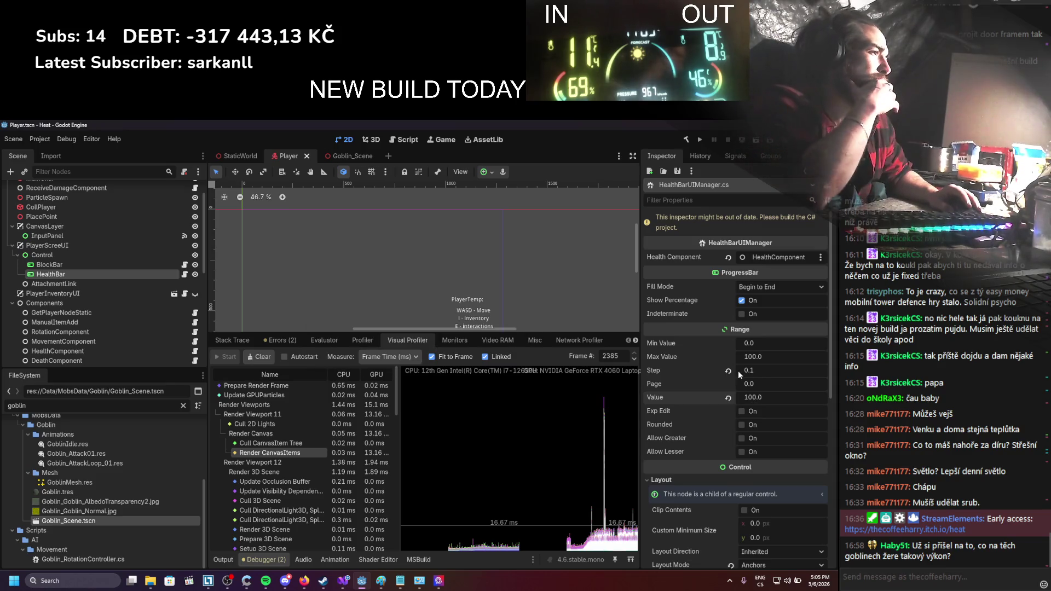
left_click(742, 300)
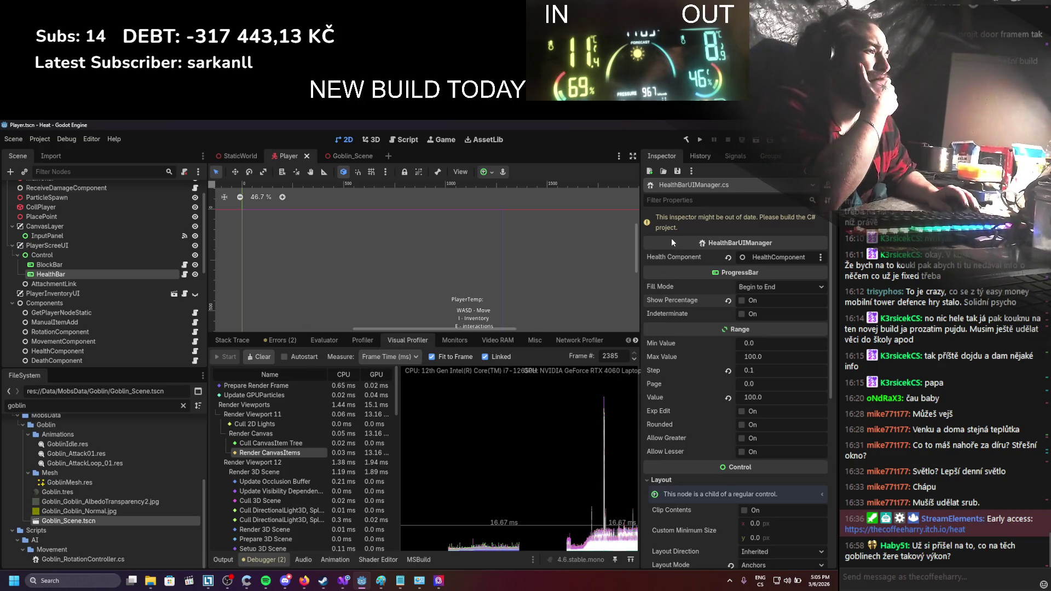
Run the game in a narrower window and start recording in the Visual Profiler
left_click(701, 139)
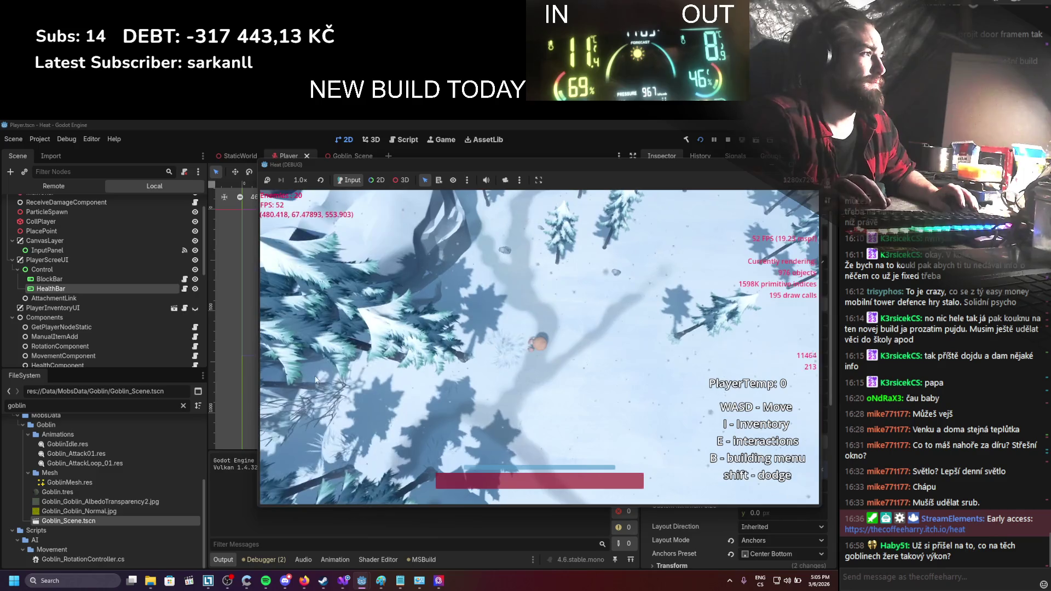
left_click_drag(258, 353, 384, 340)
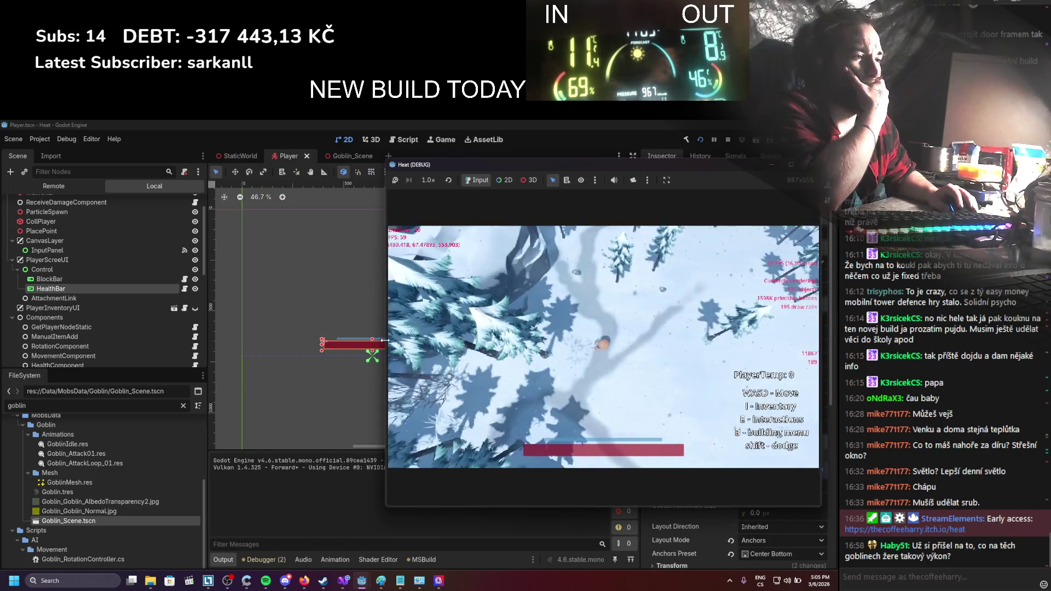
left_click(271, 559)
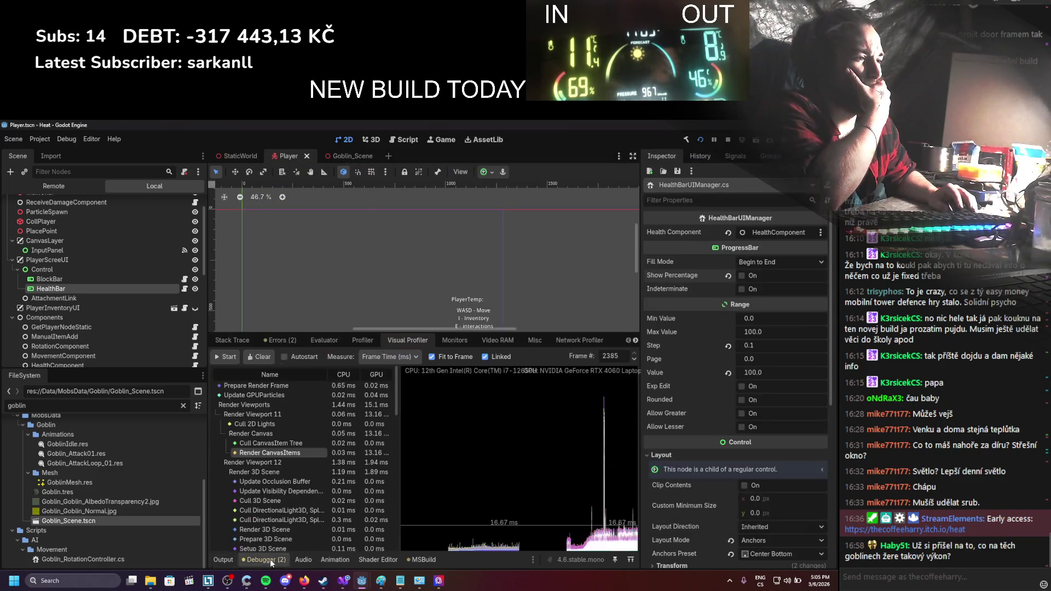
left_click(235, 358)
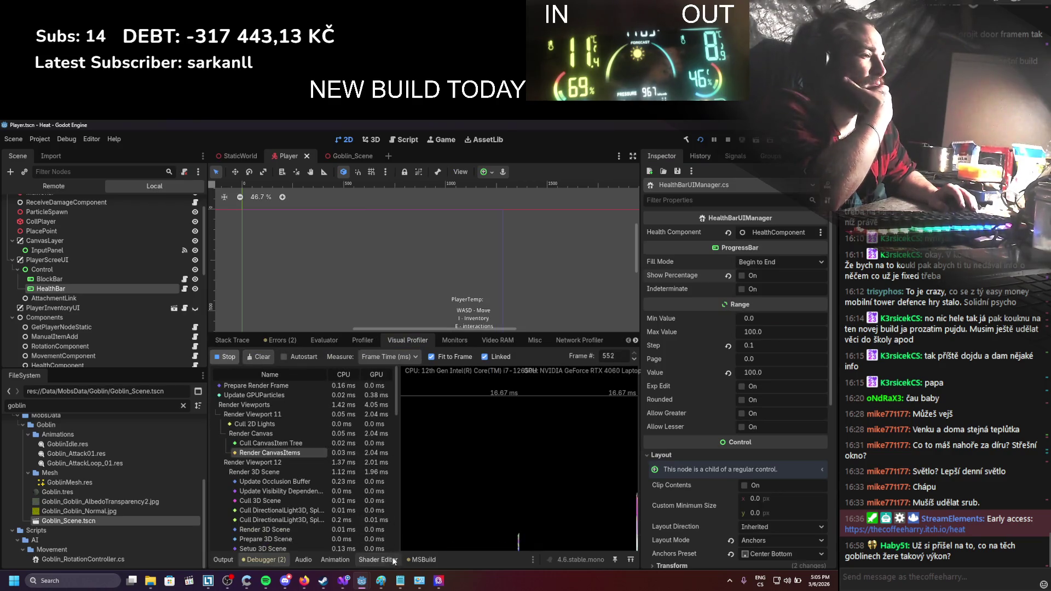
mouse_move(361, 585)
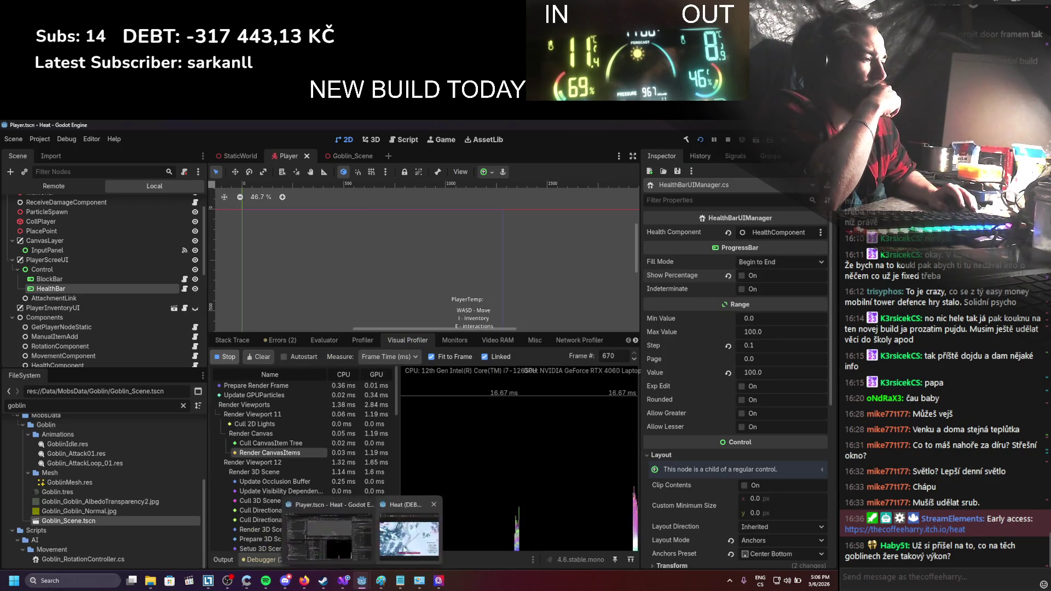
left_click(400, 540)
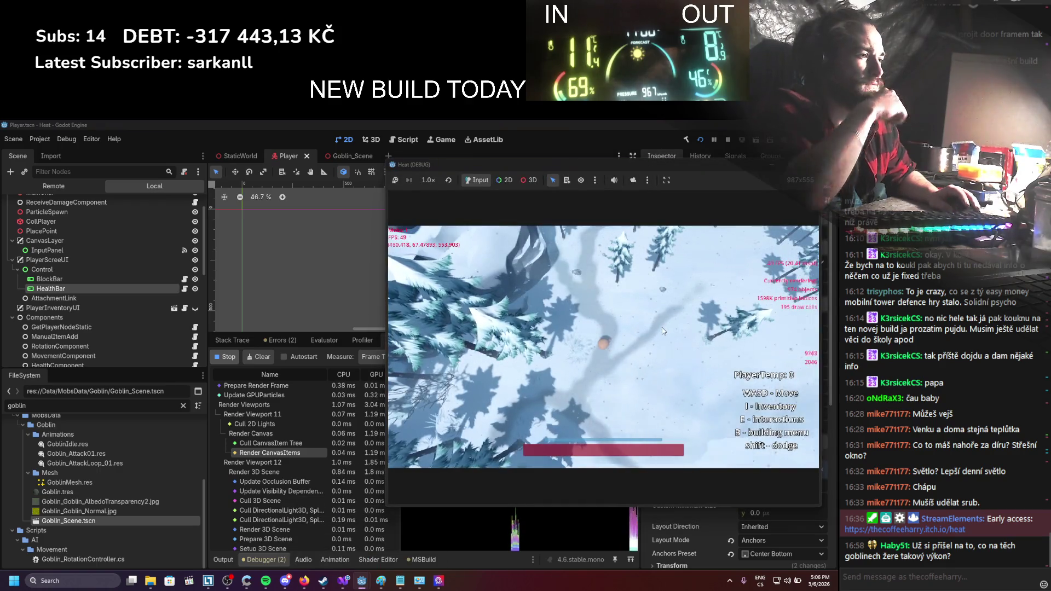
Walk the player with S, D, A and W, then stop the game and switch to Goblin_Scene
key("s")
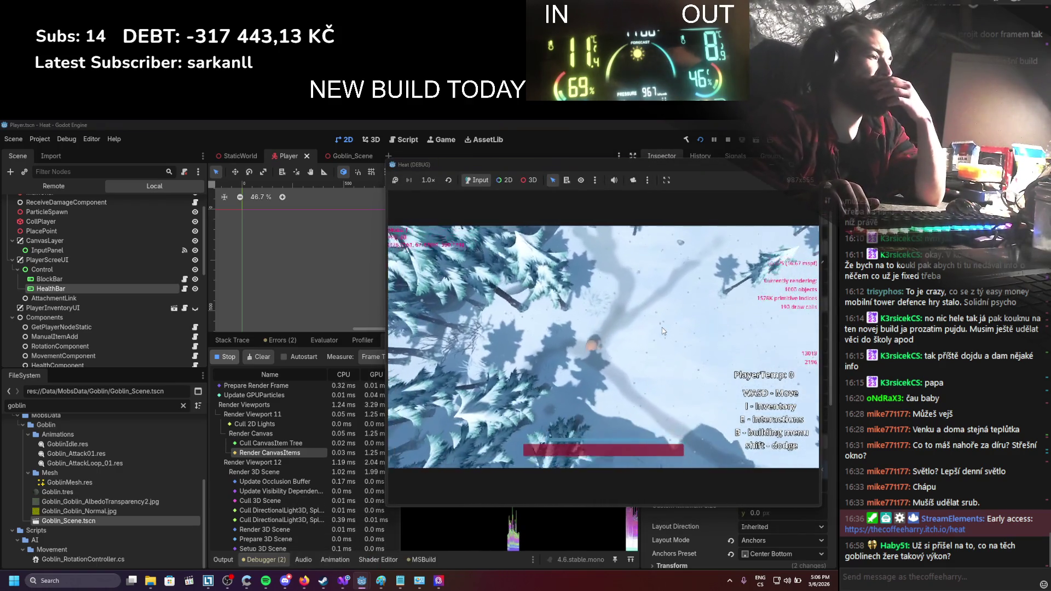
key("d")
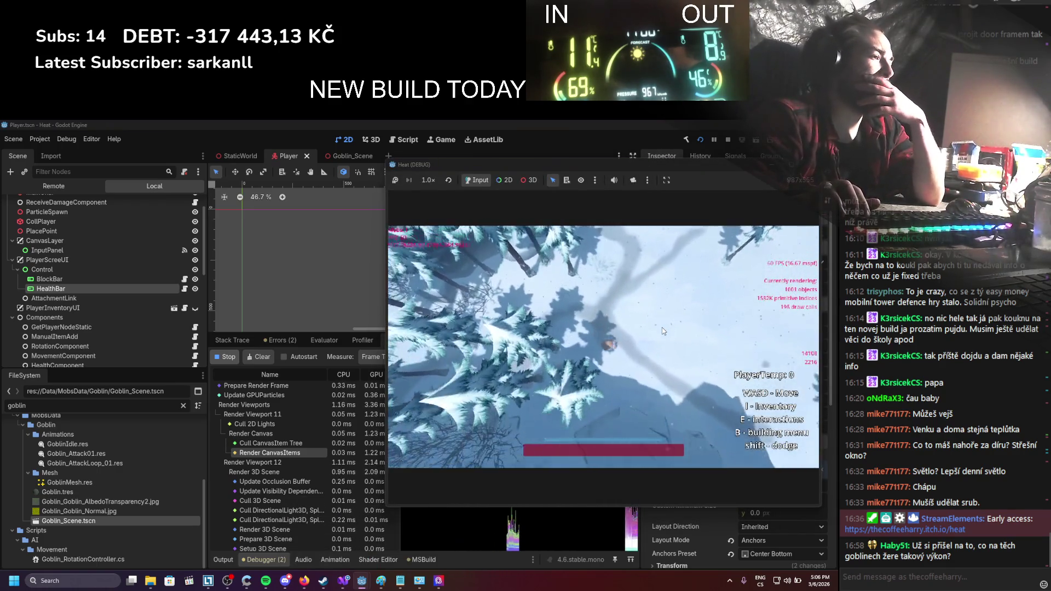
key("a")
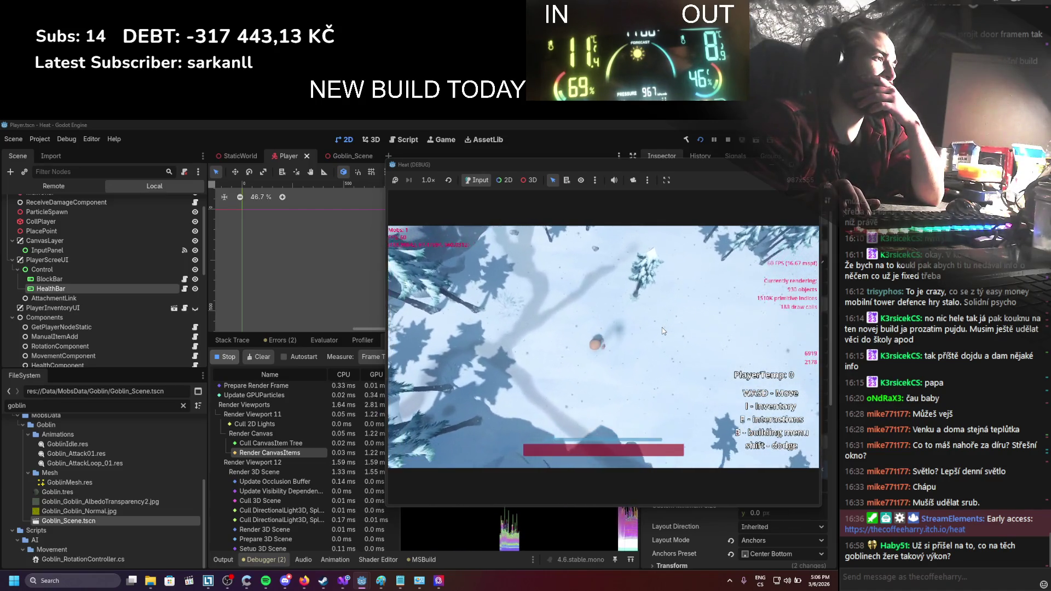
key("w")
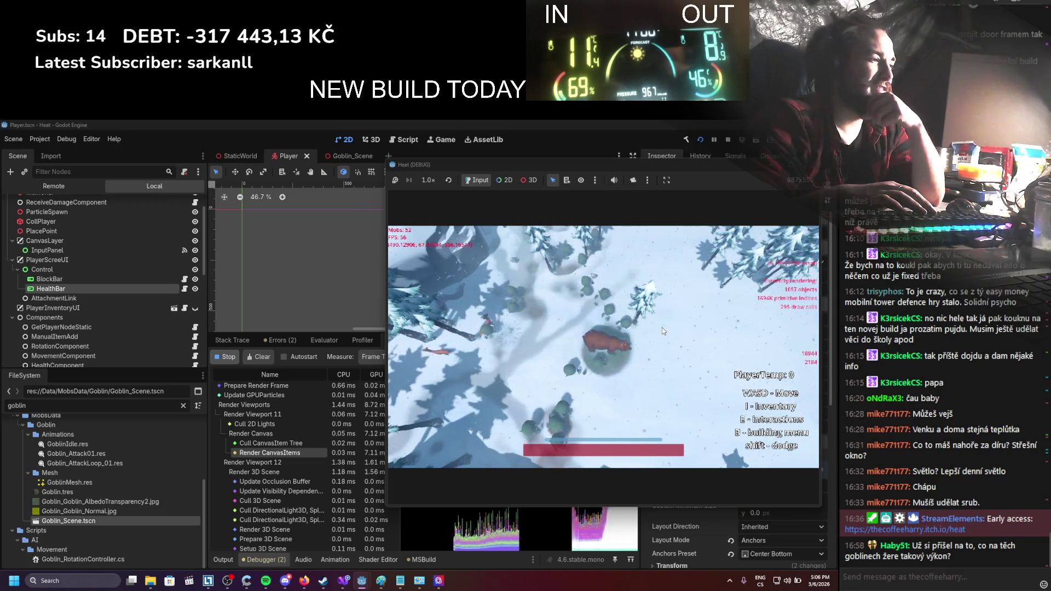
left_click(723, 142)
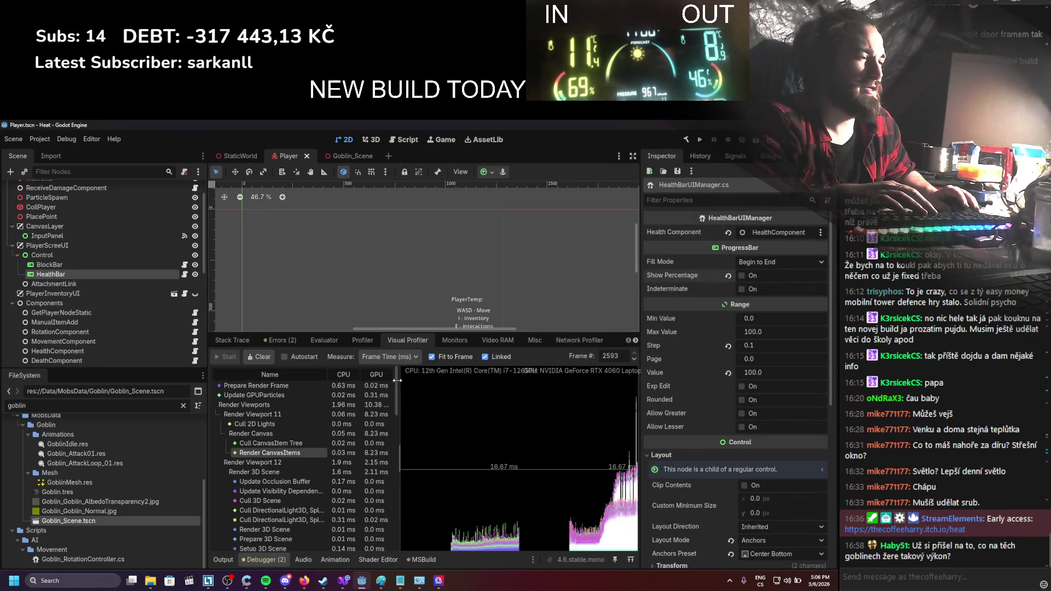
left_click(346, 158)
scroll(152, 242, "down", 2)
Select the goblin's HealthComponent and confirm its Max Health is 100
scroll(151, 242, "down", 3)
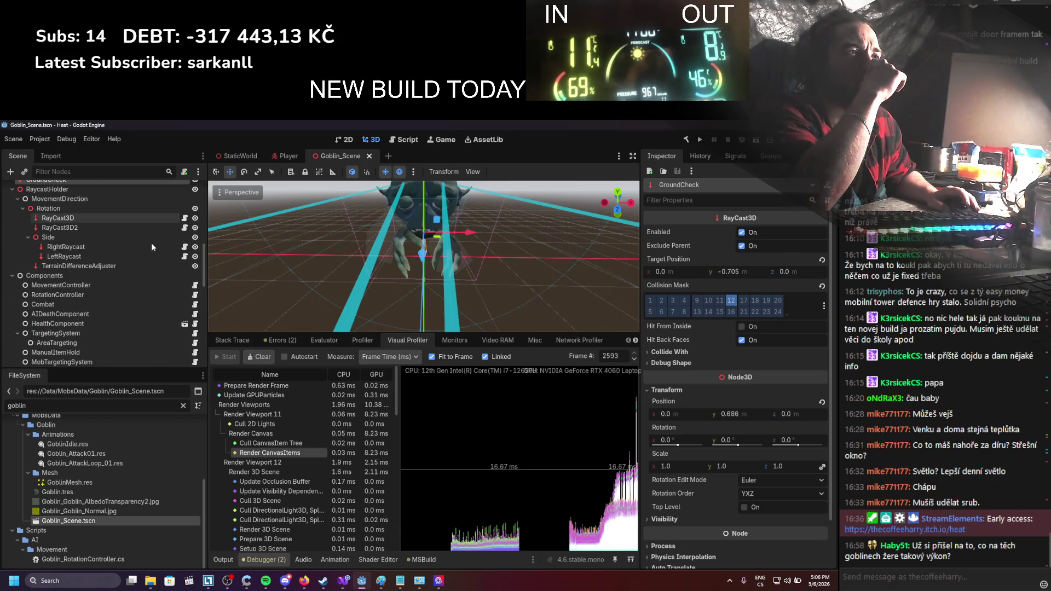
scroll(151, 242, "down", 1)
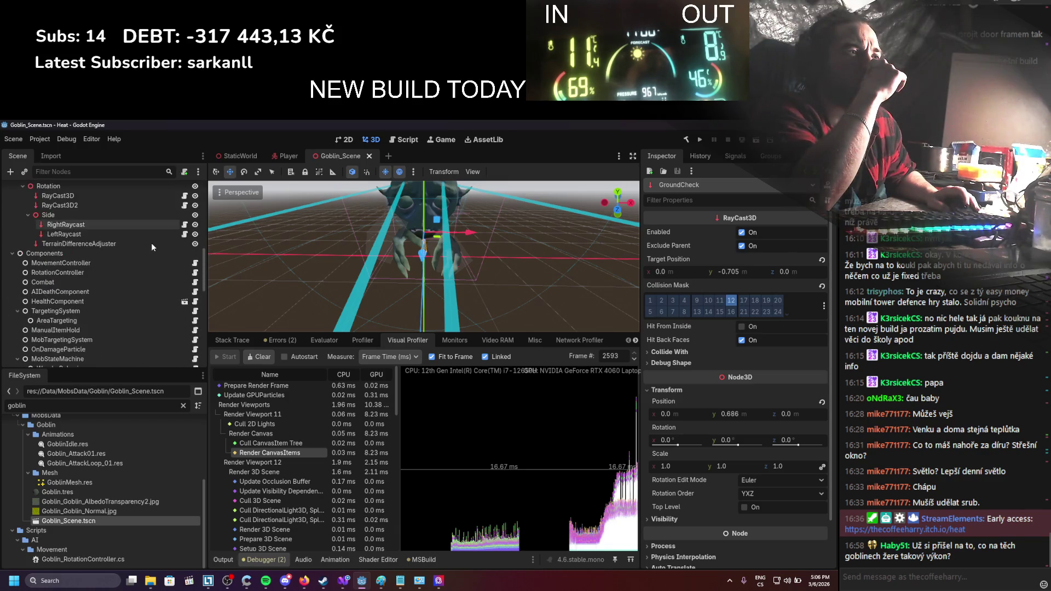
left_click(55, 300)
scroll(55, 301, "down", 2)
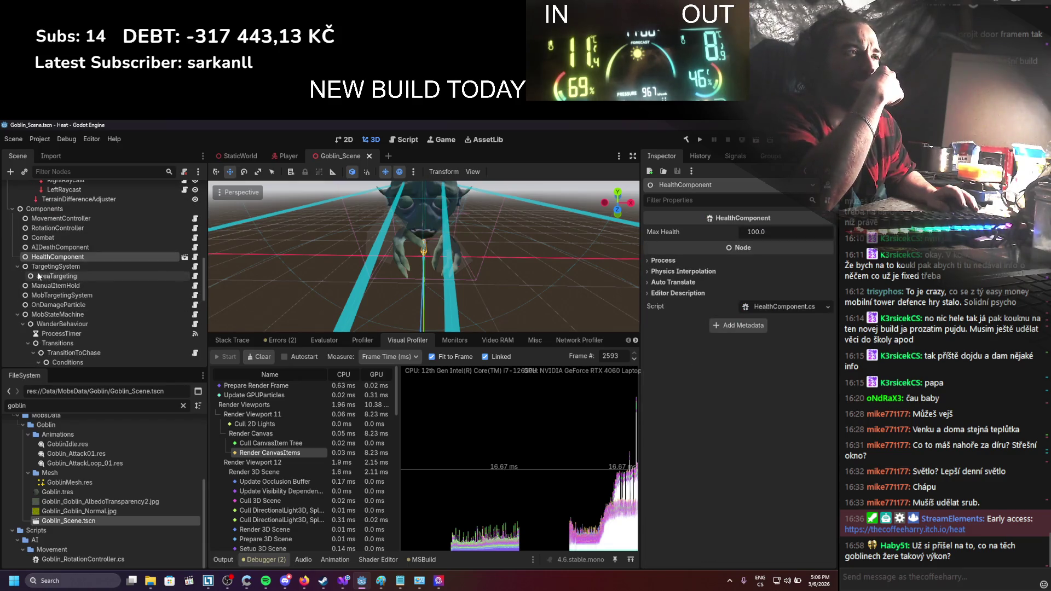
scroll(48, 268, "down", 1)
scroll(112, 257, "down", 7)
scroll(112, 257, "up", 10)
scroll(111, 257, "up", 5)
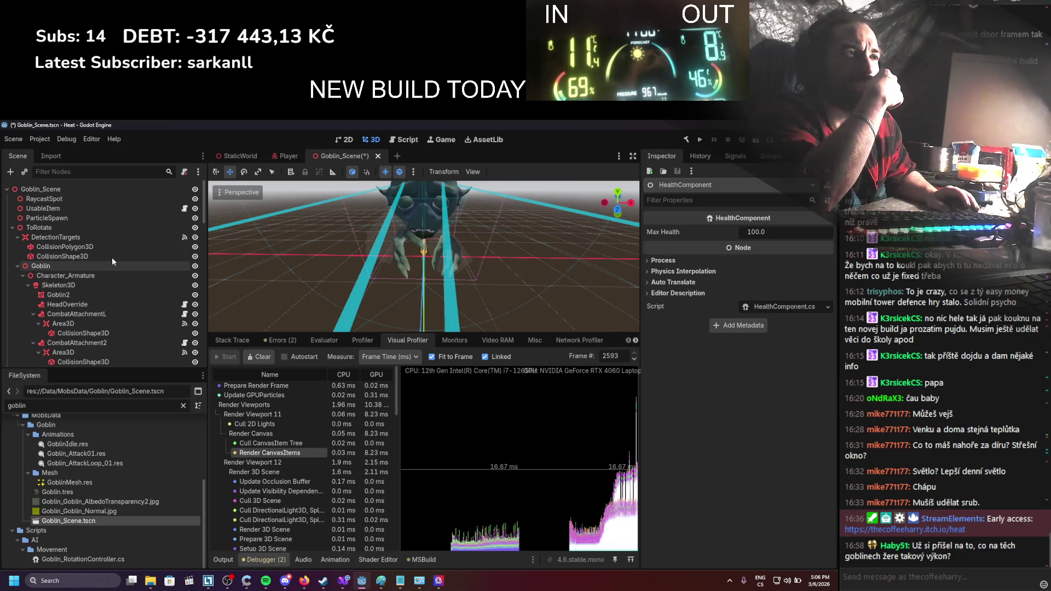
scroll(112, 257, "down", 4)
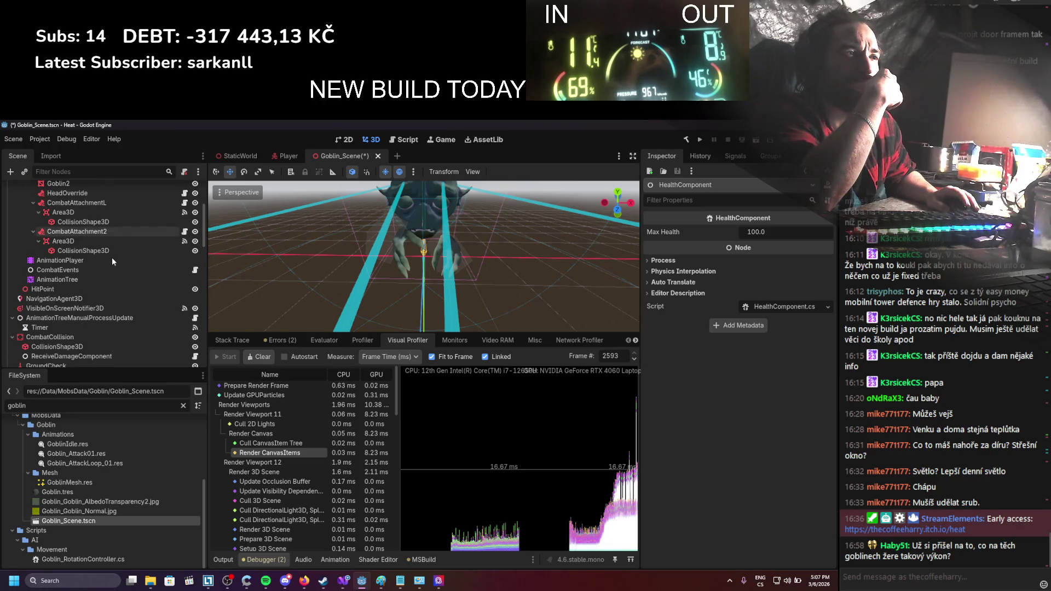
Switch to the StaticWorld scene and scroll the Scene dock back to the top
left_click(241, 156)
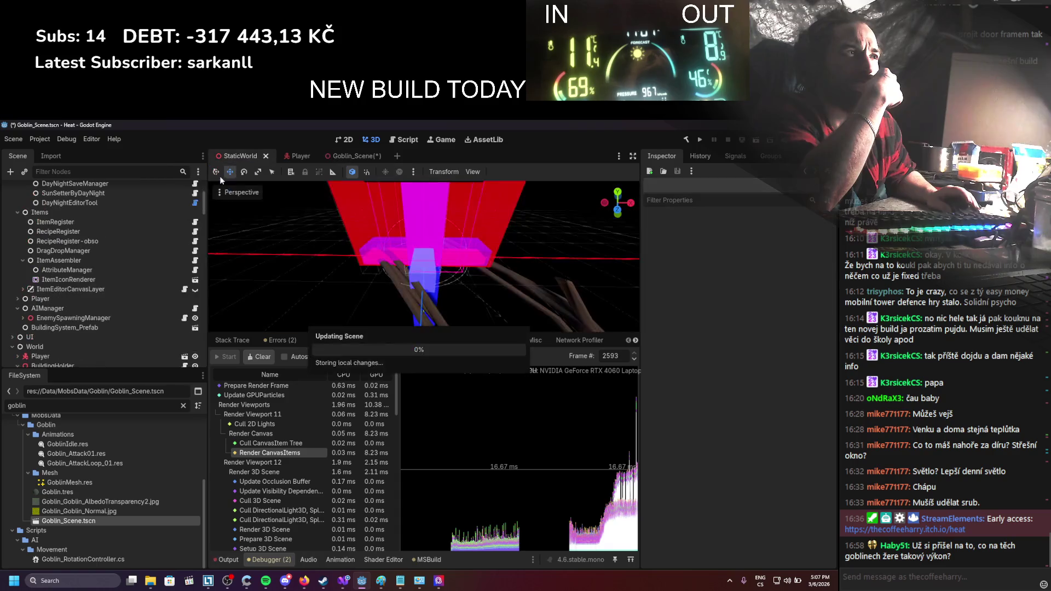
scroll(97, 274, "down", 15)
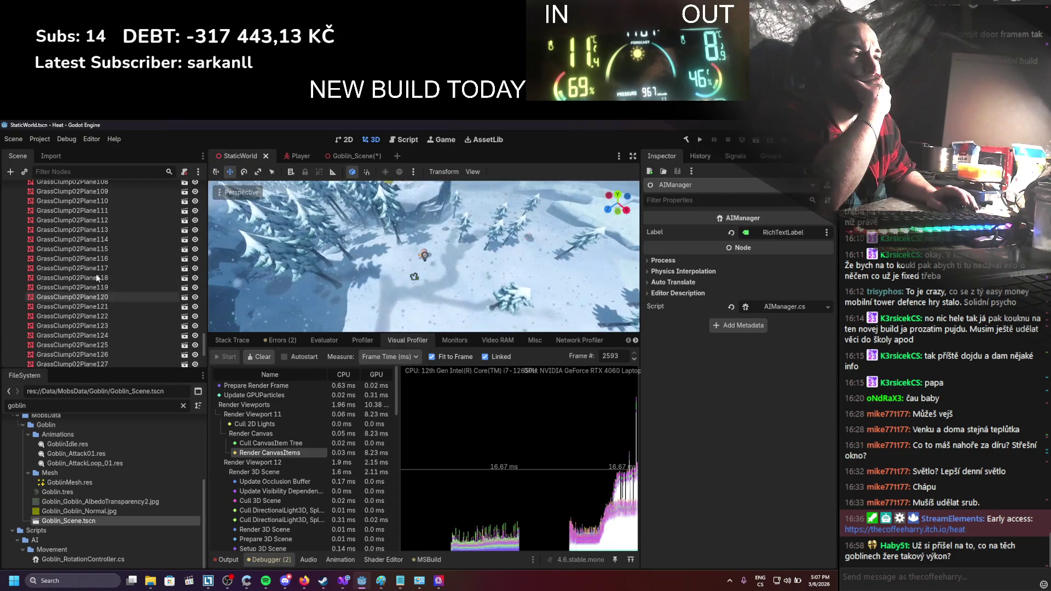
scroll(96, 274, "up", 5)
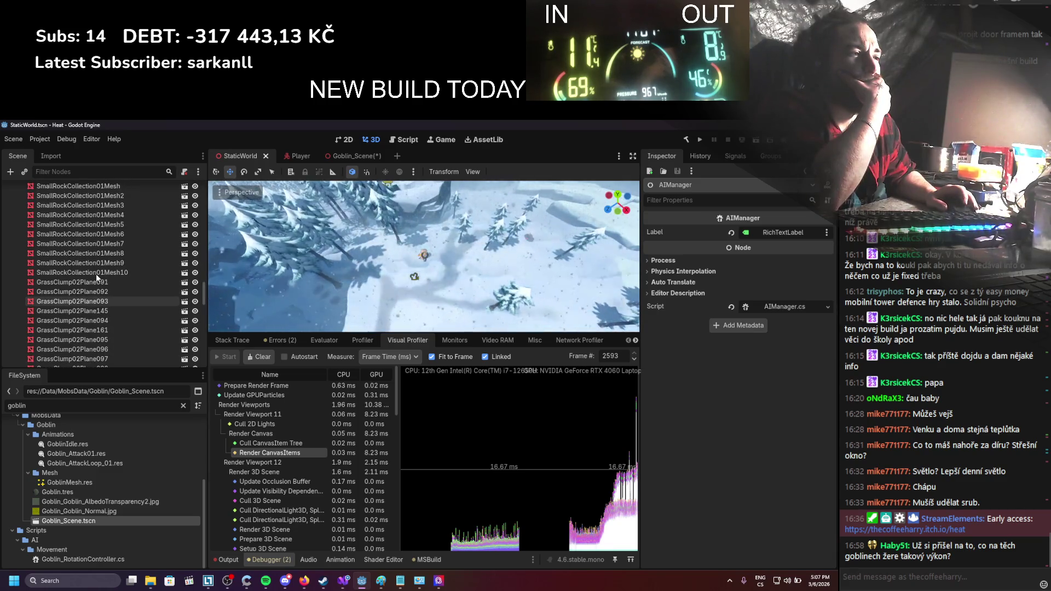
scroll(97, 274, "up", 2)
scroll(96, 273, "up", 8)
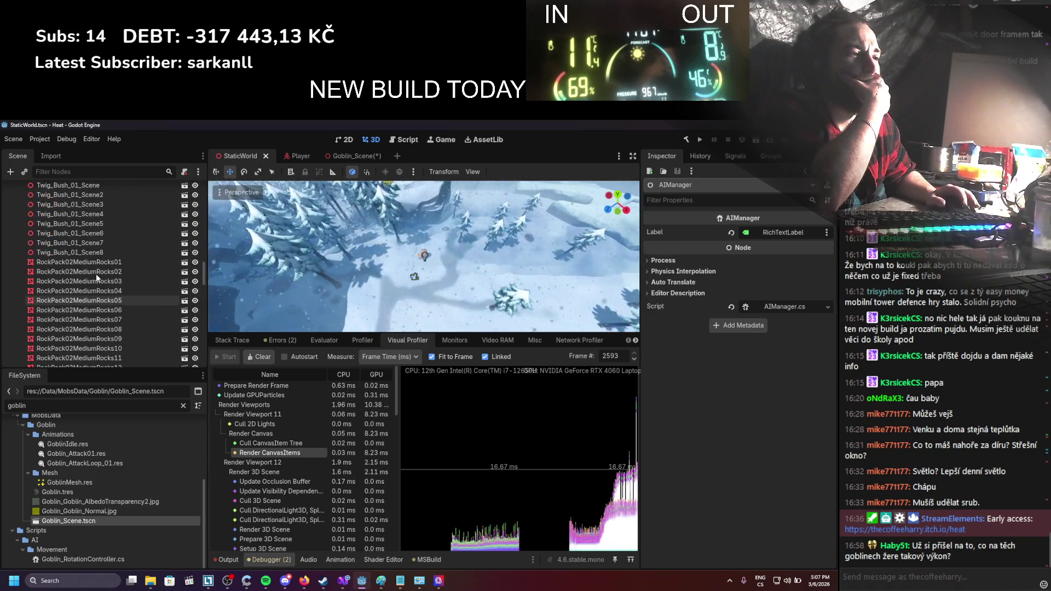
scroll(96, 274, "up", 10)
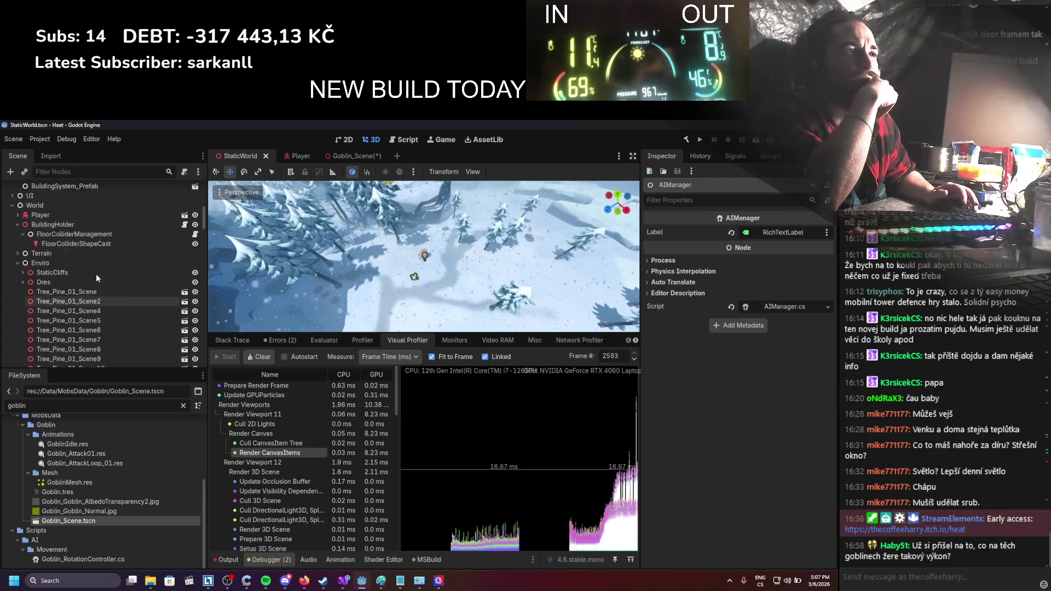
scroll(19, 310, "up", 2)
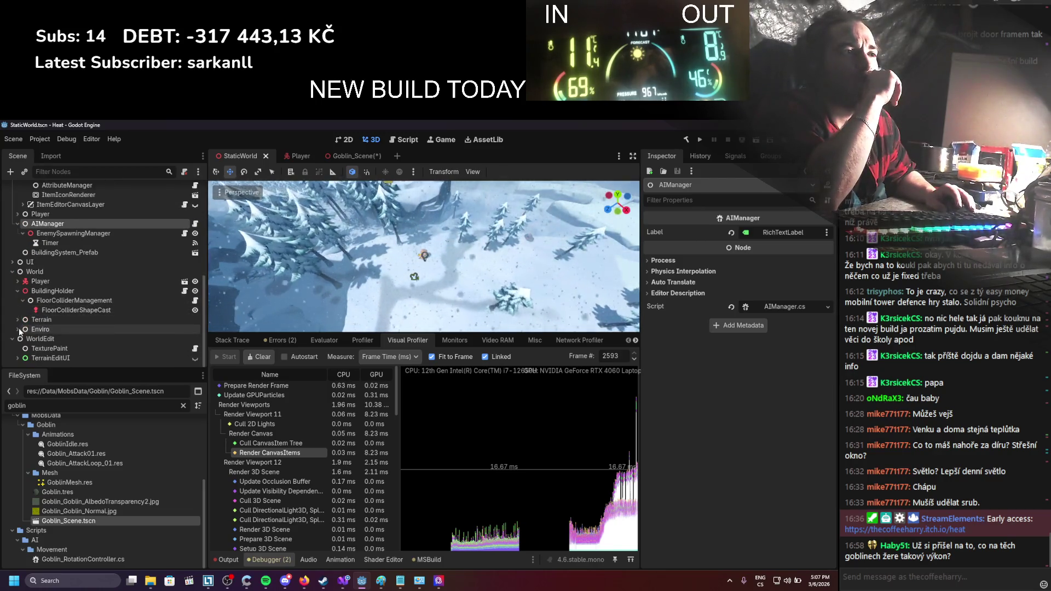
Expand the UI node, hide the HUD RichTextLabels, and save StaticWorld
left_click(13, 263)
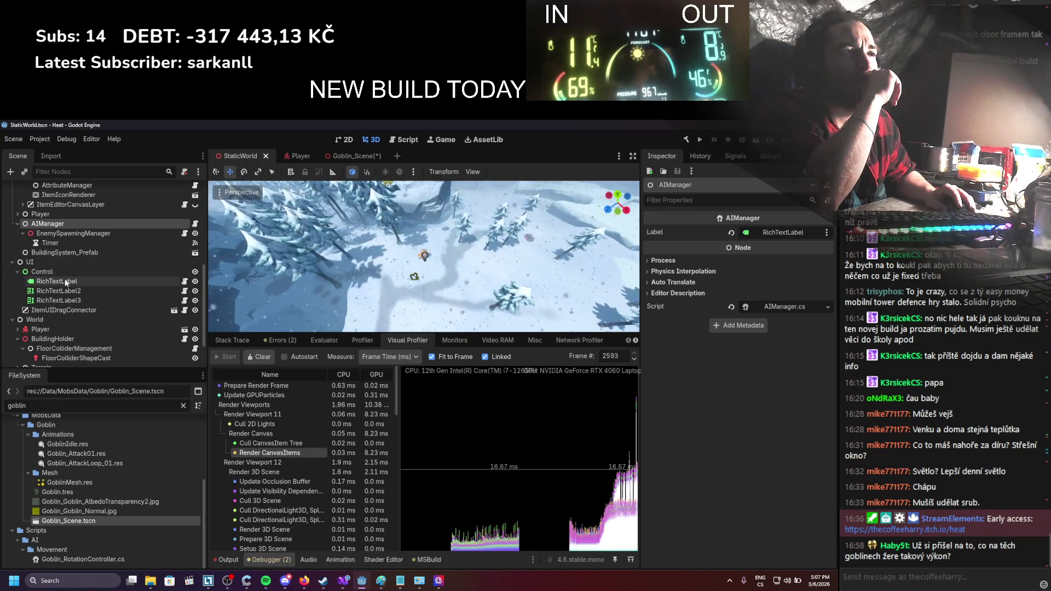
left_click(36, 281)
left_click(195, 290)
left_click(195, 291)
left_click(195, 290)
left_click(195, 291)
left_click(195, 300)
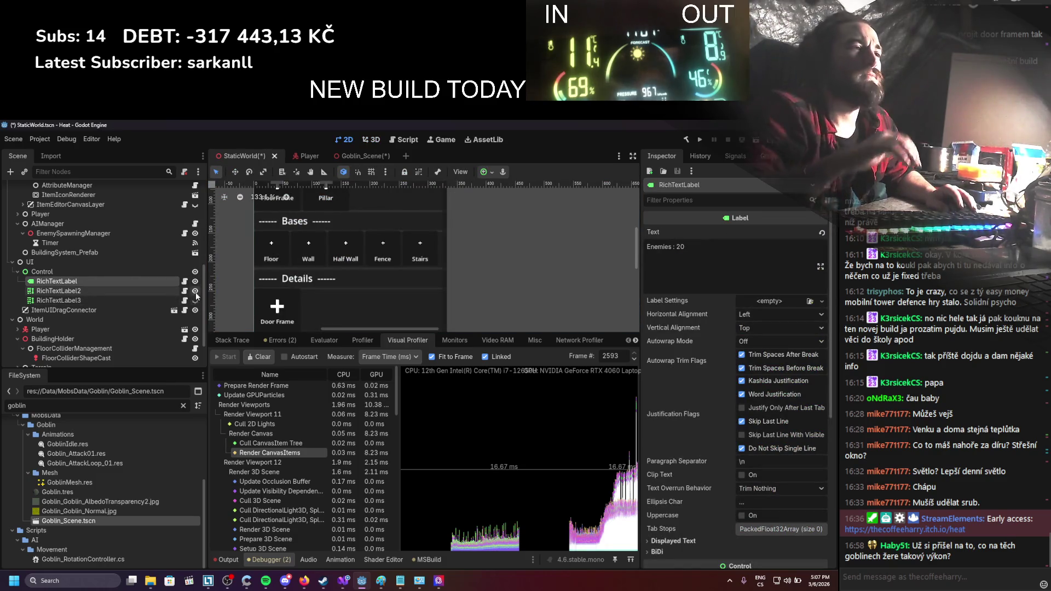
left_click(195, 290)
left_click(194, 281)
key("ctrl+s")
Change the node type of RichTextLabel2 and RichTextLabel3 to Label
left_click(130, 299)
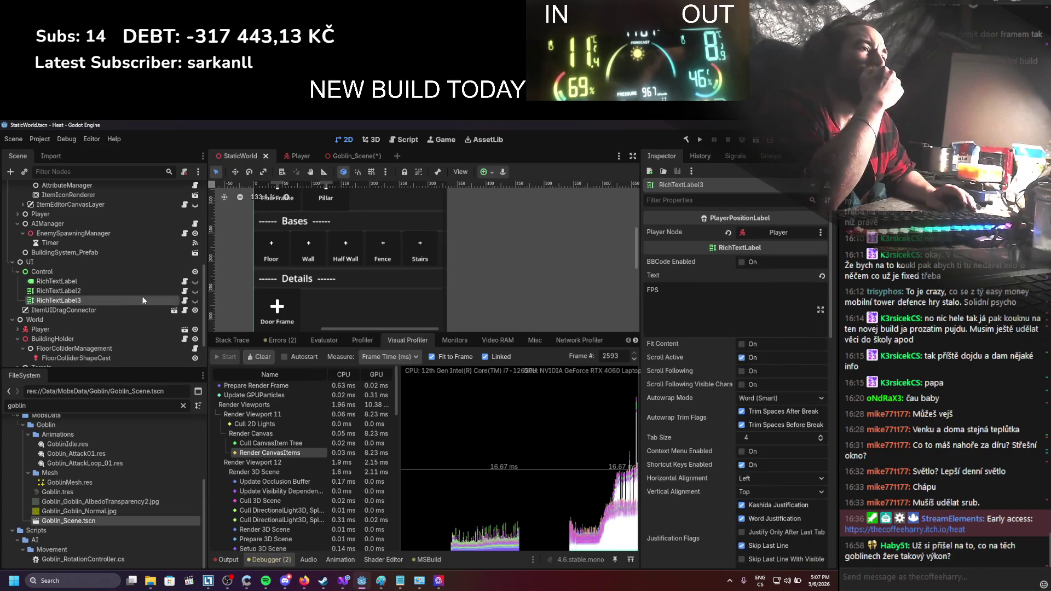
left_click(113, 292)
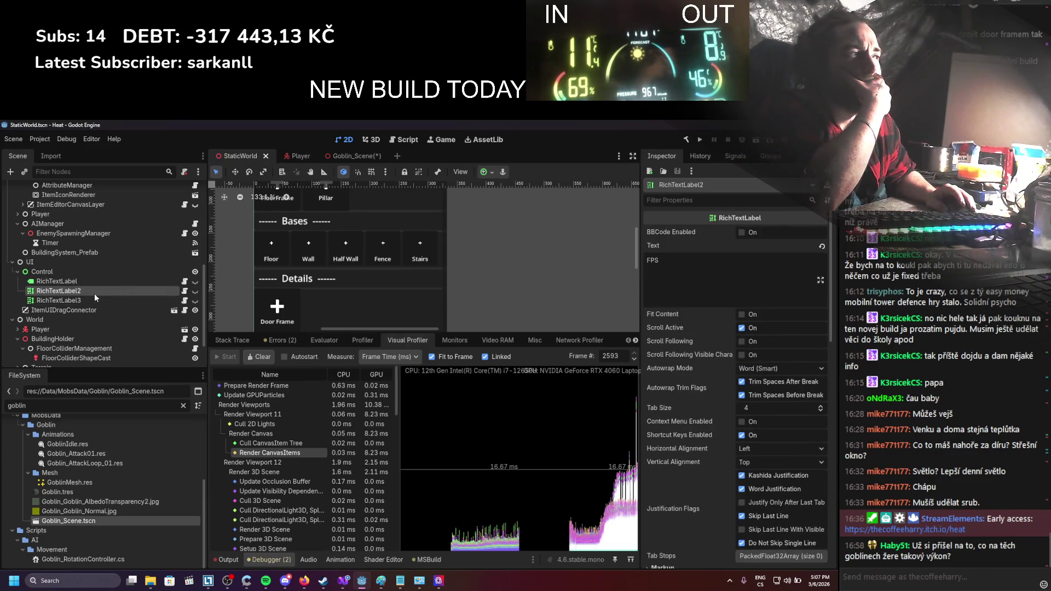
right_click(76, 291)
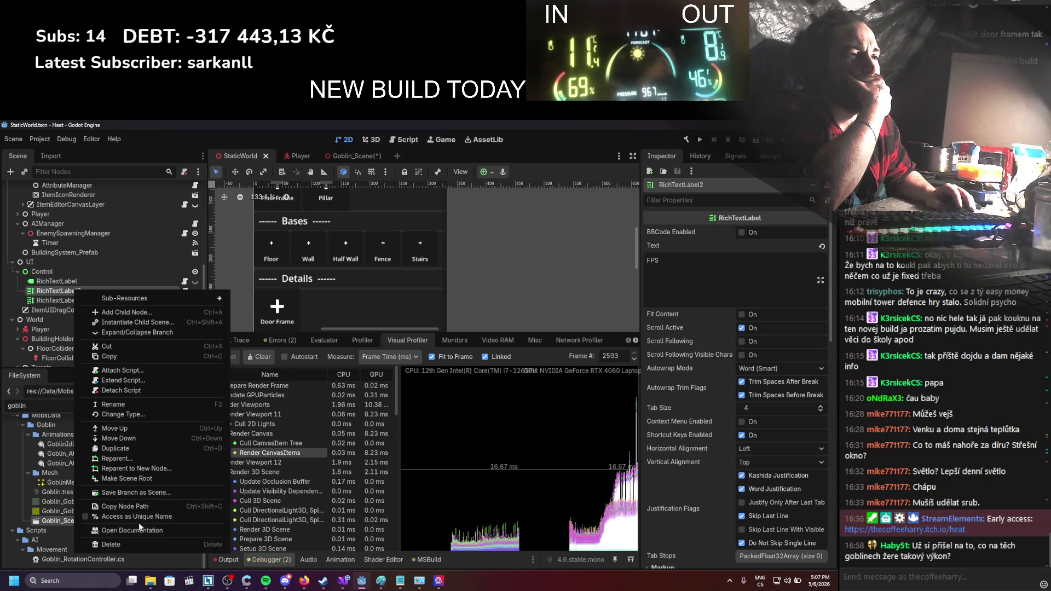
left_click(131, 415)
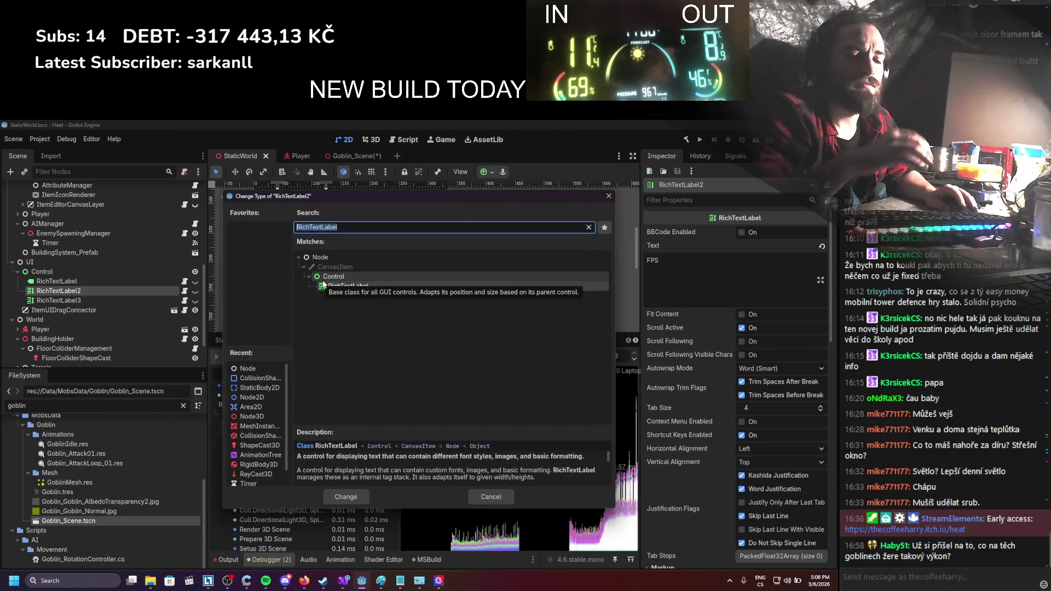
type("labe")
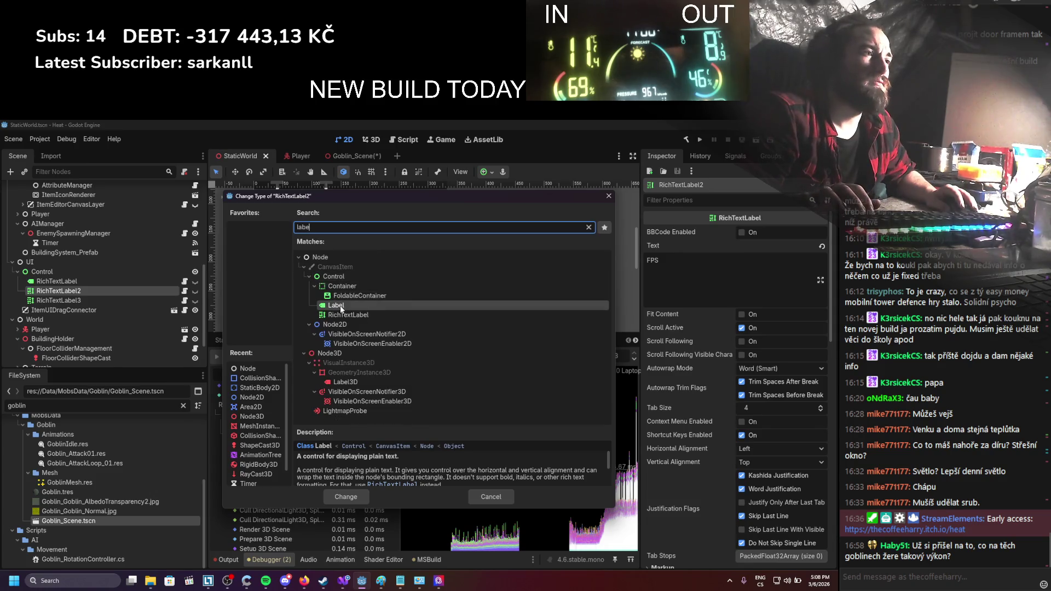
key("Return")
left_click(83, 300)
right_click(84, 300)
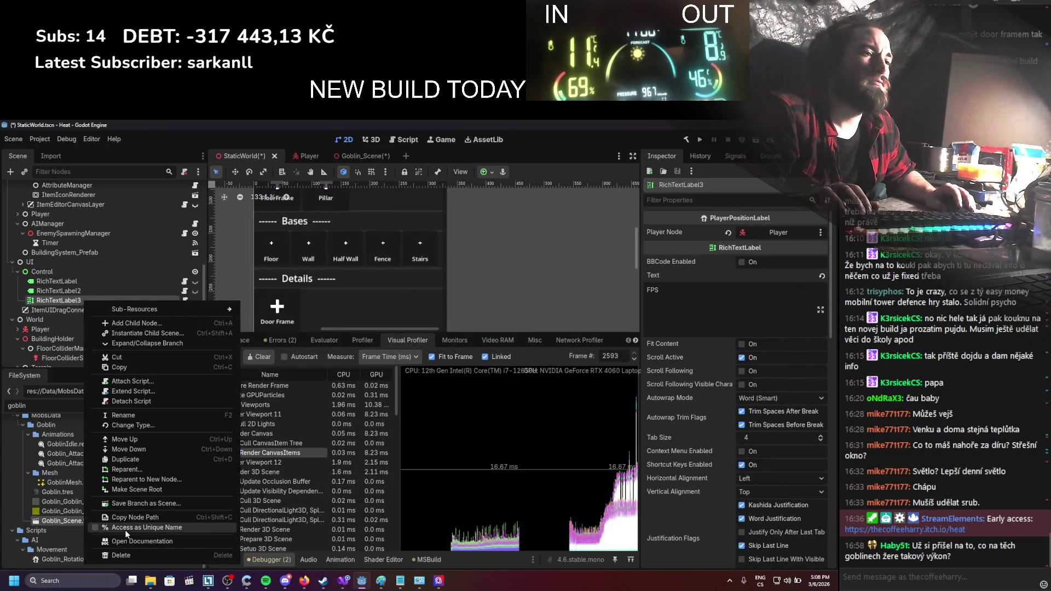
left_click(134, 424)
type("label")
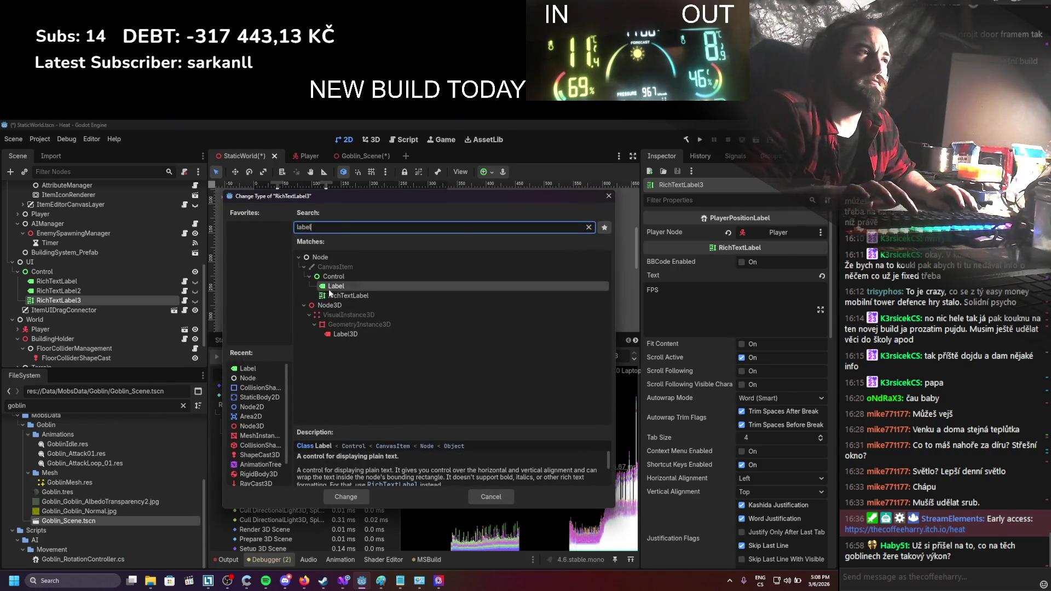
key("Return")
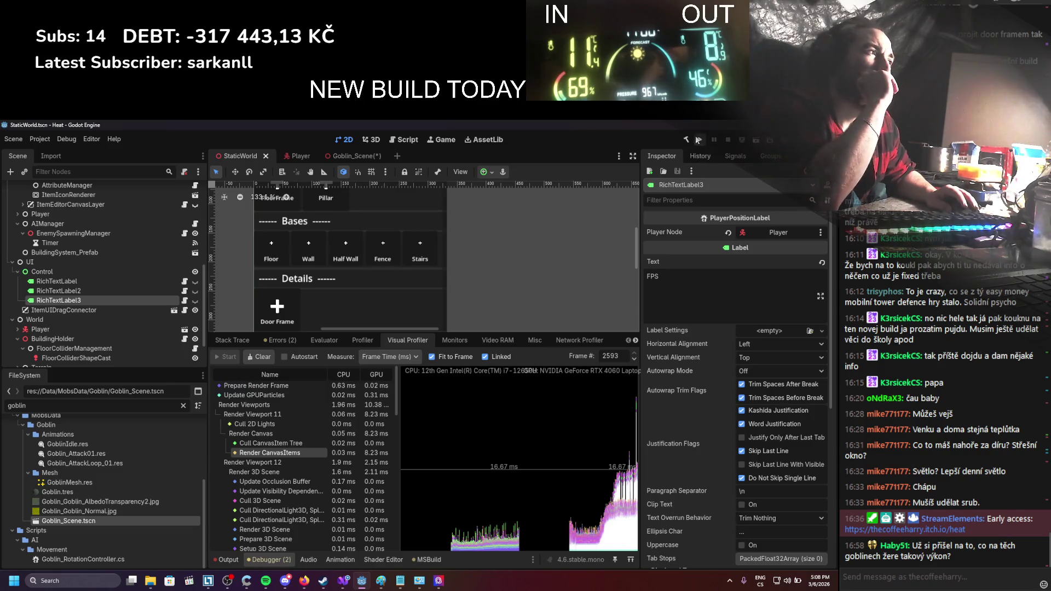
Select the 'Enemies : 20' label, toggle its visibility on and off, and save the scene
left_click(133, 280)
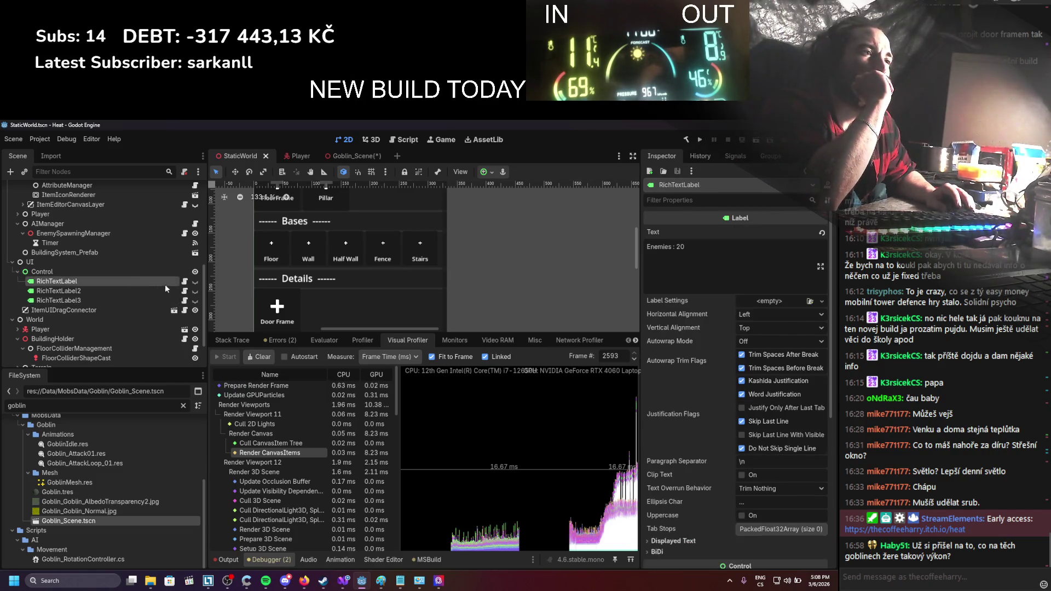
left_click(195, 282)
left_click(195, 281)
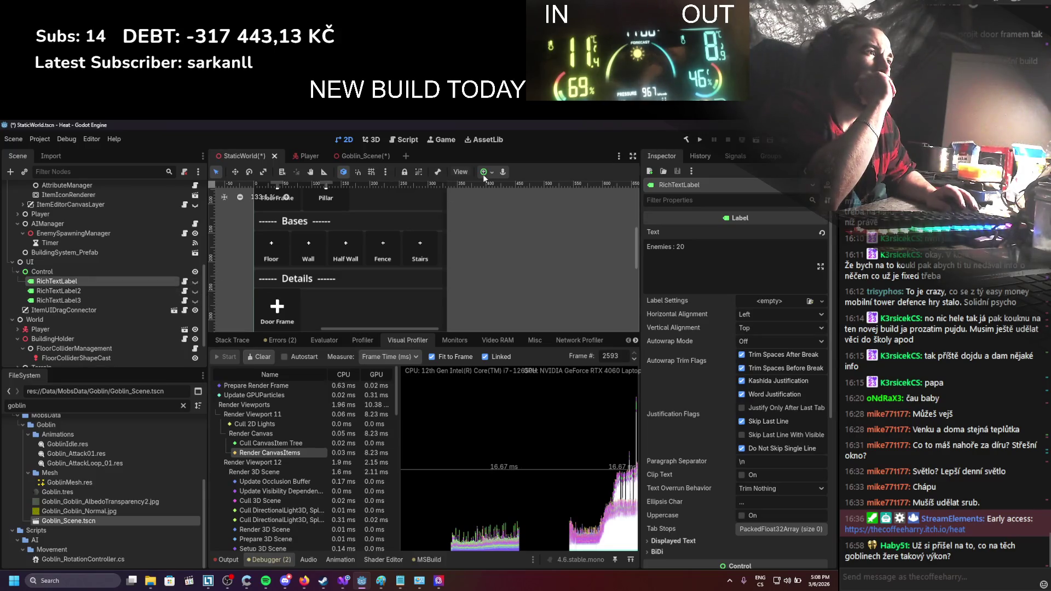
key("ctrl+s")
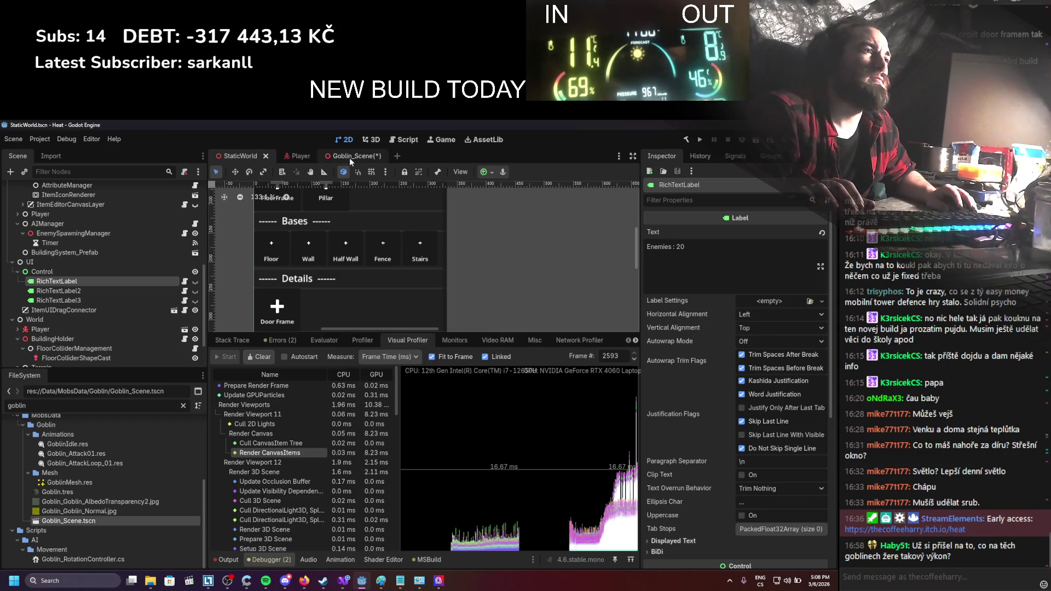
Save Goblin_Scene and return to the StaticWorld scene
left_click(350, 157)
key("ctrl+s")
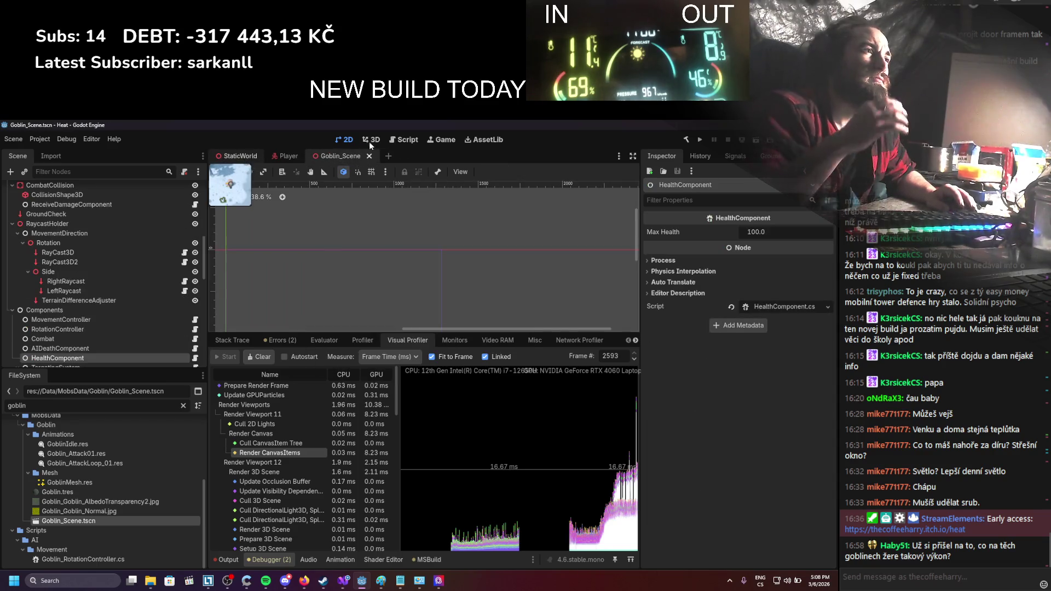
key("ctrl+tab")
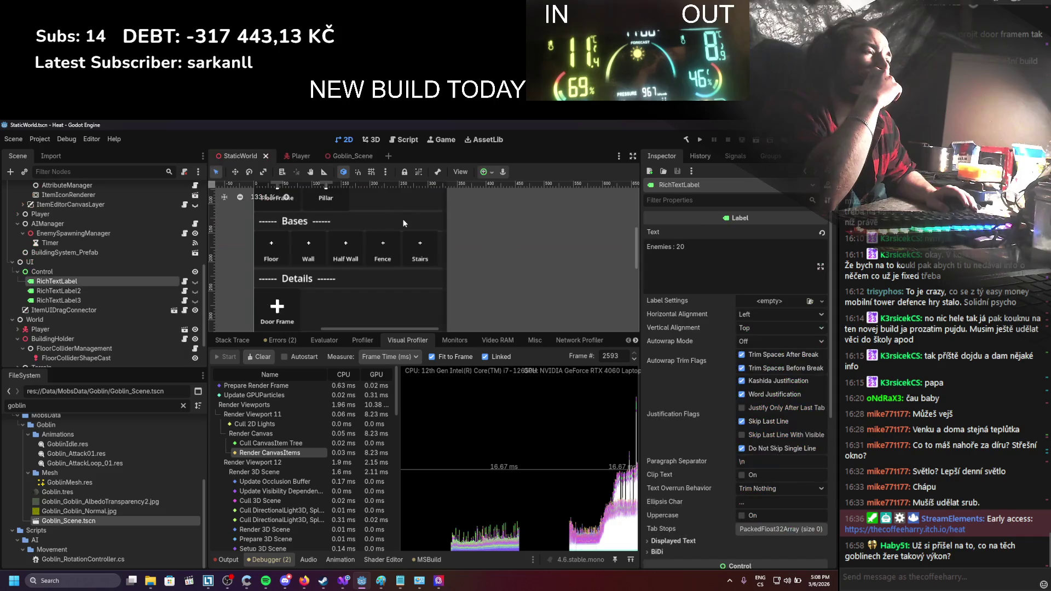
Open BuildingSystem_Prefab, hide its BuildingUICanvas, and save the prefab
scroll(133, 236, "up", 10)
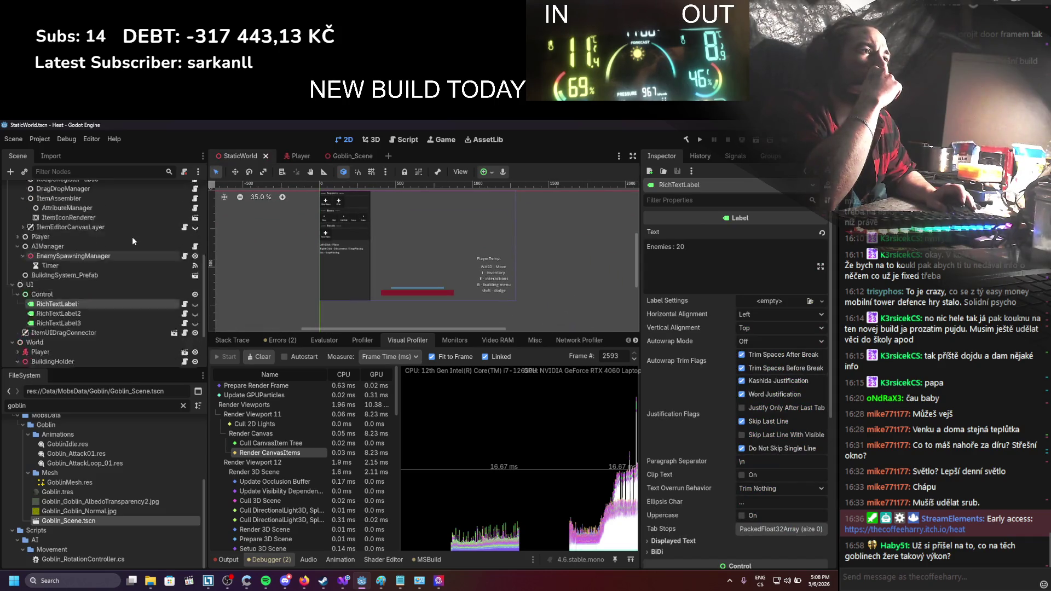
scroll(133, 236, "down", 5)
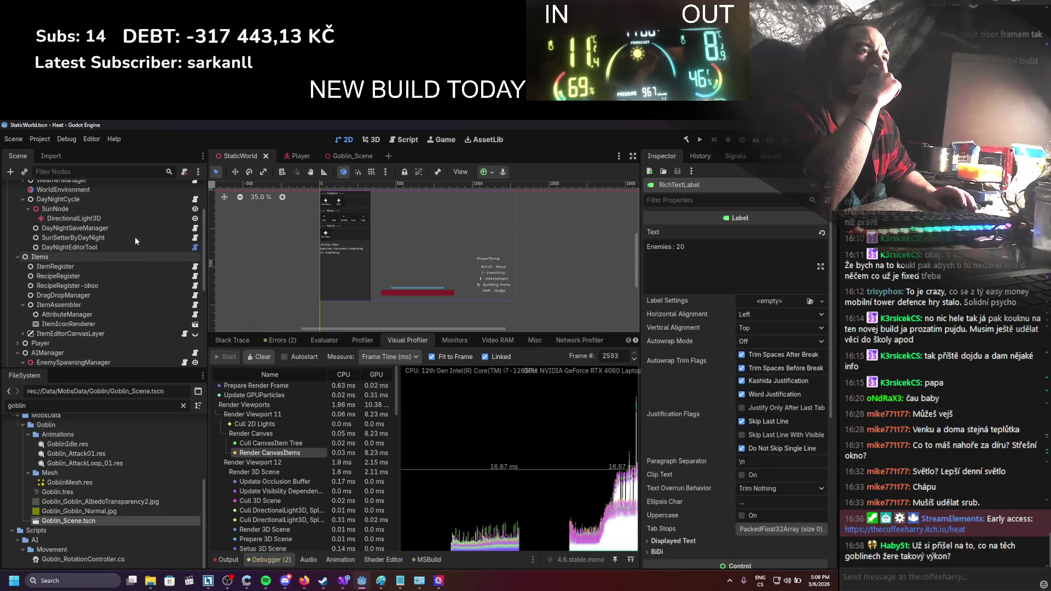
scroll(134, 236, "down", 1)
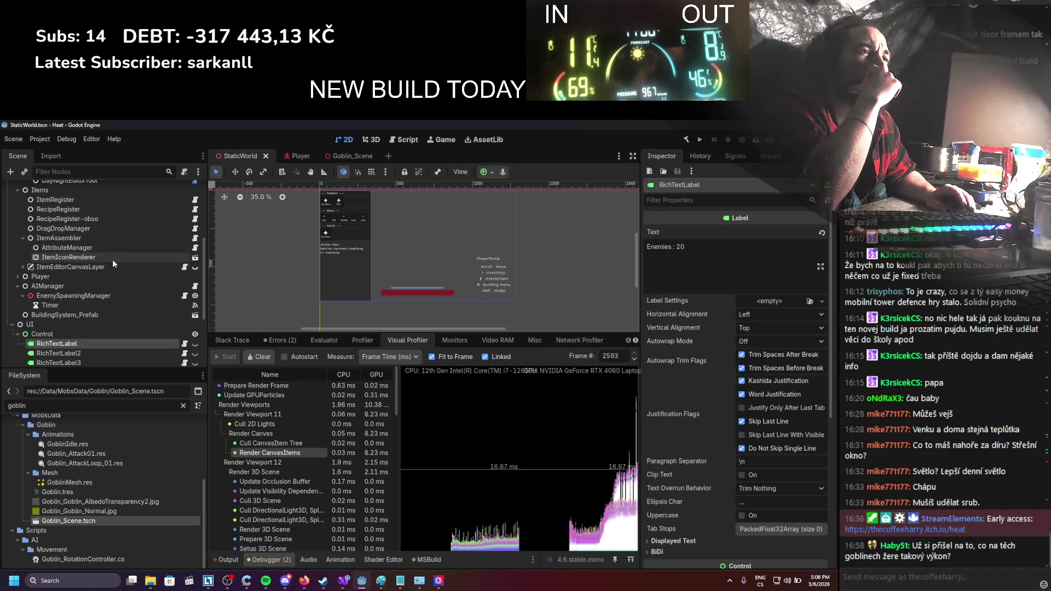
left_click(79, 315)
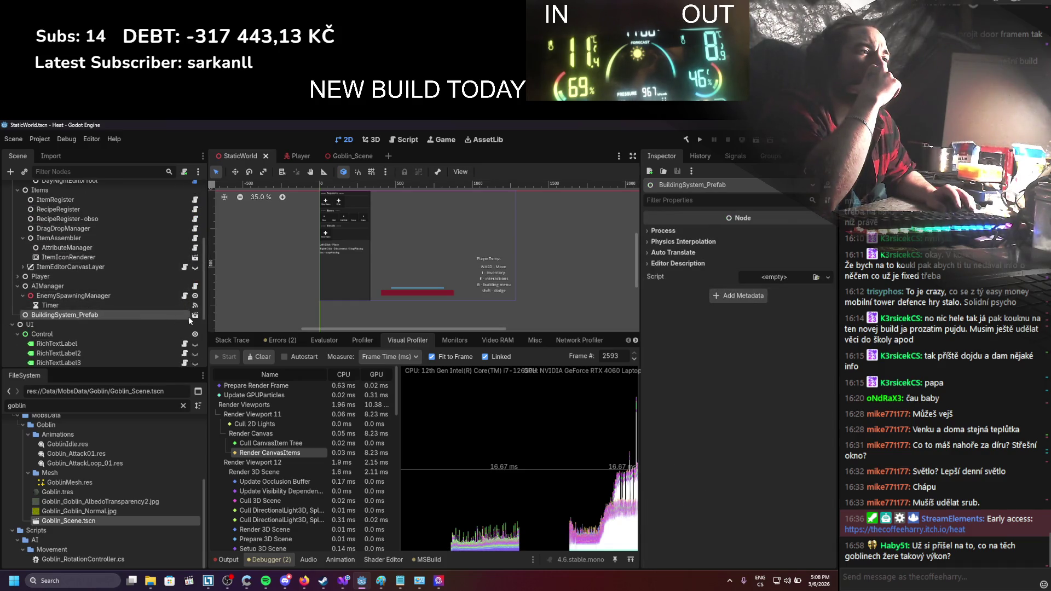
left_click(194, 315)
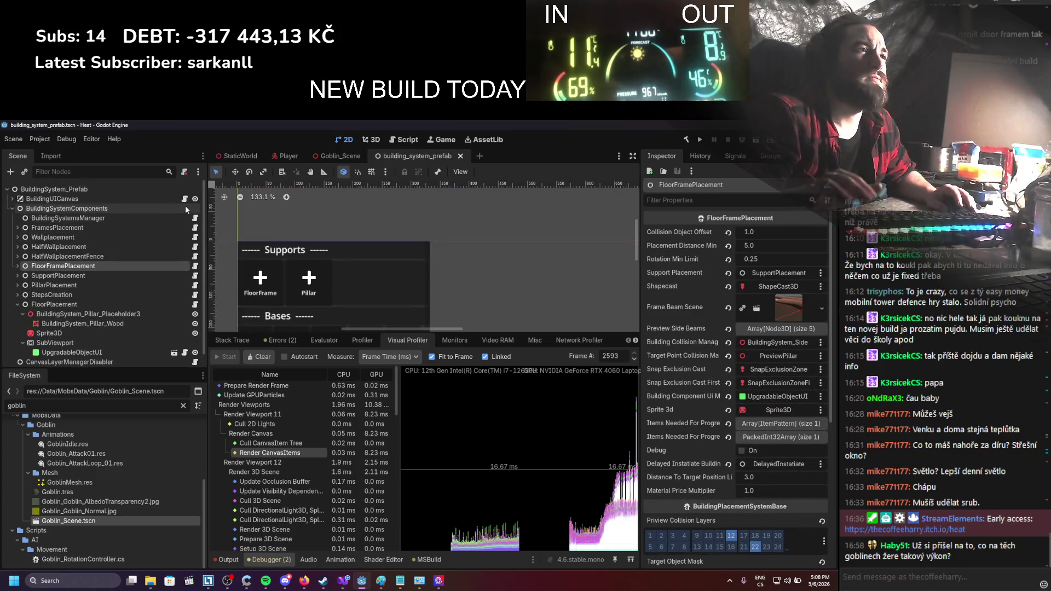
left_click(12, 199)
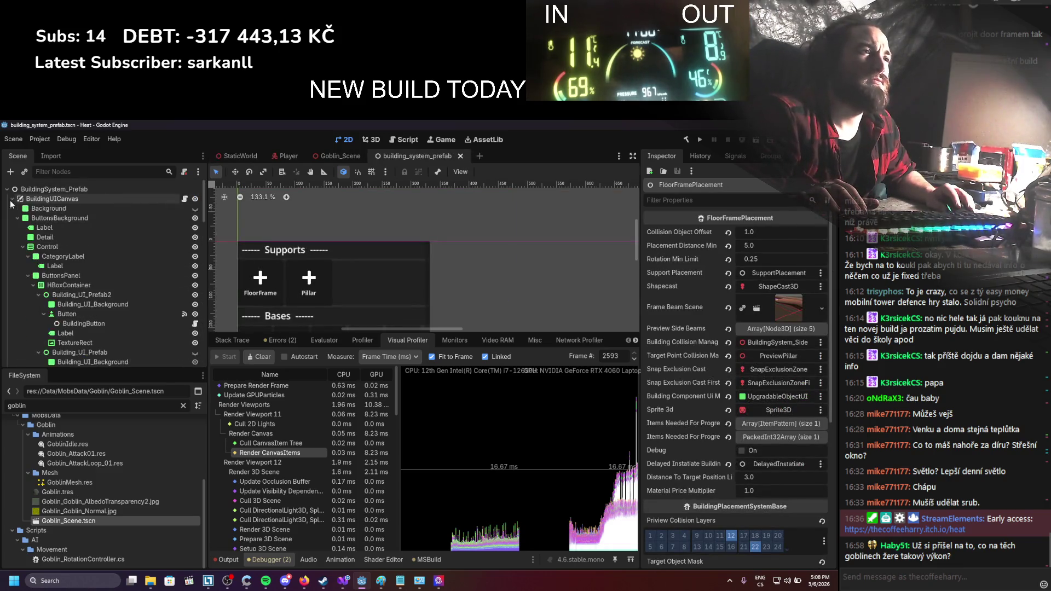
left_click(195, 199)
key("ctrl+s")
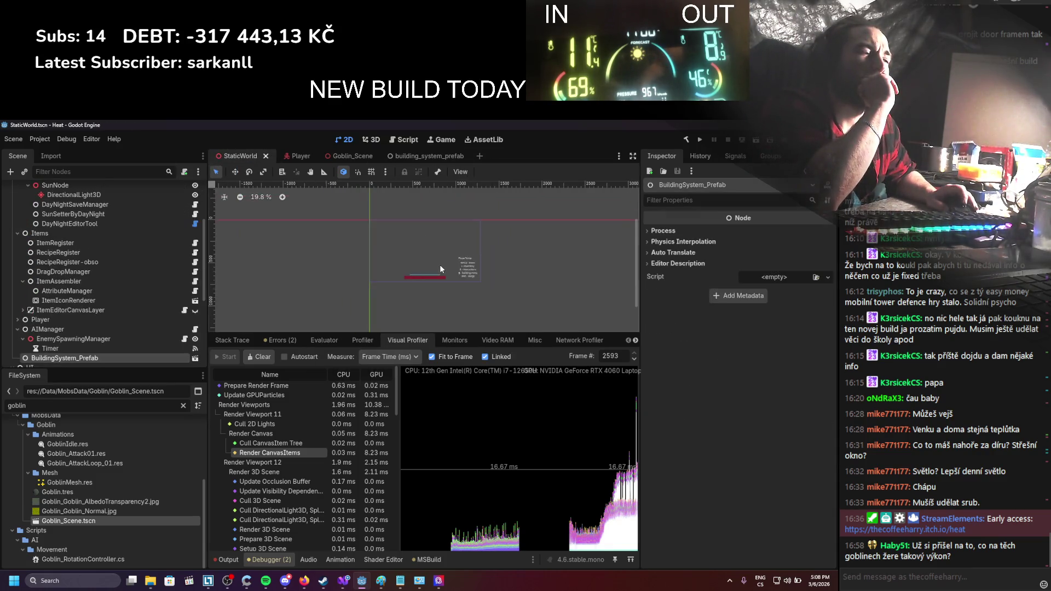
Run the game to check the HUD, then go to the FPS script in Visual Studio
left_click_drag(450, 251, 450, 259)
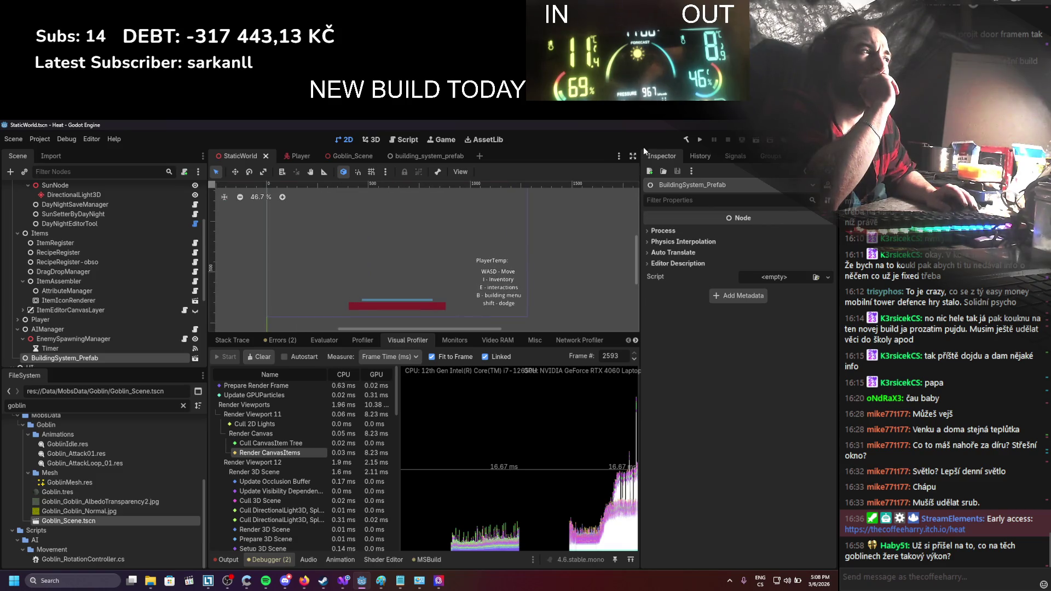
left_click(699, 141)
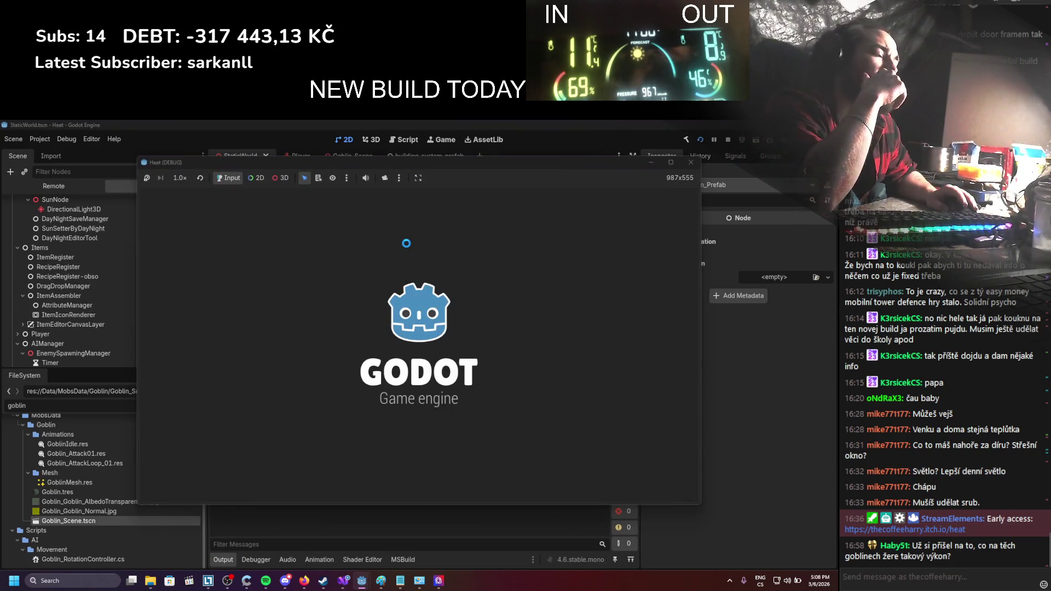
key("alt+Tab")
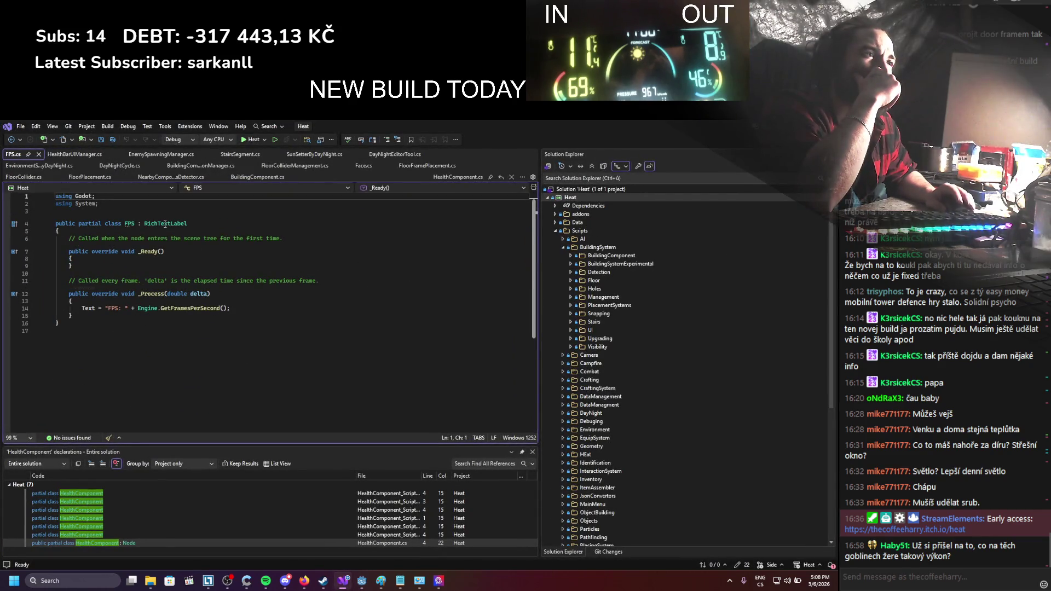
Make the FPS class extend Label instead of RichTextLabel, save, and rebuild the game
double_click(165, 224)
type("Label")
key("ctrl+s")
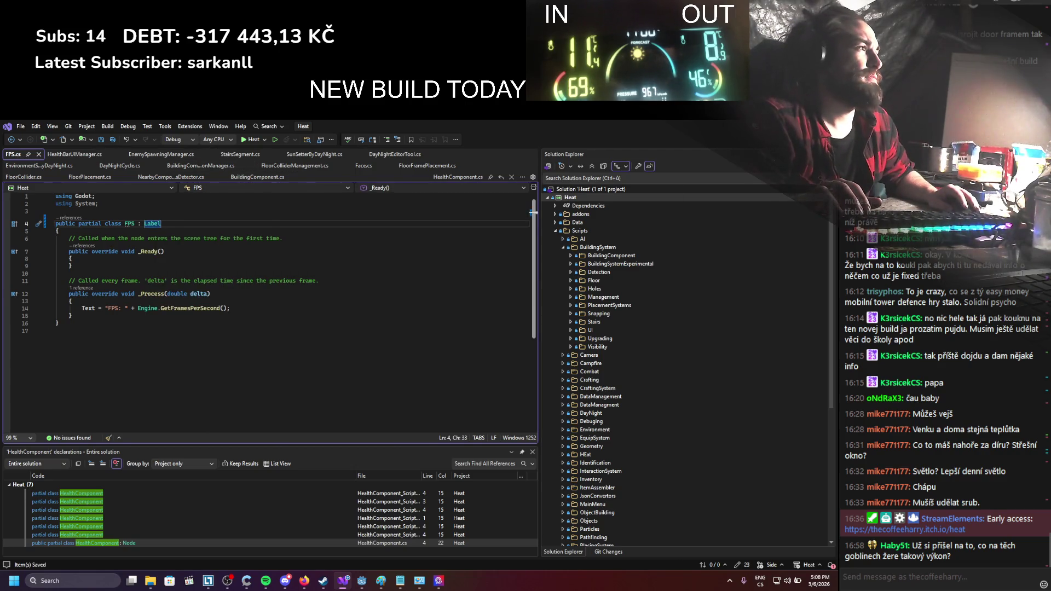
key("alt+Tab")
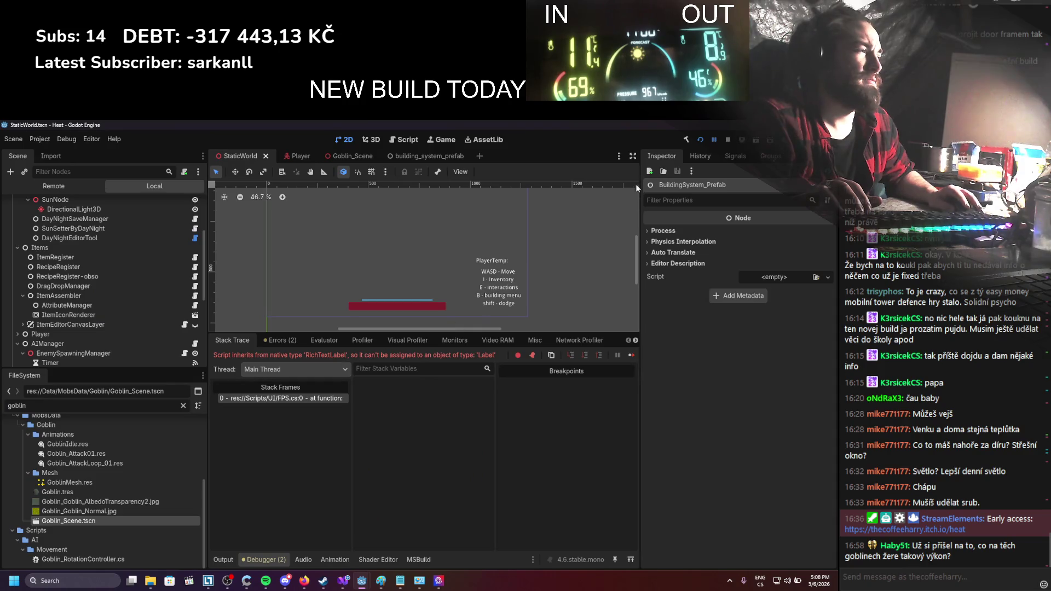
left_click(701, 140)
left_click(700, 140)
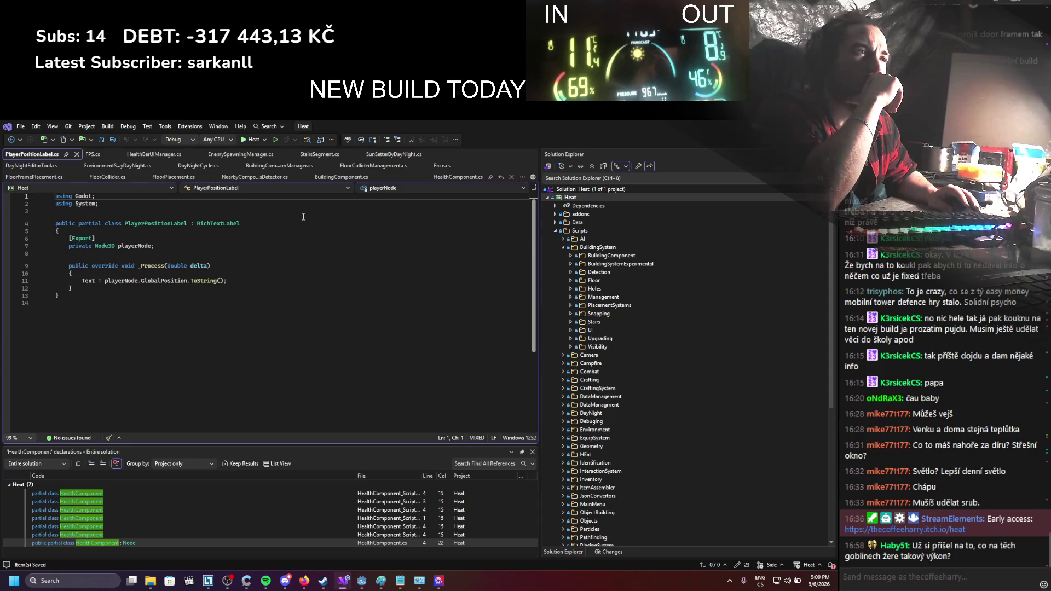
Make PlayerPositionLabel extend Label and relaunch the game in Godot to rebuild
double_click(230, 225)
type("Label")
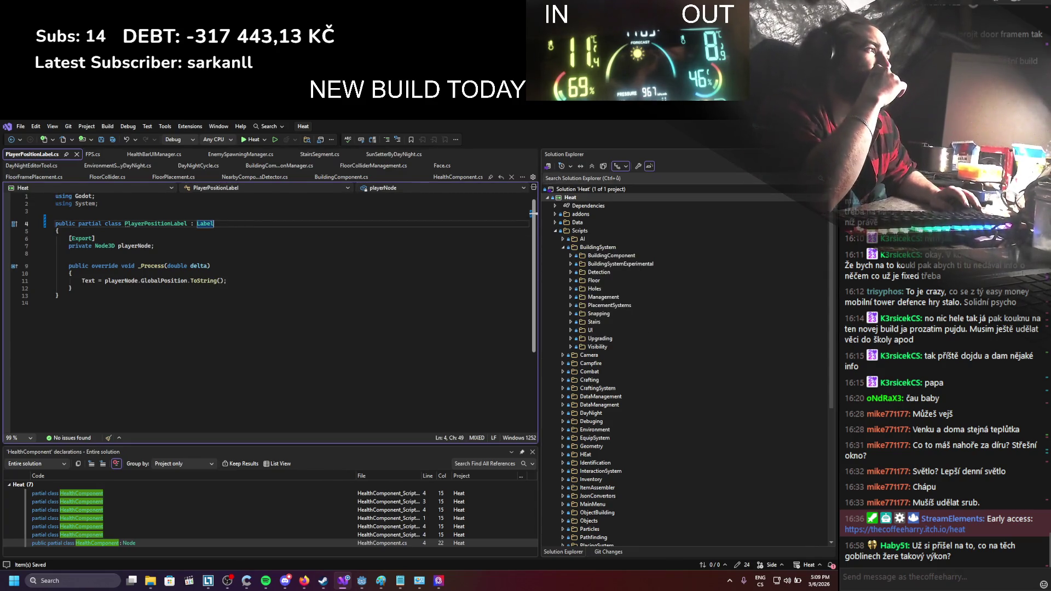
key("alt+Tab")
left_click(700, 140)
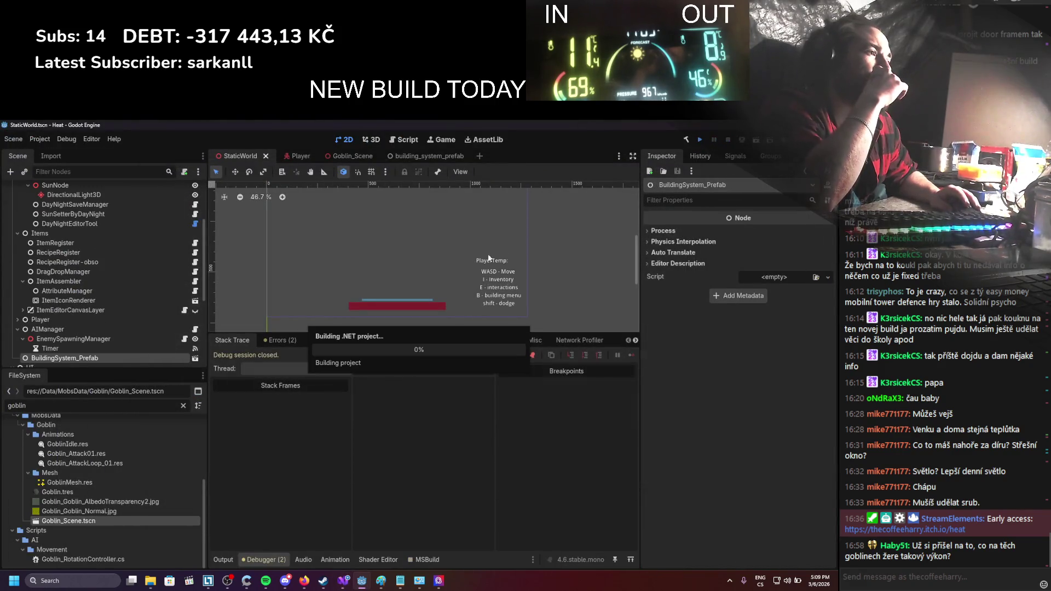
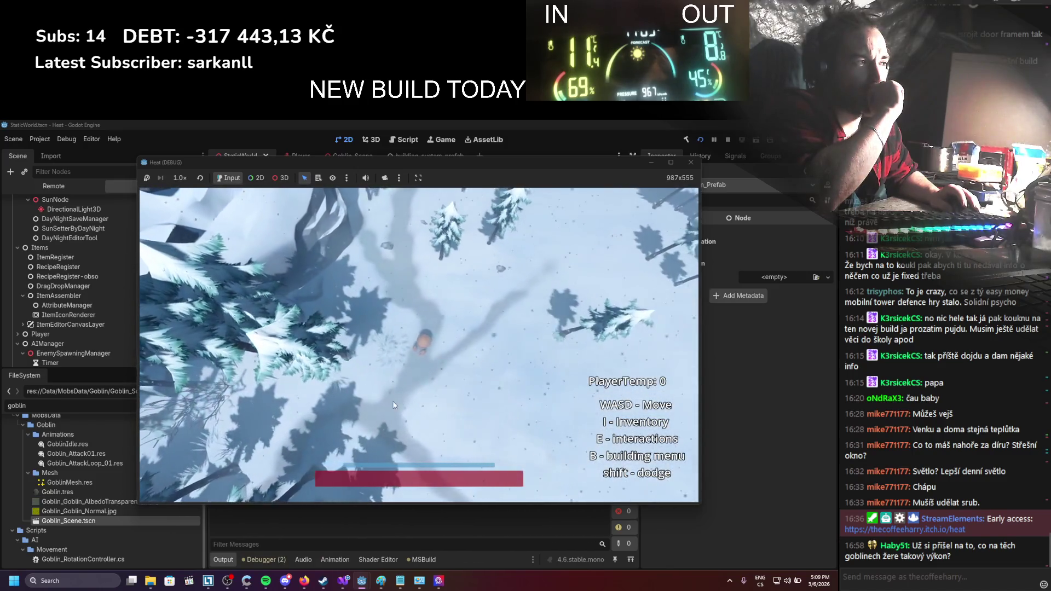
Start a Visual Profiler recording in the Debugger for the running game
left_click(276, 560)
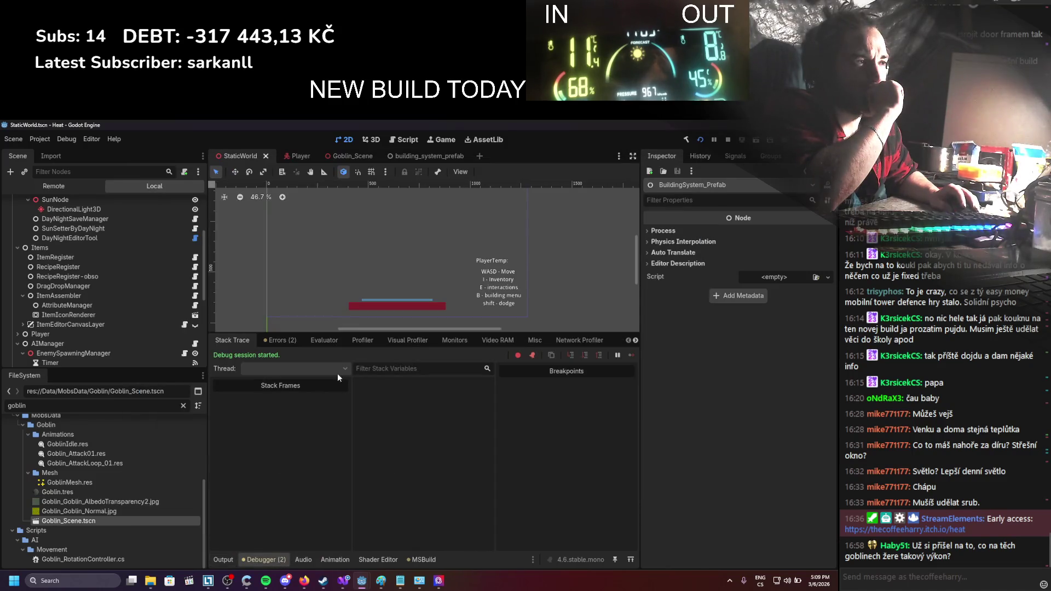
left_click(396, 342)
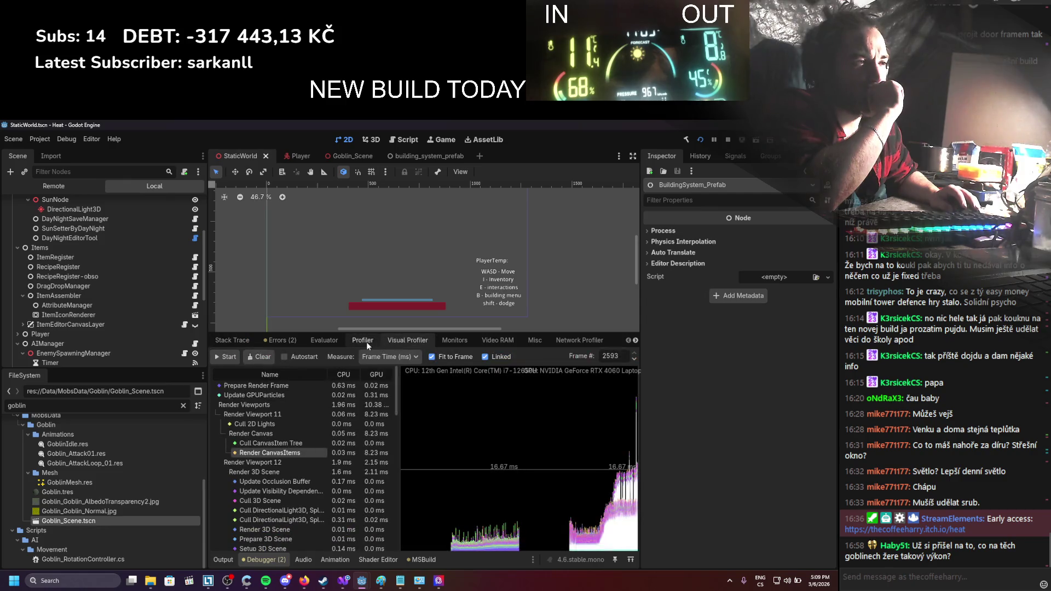
left_click(226, 357)
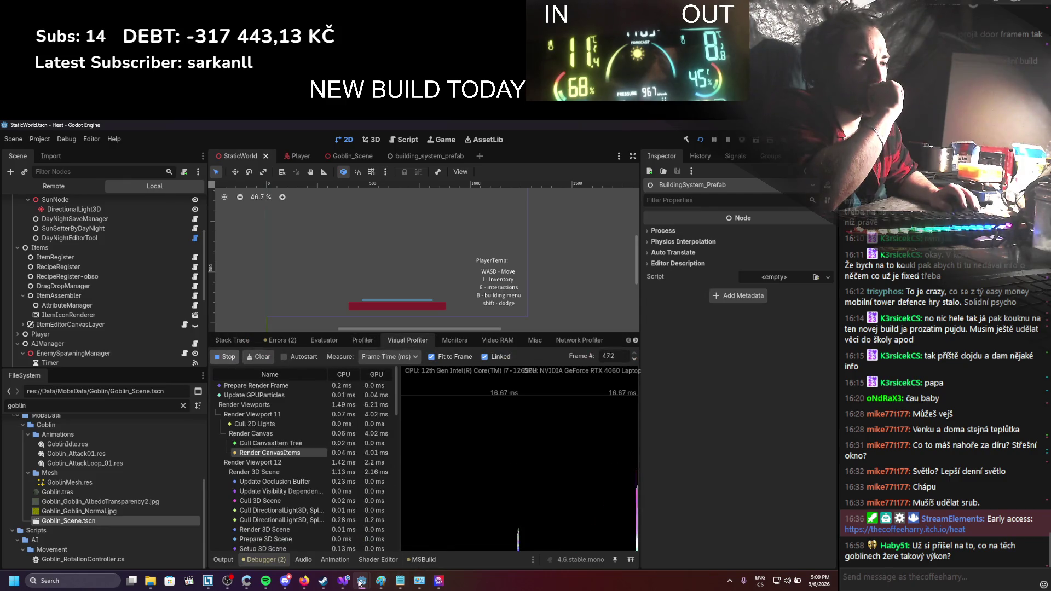
Move the game window around while it records frames, then stop the game with F8
left_click(421, 579)
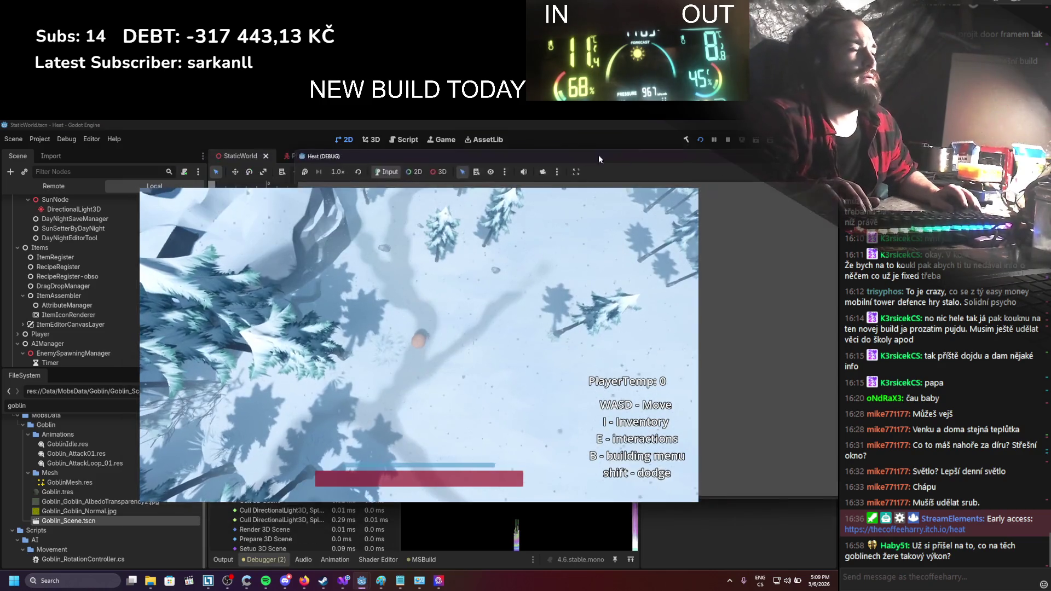
left_click_drag(599, 155, 832, 141)
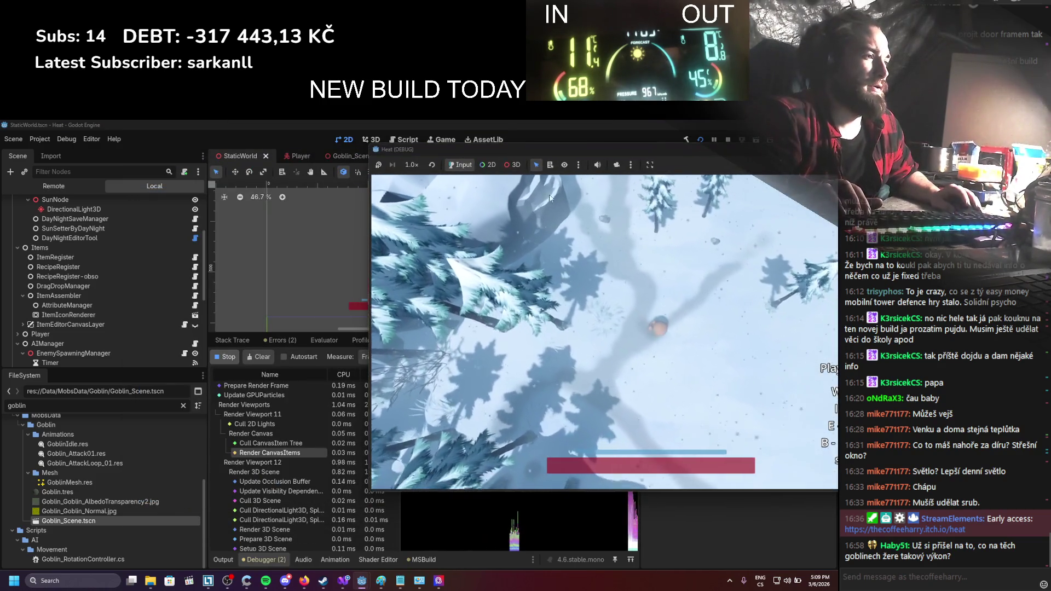
left_click_drag(554, 154, 578, 144)
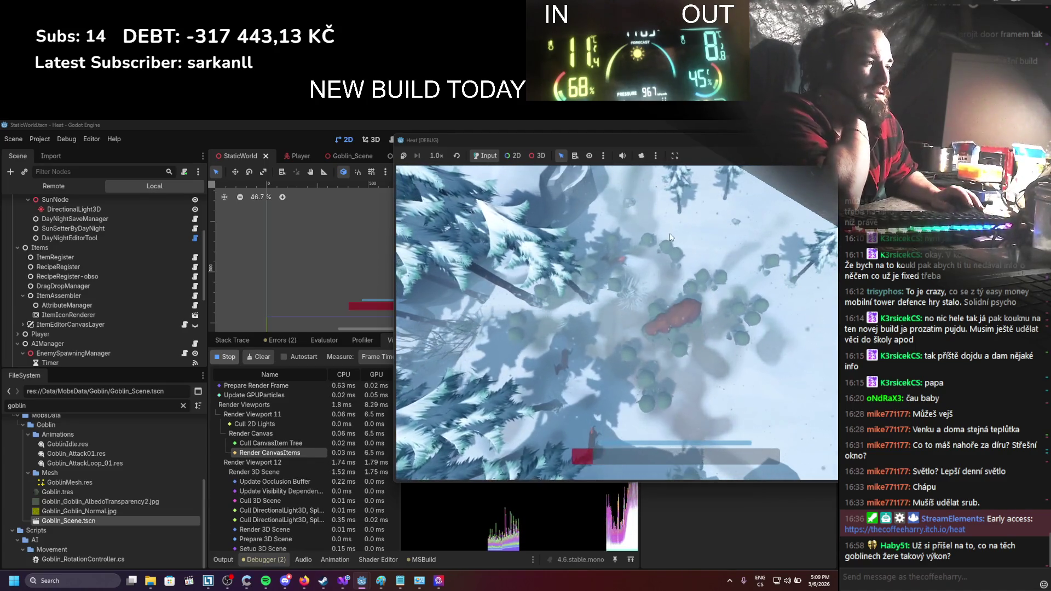
left_click_drag(698, 144, 614, 147)
left_click_drag(691, 146, 597, 142)
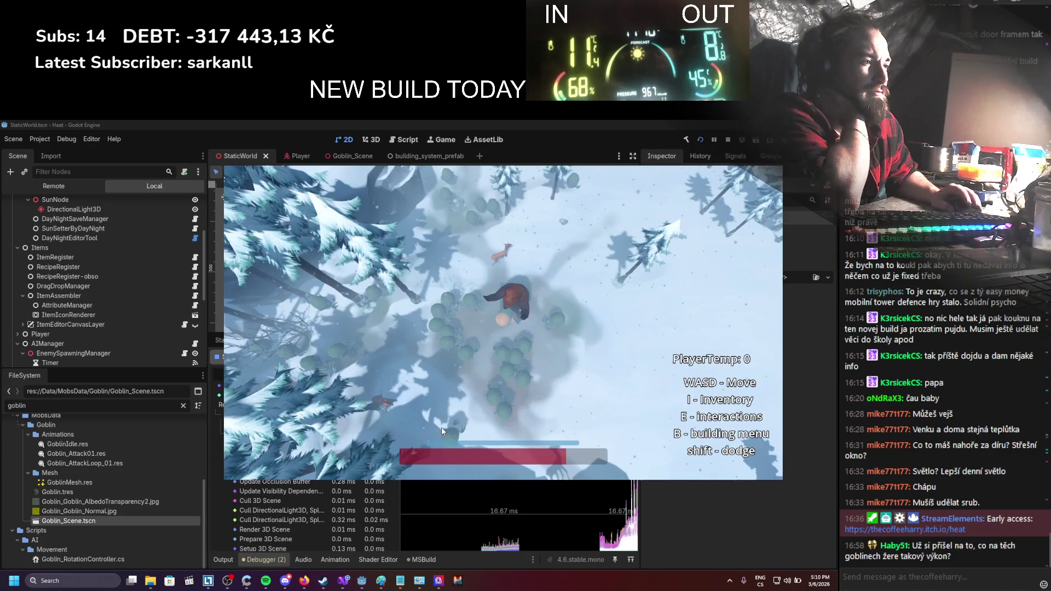
key("F8")
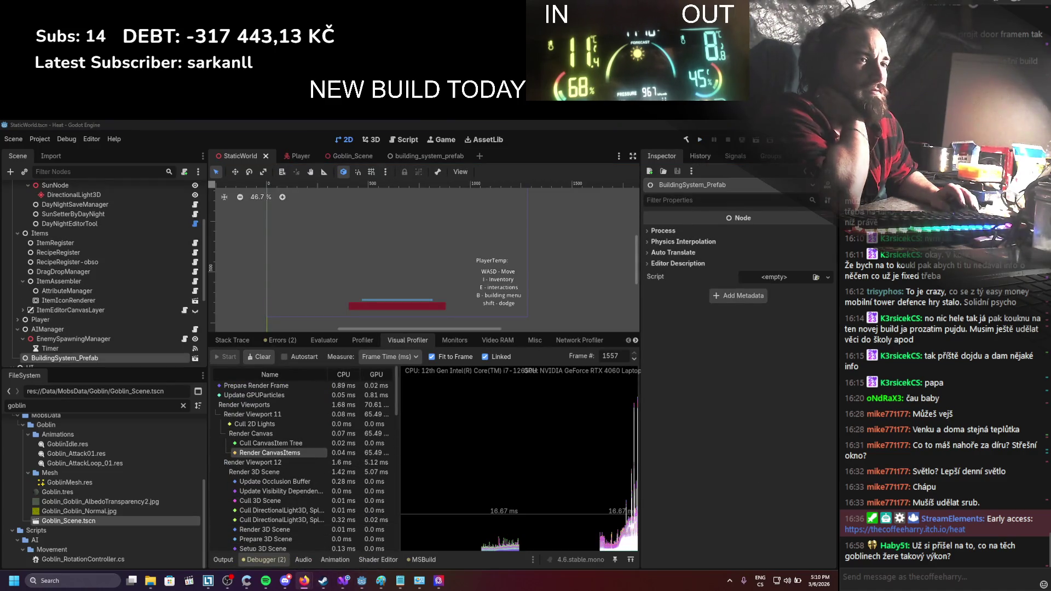
In Firefox's Google tab, search for 'render canvas items'
mouse_move(303, 581)
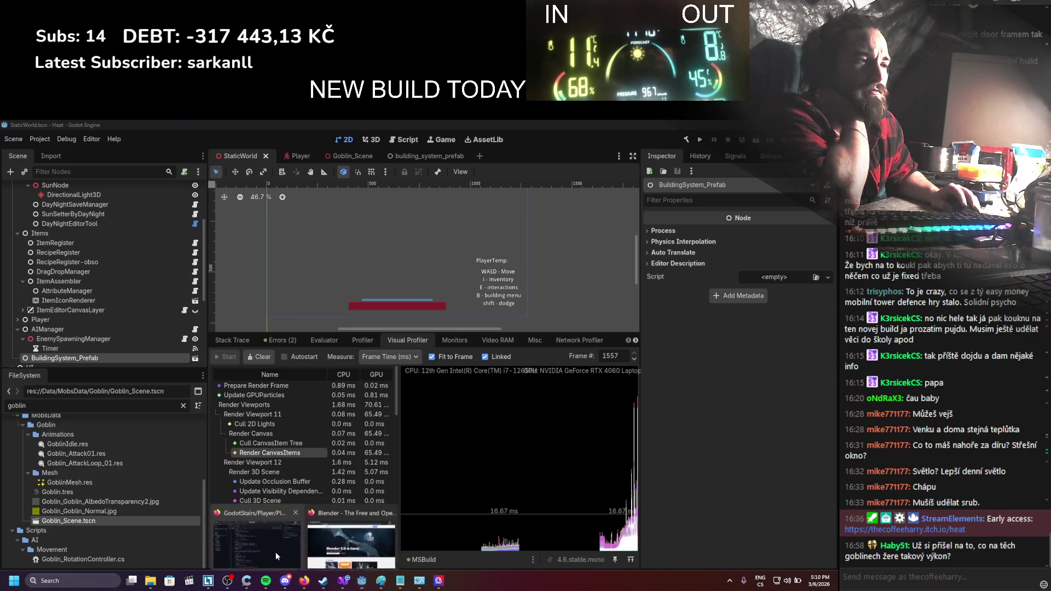
left_click(275, 552)
left_click(248, 129)
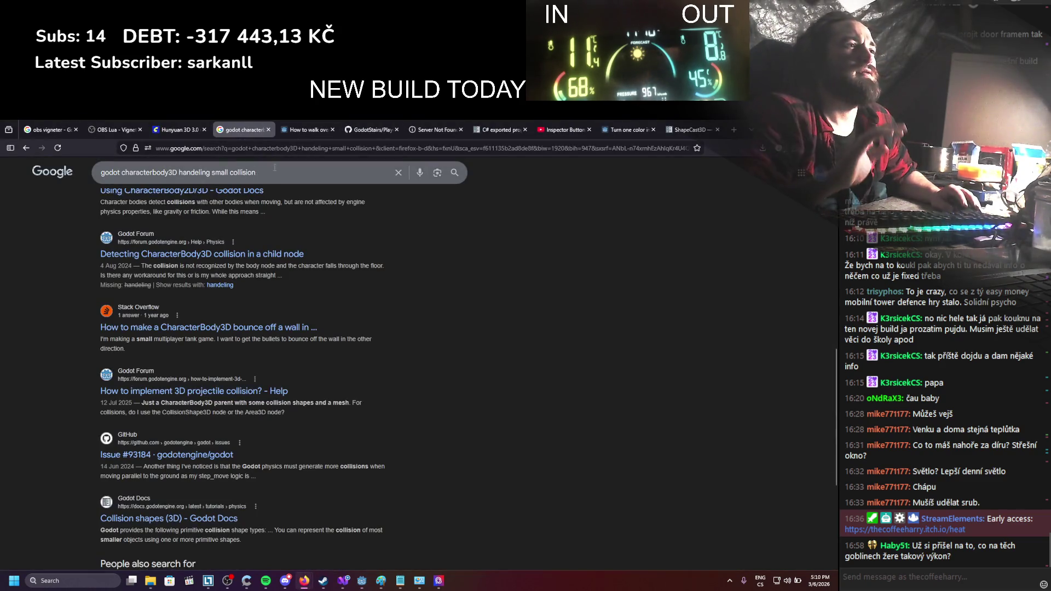
type("render ")
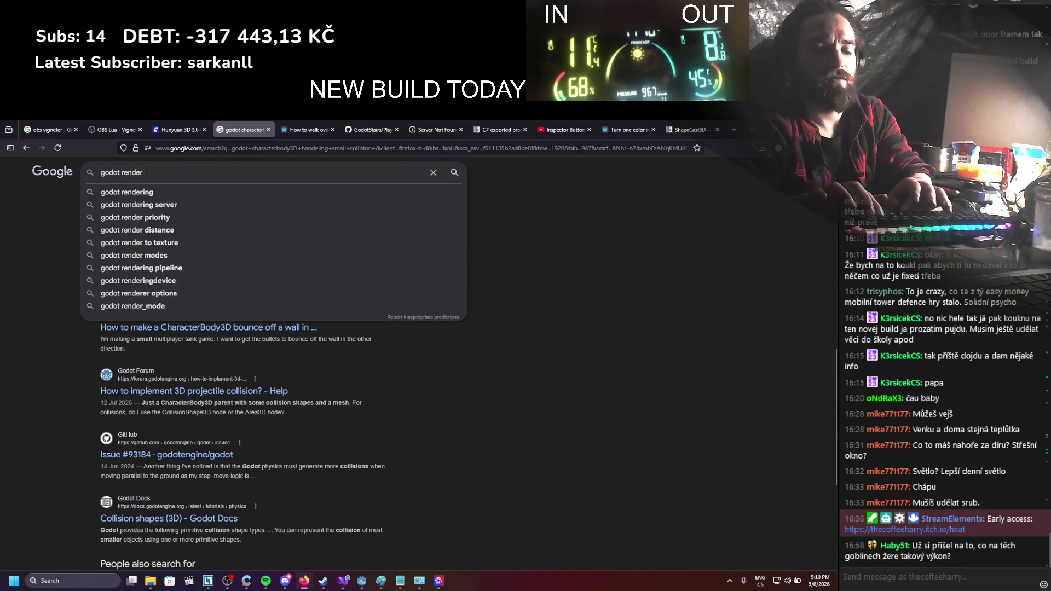
type("canvas items")
key("Return")
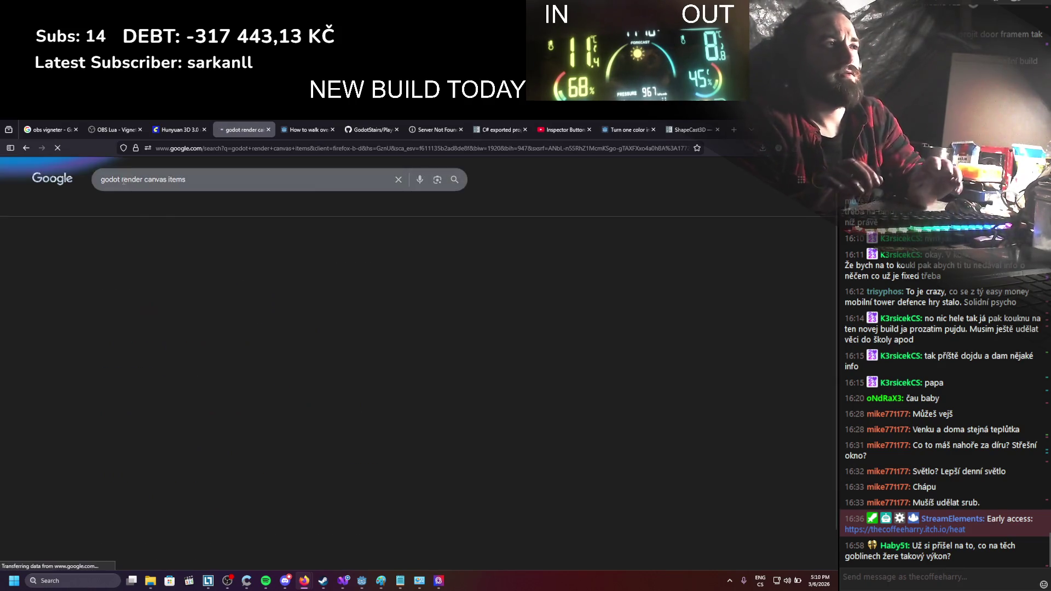
scroll(146, 225, "down", 3)
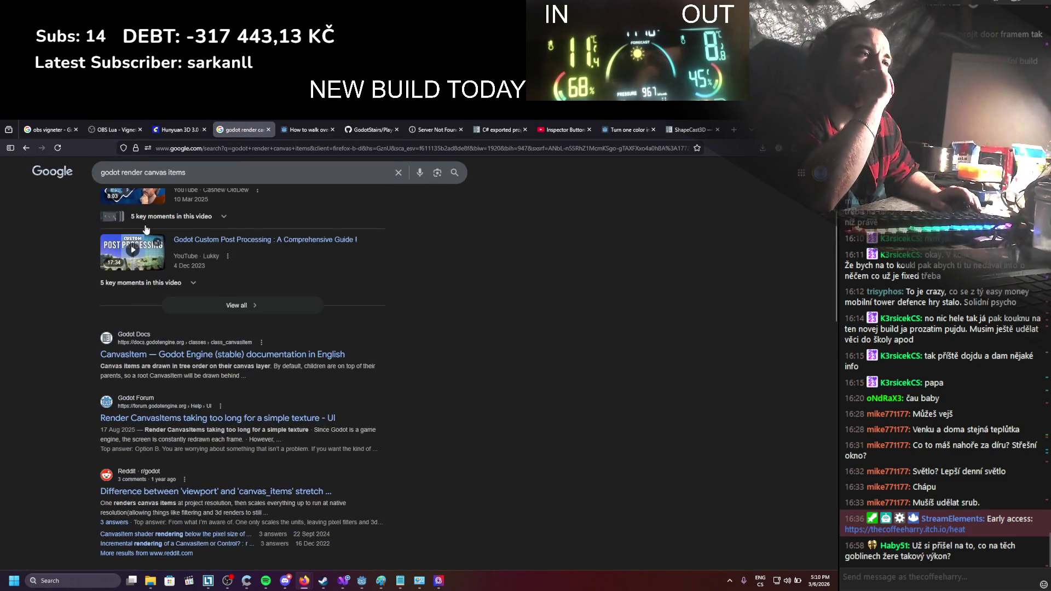
Open the Godot Forum thread on slow Render CanvasItems in a new tab and read it
middle_click(172, 419)
left_click(285, 130)
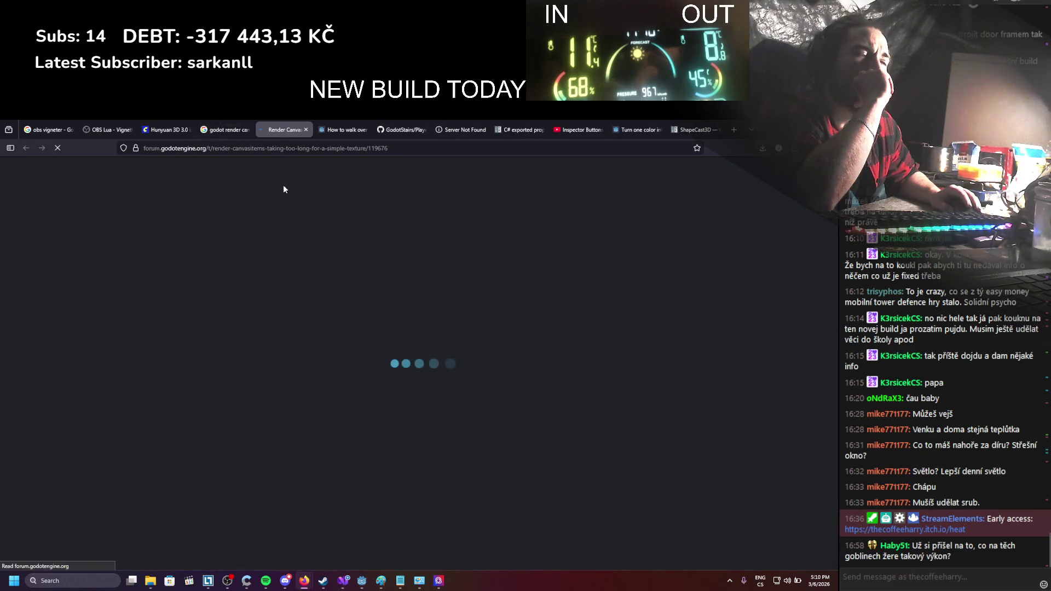
scroll(284, 222, "down", 4)
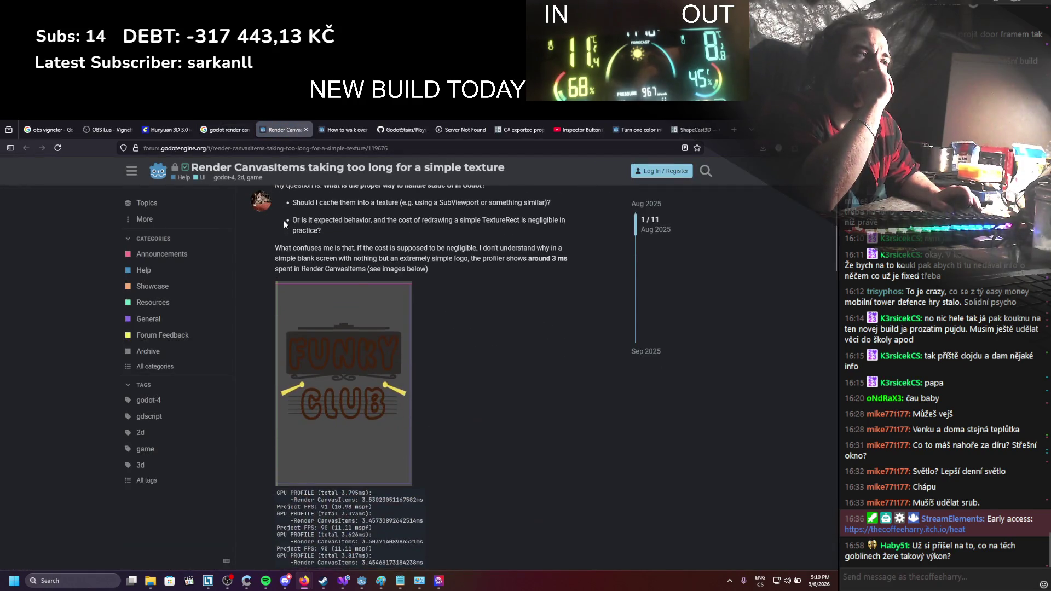
scroll(284, 221, "down", 1)
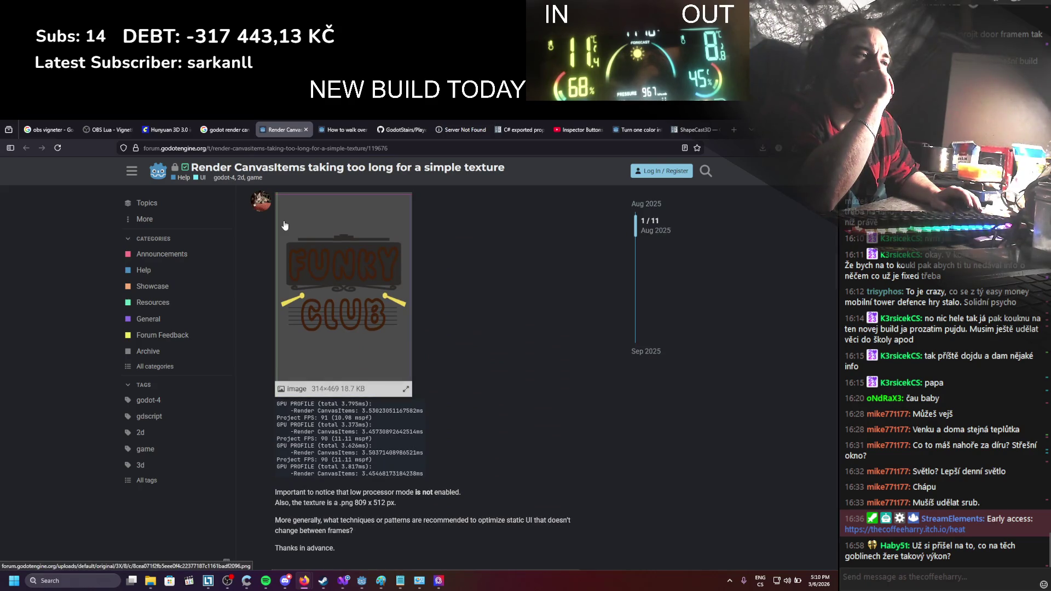
scroll(284, 225, "down", 2)
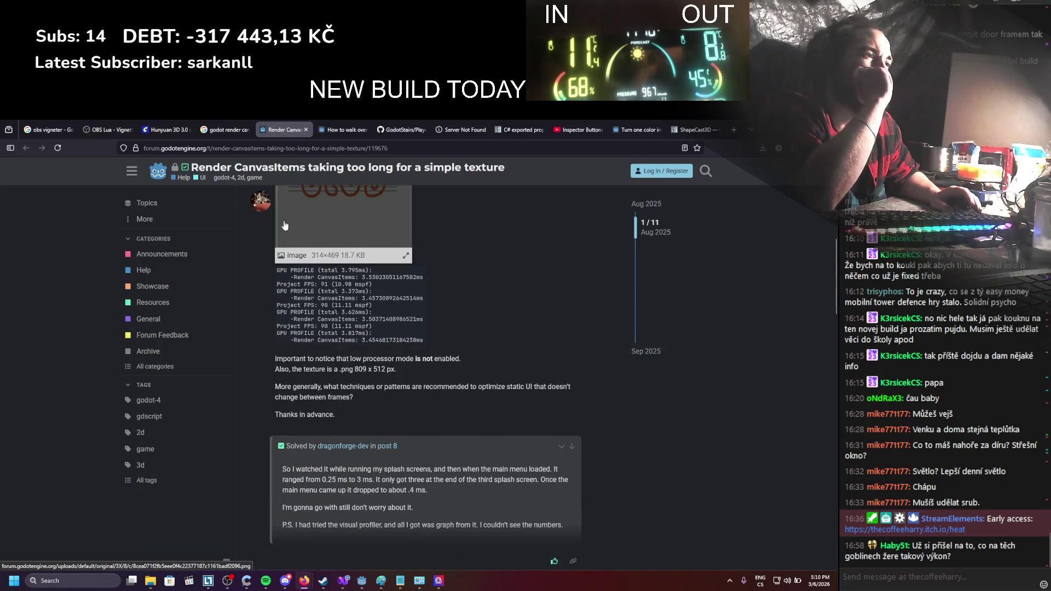
scroll(284, 225, "down", 2)
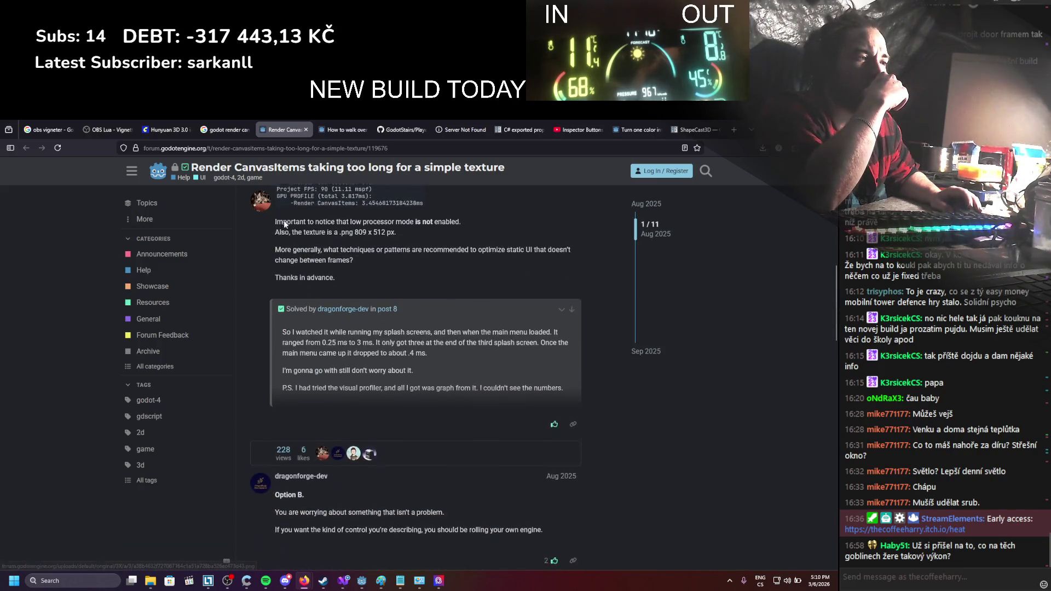
scroll(284, 220, "down", 1)
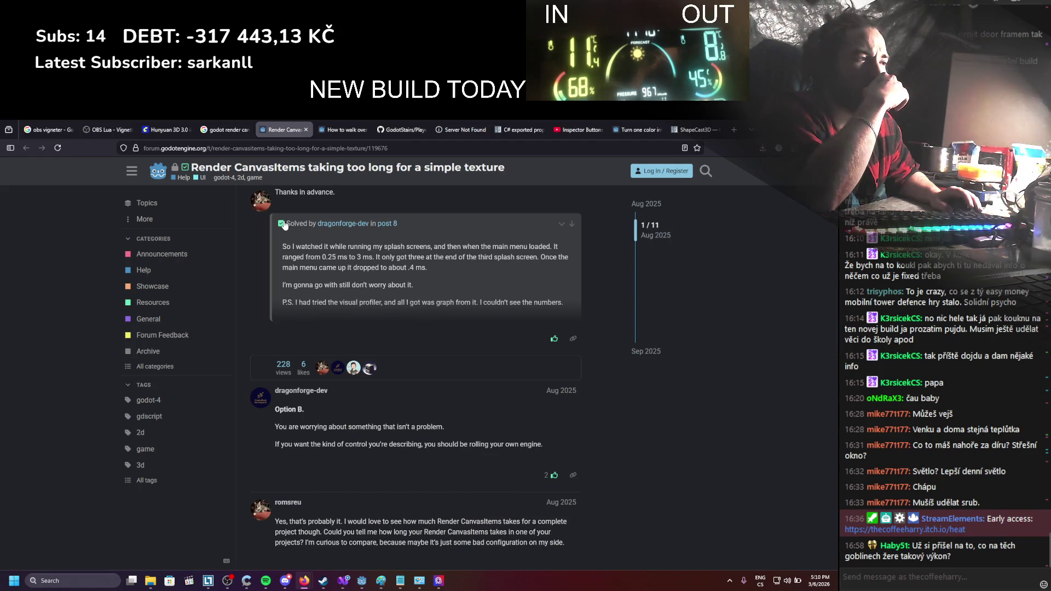
scroll(284, 225, "down", 2)
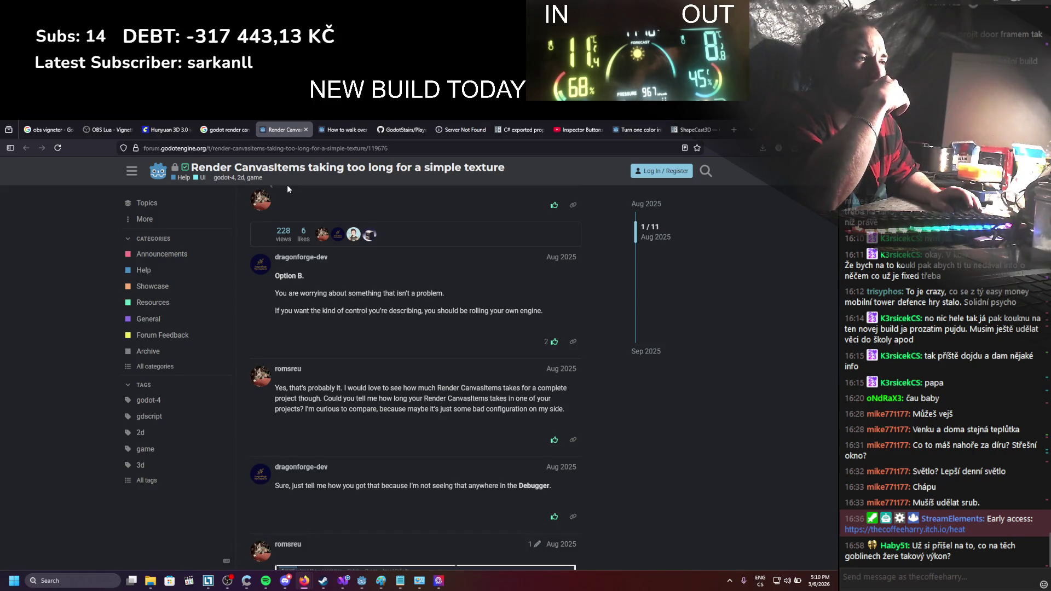
scroll(288, 188, "down", 3)
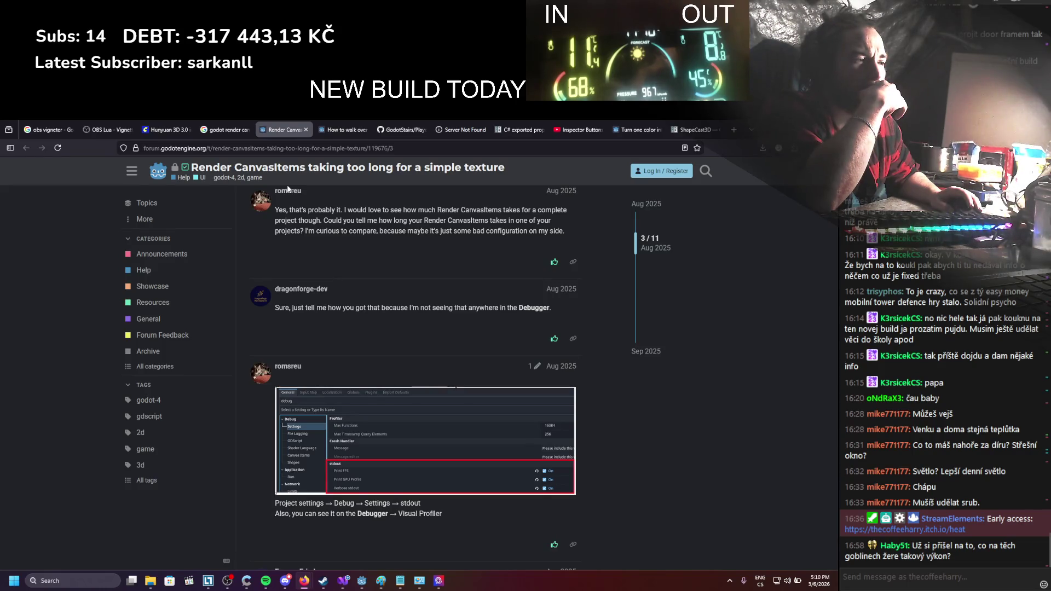
scroll(288, 189, "down", 2)
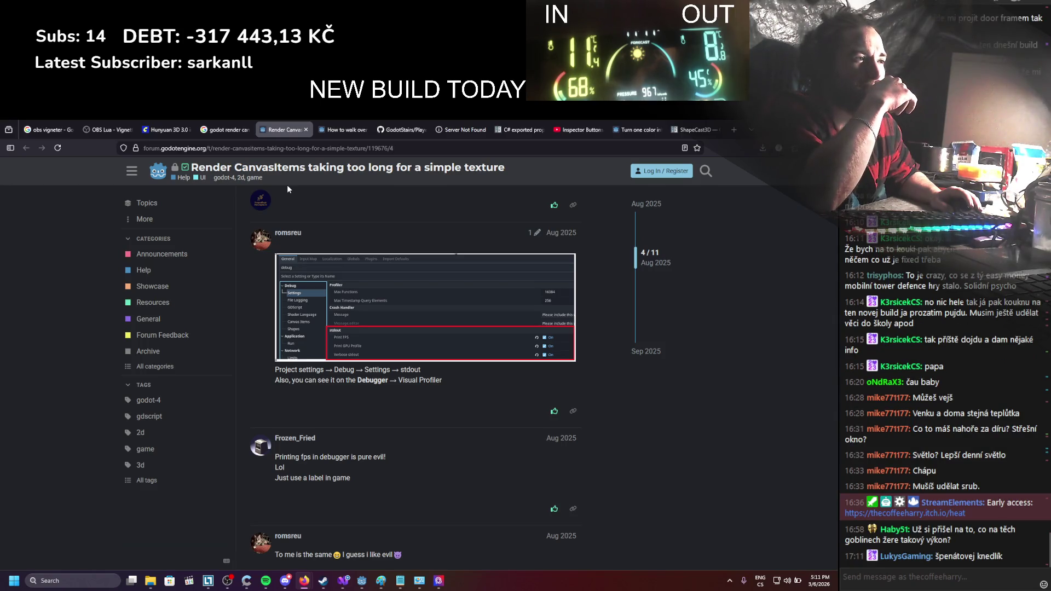
scroll(287, 189, "down", 1)
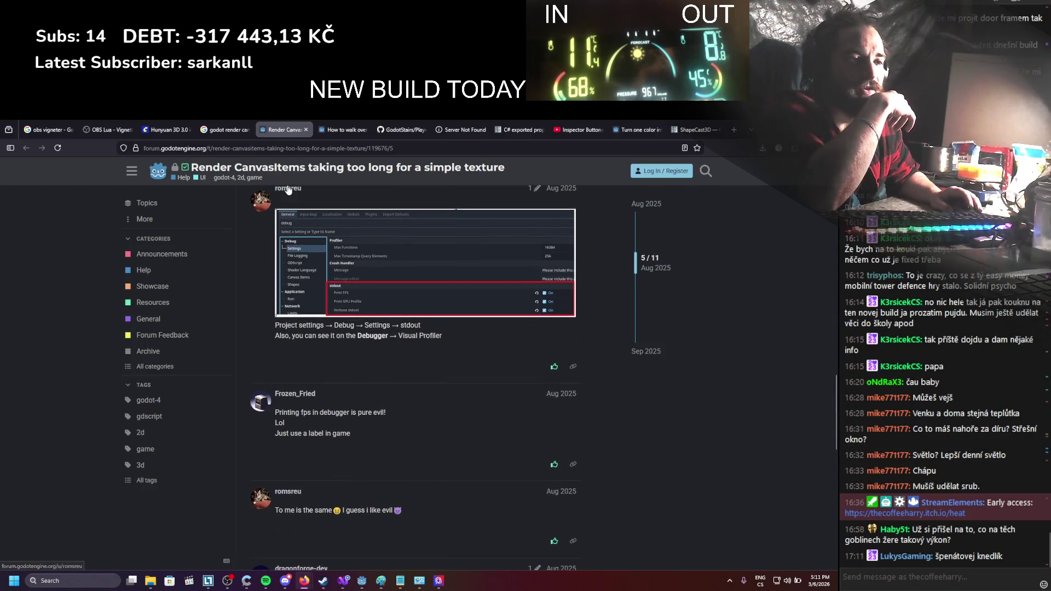
scroll(288, 190, "down", 2)
scroll(288, 190, "down", 1)
scroll(288, 189, "down", 3)
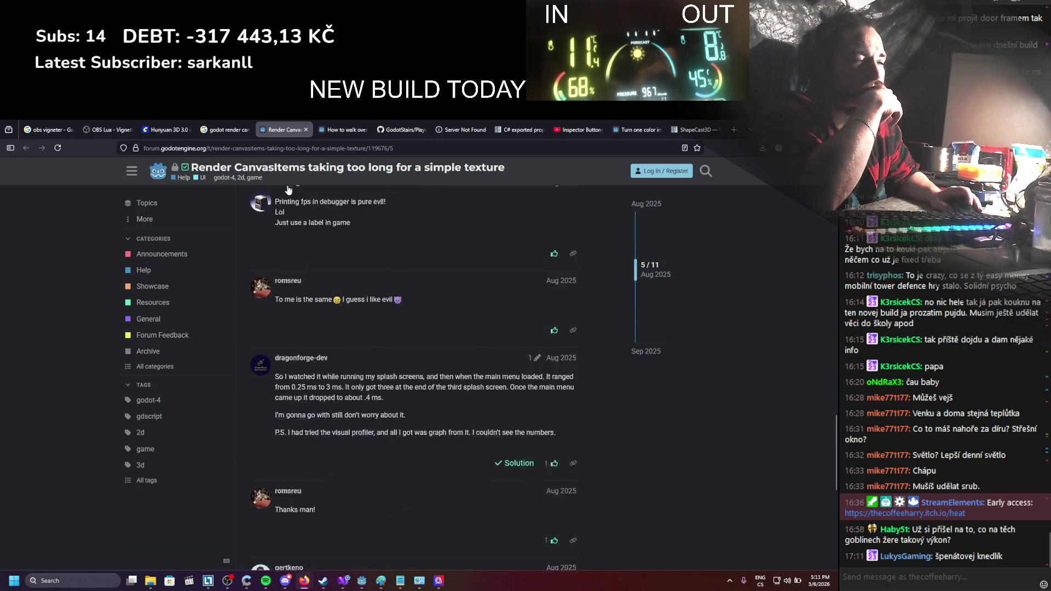
Return to the Google results tab, then switch back to the Godot editor
left_click(232, 122)
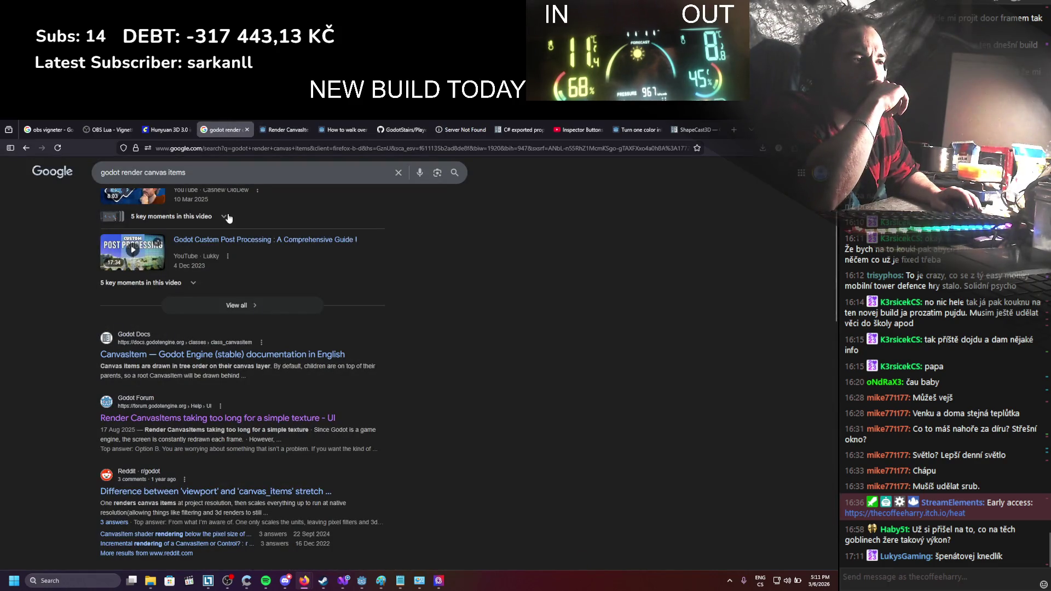
scroll(229, 219, "down", 3)
key("alt+Tab")
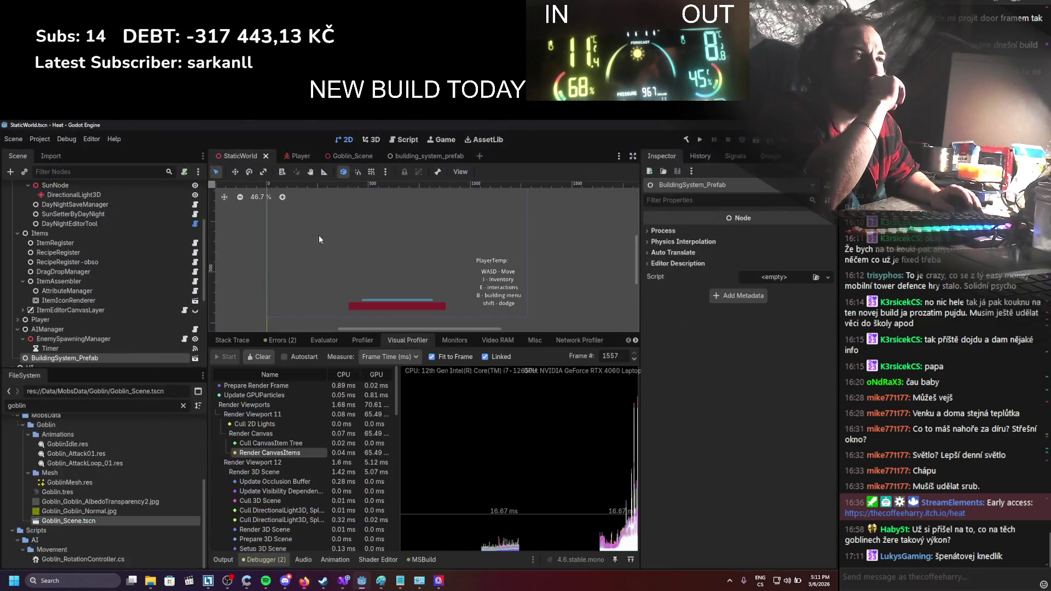
Select ItemEditorCanvasLayer and collapse the Systems and UI branches of the scene tree
scroll(164, 284, "down", 2)
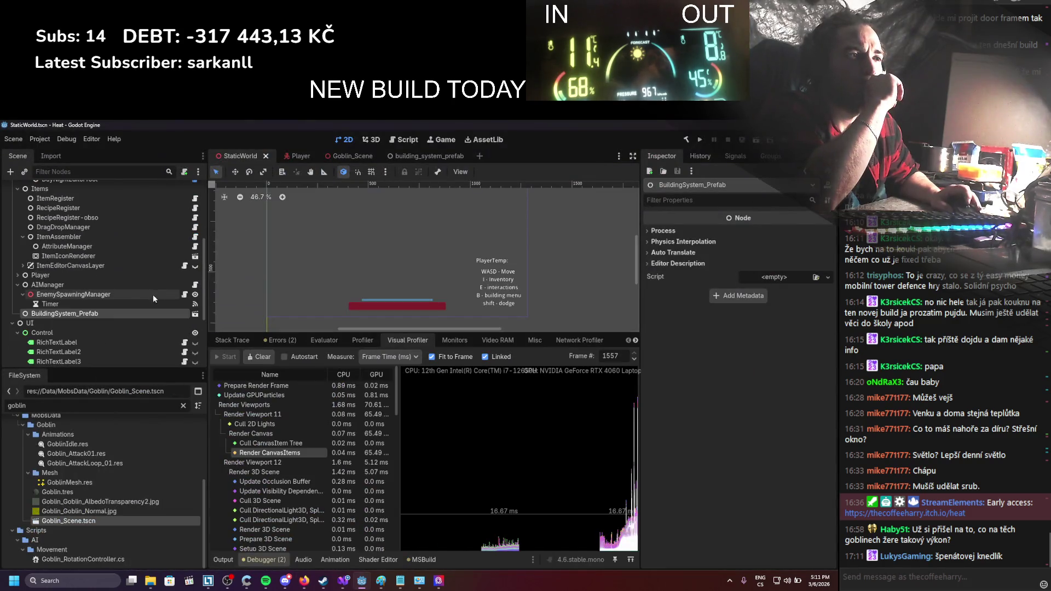
left_click(85, 266)
scroll(64, 275, "up", 5)
scroll(63, 274, "up", 1)
left_click(12, 227)
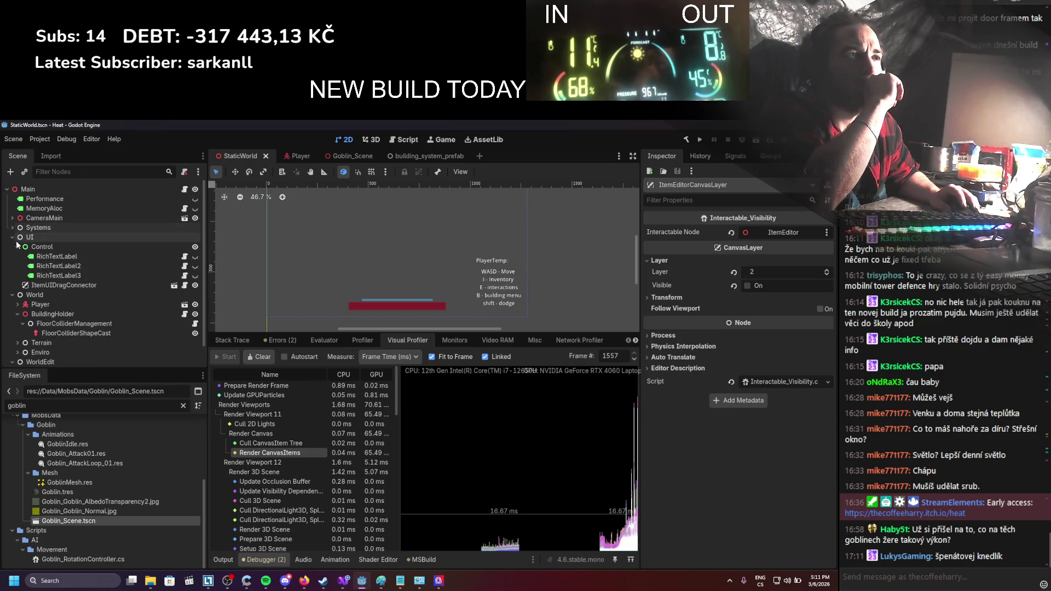
left_click(12, 238)
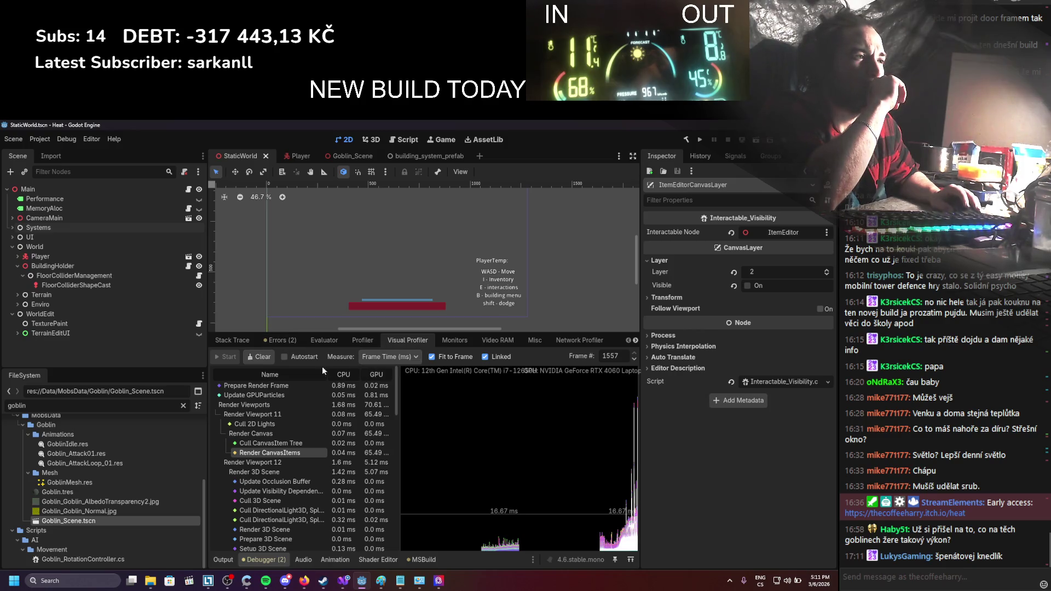
Scroll through the Debugger's Monitors readings for FPS, process time and draw calls
left_click(453, 340)
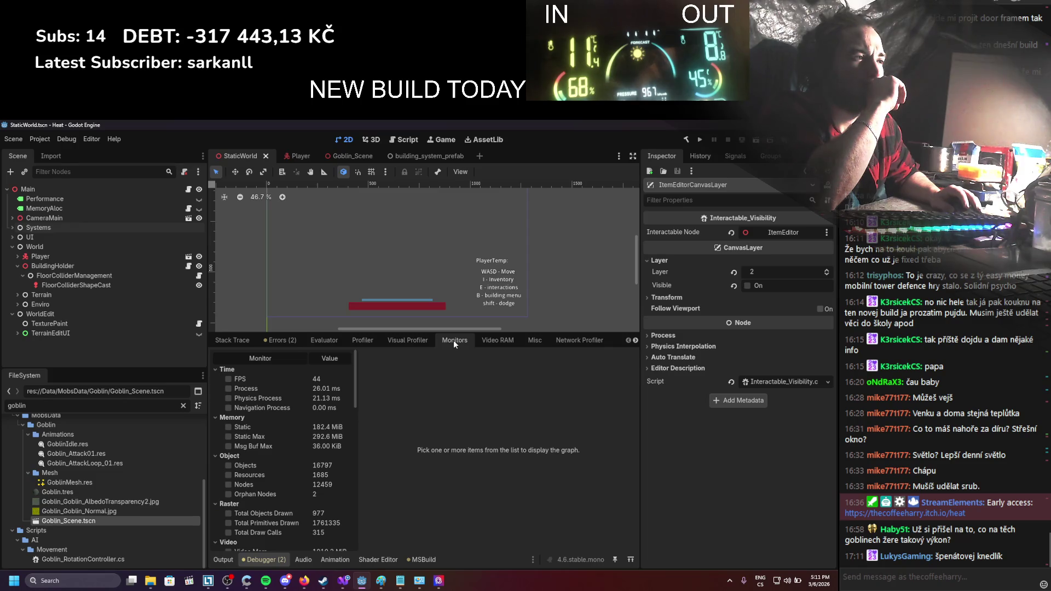
scroll(324, 411, "down", 5)
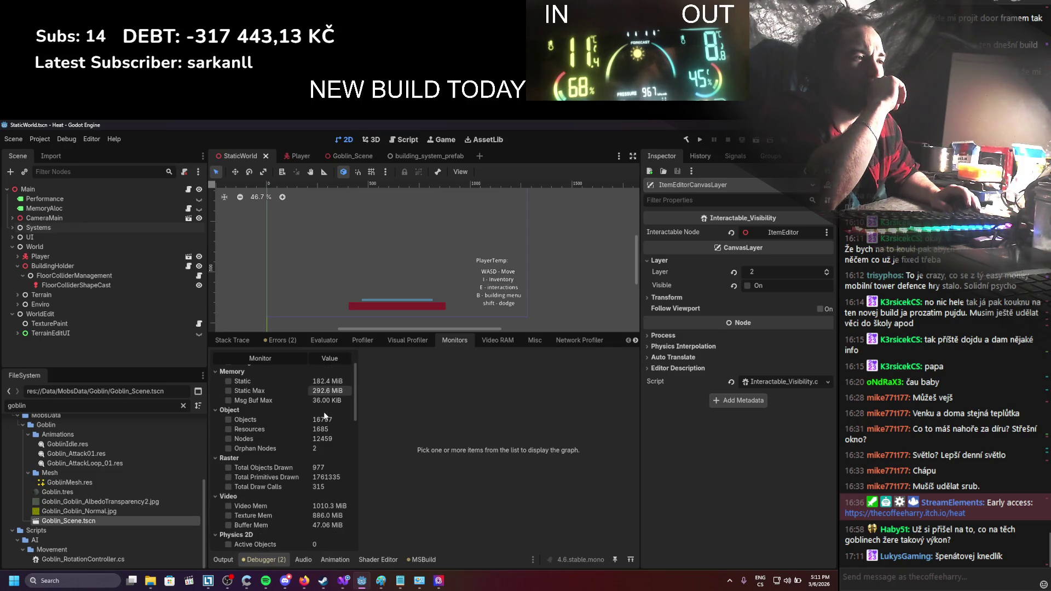
scroll(332, 412, "down", 7)
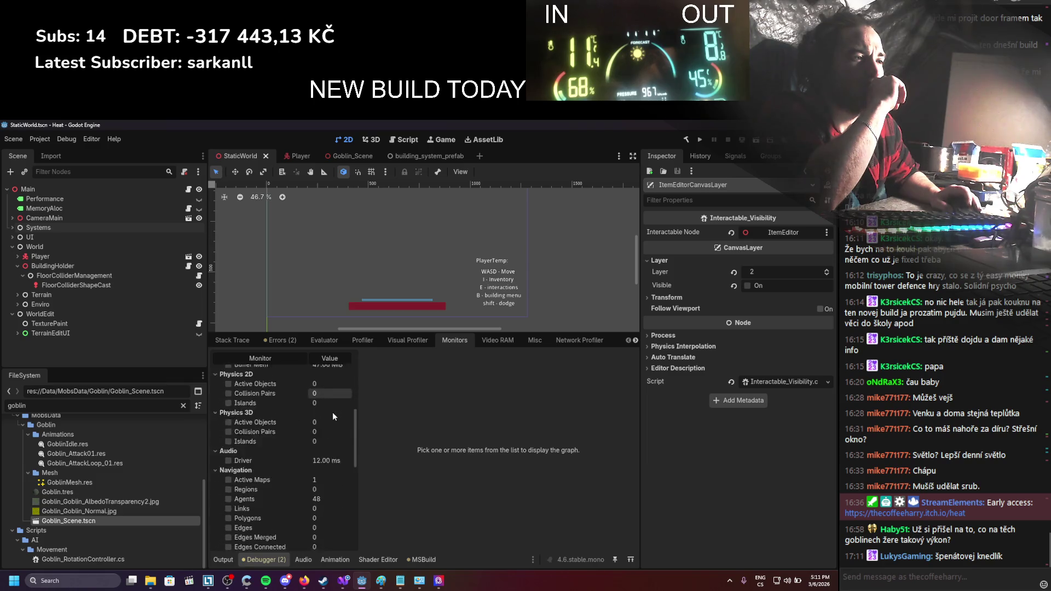
scroll(333, 412, "down", 8)
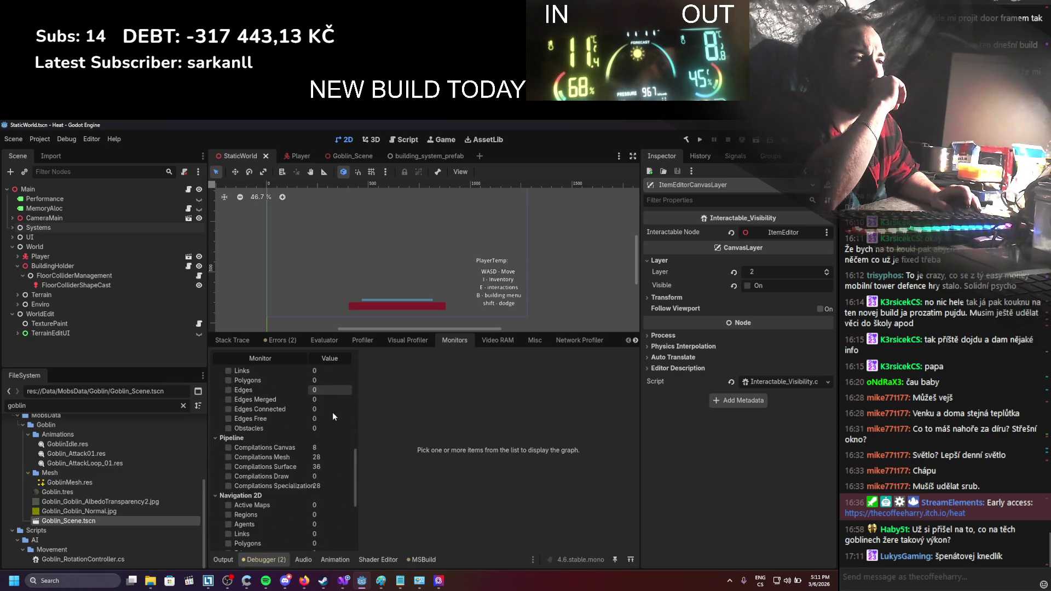
scroll(333, 416, "down", 2)
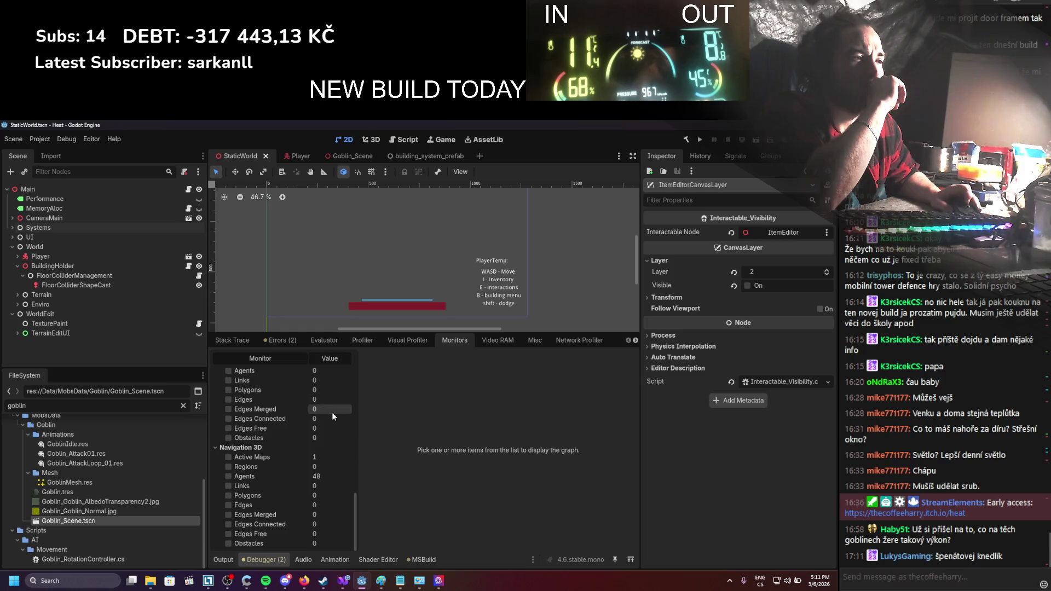
scroll(331, 413, "up", 10)
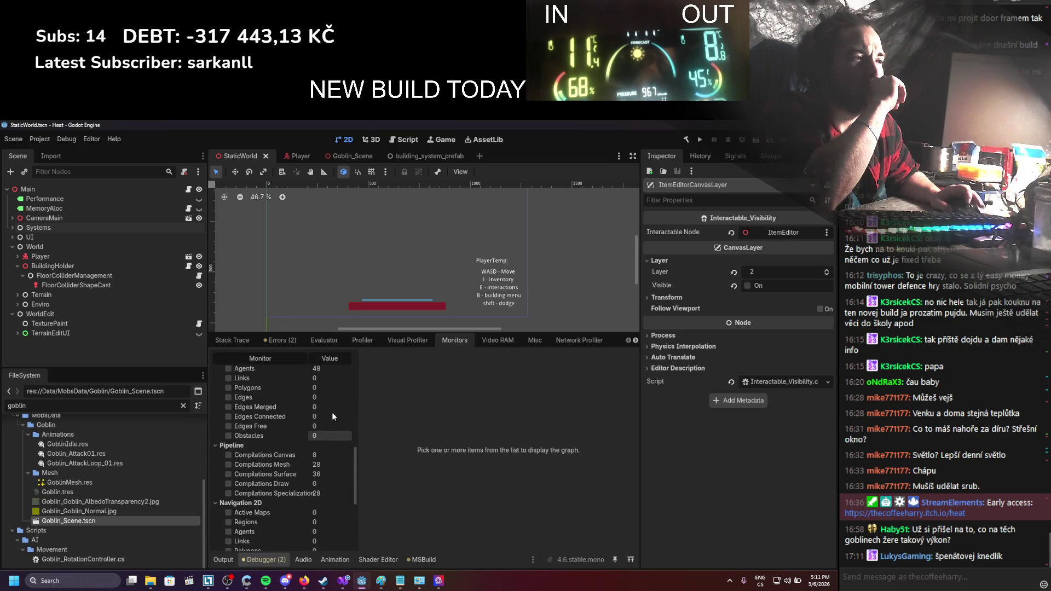
scroll(319, 483, "up", 2)
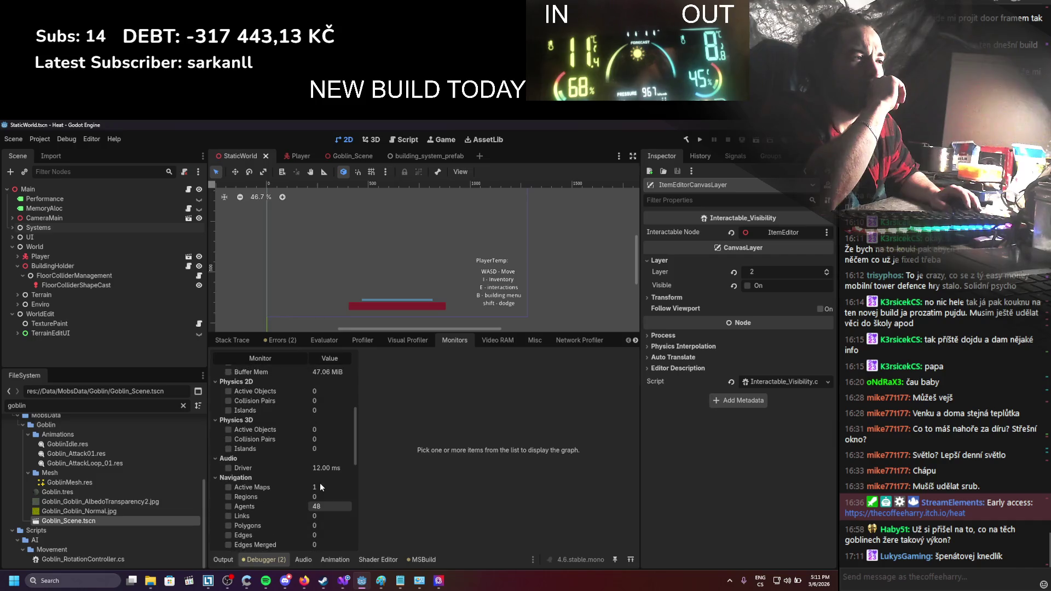
scroll(320, 483, "up", 3)
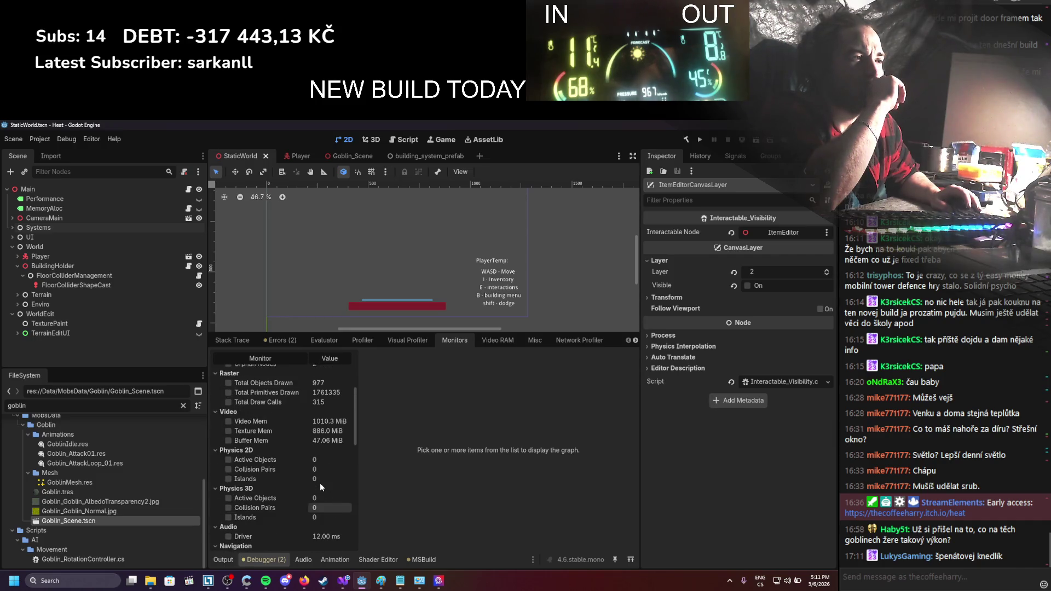
scroll(320, 483, "up", 1)
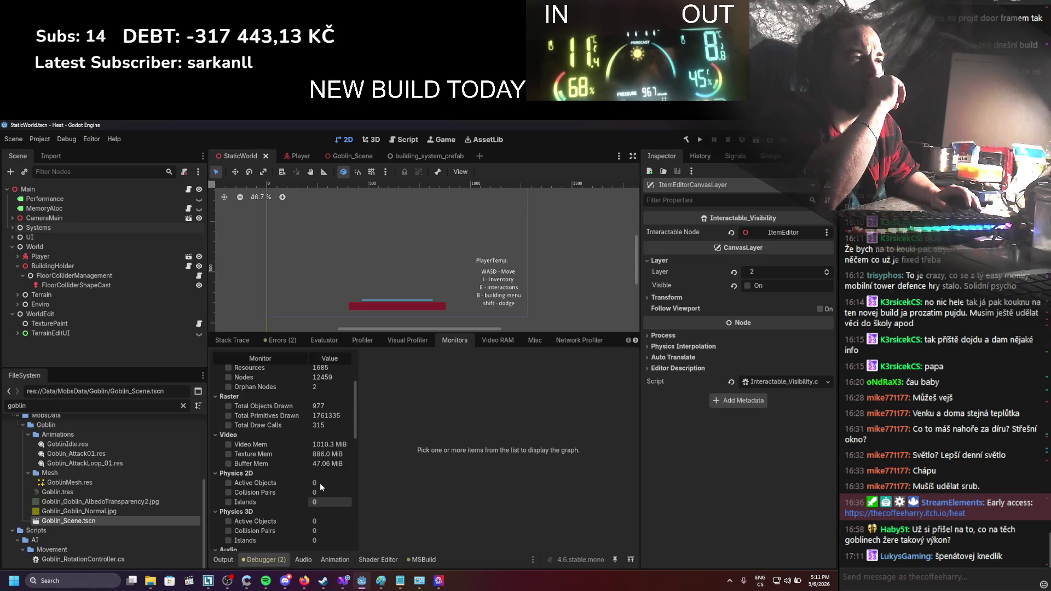
scroll(320, 483, "up", 1)
scroll(321, 487, "up", 2)
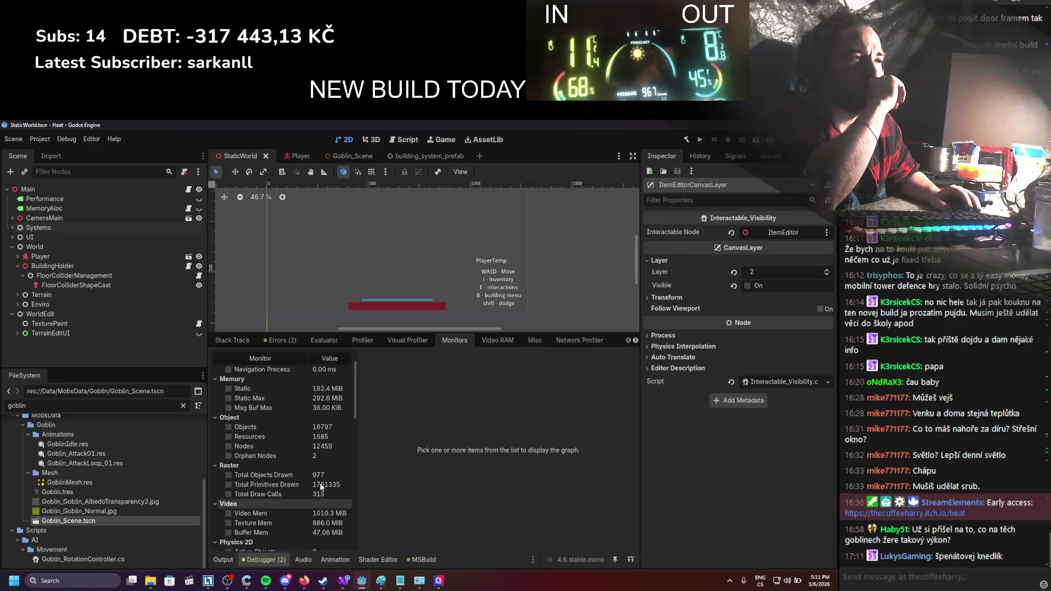
scroll(321, 486, "up", 1)
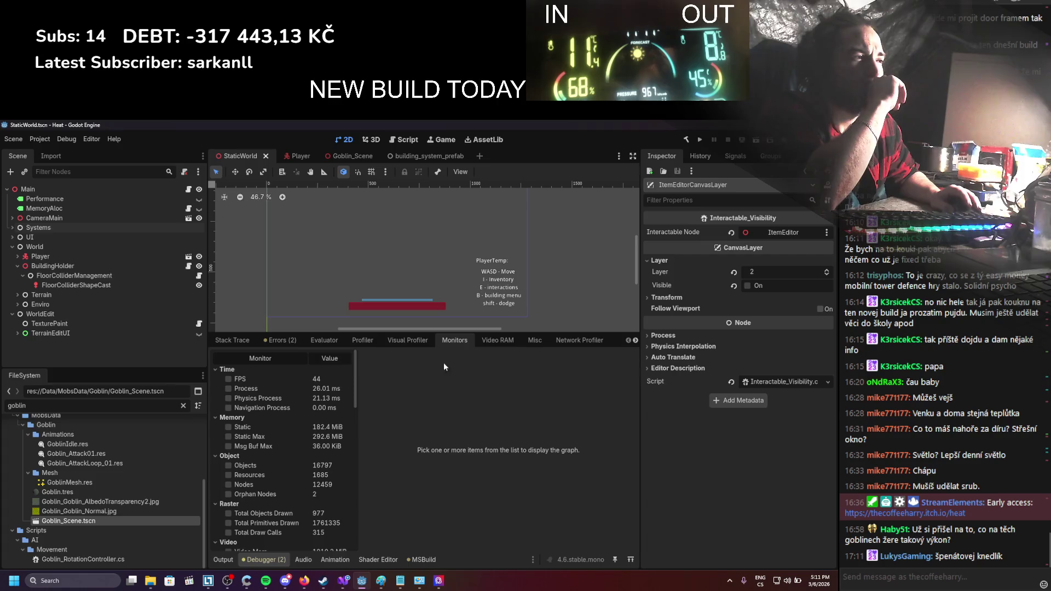
Check the Video RAM and Misc lists, then bring up the Visual Profiler
left_click(494, 340)
left_click(536, 340)
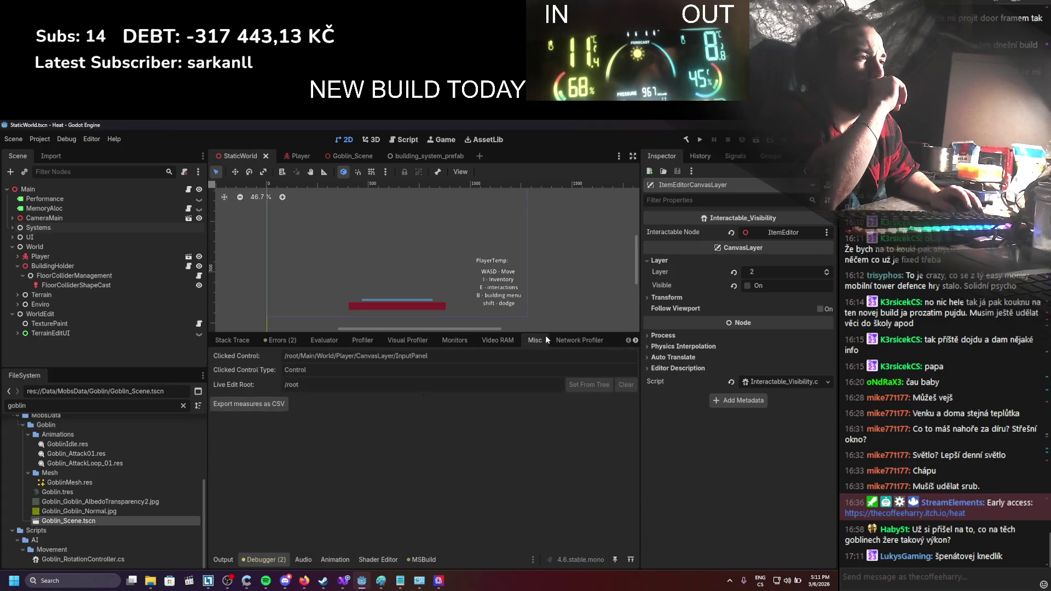
left_click(479, 338)
left_click(441, 340)
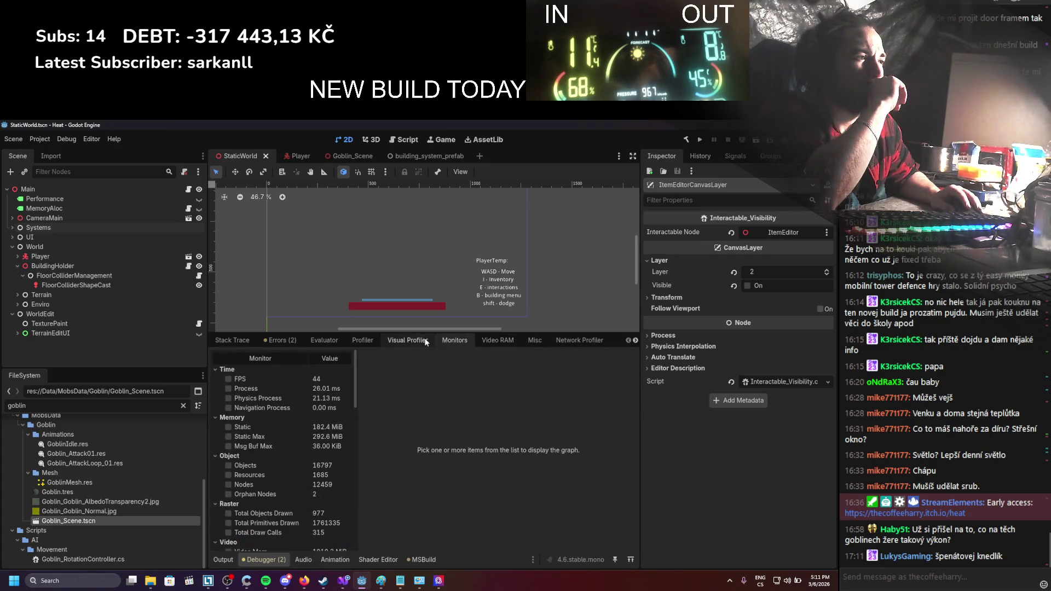
left_click(419, 338)
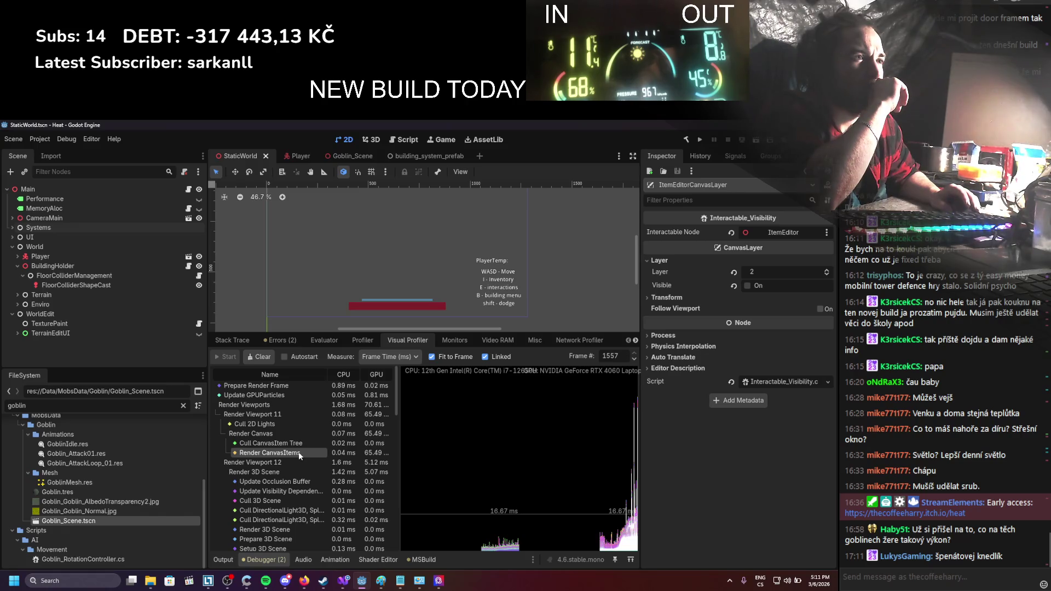
left_click(305, 581)
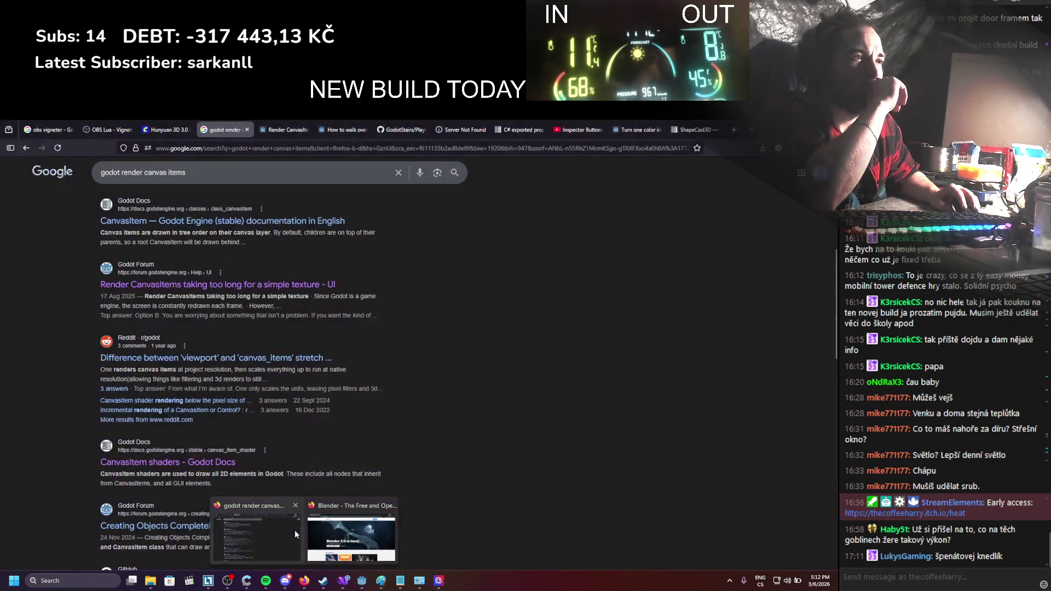
left_click(295, 530)
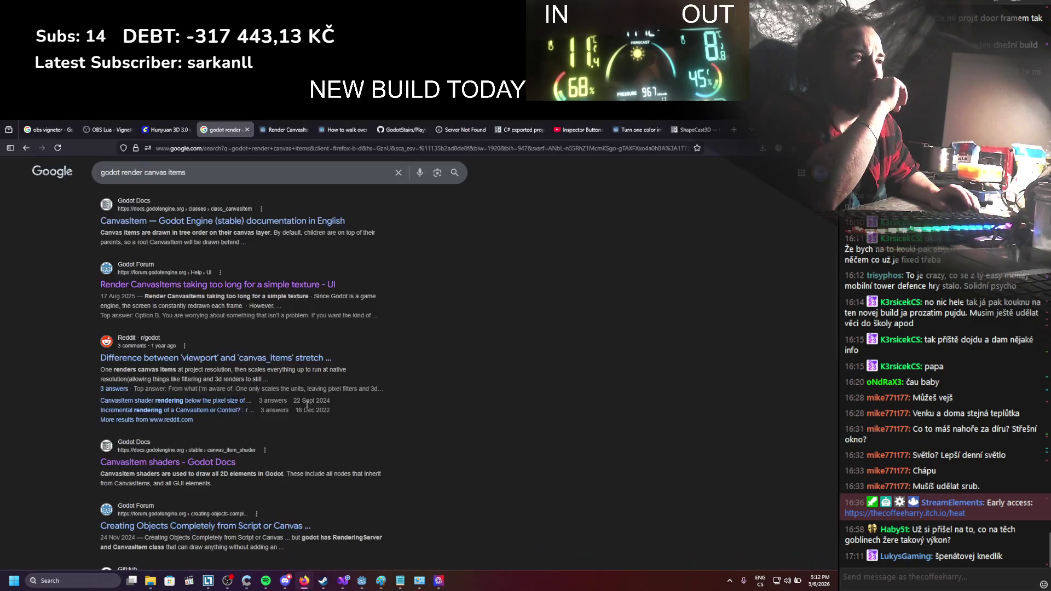
scroll(307, 405, "down", 3)
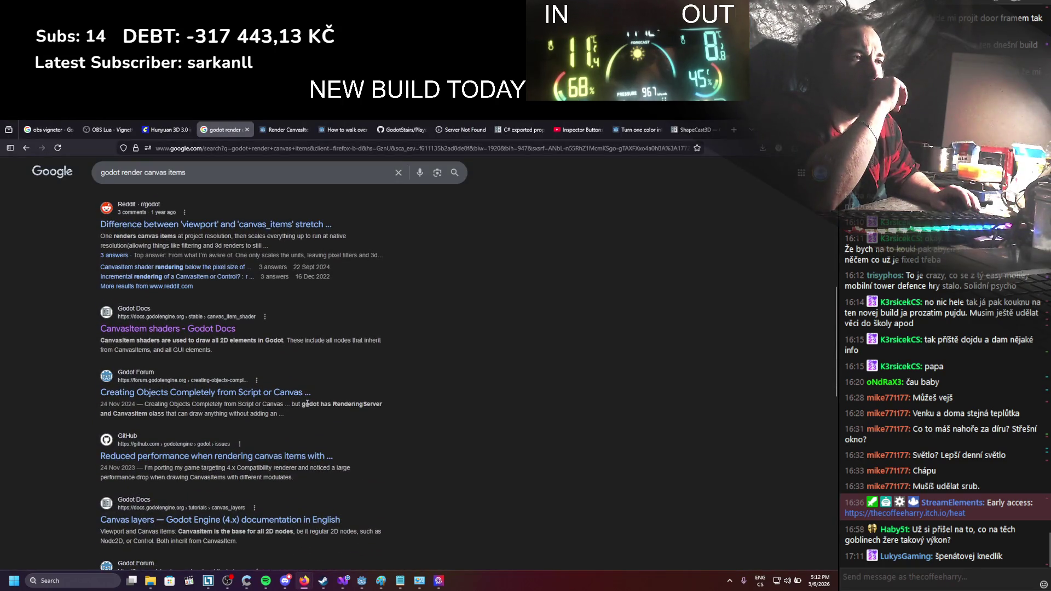
scroll(307, 404, "down", 4)
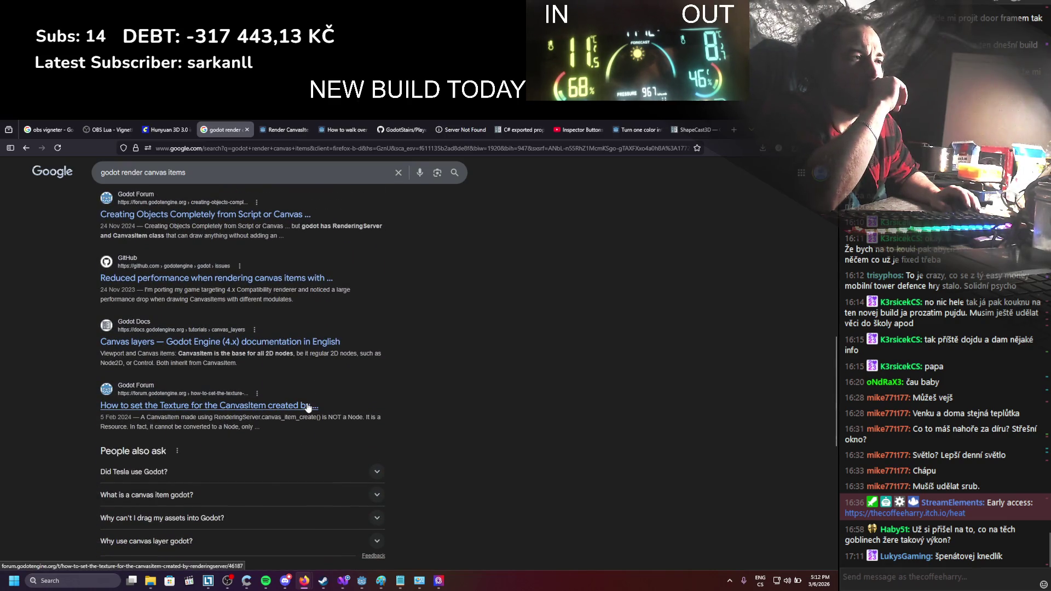
scroll(308, 407, "down", 3)
key("alt+Tab")
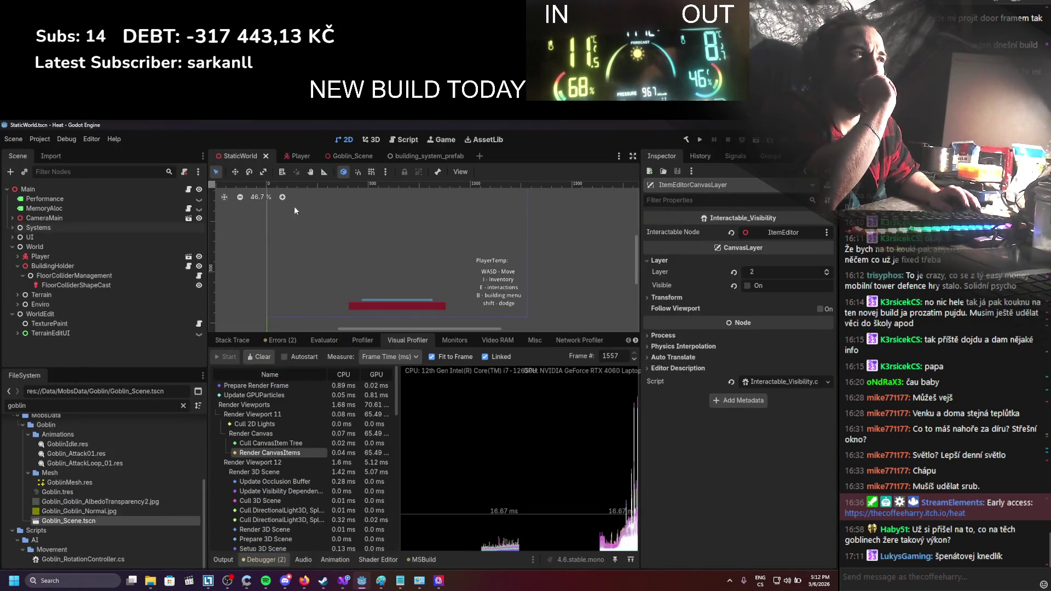
In Goblin_Scene, collapse the DetectionTargets, Goblin and ToRotate branches and inspect UsableItem
left_click(348, 156)
scroll(124, 275, "up", 1)
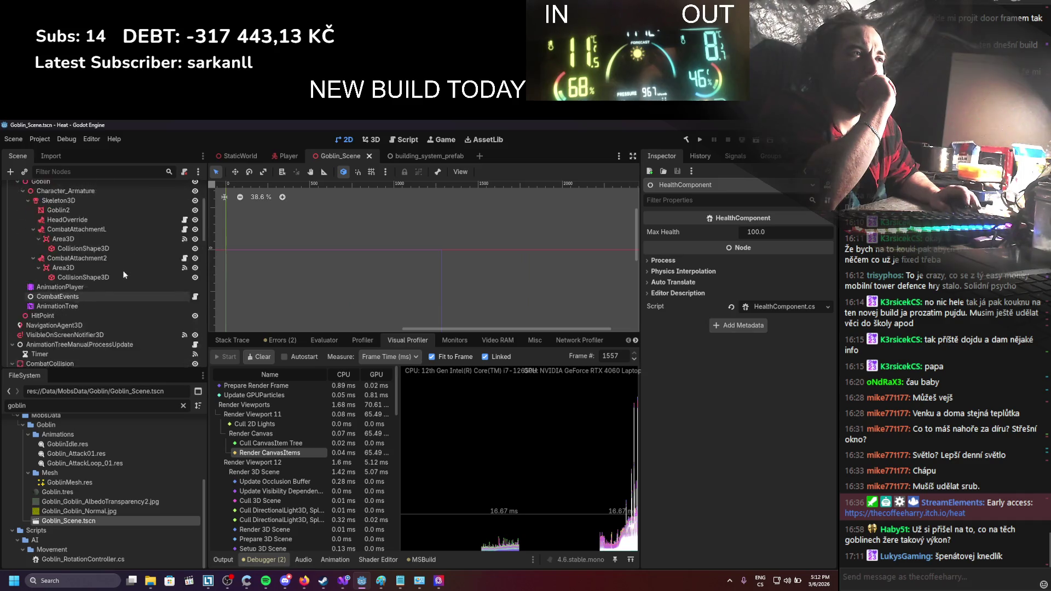
scroll(123, 270, "up", 5)
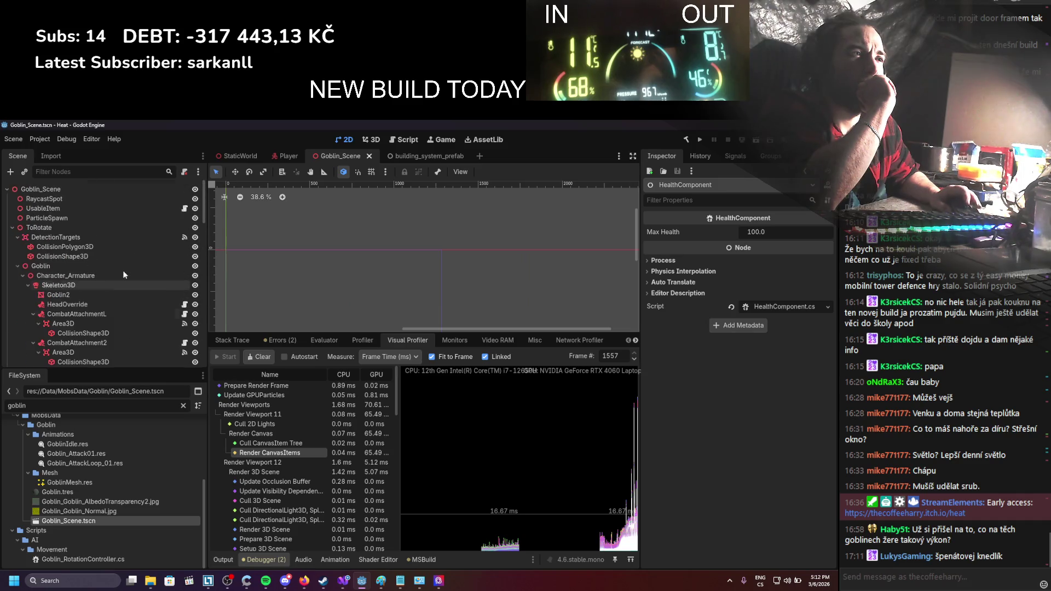
left_click(18, 237)
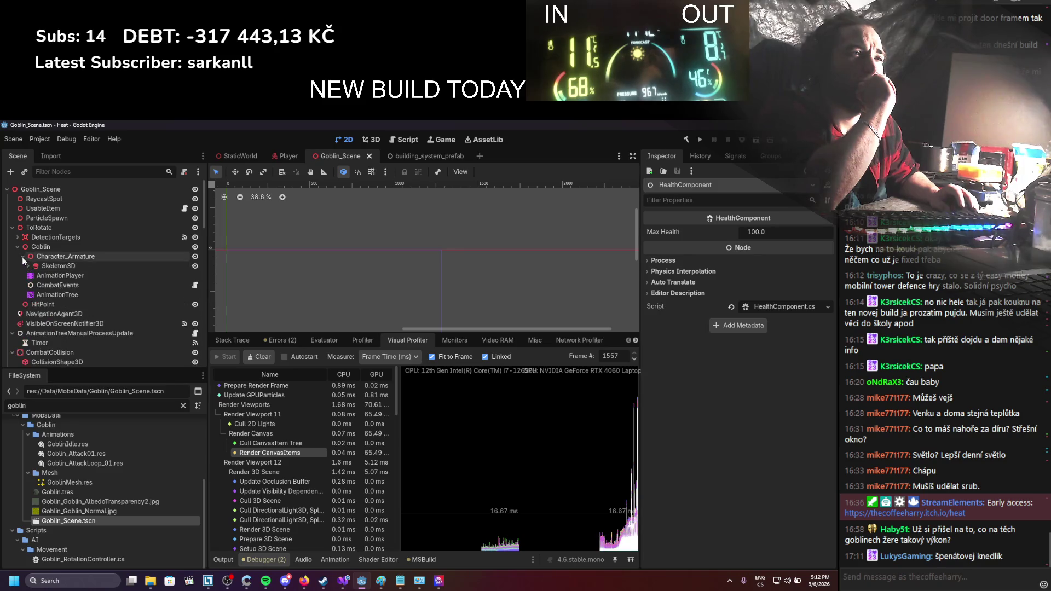
left_click(23, 256)
left_click(17, 247)
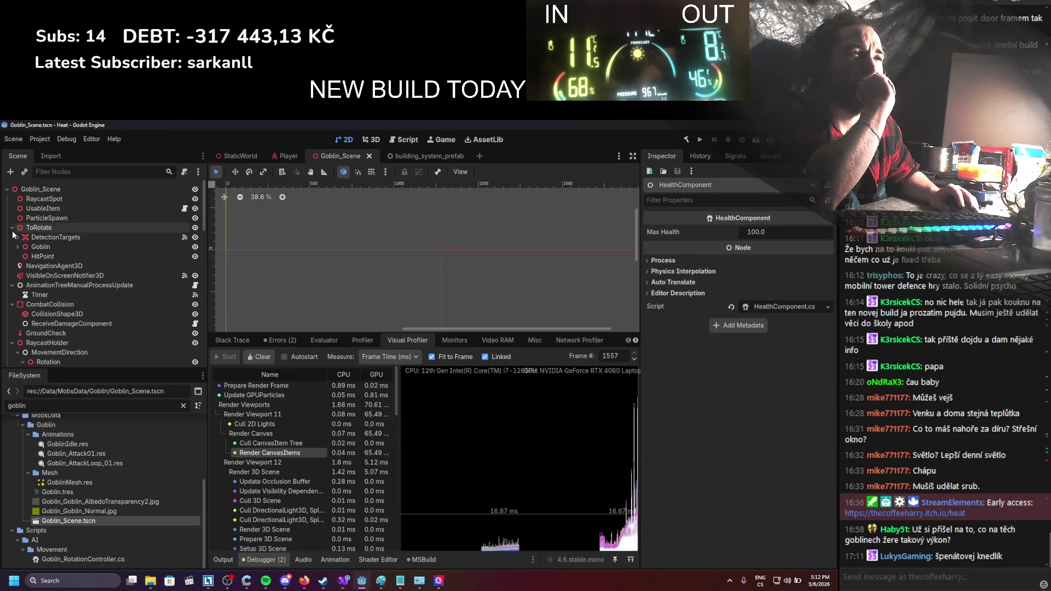
left_click(12, 228)
left_click(55, 211)
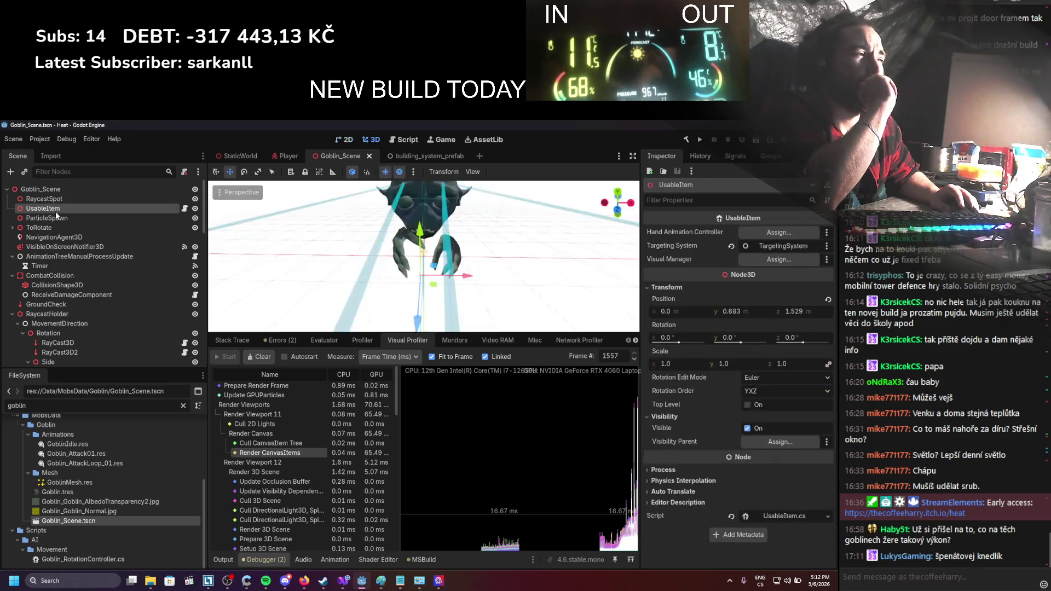
In StaticWorld, inspect the Performance label and the TerrainEditUI node
left_click(222, 159)
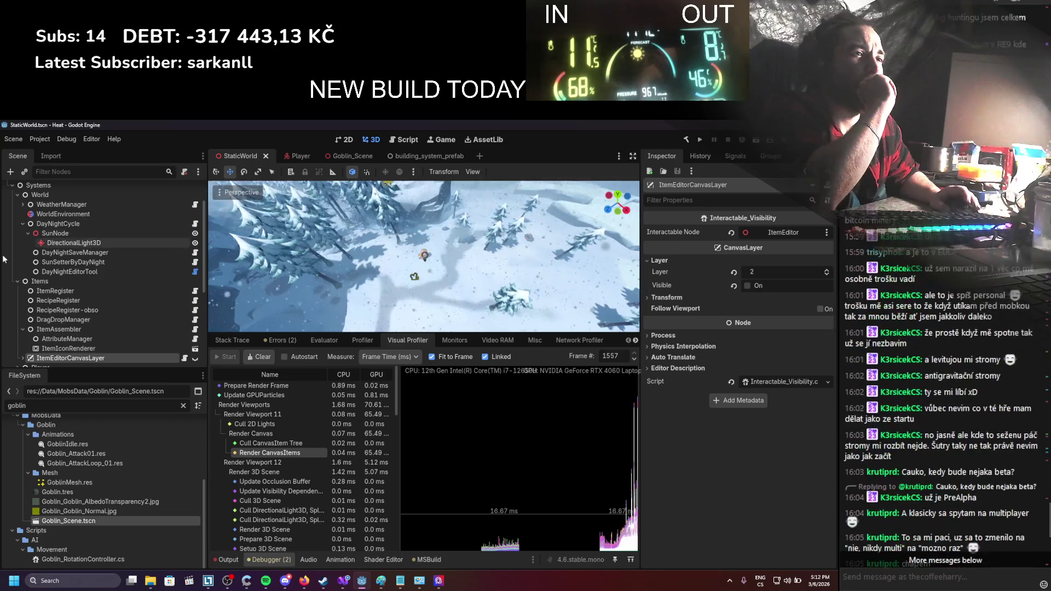
scroll(115, 273, "up", 3)
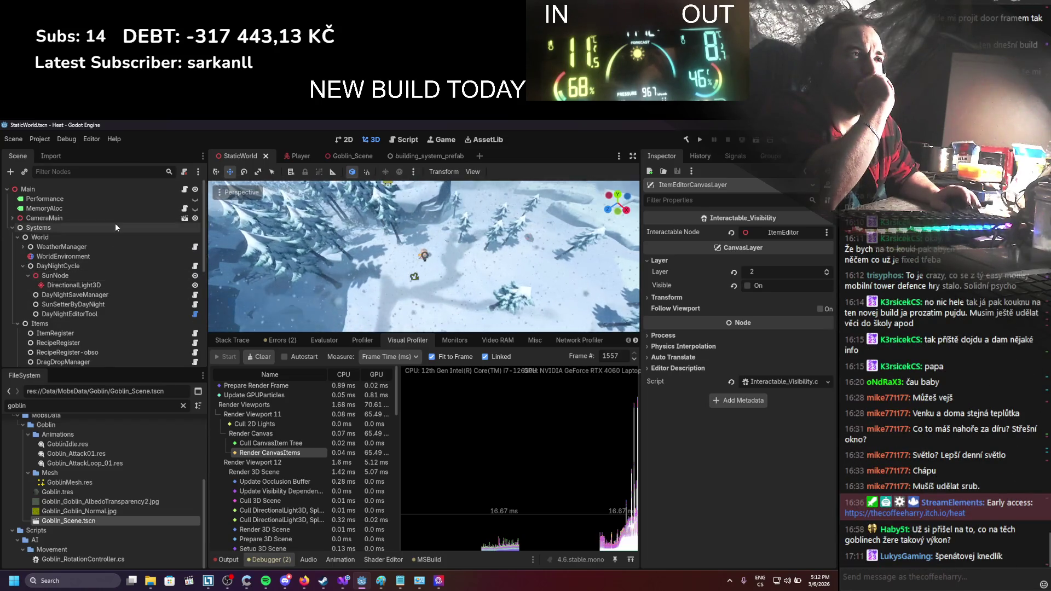
left_click(113, 202)
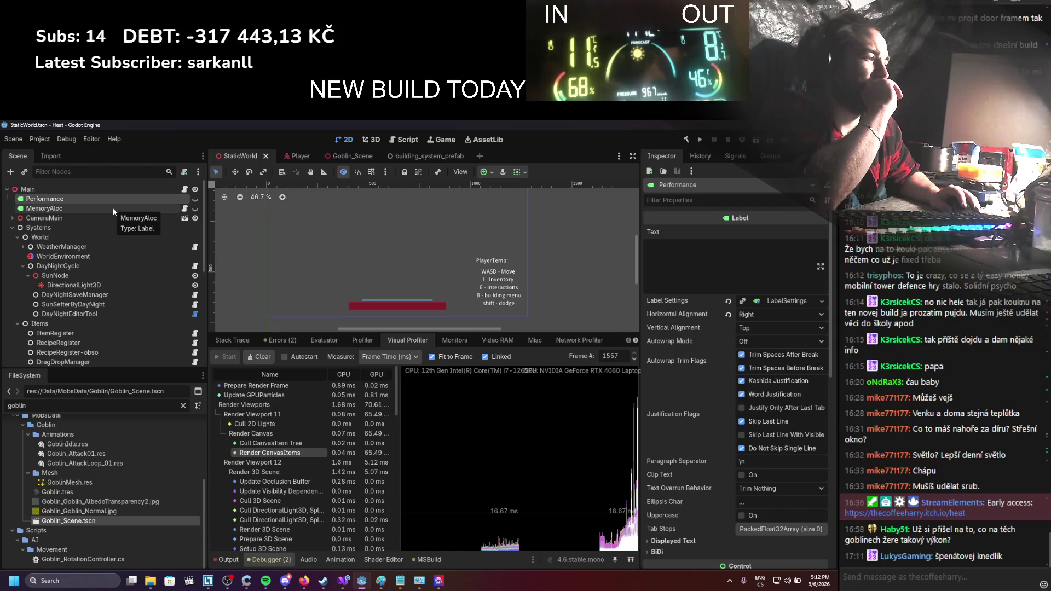
scroll(112, 219, "down", 5)
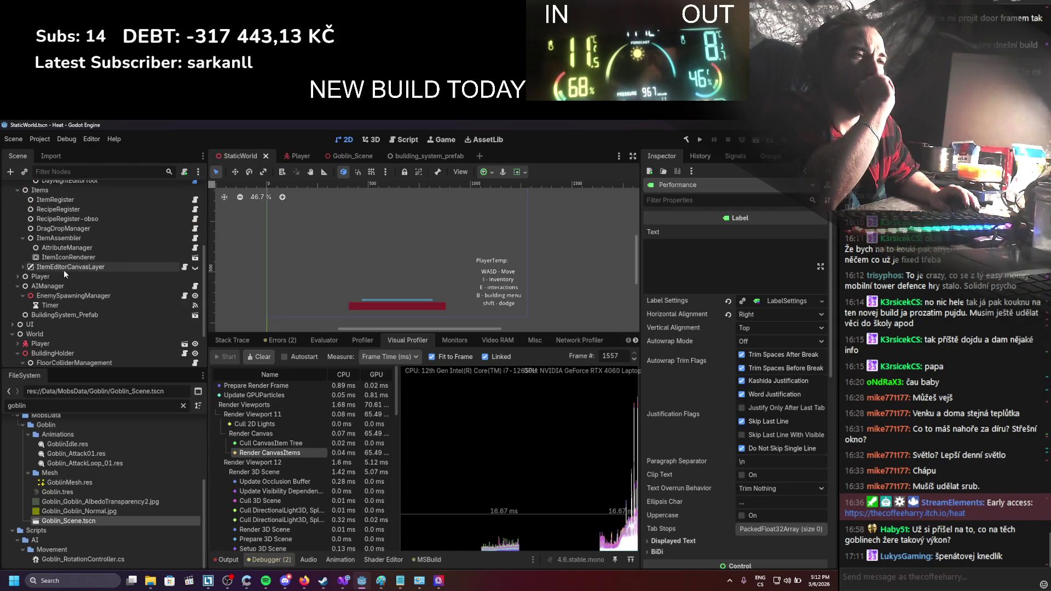
scroll(64, 271, "down", 3)
left_click(38, 358)
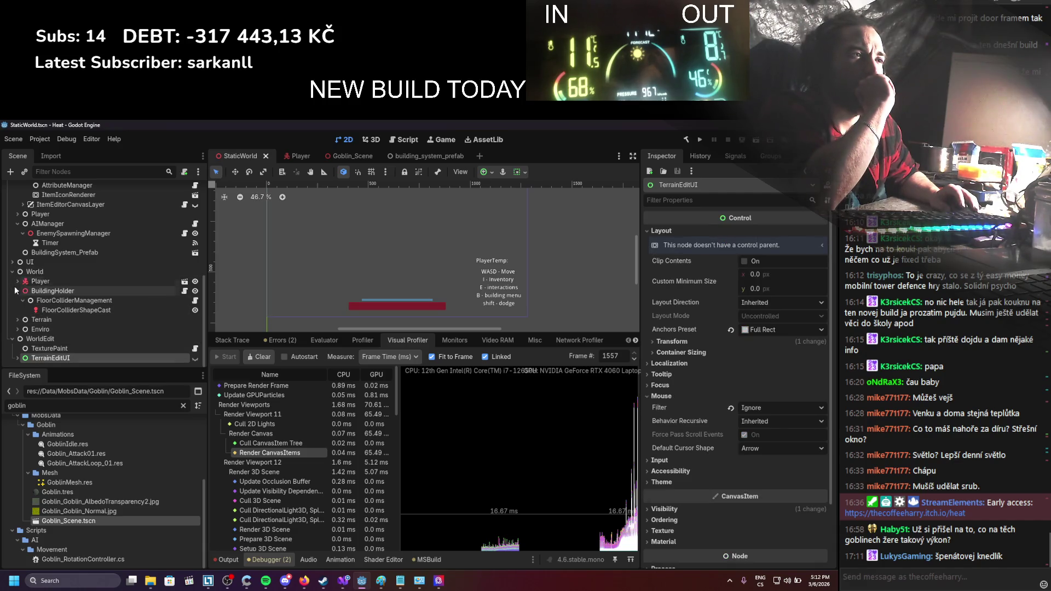
Glance at the Player scene, then go back to the StaticWorld tab
left_click(184, 281)
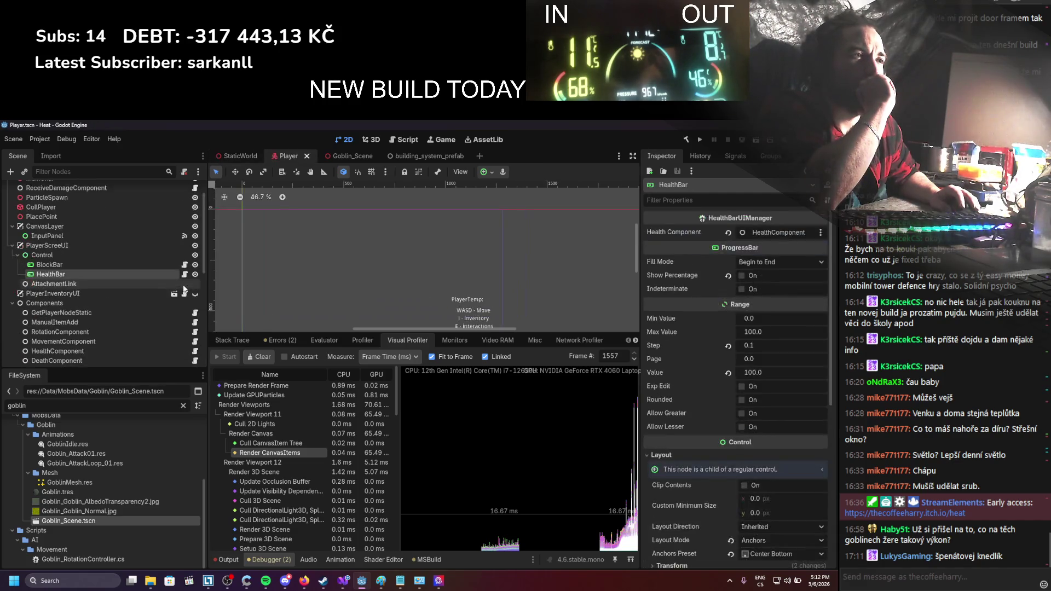
scroll(118, 256, "up", 2)
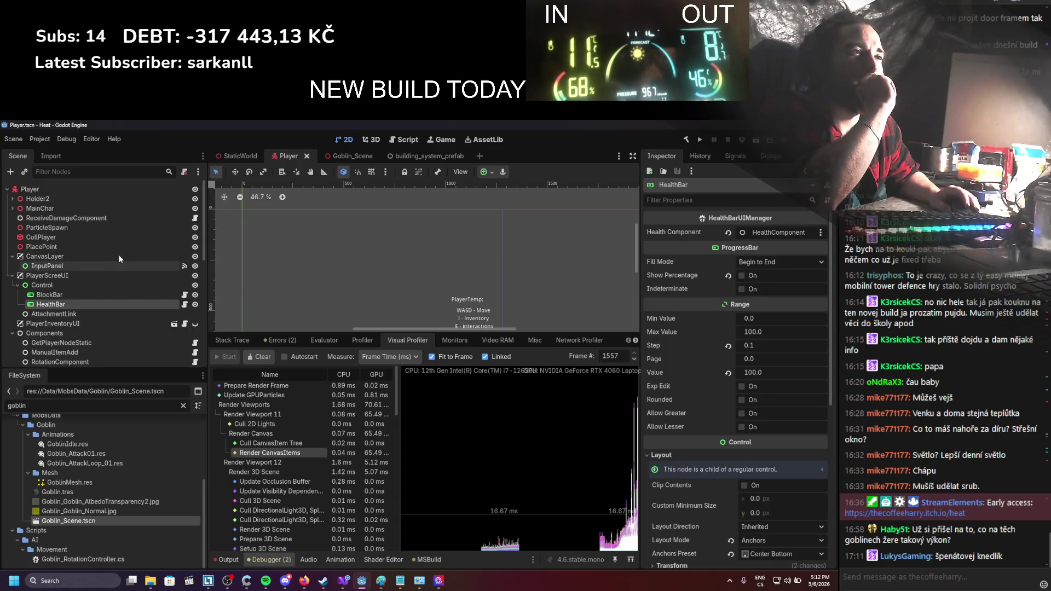
left_click(236, 156)
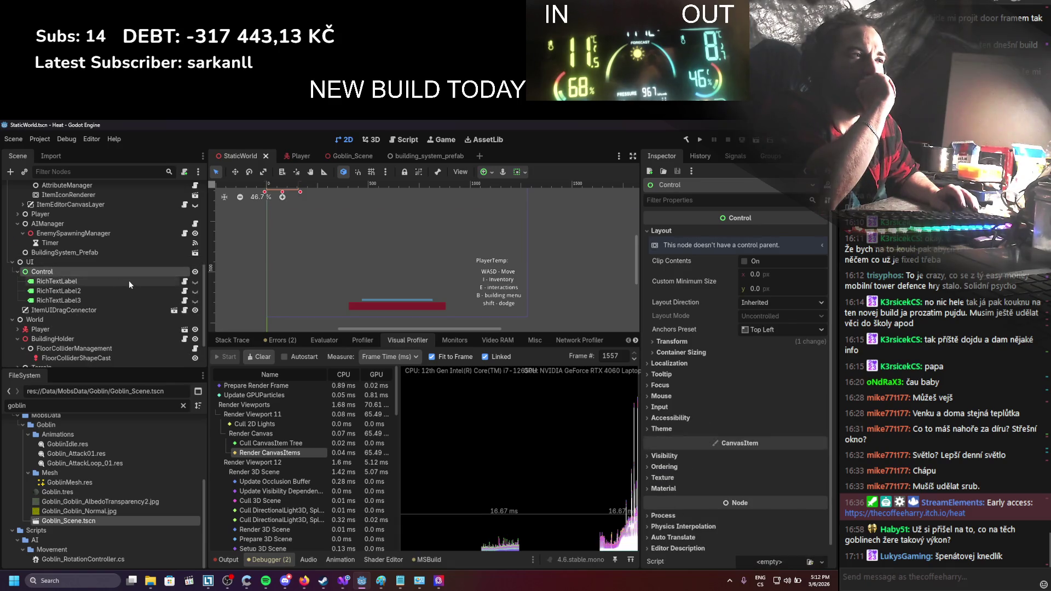
left_click(133, 281)
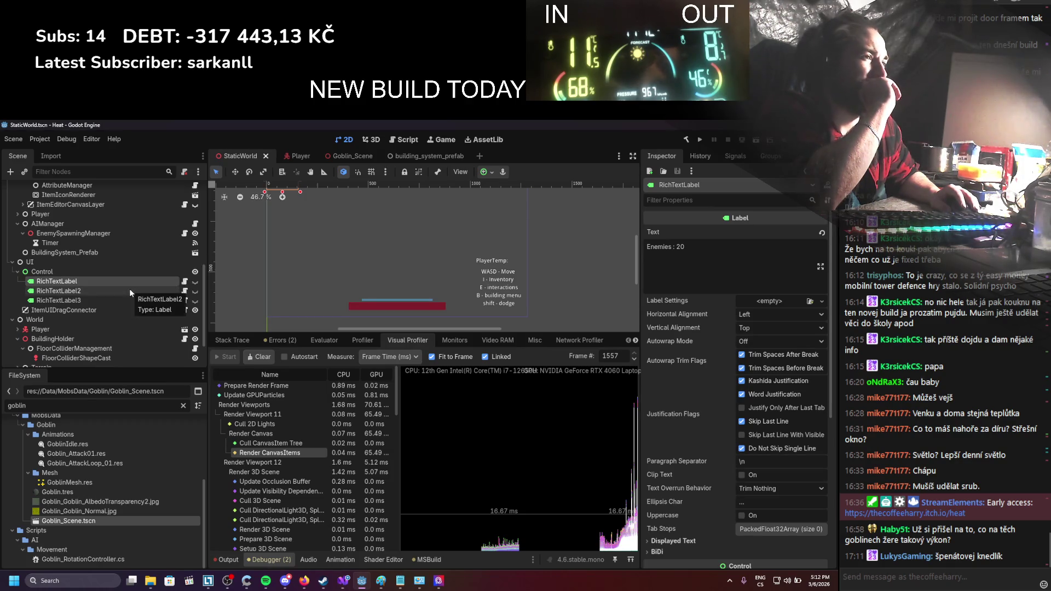
left_click(129, 288)
left_click(130, 302)
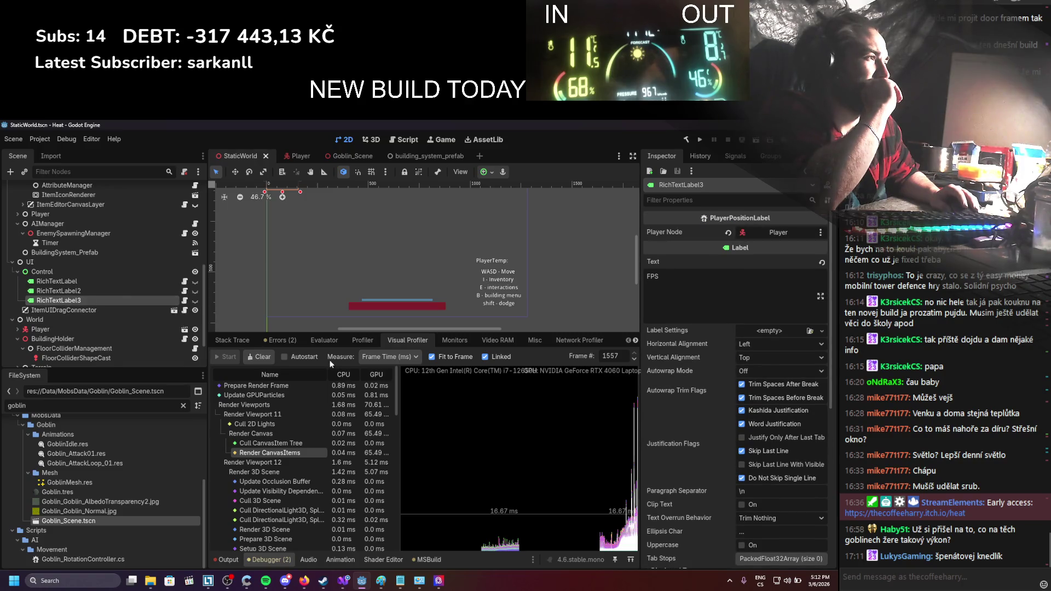
scroll(679, 449, "down", 4)
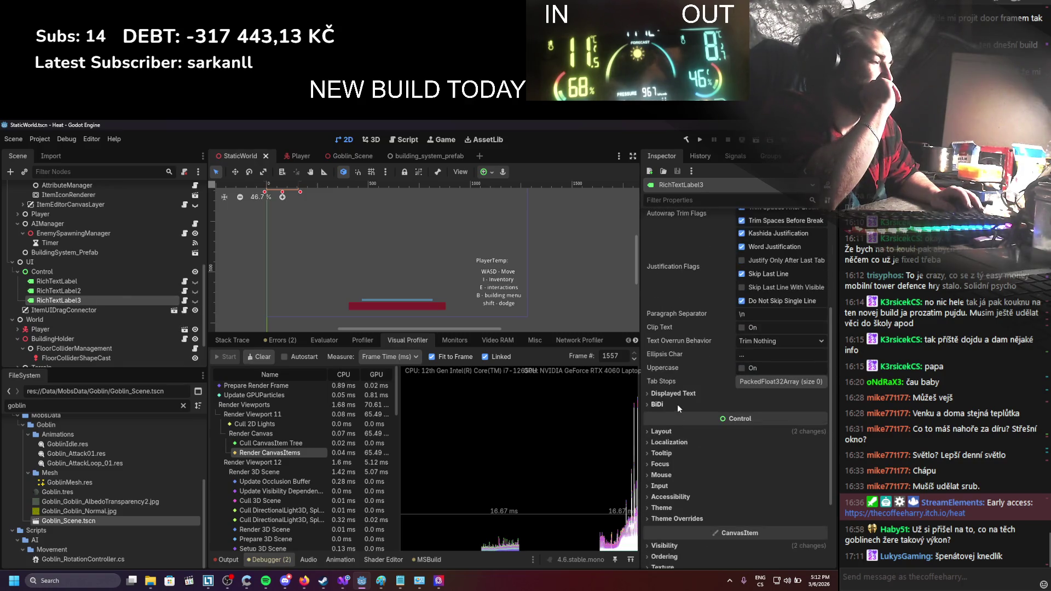
left_click(678, 393)
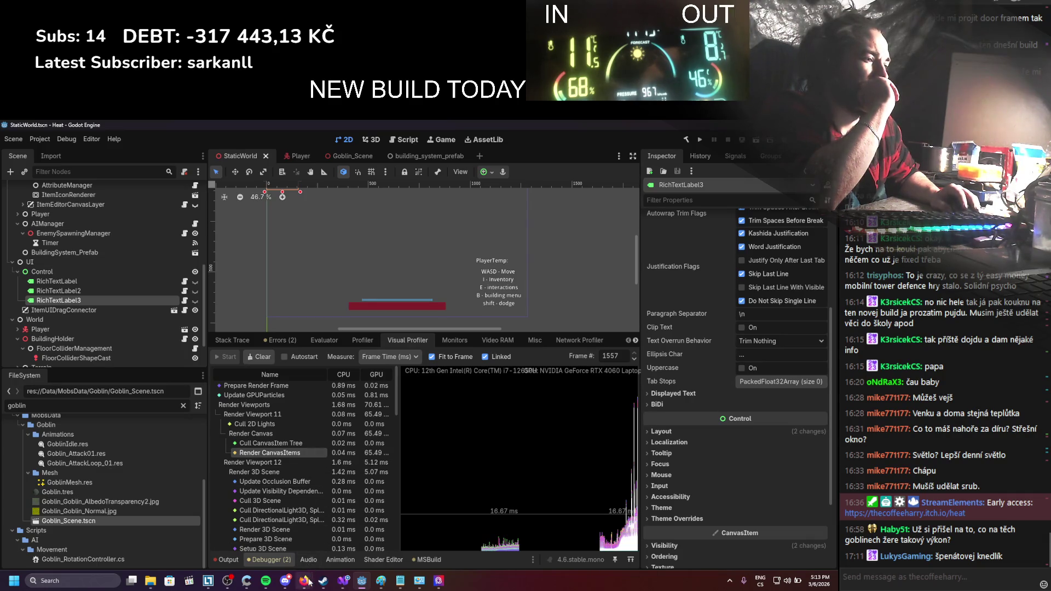
Resubmit the 'render canvas items' search and open the CanvasItem class reference in a new tab
mouse_move(309, 581)
left_click(268, 531)
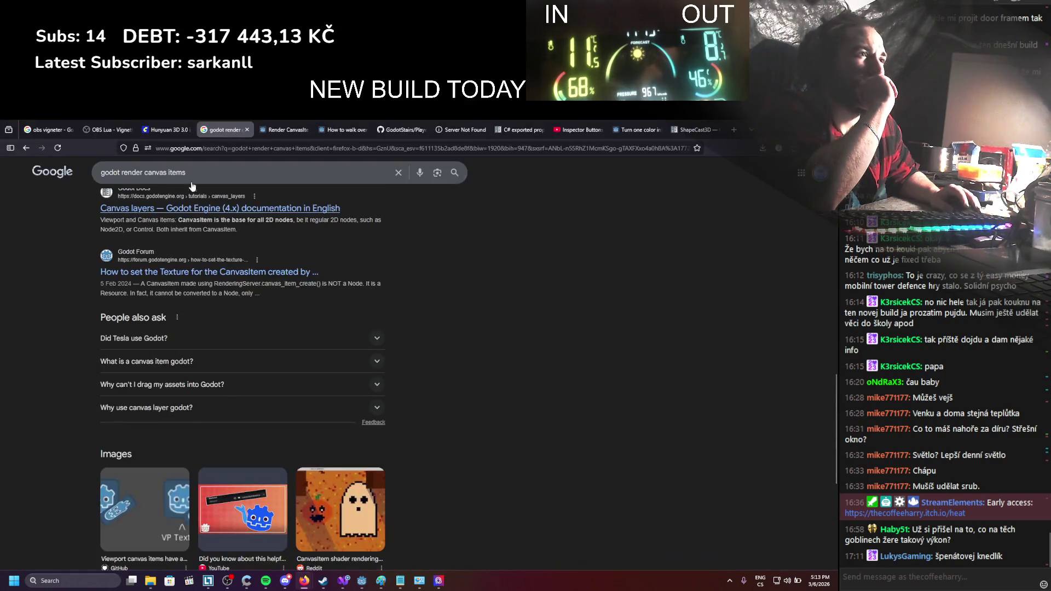
left_click(201, 167)
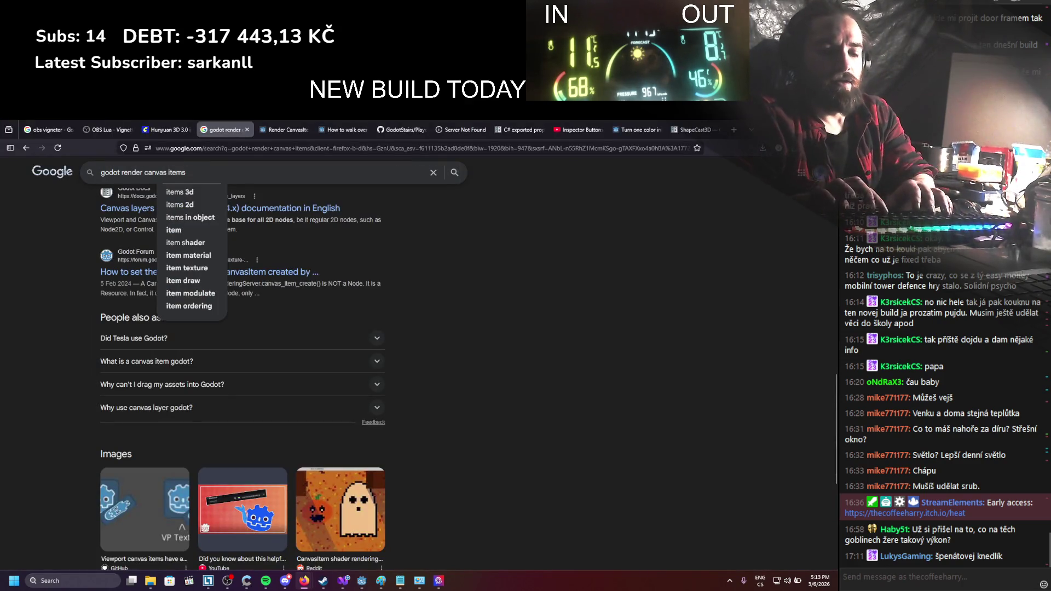
key("Return")
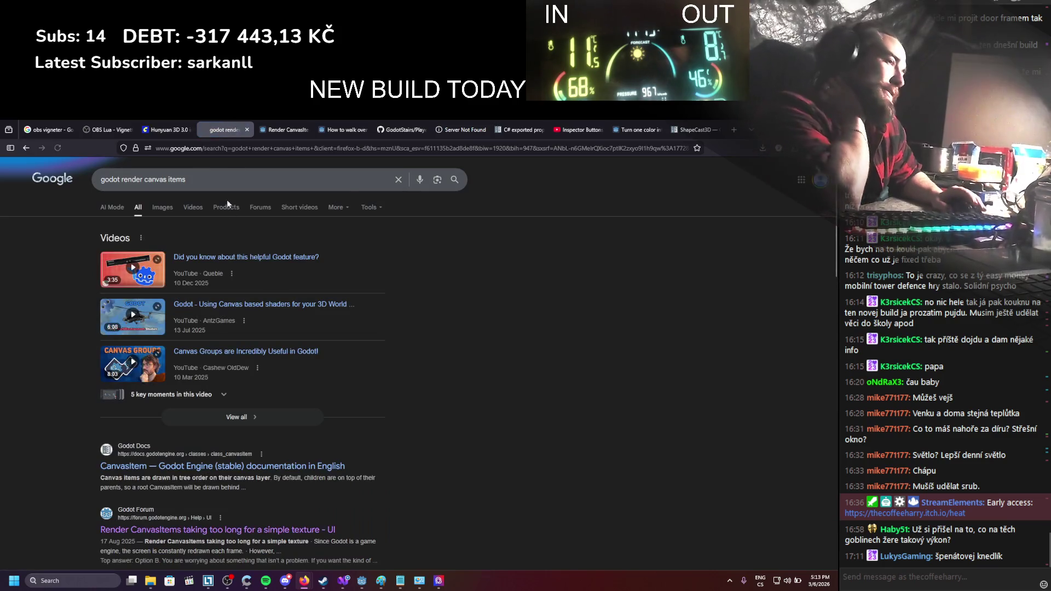
scroll(261, 206, "down", 3)
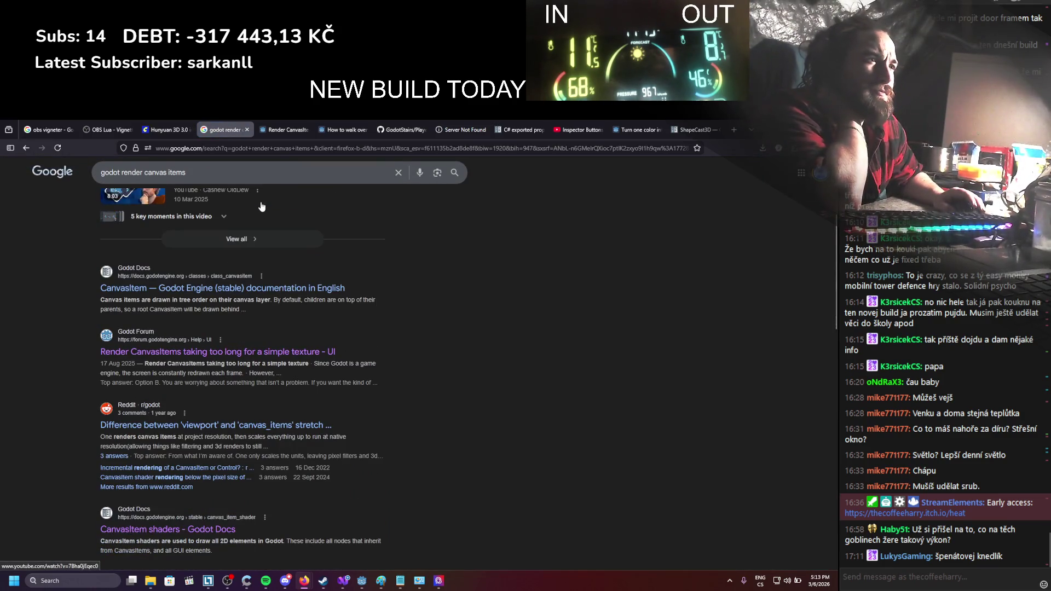
middle_click(241, 287)
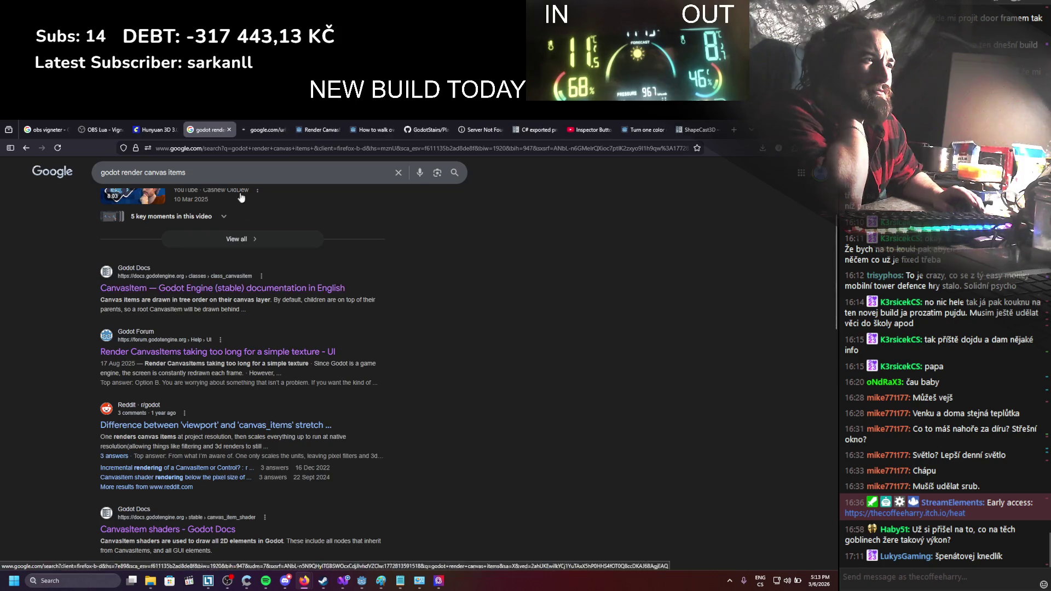
left_click(255, 124)
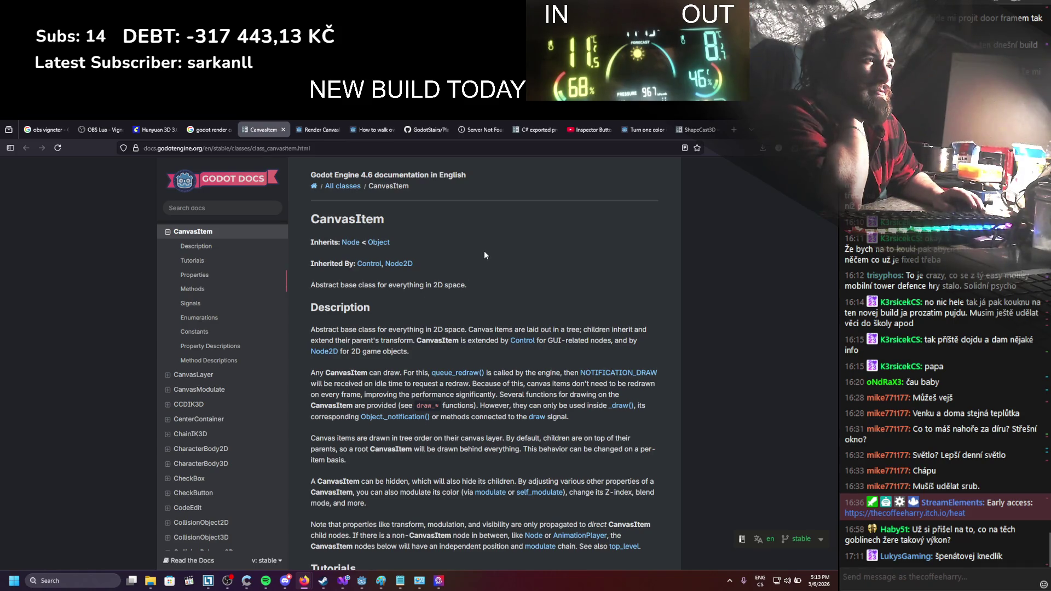
Read the CanvasItem description, noting the queue_redraw() method
scroll(484, 253, "down", 1)
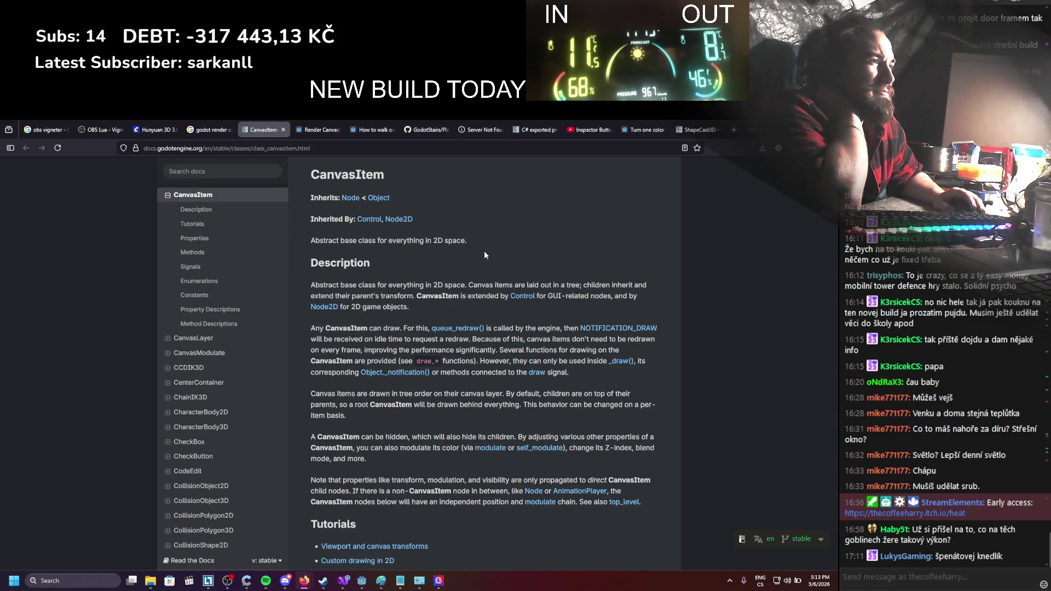
scroll(484, 254, "down", 1)
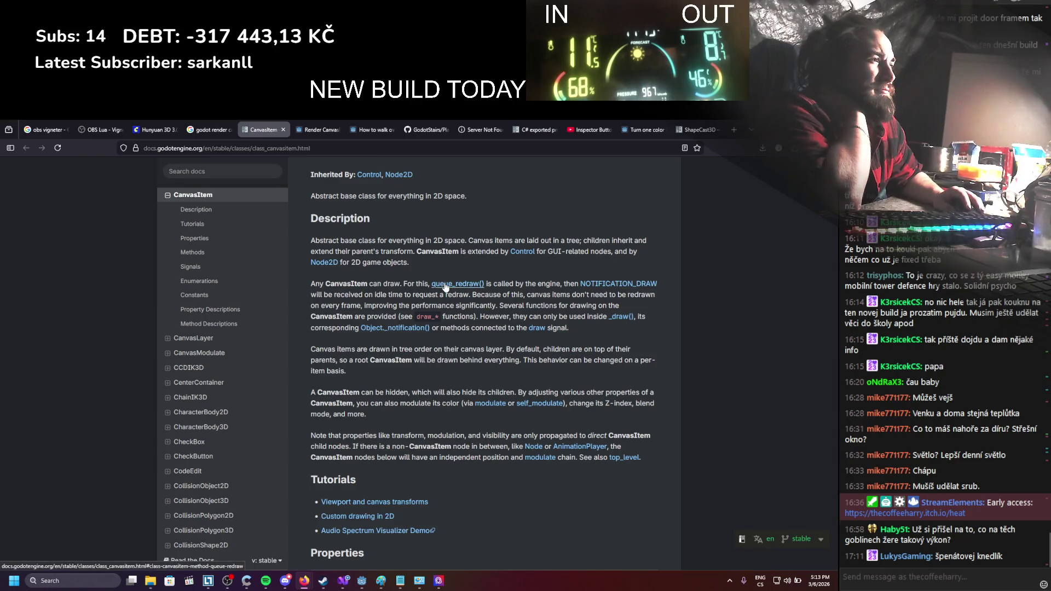
left_click_drag(432, 284, 459, 287)
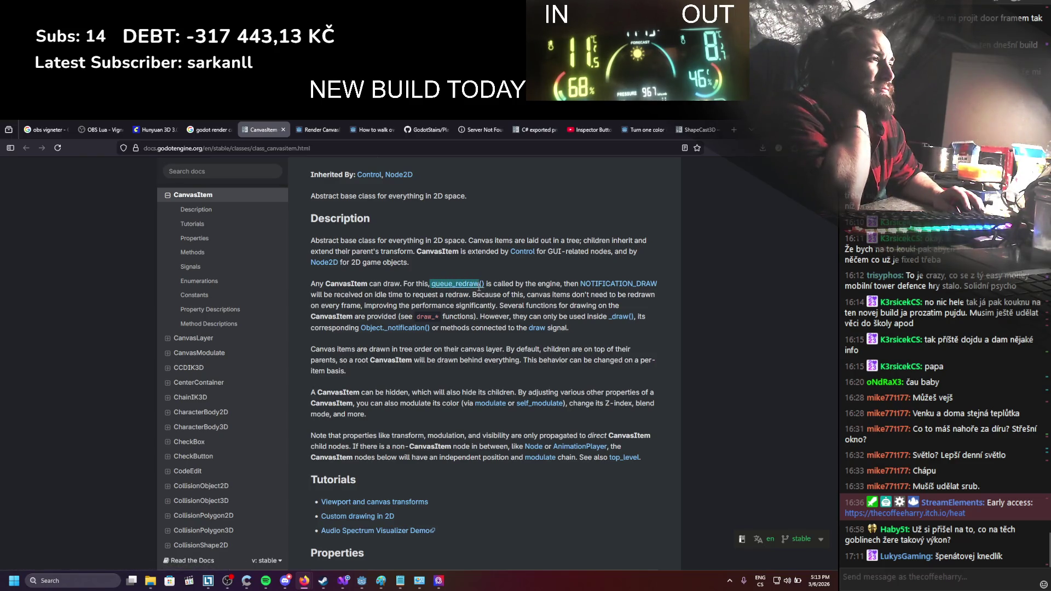
left_click(485, 262)
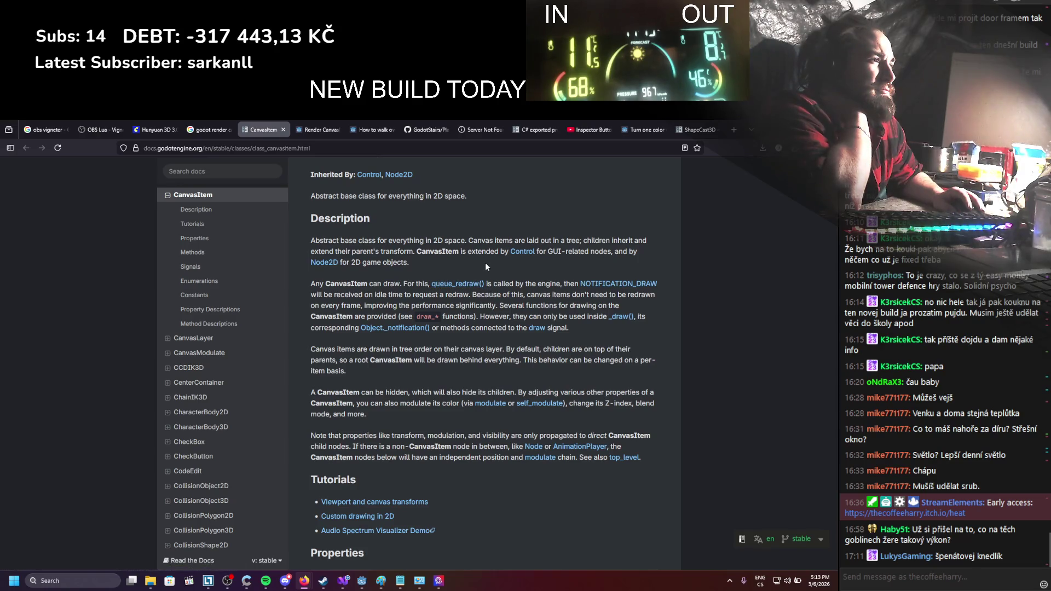
scroll(485, 261, "down", 5)
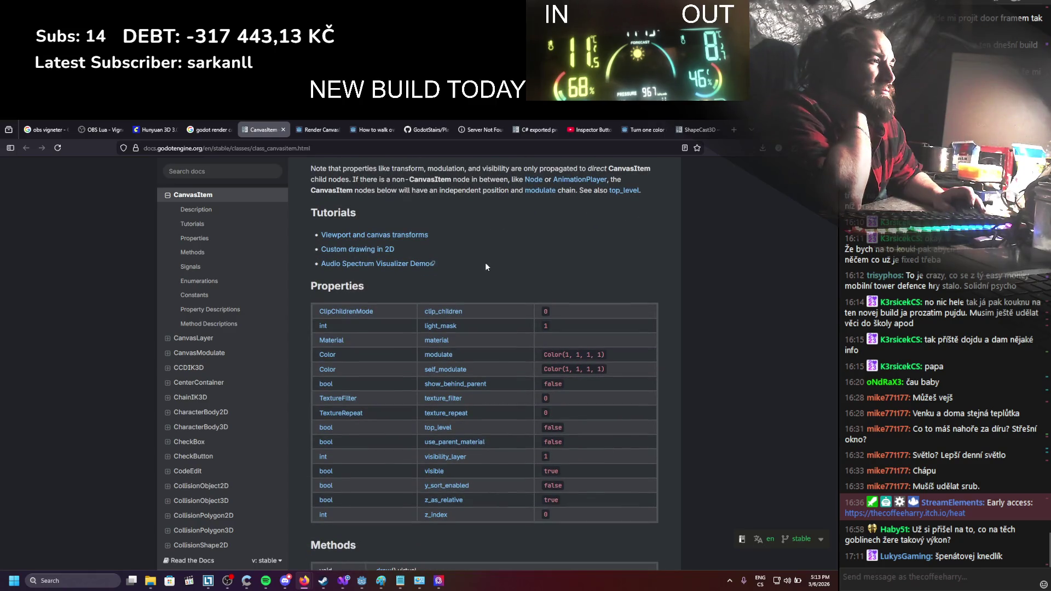
scroll(485, 265, "up", 6)
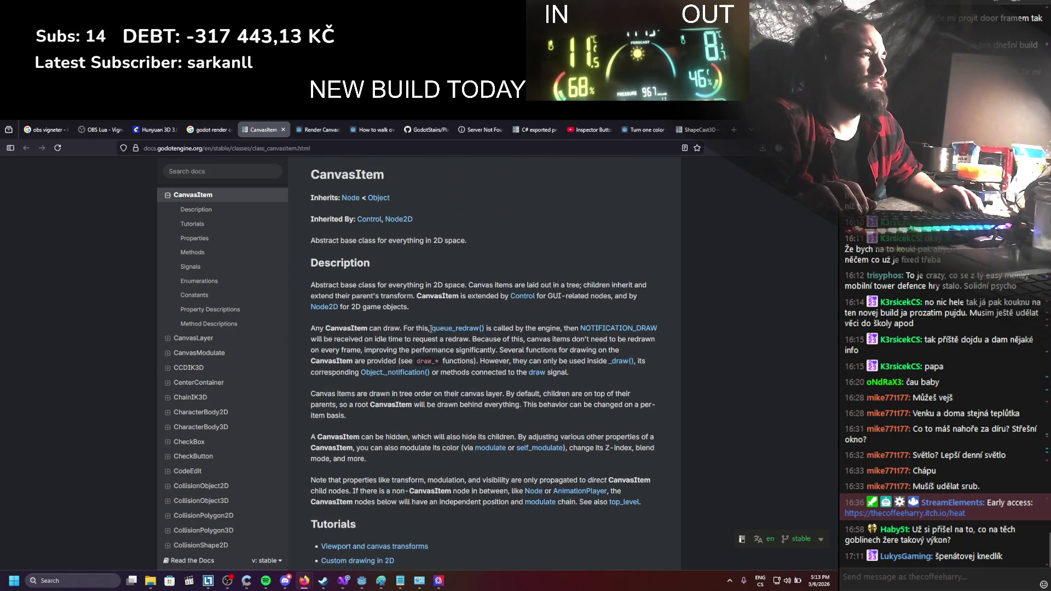
In Visual Studio, search the current script for 'queue_redraw'
key("alt+Tab")
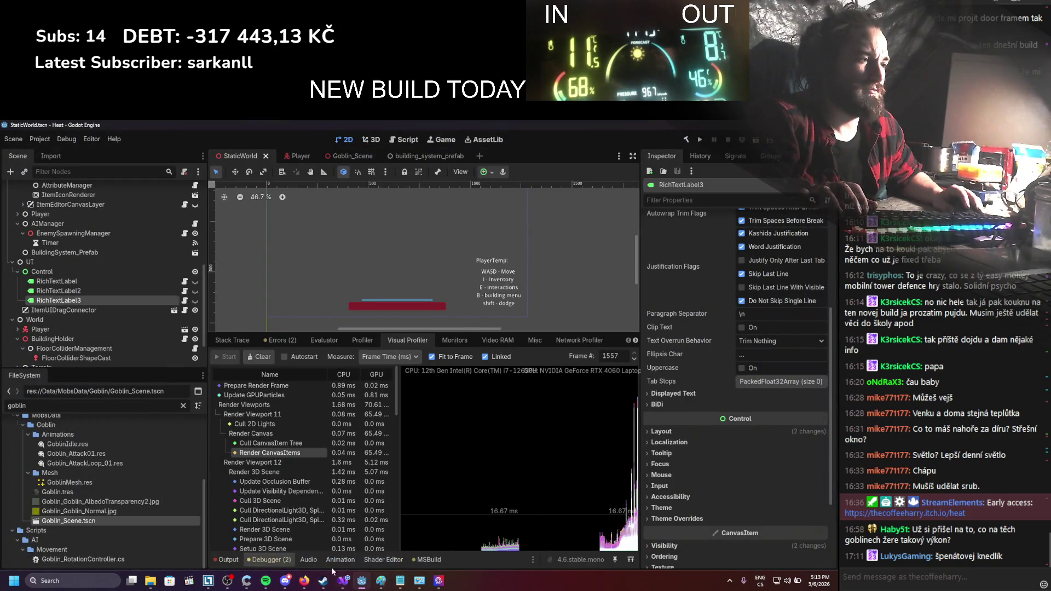
left_click(343, 580)
key("ctrl+f")
type("queue_redraw")
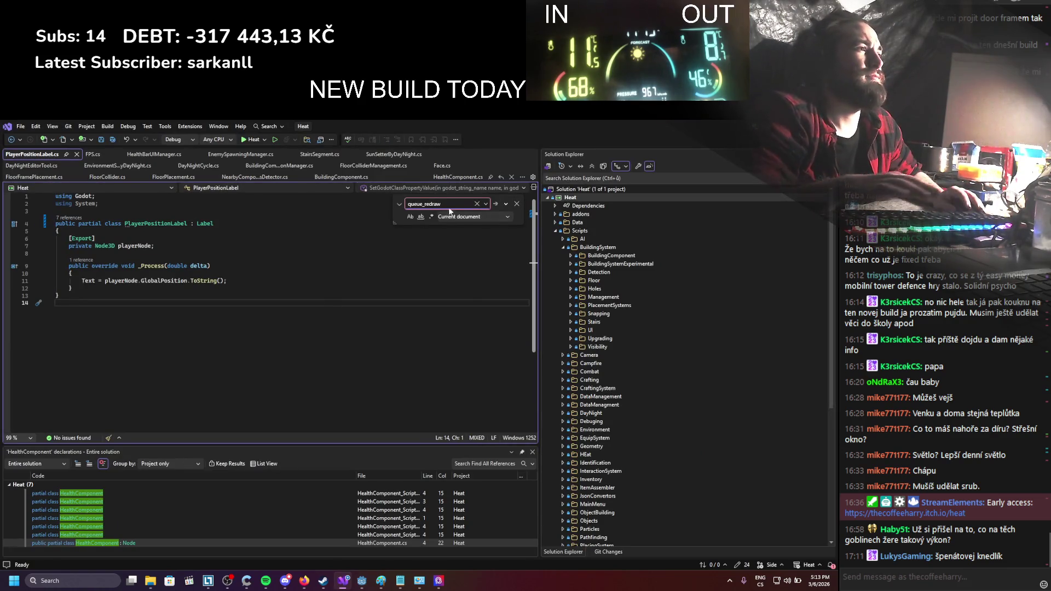
Search the whole current project for 'redraw' and jump to the first match
left_click(470, 219)
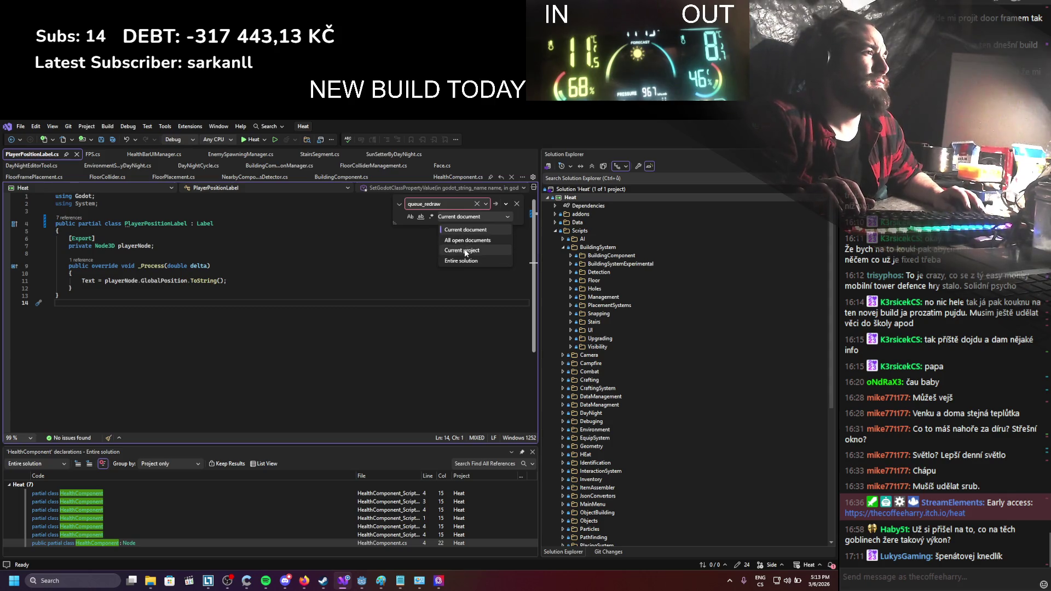
left_click(466, 251)
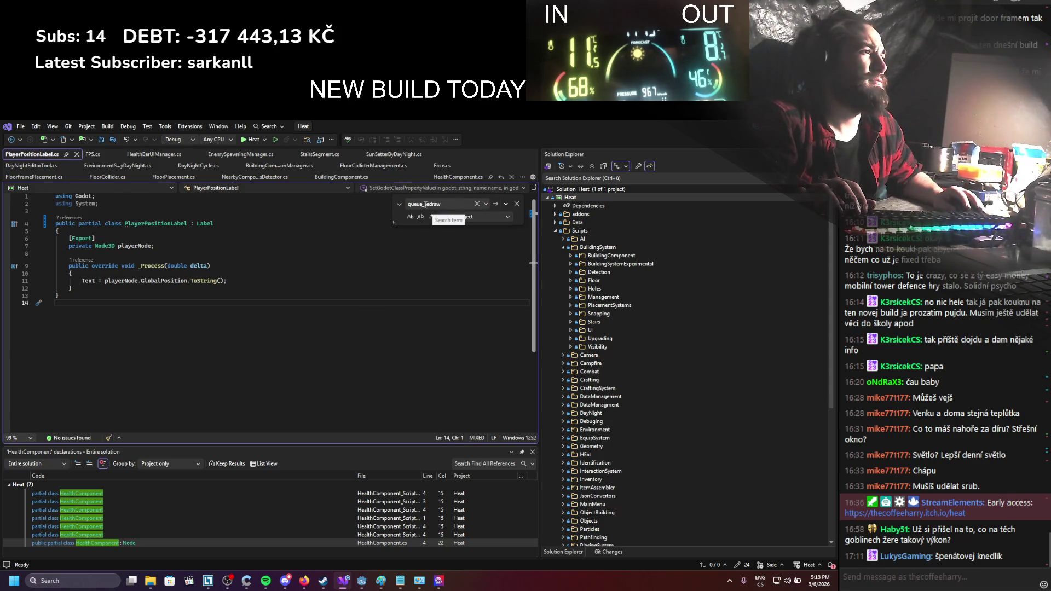
left_click(426, 204)
key("shift+Home")
key("BackSpace")
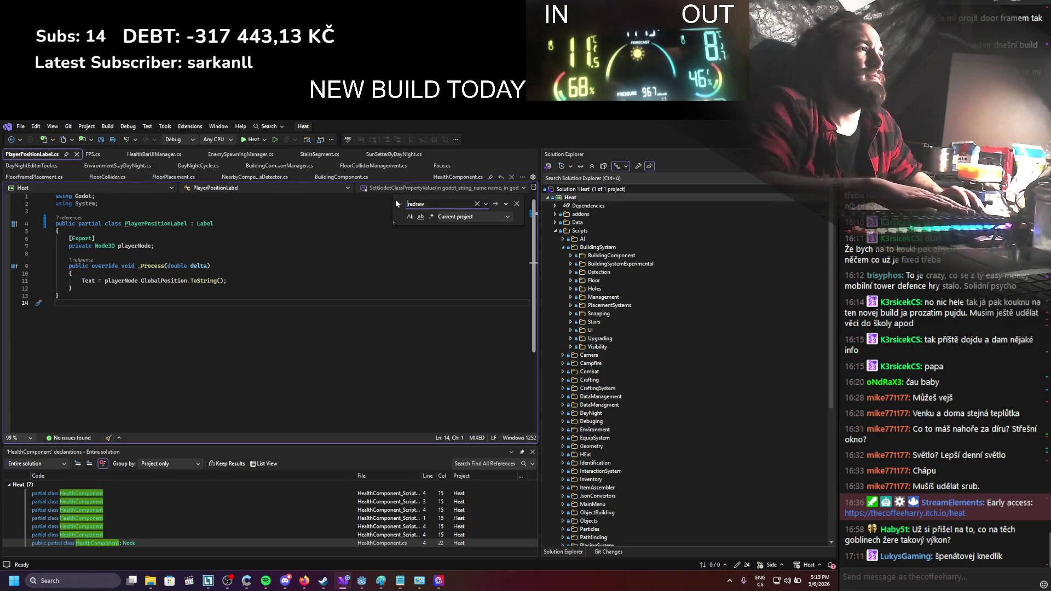
left_click(496, 205)
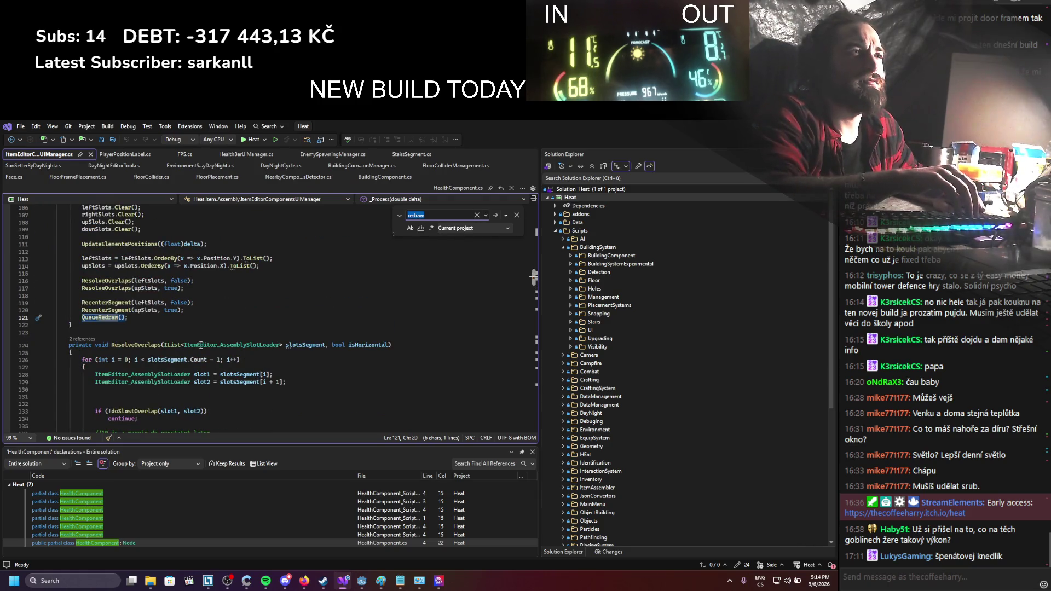
Comment out the QueueRedraw() call on line 121 with // and save the file
scroll(201, 345, "up", 4)
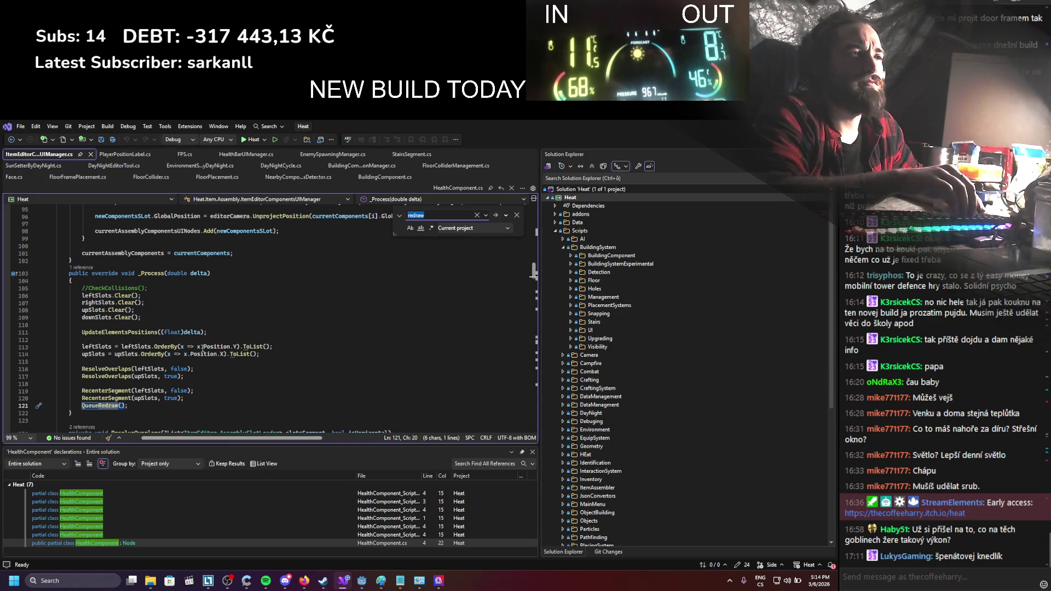
left_click(82, 406)
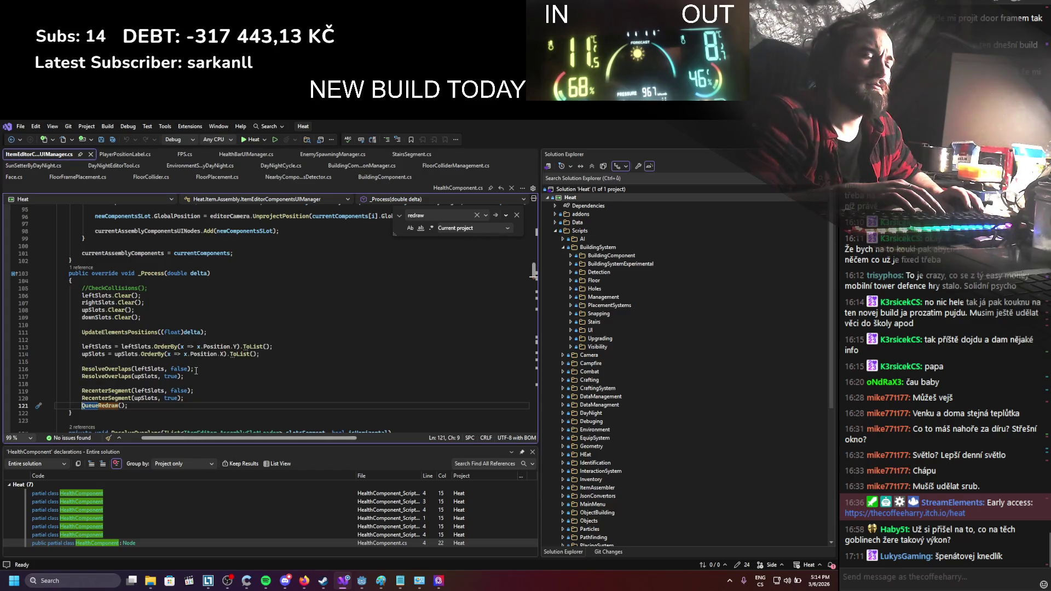
type("//")
key("ctrl+s")
Confirm no other redraw matches remain in the project, then switch back to Godot
left_click(494, 220)
left_click(494, 220)
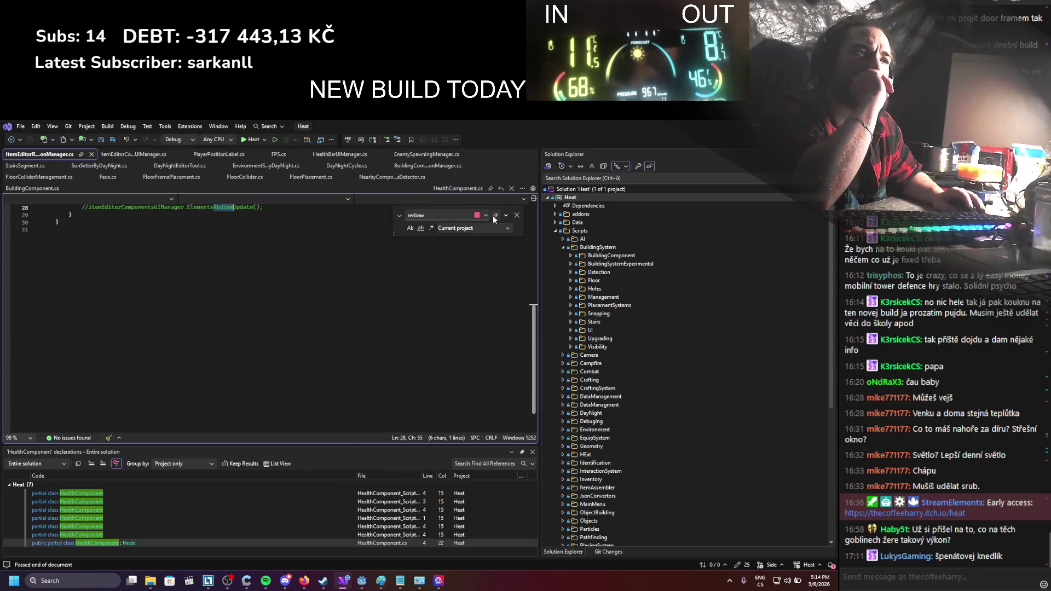
left_click(494, 220)
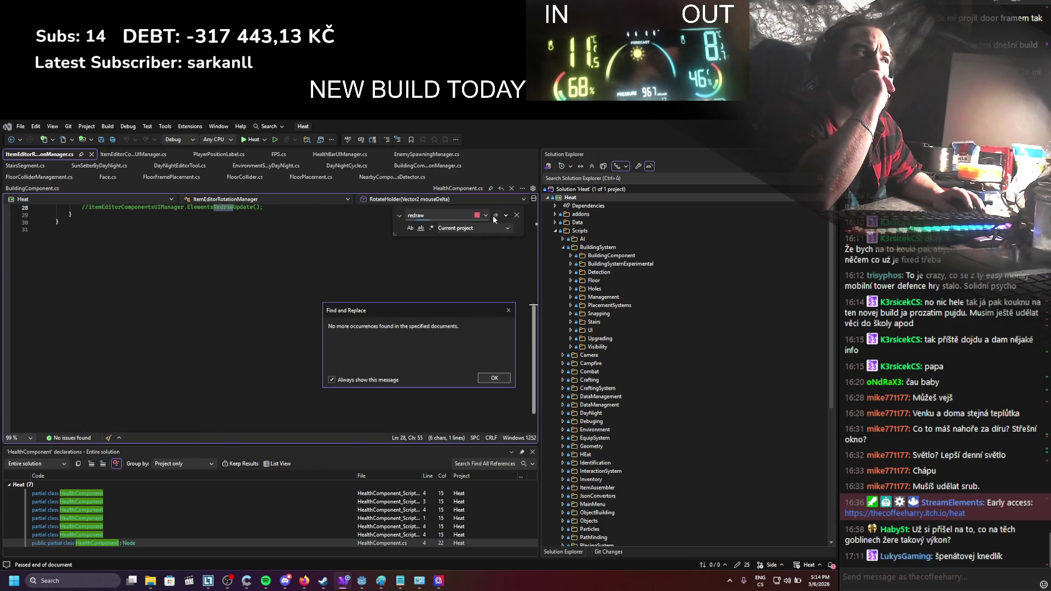
left_click(495, 377)
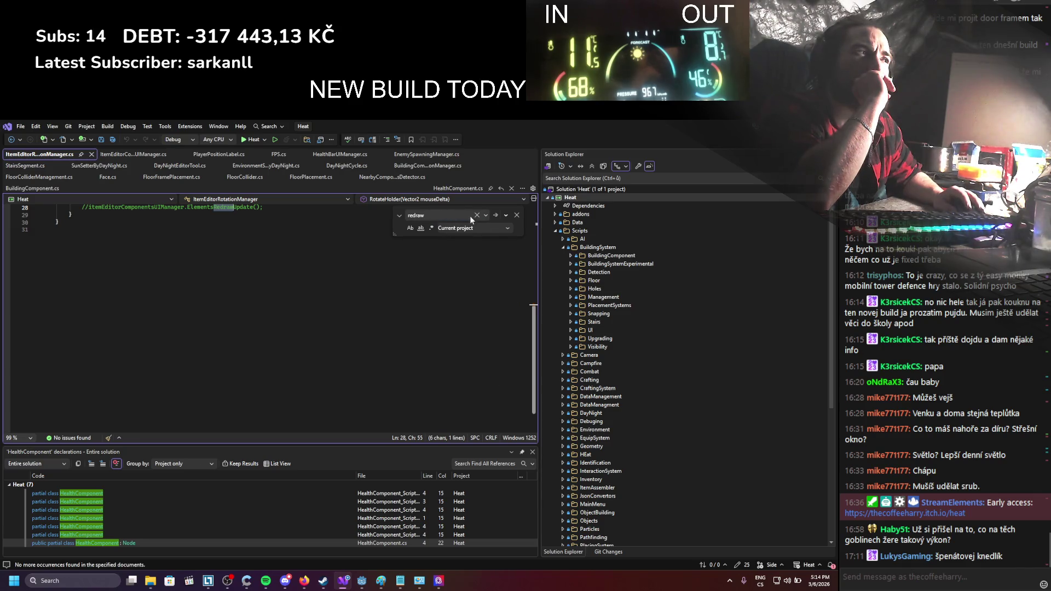
left_click(495, 216)
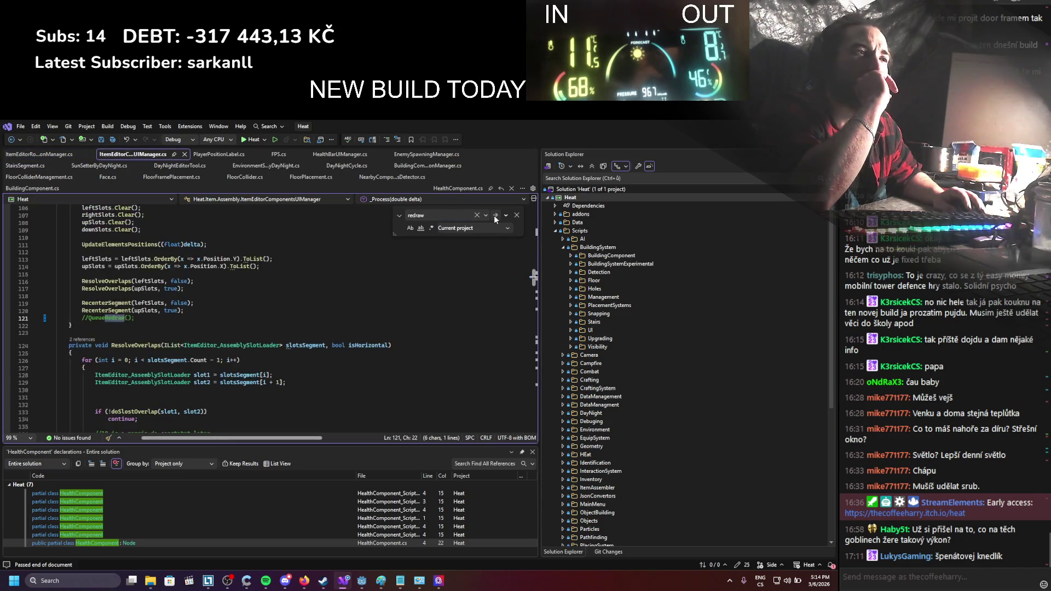
left_click(496, 217)
key("Return")
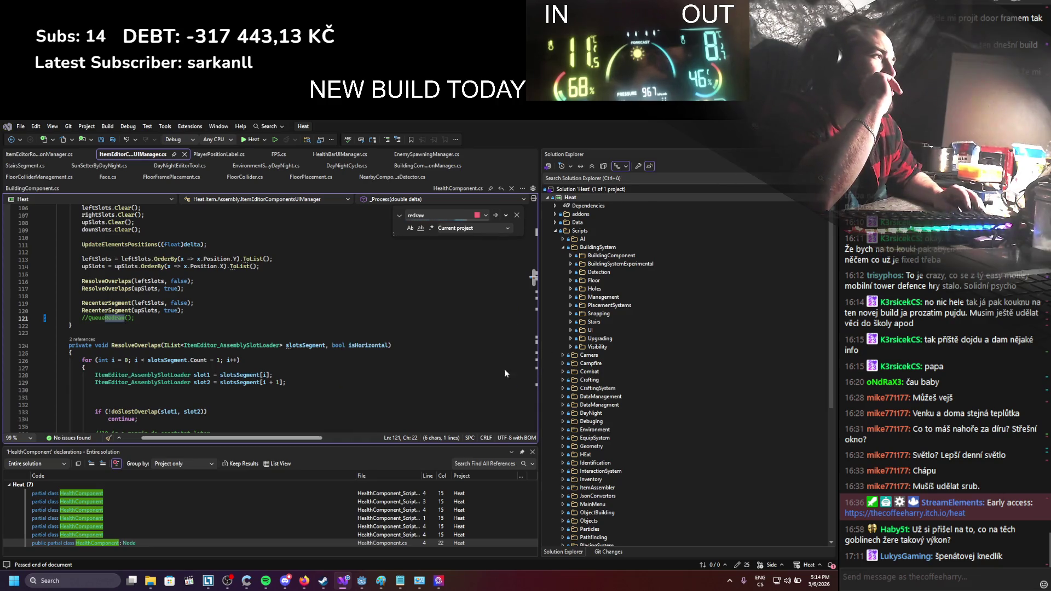
key("alt+Tab")
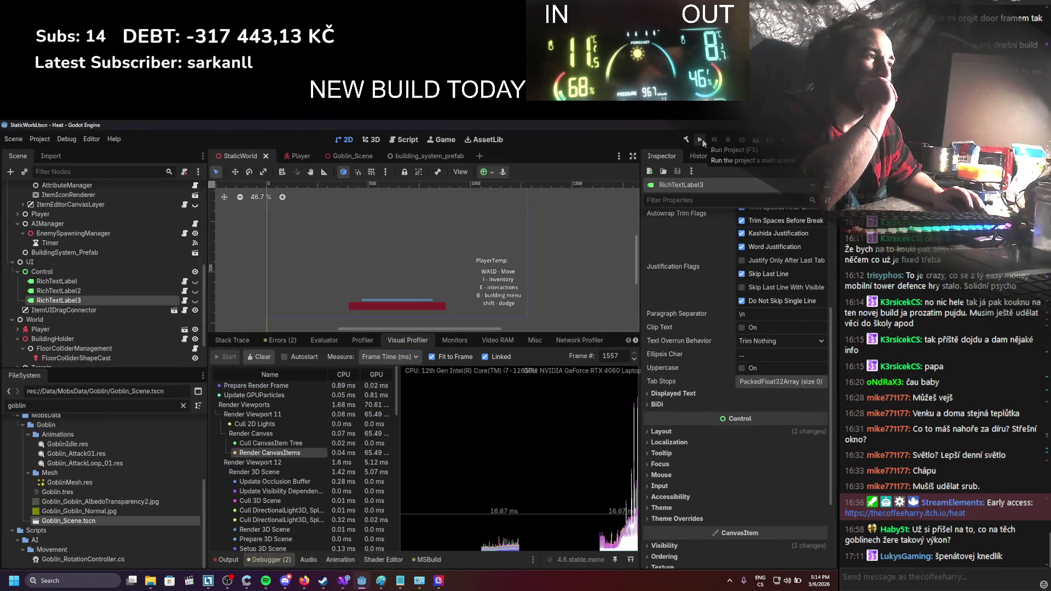
Run the game, reposition its window, then stop it with F8
left_click(701, 141)
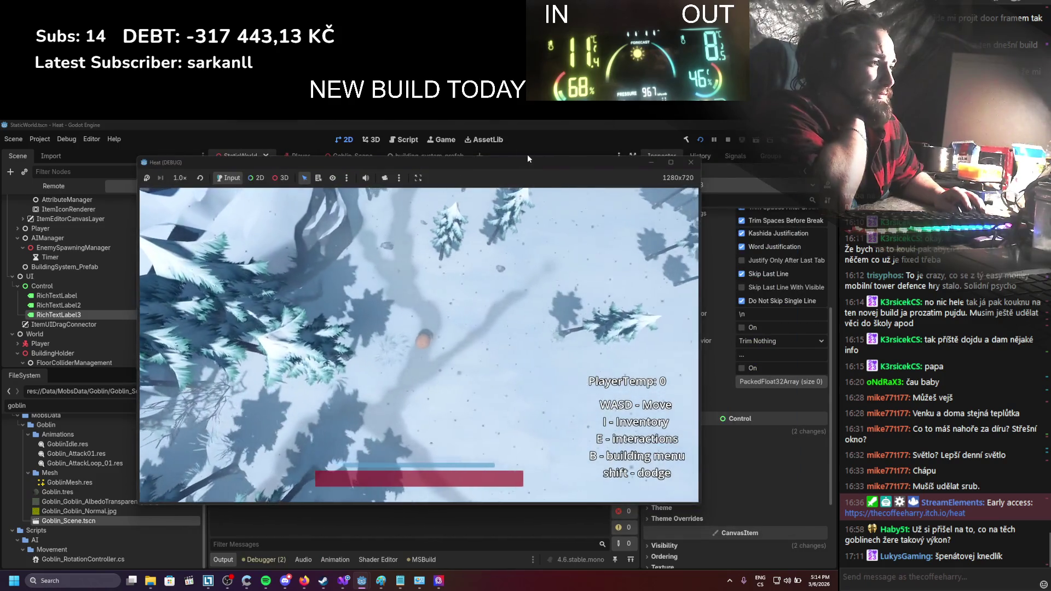
left_click_drag(494, 164, 624, 144)
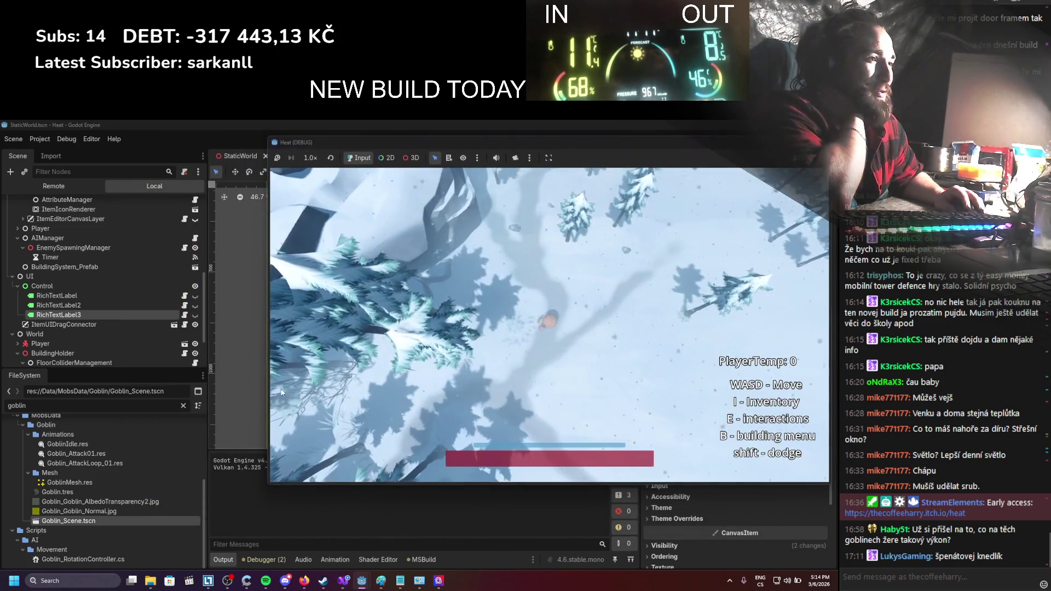
key("F8")
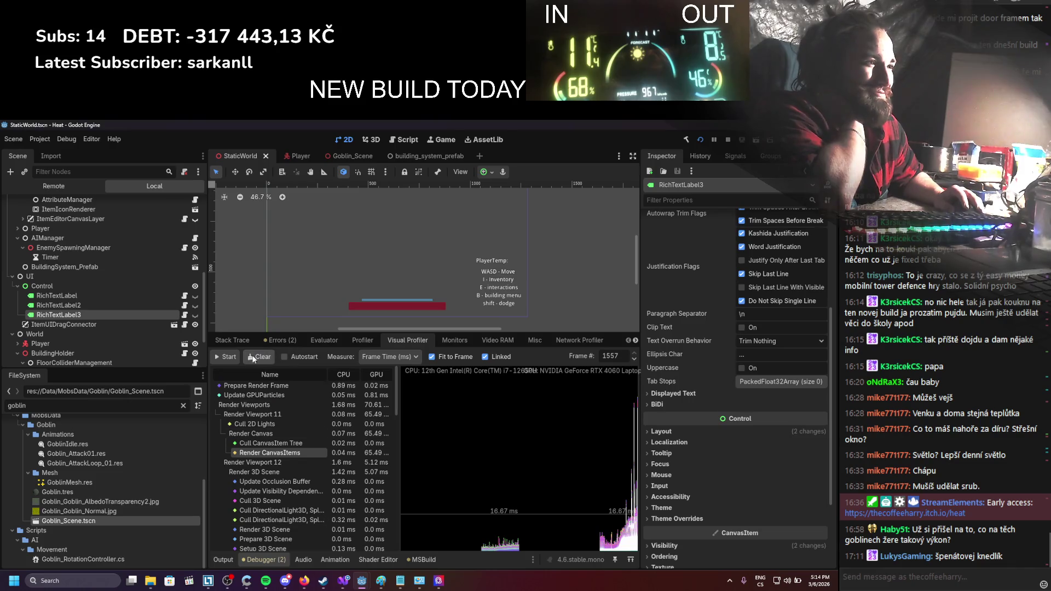
Start a fresh Visual Profiler recording, resize the game window, then stop the game with F8
left_click(228, 357)
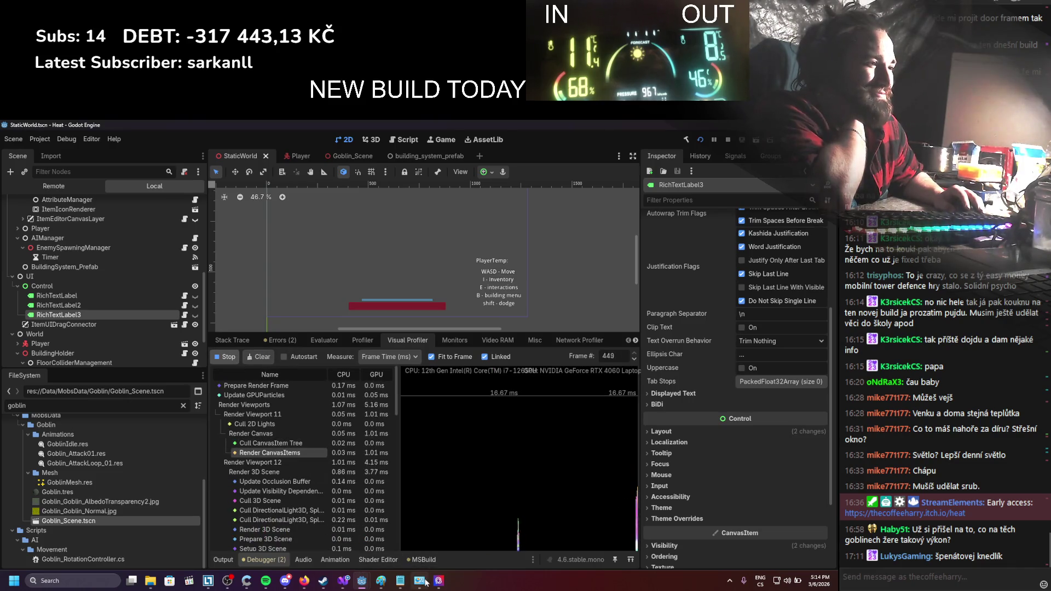
mouse_move(361, 585)
left_click(409, 542)
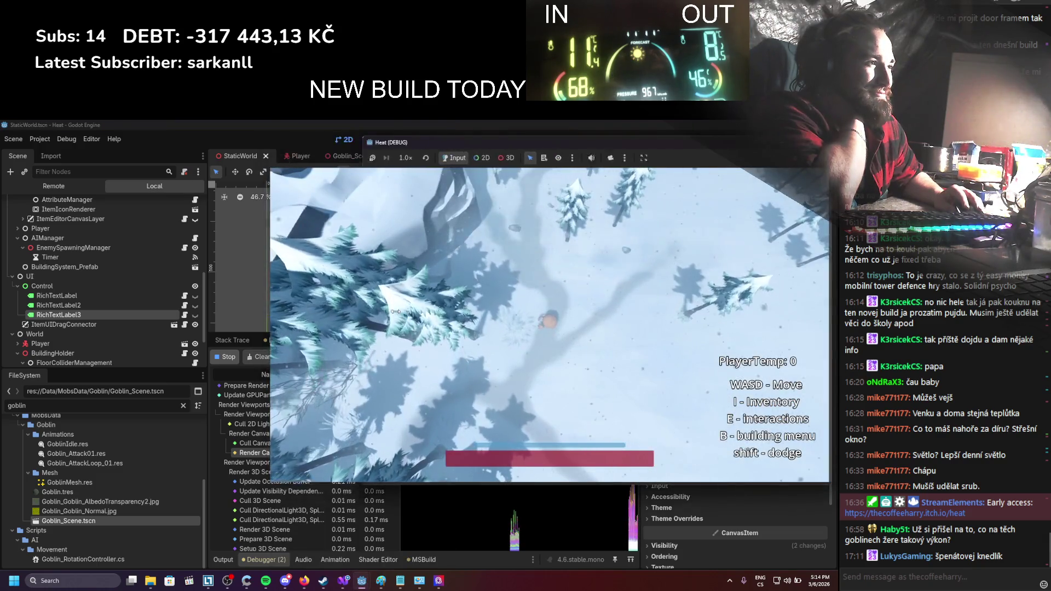
left_click_drag(266, 312, 454, 312)
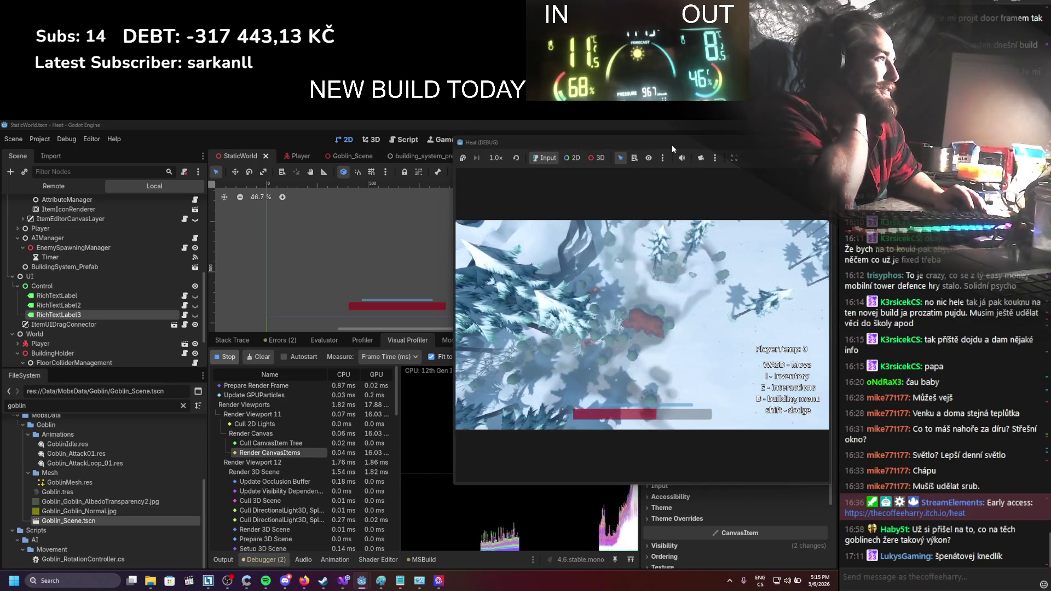
left_click_drag(695, 145, 663, 141)
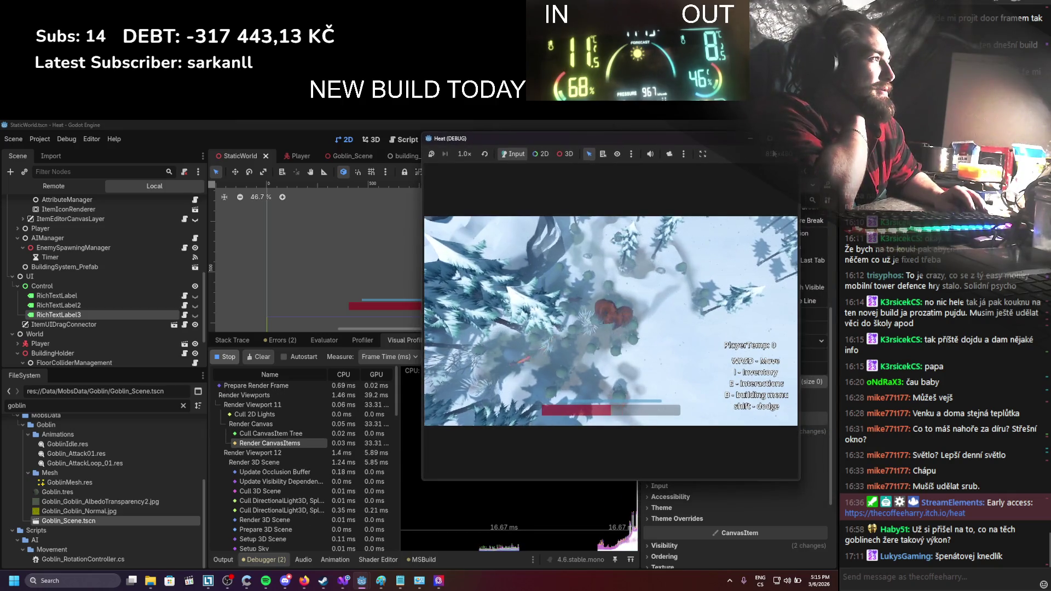
left_click(599, 210)
key("F8")
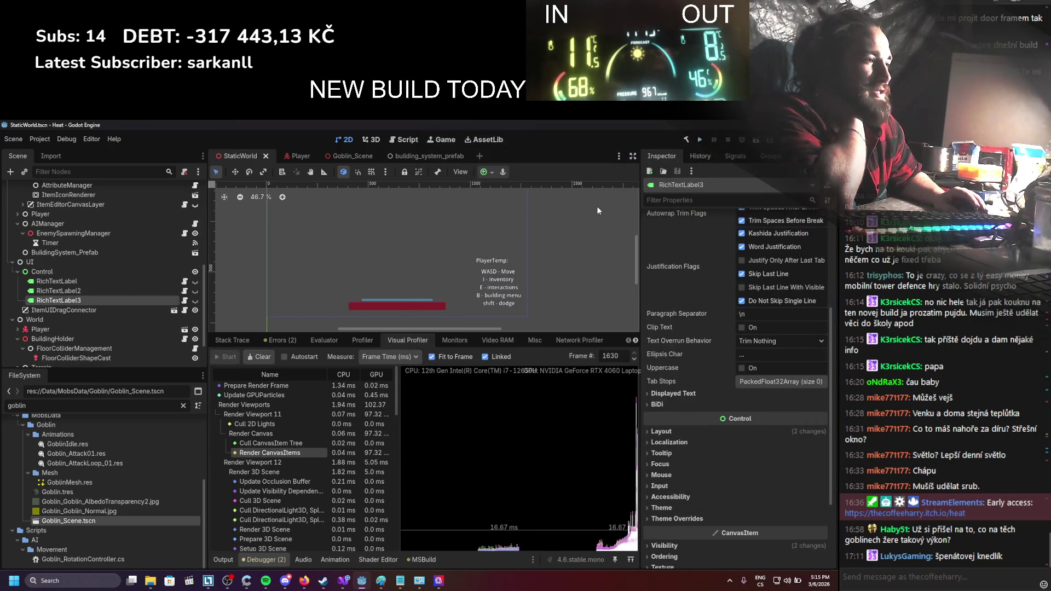
Expand ItemEditorCanvasLayer > SubViewportContainer, focus the 3D view on ItemEditor, then select ItemEditorCanvasLayer
scroll(64, 303, "up", 5)
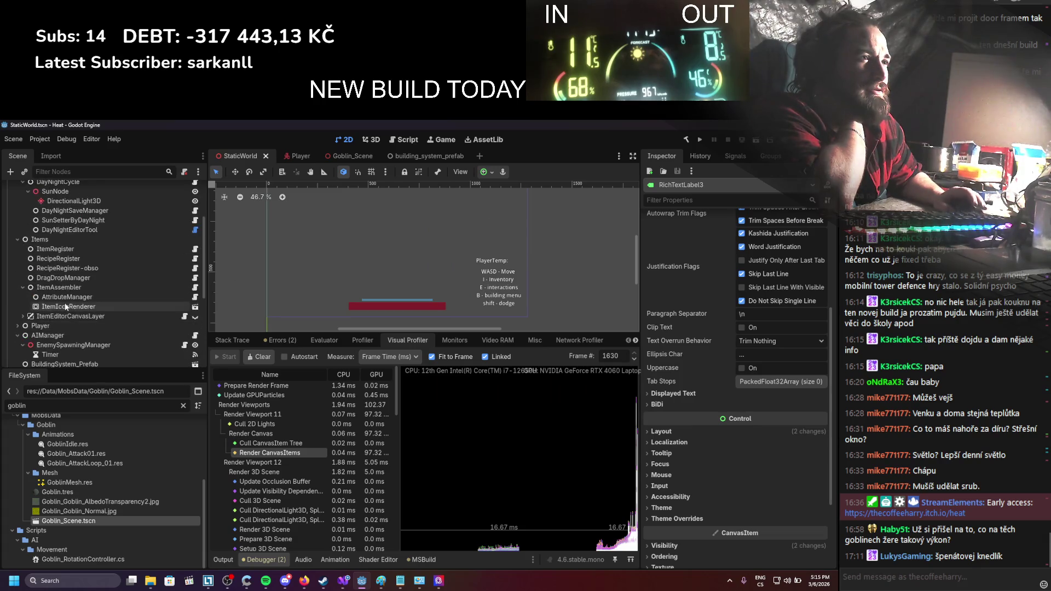
scroll(66, 306, "down", 3)
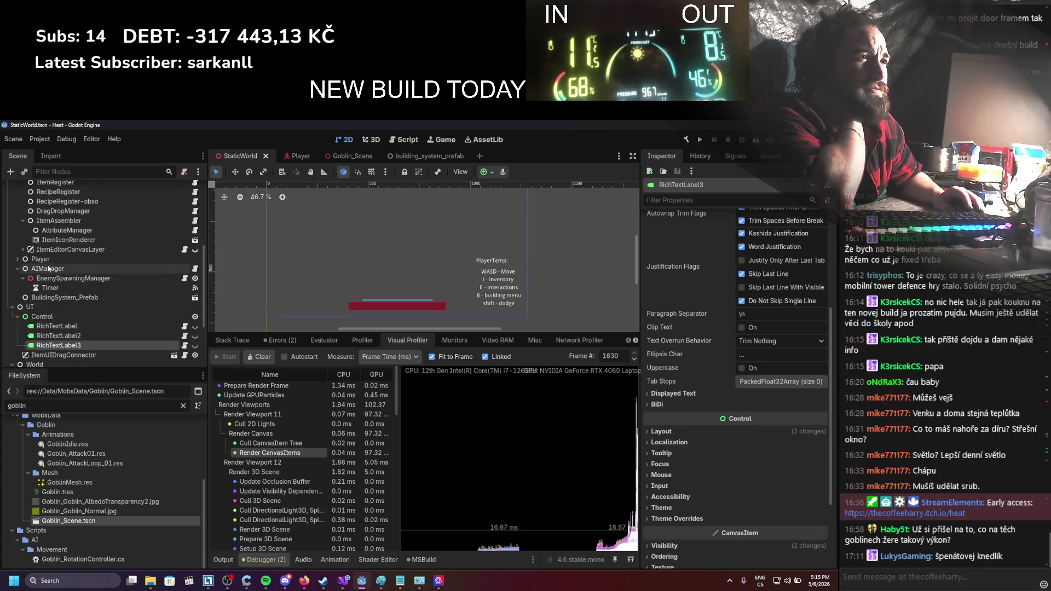
left_click(23, 249)
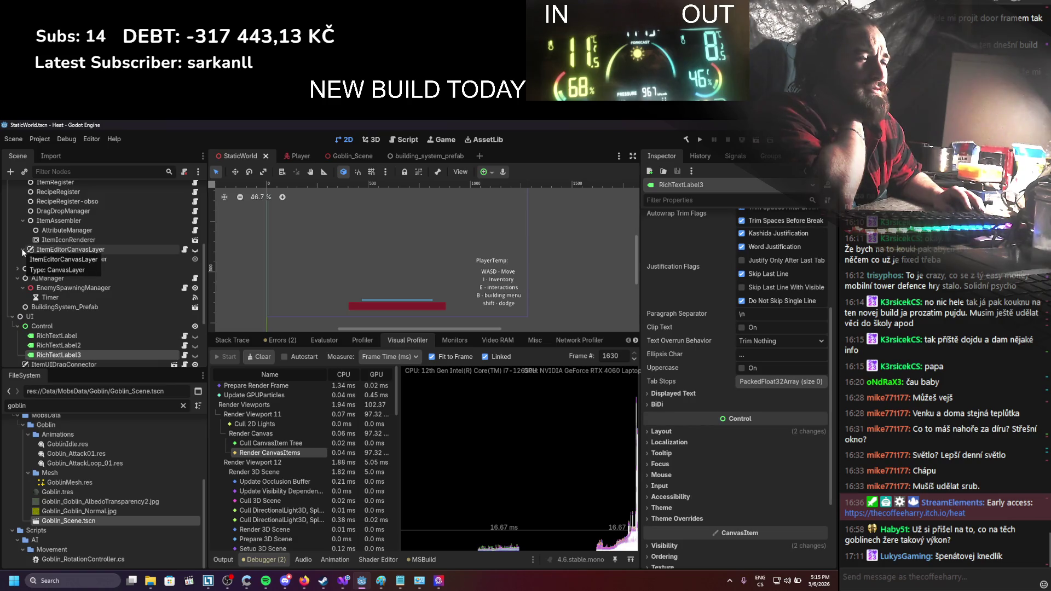
left_click(27, 260)
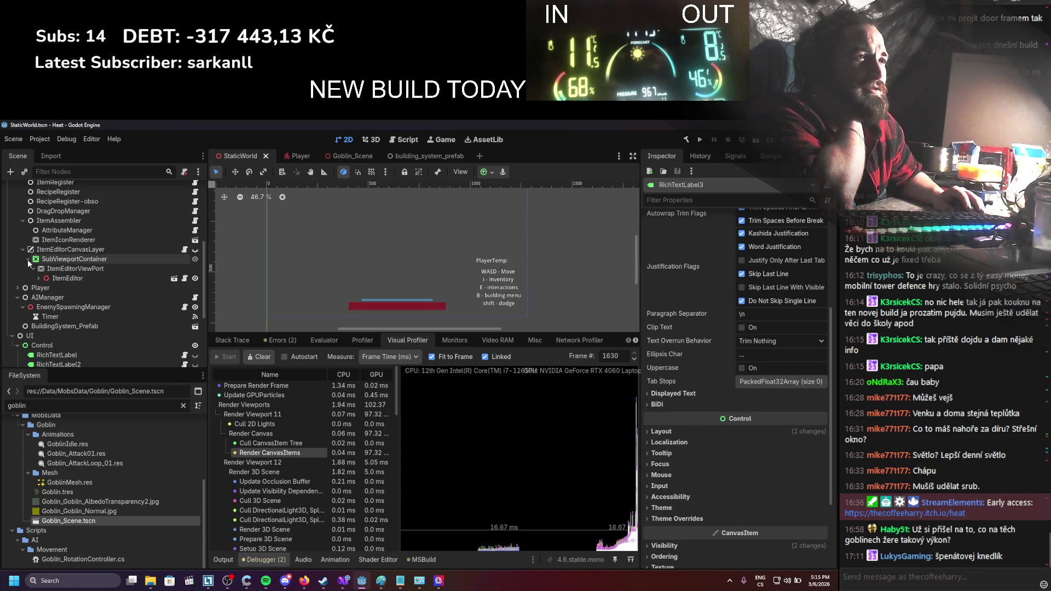
left_click(64, 279)
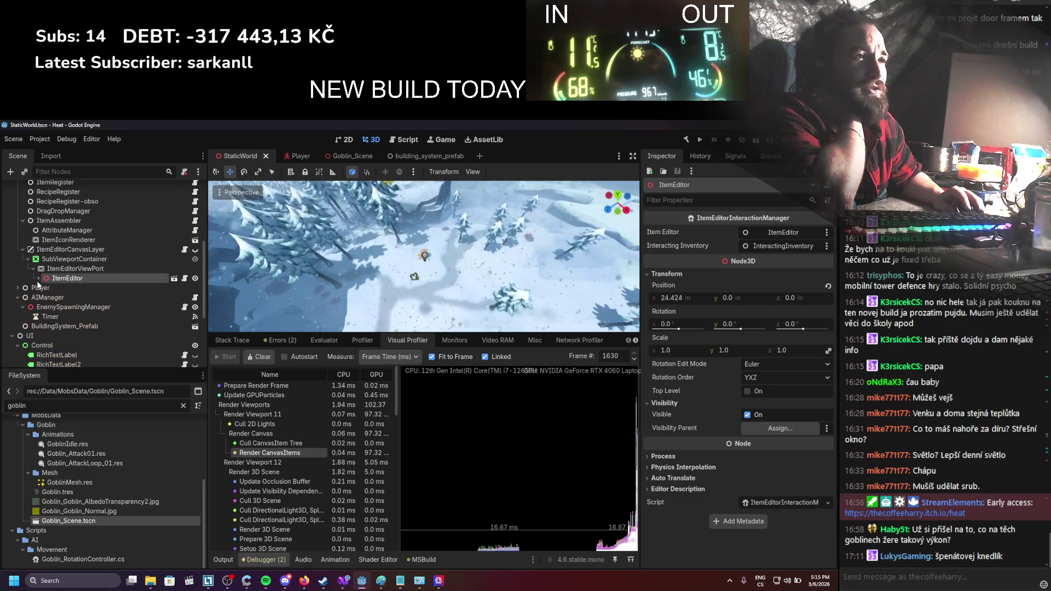
double_click(58, 278)
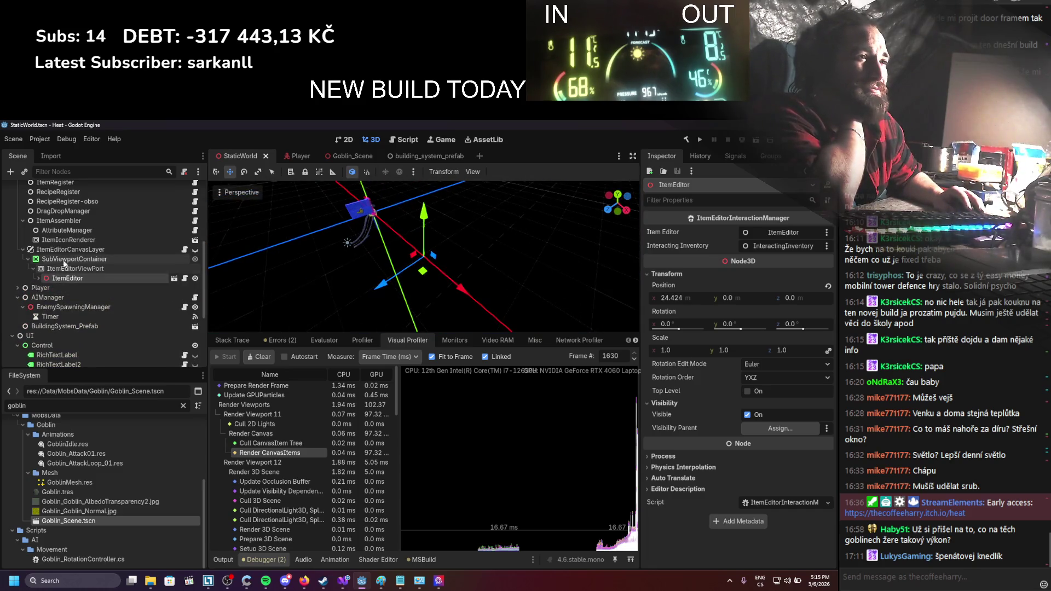
left_click(68, 249)
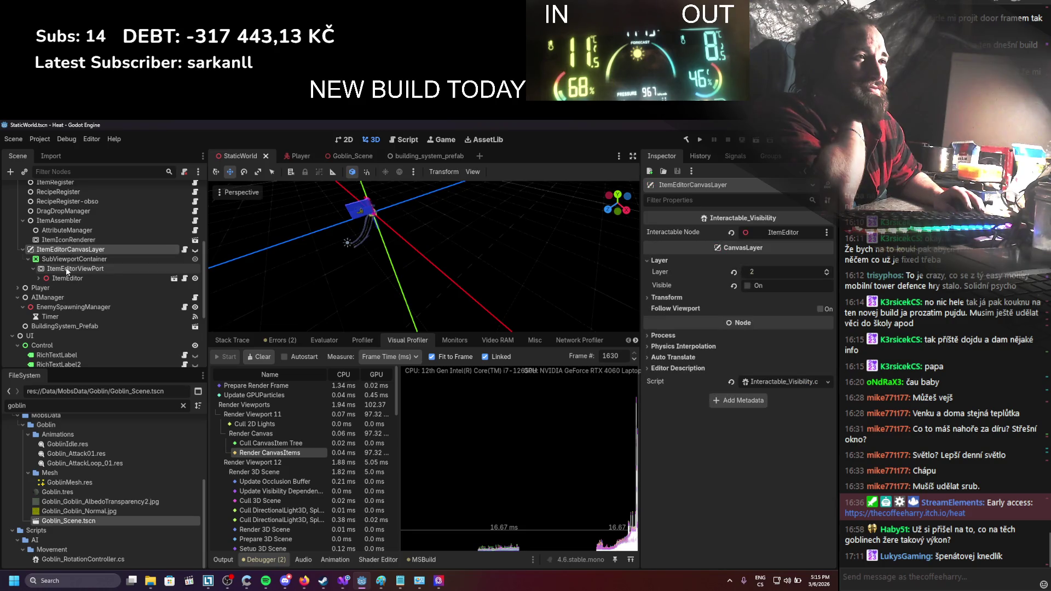
Collapse the World and Items nodes, expand AIManager, and open the Shader Editor panel
scroll(90, 262, "up", 5)
scroll(94, 288, "down", 5)
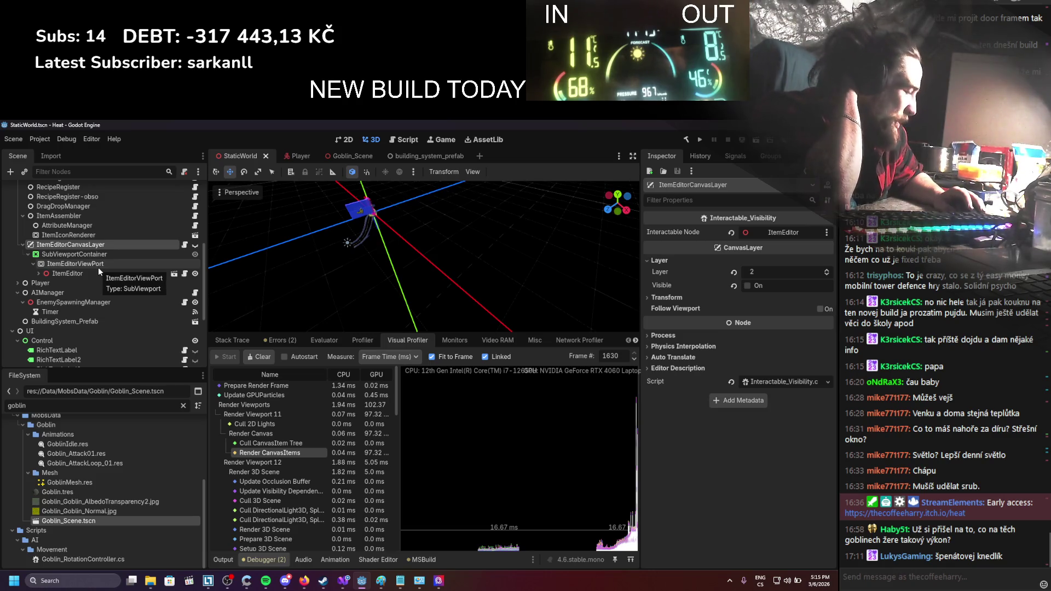
scroll(75, 274, "down", 5)
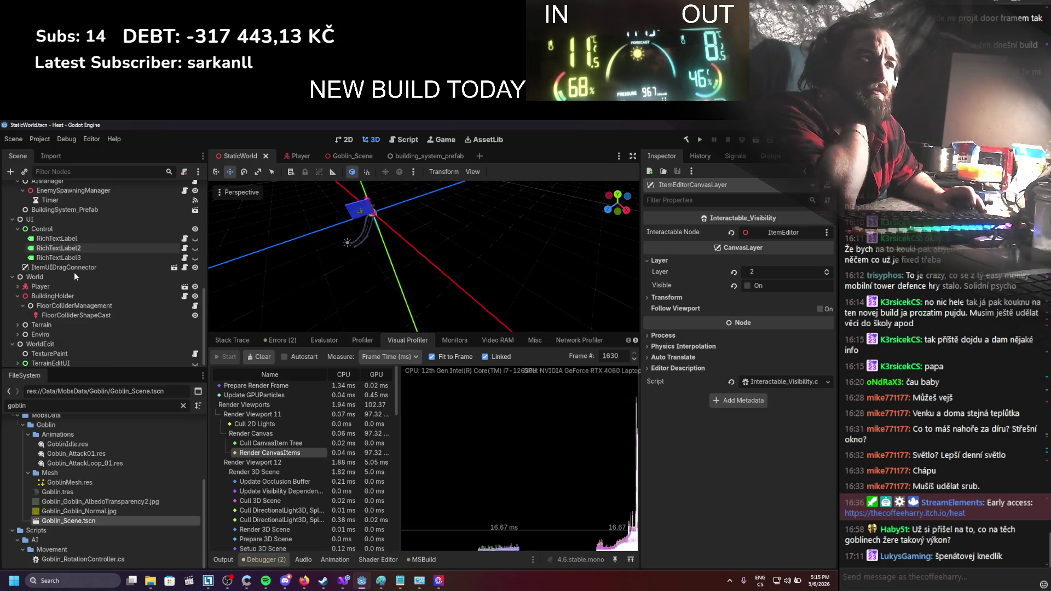
scroll(74, 282, "up", 5)
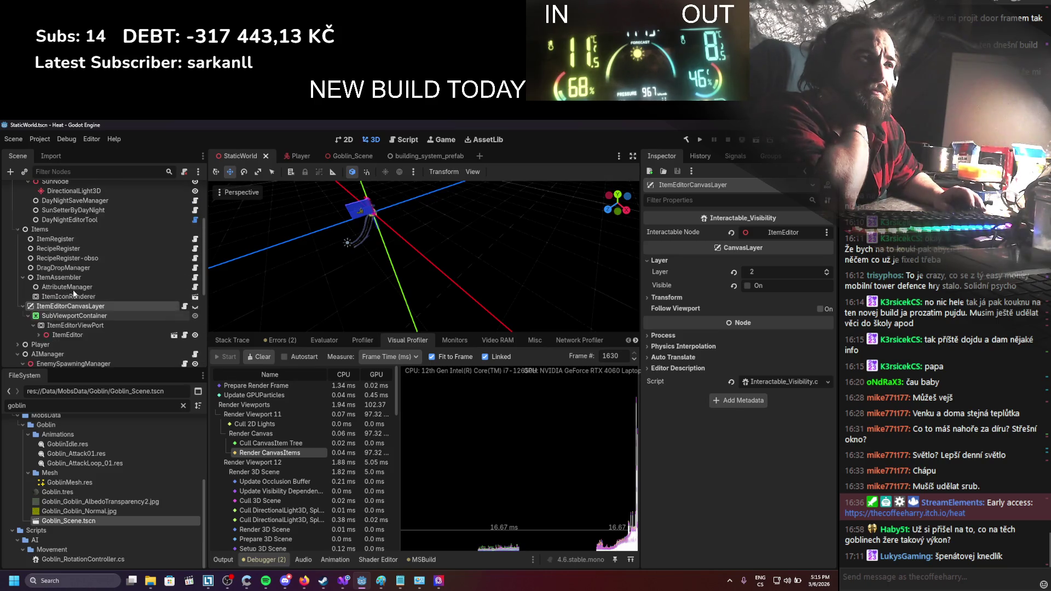
scroll(47, 329, "up", 3)
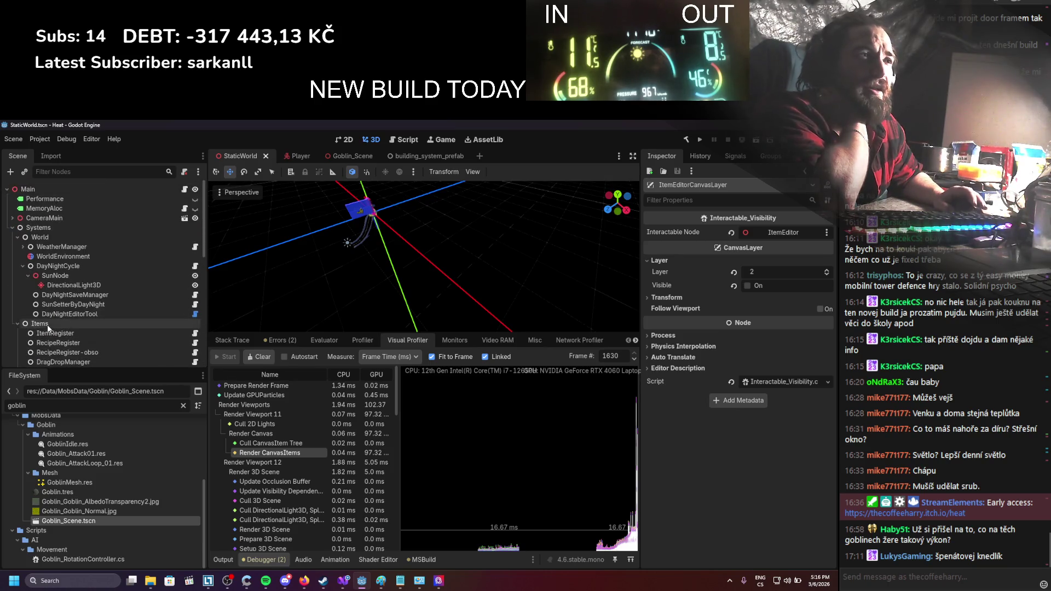
left_click(17, 237)
left_click(23, 247)
left_click(17, 266)
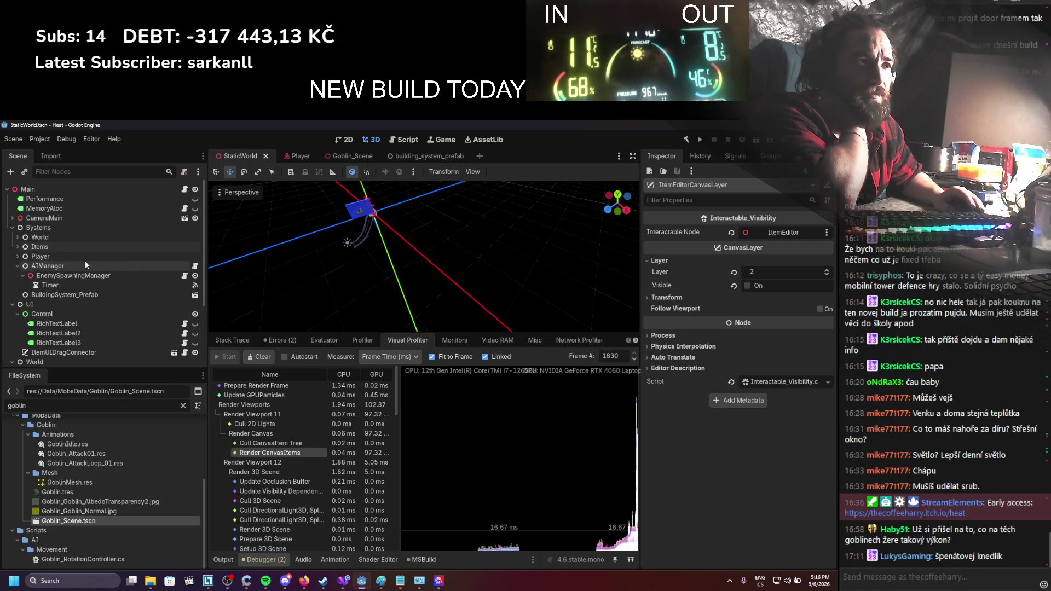
scroll(69, 314, "down", 1)
scroll(68, 313, "down", 2)
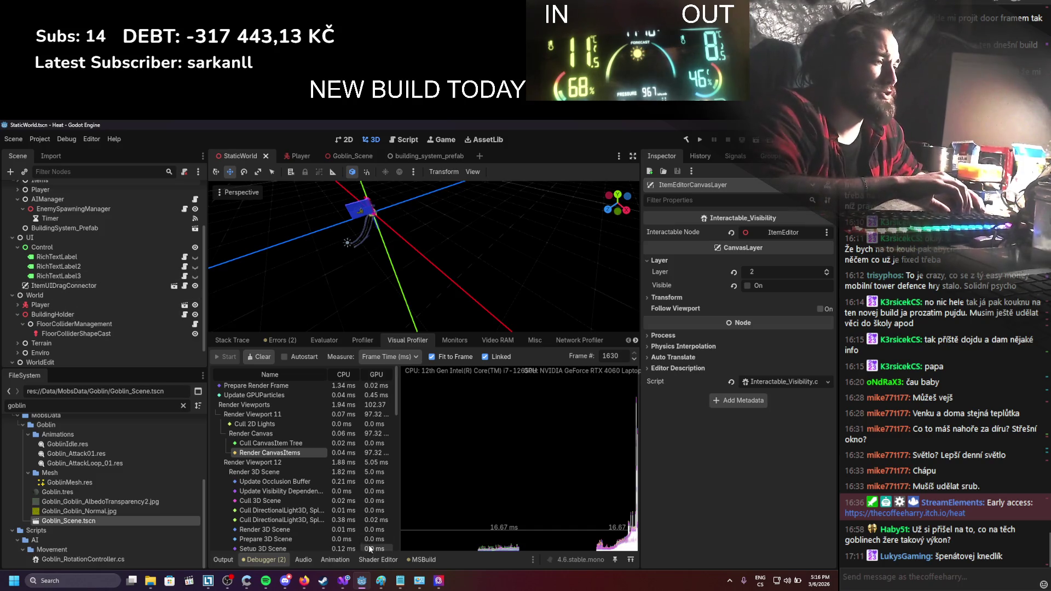
left_click(378, 558)
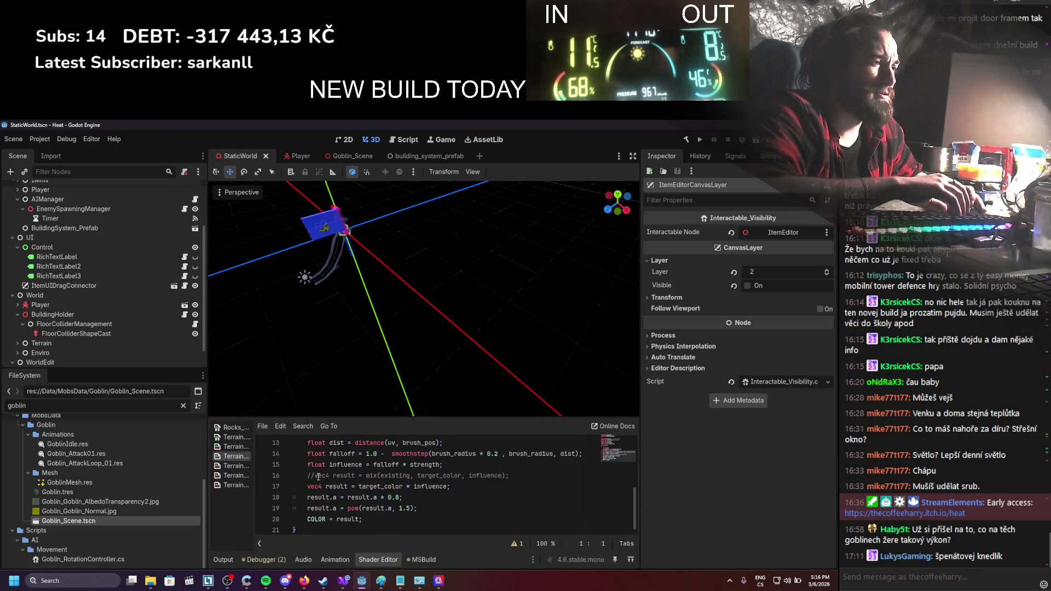
Enlarge the shader panels, open TerrainPaintRemove.gdshader and select its max brush count 1000
left_click_drag(350, 419, 350, 356)
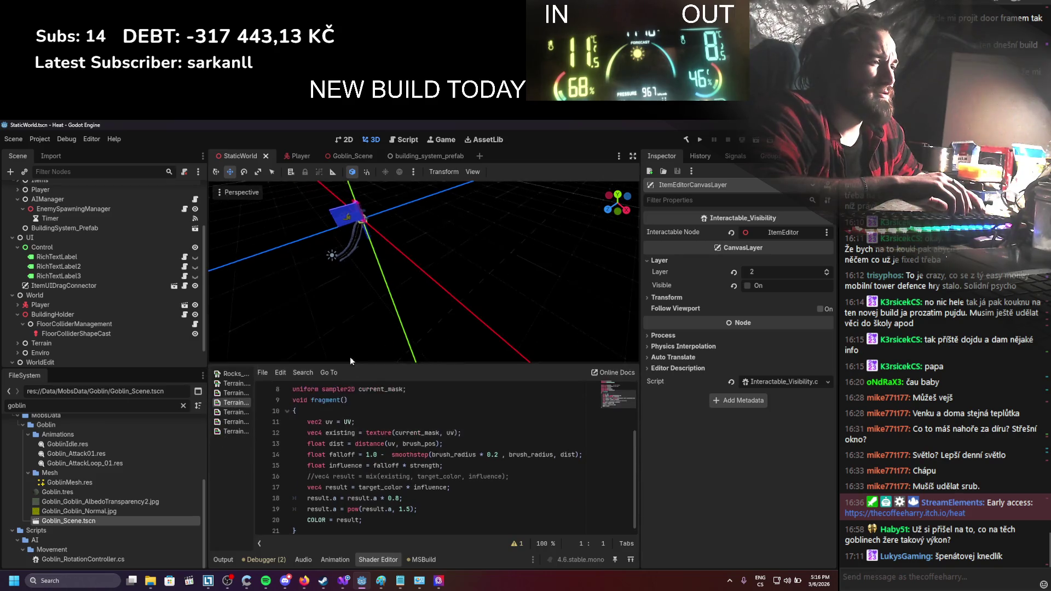
left_click_drag(253, 403, 335, 408)
left_click(275, 432)
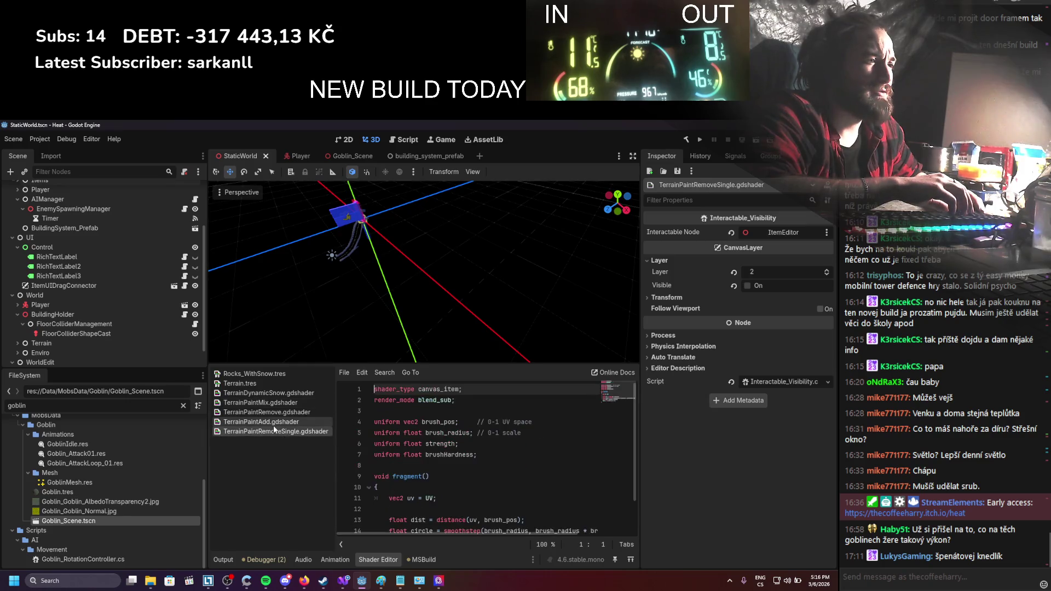
left_click(274, 412)
left_click_drag(335, 422, 297, 422)
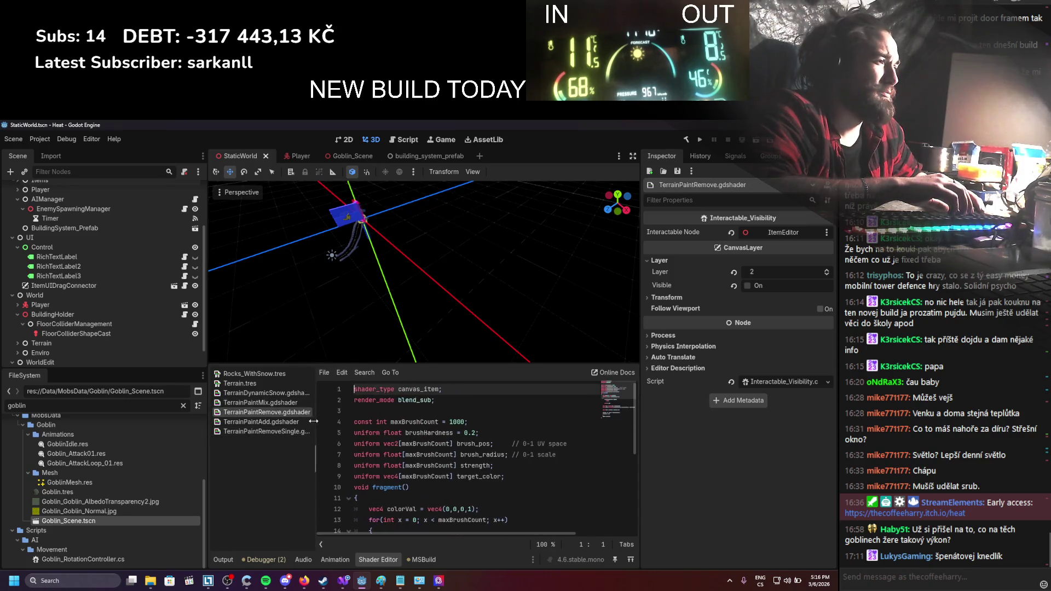
double_click(438, 422)
Scroll through the shader code to the brush radius check on line 15
scroll(444, 449, "down", 3)
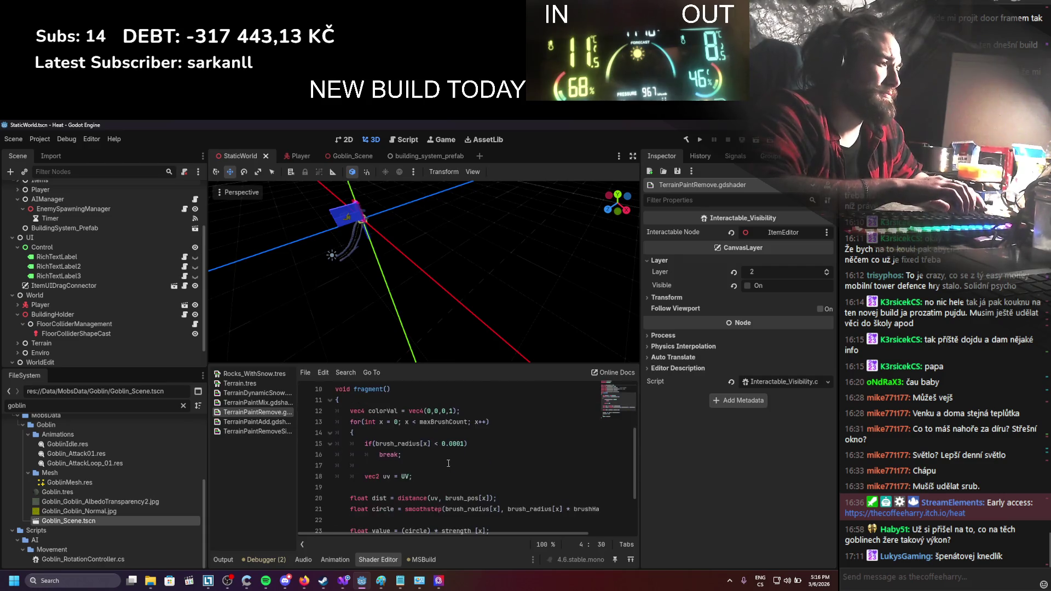
scroll(453, 444, "down", 2)
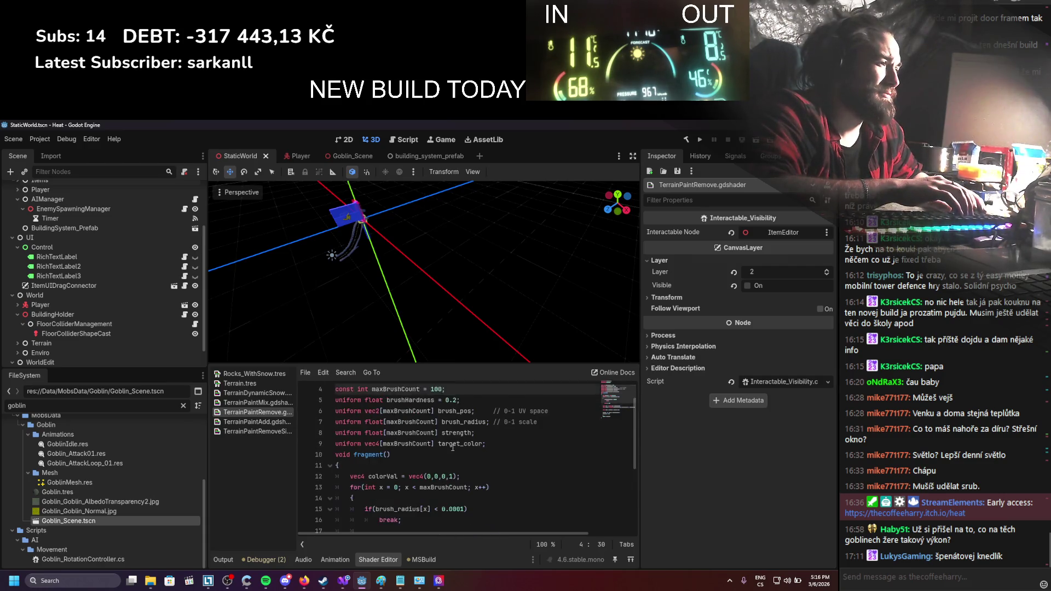
scroll(452, 451, "up", 4)
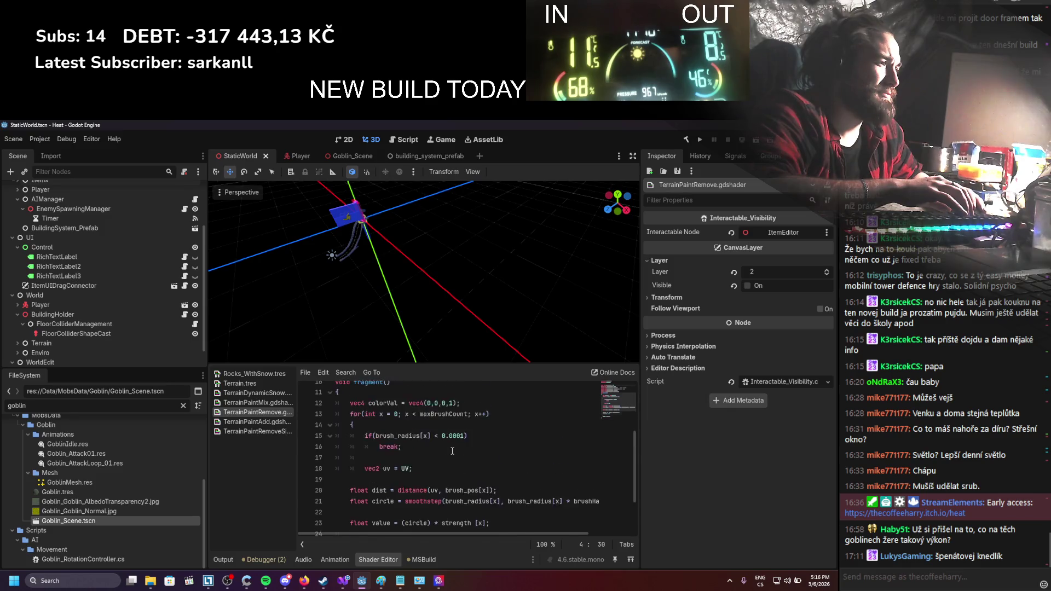
scroll(452, 452, "up", 1)
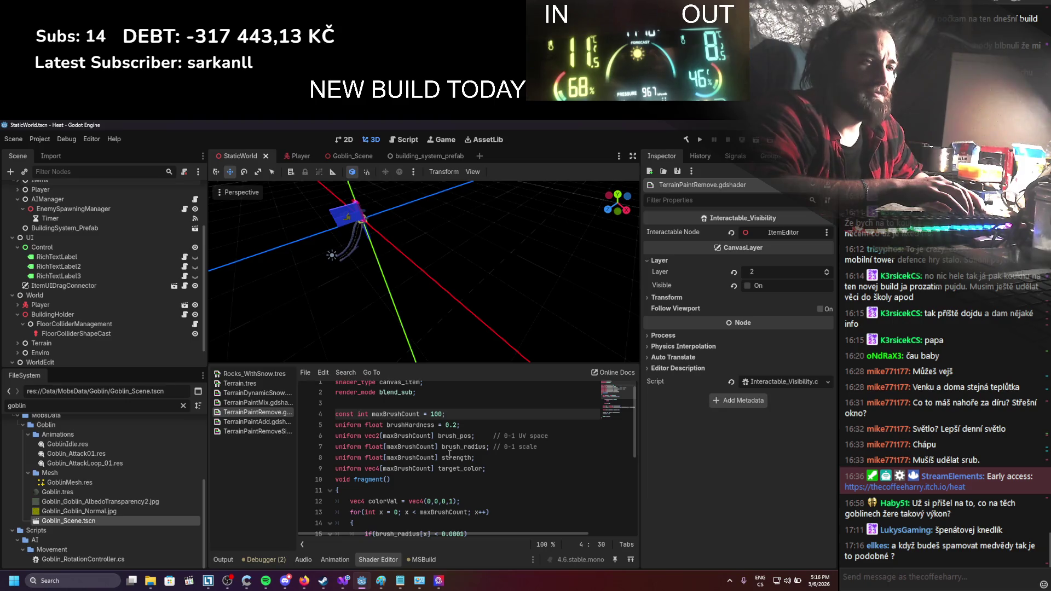
scroll(449, 454, "down", 2)
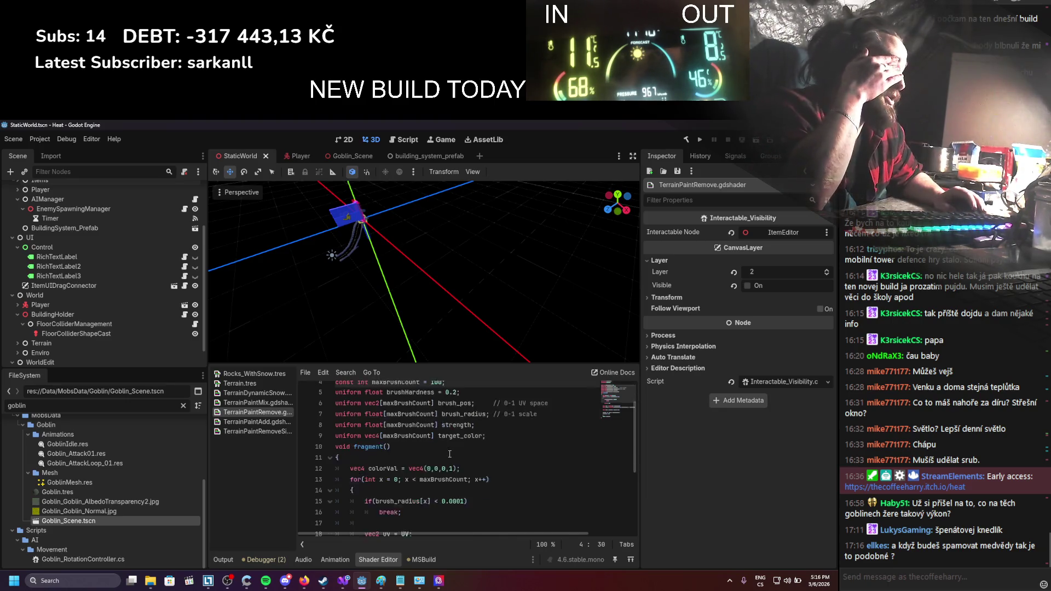
scroll(449, 453, "down", 1)
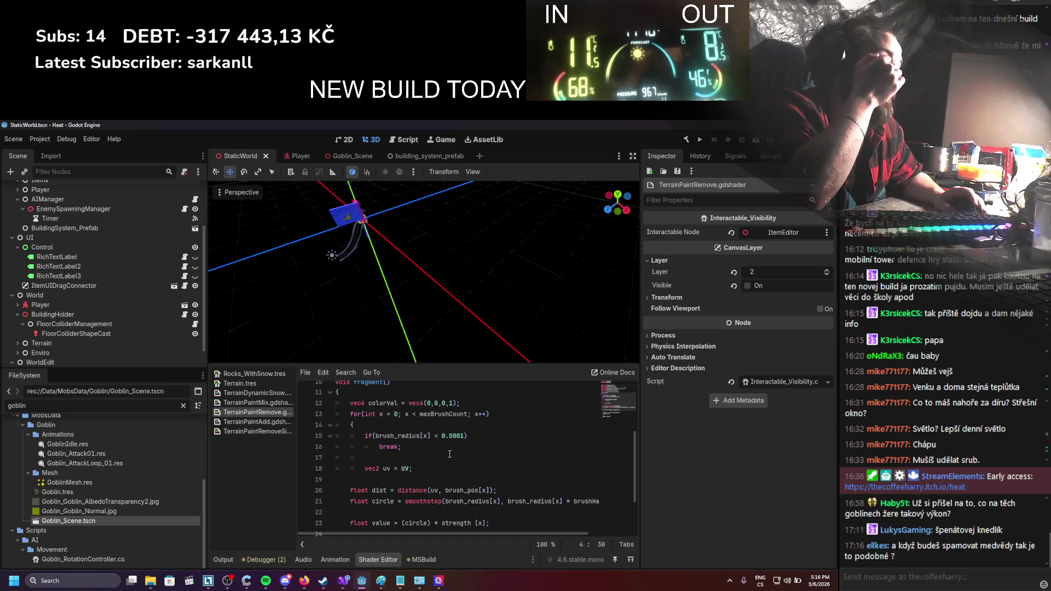
scroll(449, 454, "down", 2)
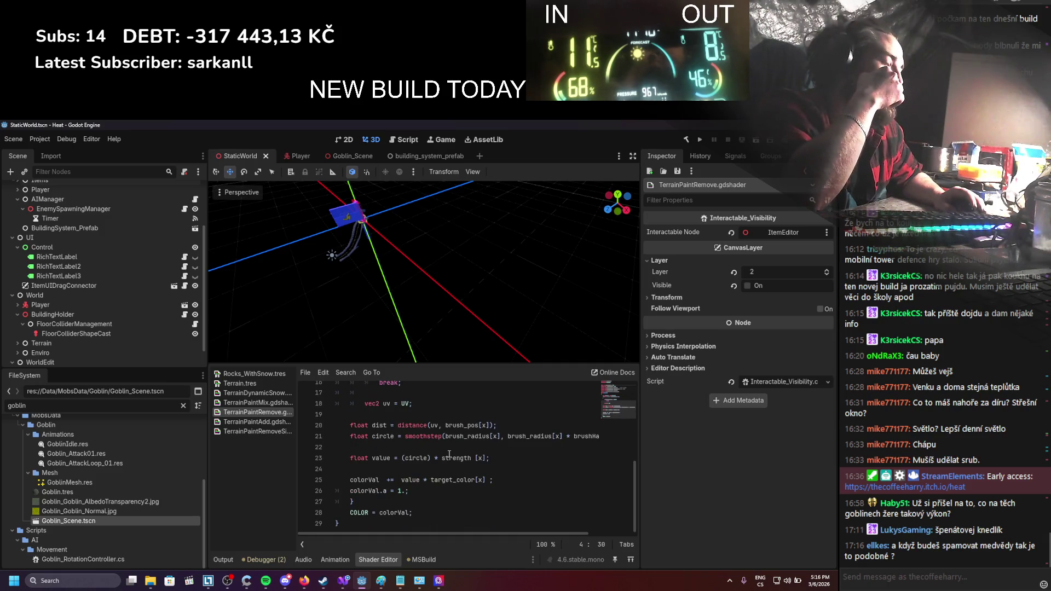
scroll(449, 453, "up", 3)
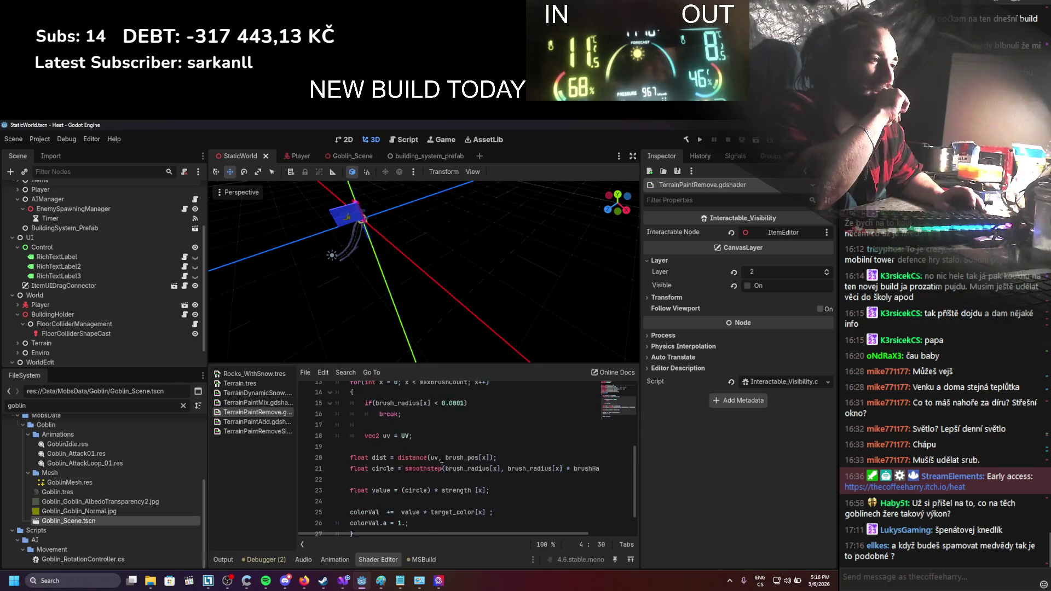
left_click(443, 466)
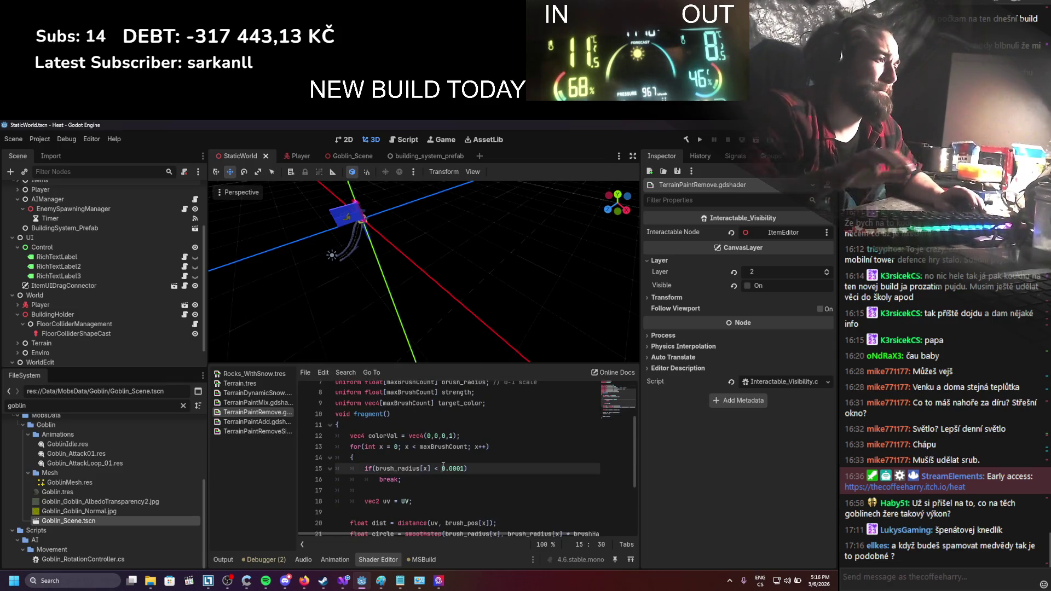
scroll(444, 466, "up", 2)
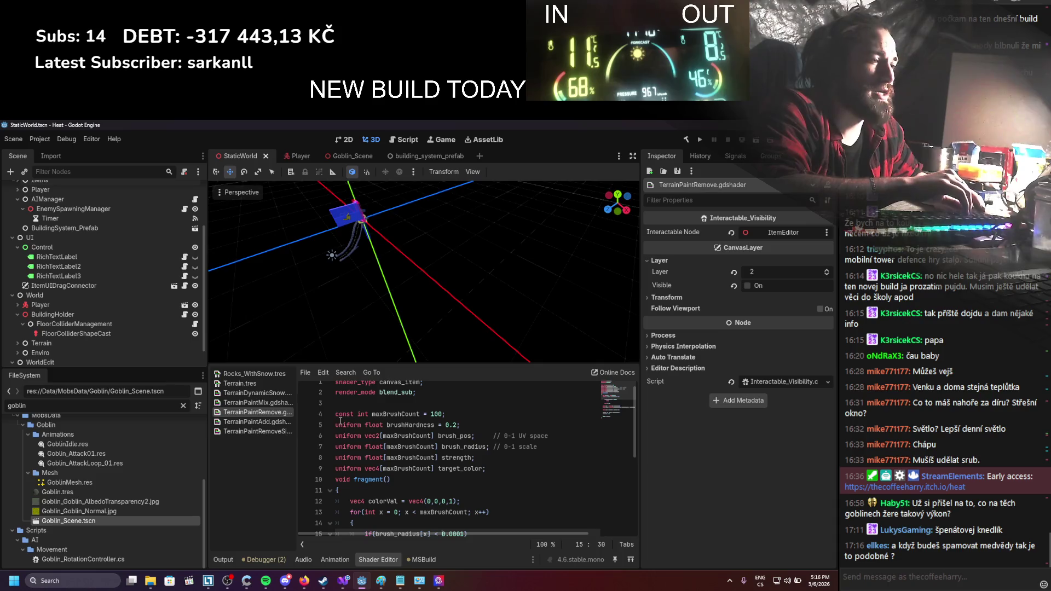
scroll(146, 333, "down", 1)
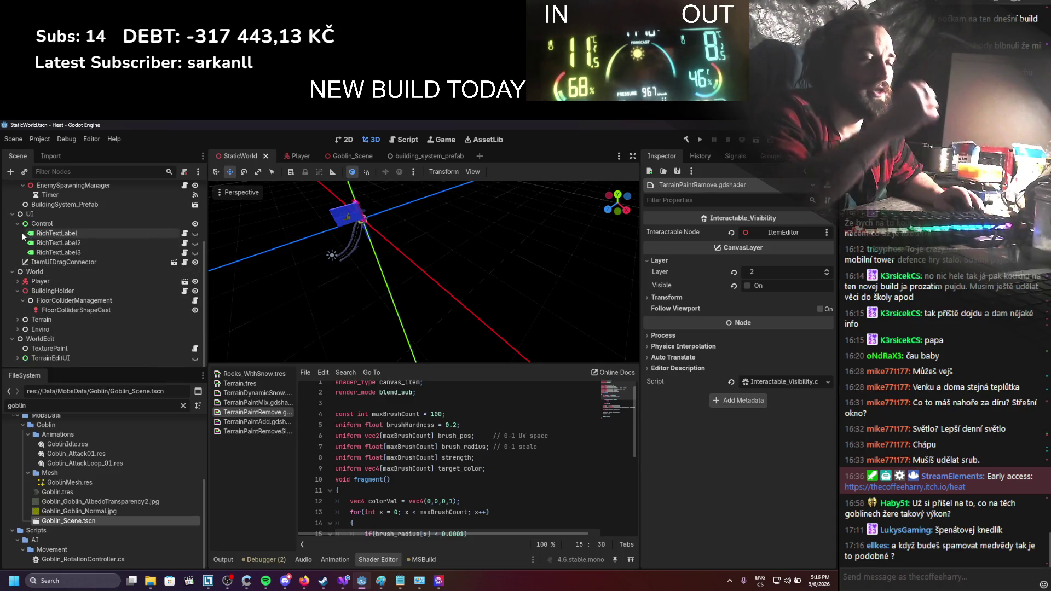
Expand the Enviro, Terrain and Brush nodes in the Scene dock, then collapse Brush
left_click(18, 331)
scroll(19, 335, "down", 3)
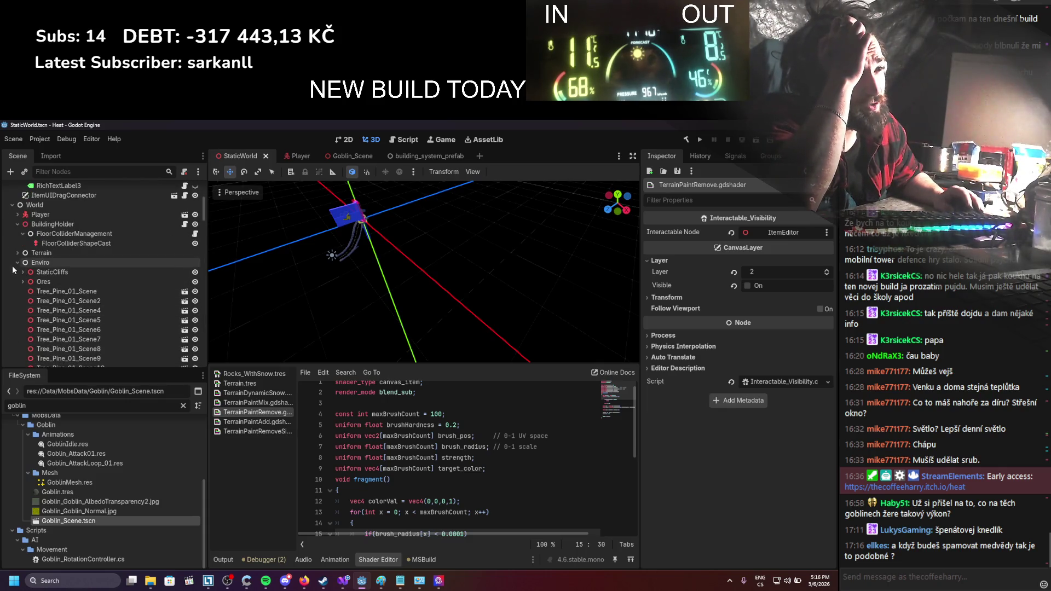
scroll(18, 268, "up", 3)
left_click(18, 320)
left_click(23, 339)
scroll(18, 307, "down", 3)
left_click(19, 271)
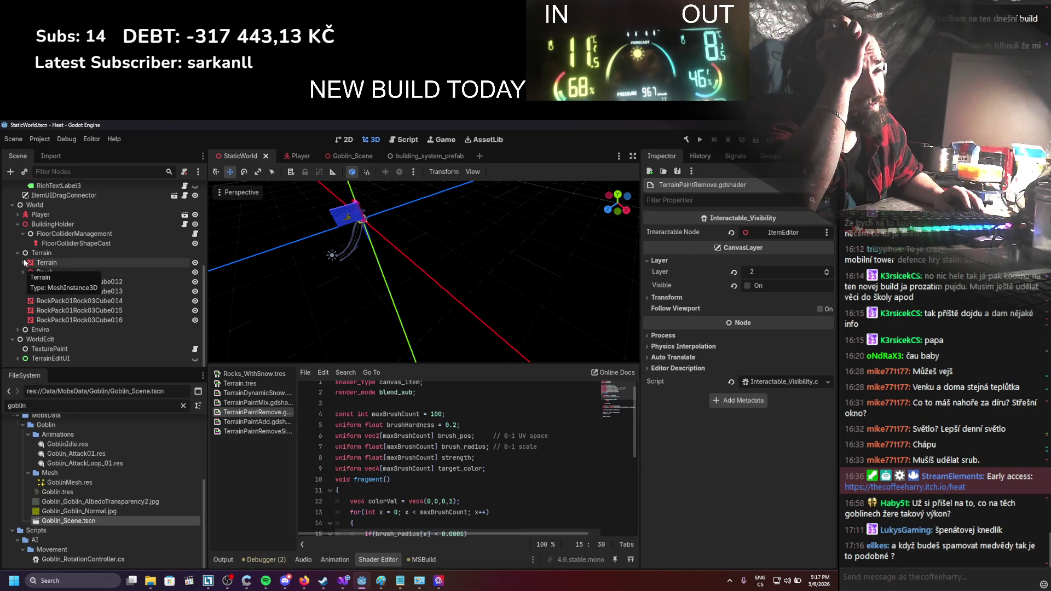
Expand the inner Terrain and Snowviewport, inspecting TerrainSubviewport's 2048 × 2048 size and Snowviewport
scroll(68, 219, "up", 1)
scroll(67, 218, "up", 5)
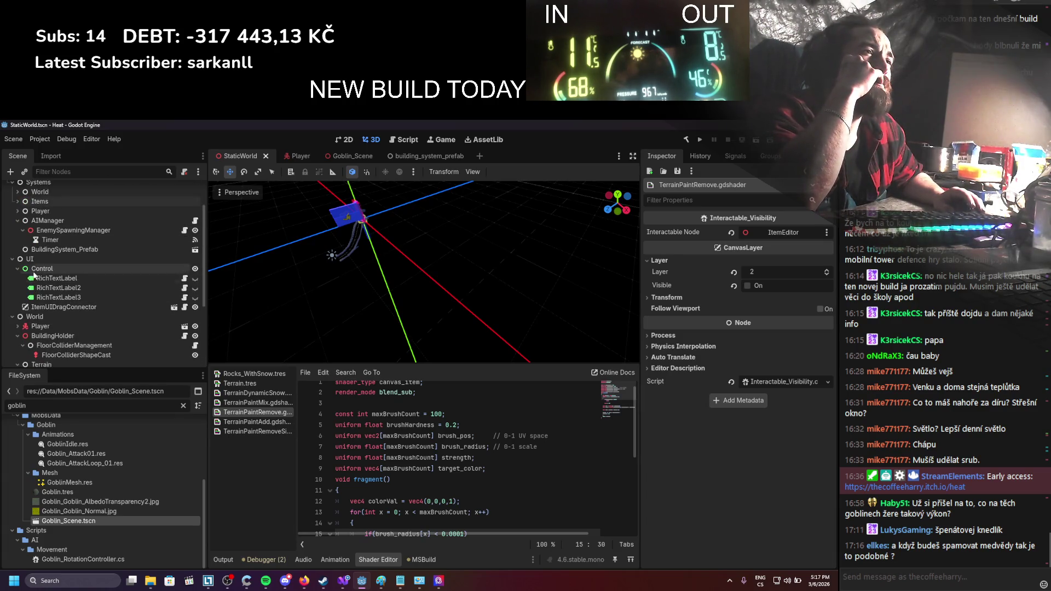
scroll(24, 329, "down", 6)
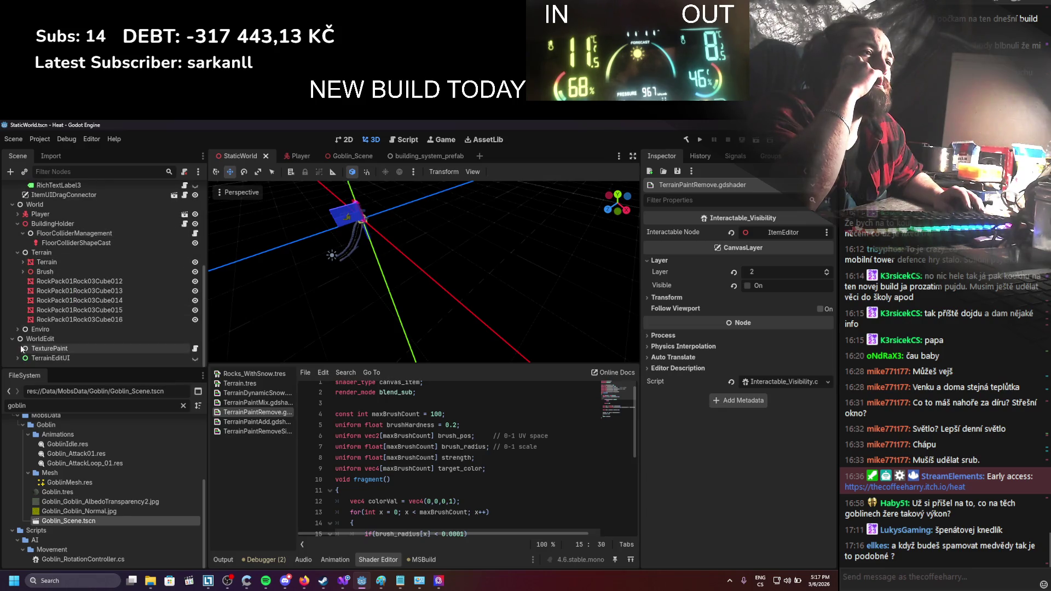
left_click(23, 262)
left_click(28, 291)
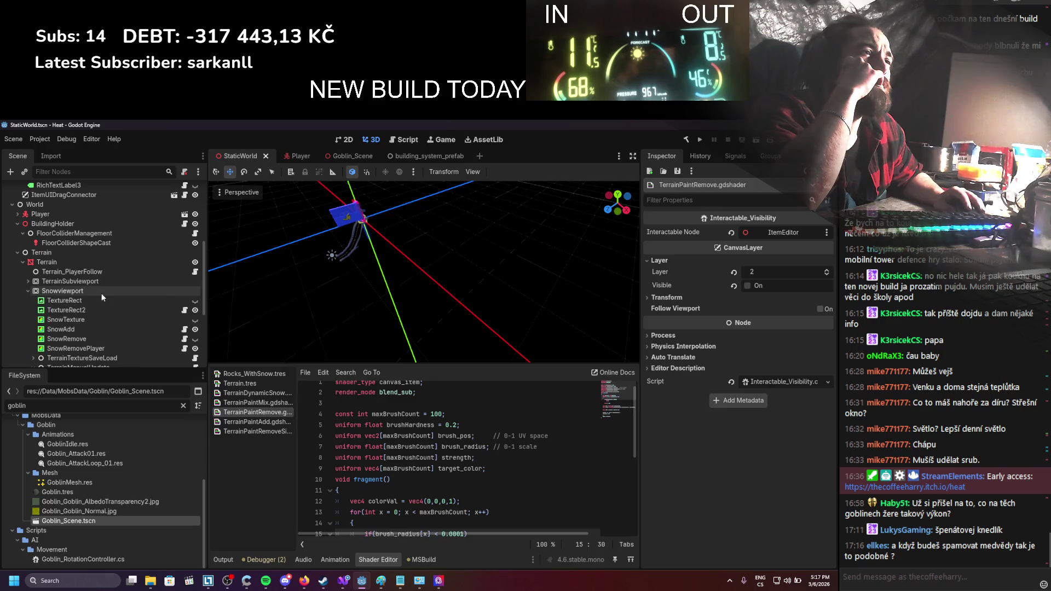
left_click(67, 283)
left_click(28, 281)
scroll(81, 274, "down", 3)
left_click(81, 274)
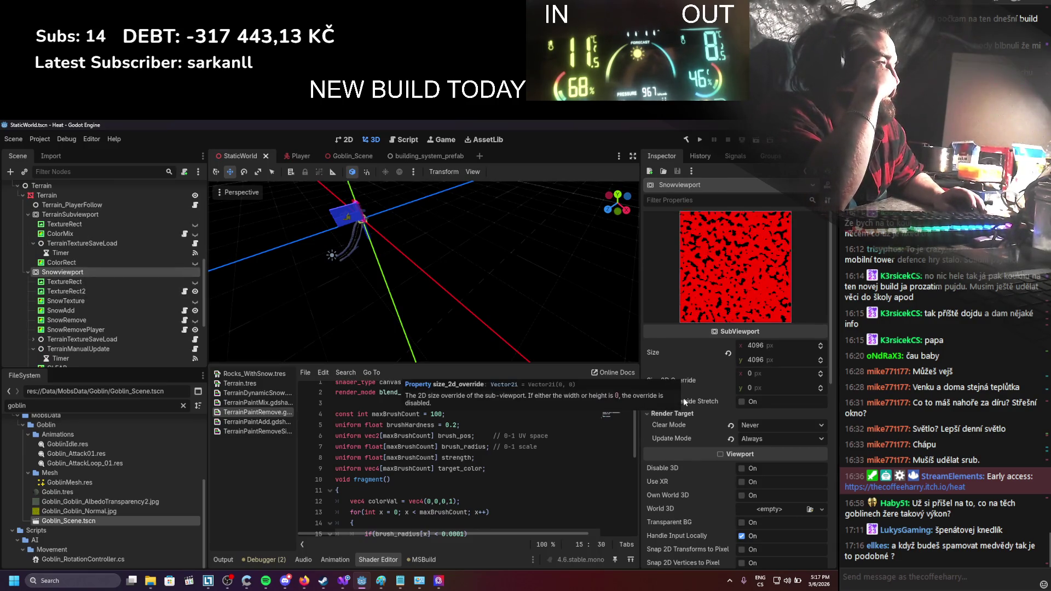
Disable MSAA 2D, Screen Space AA and Use TAA on the Snowviewport and save the scene
scroll(684, 397, "down", 3)
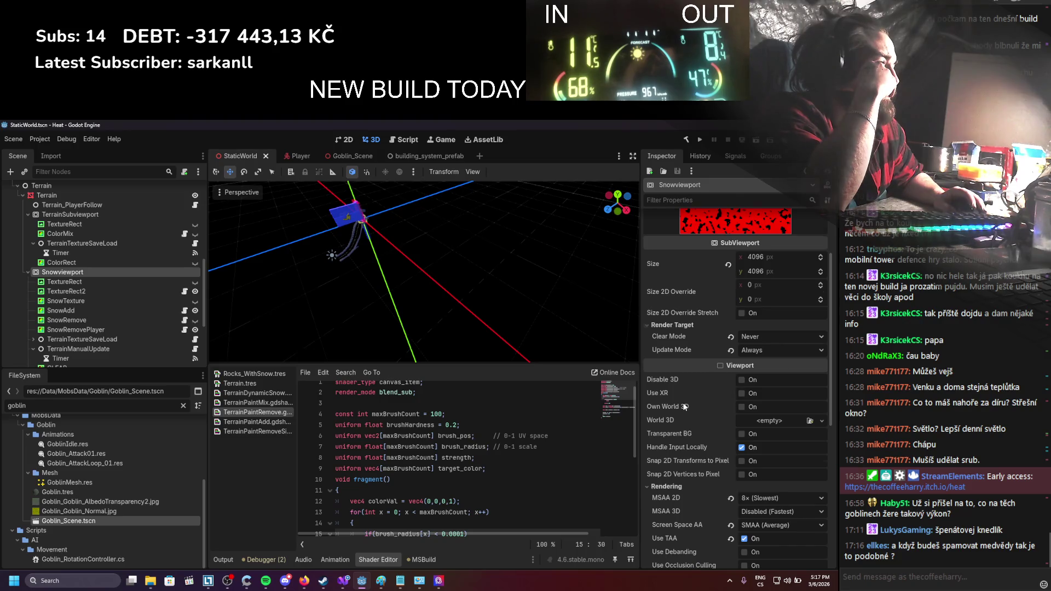
scroll(684, 405, "down", 2)
scroll(684, 407, "down", 2)
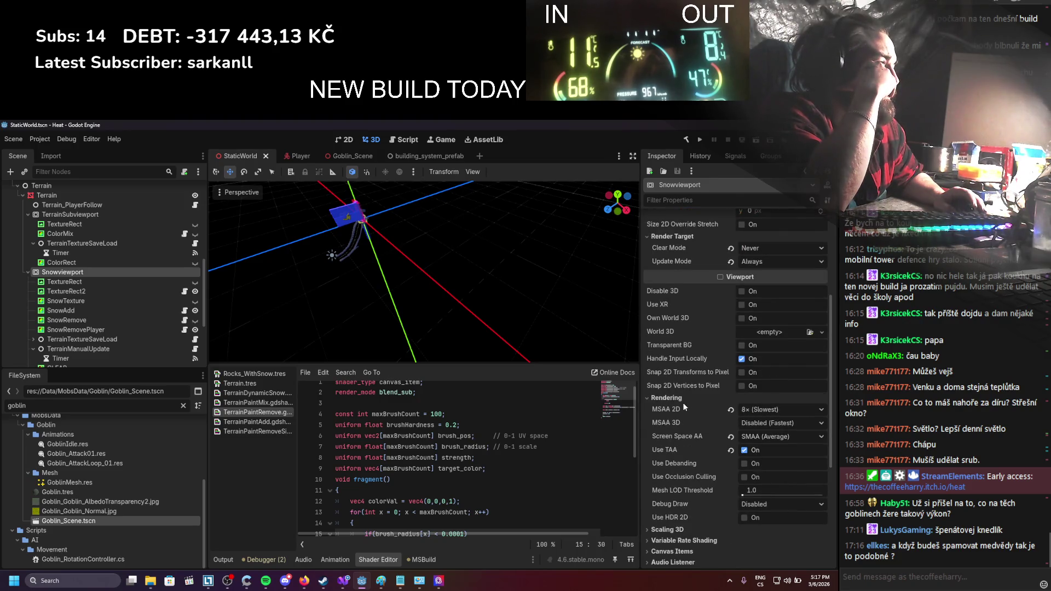
left_click(731, 410)
left_click(731, 436)
left_click(730, 450)
key("ctrl+s")
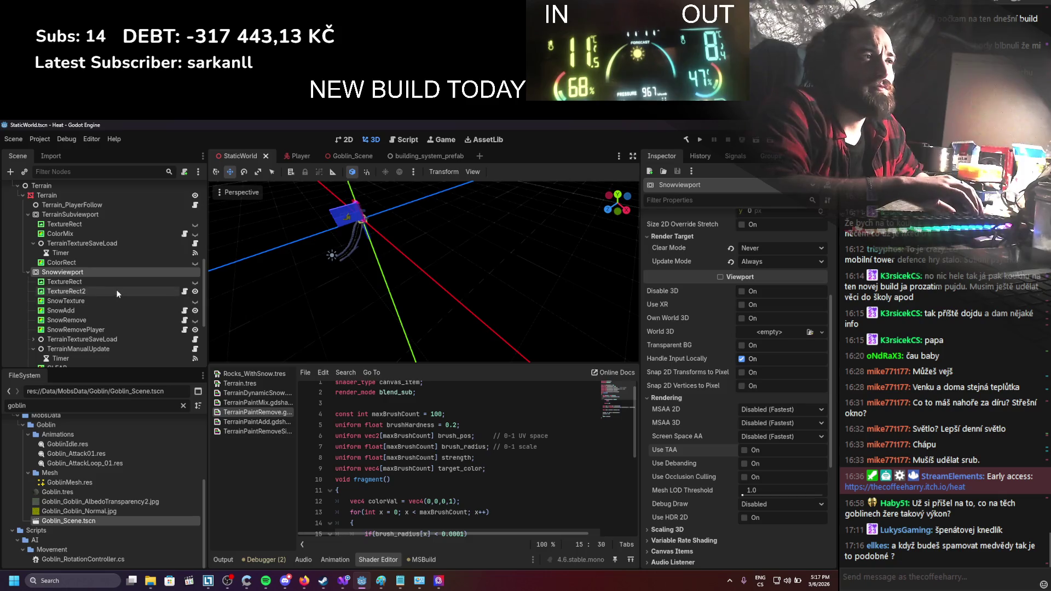
Open the SnowRemove node's PaintBrushParallel.cs script in Visual Studio
left_click(118, 292)
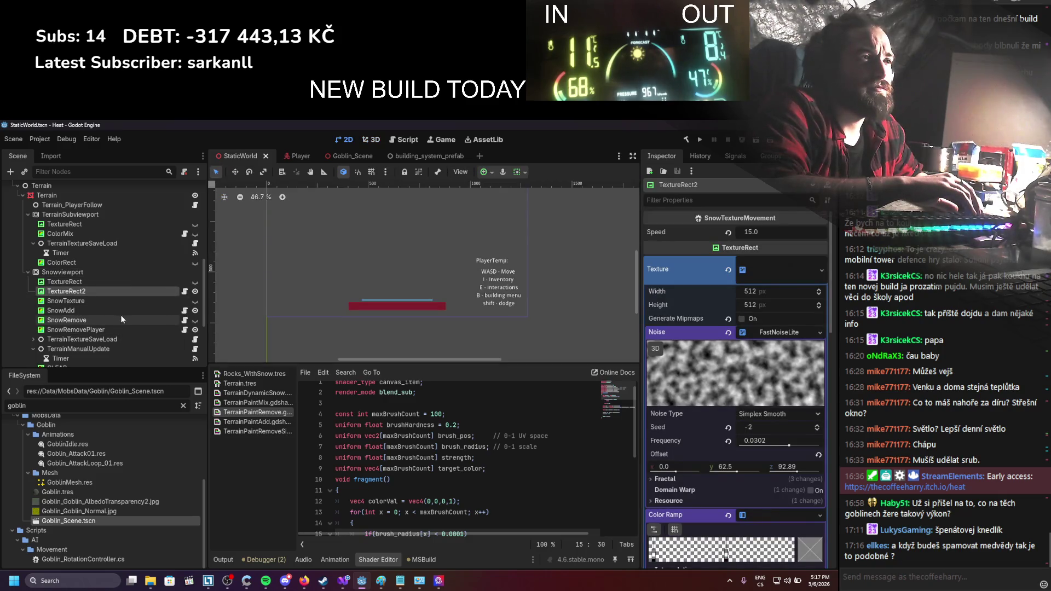
left_click(120, 315)
left_click(185, 320)
scroll(201, 328, "down", 19)
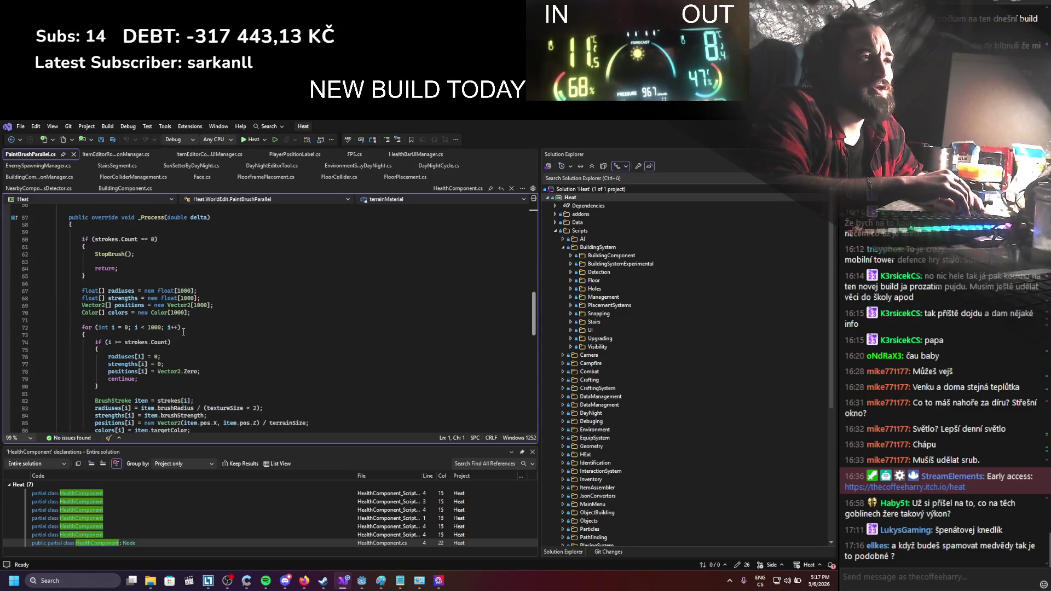
Add an [Export] private int maxStrokes field below shaderParameterName and save
scroll(214, 315, "up", 17)
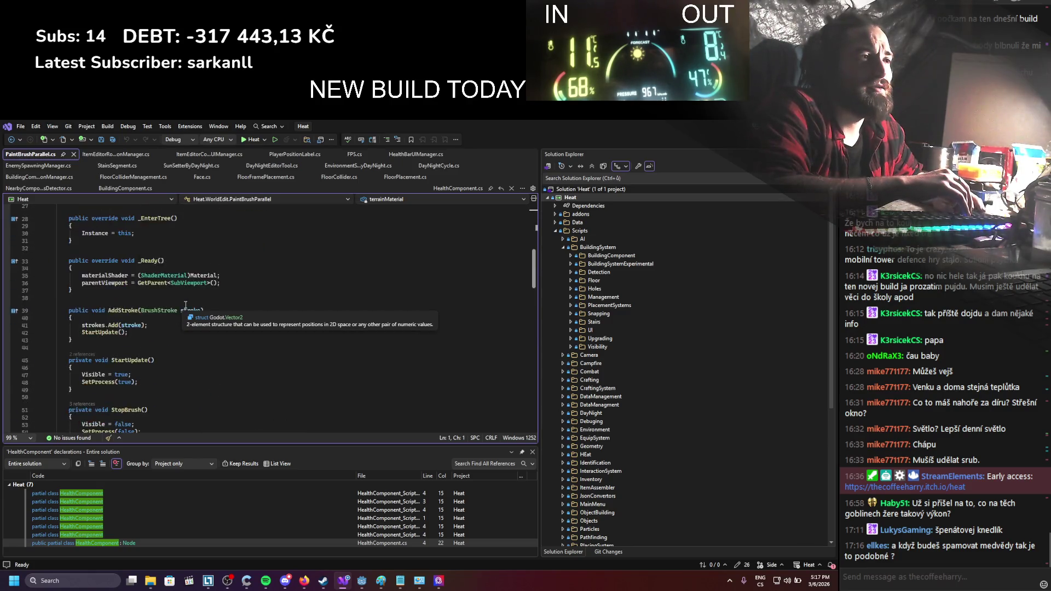
scroll(214, 315, "up", 2)
left_click(197, 357)
key("Return")
type("[ex")
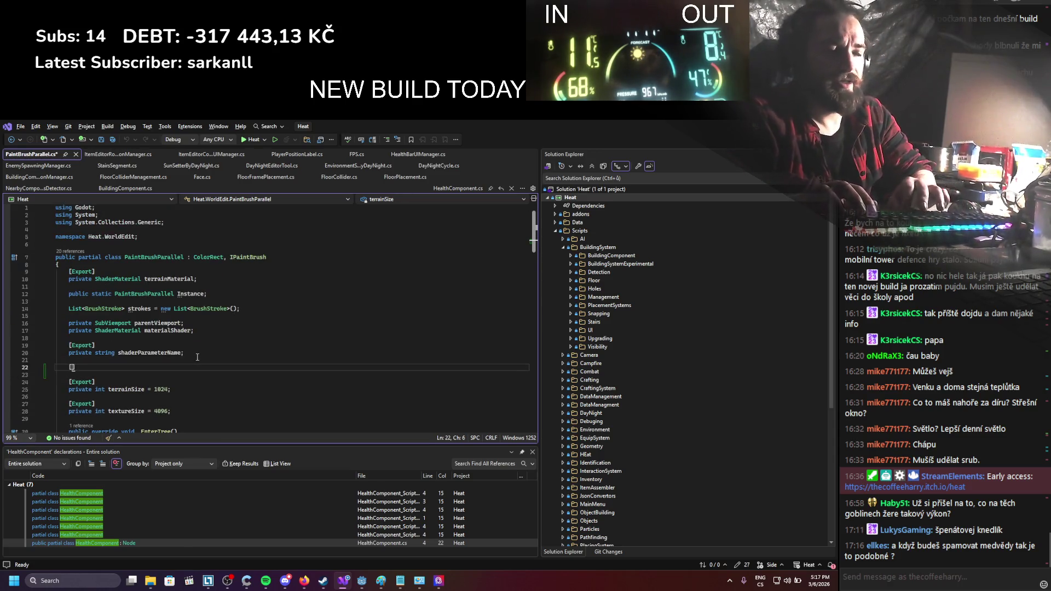
type("]")
key("Return")
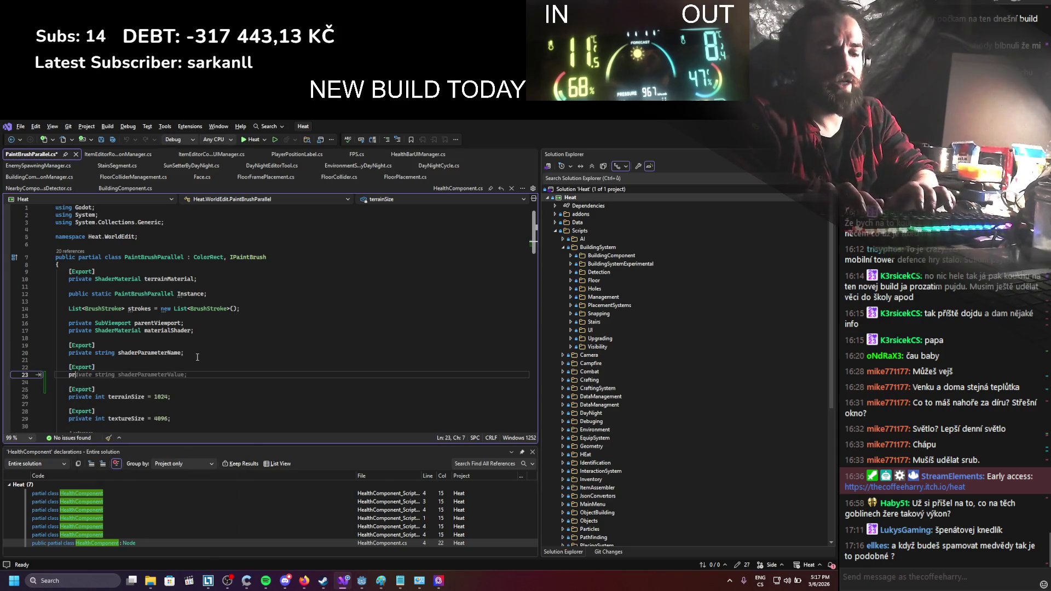
type("ivate int maxStrokes =")
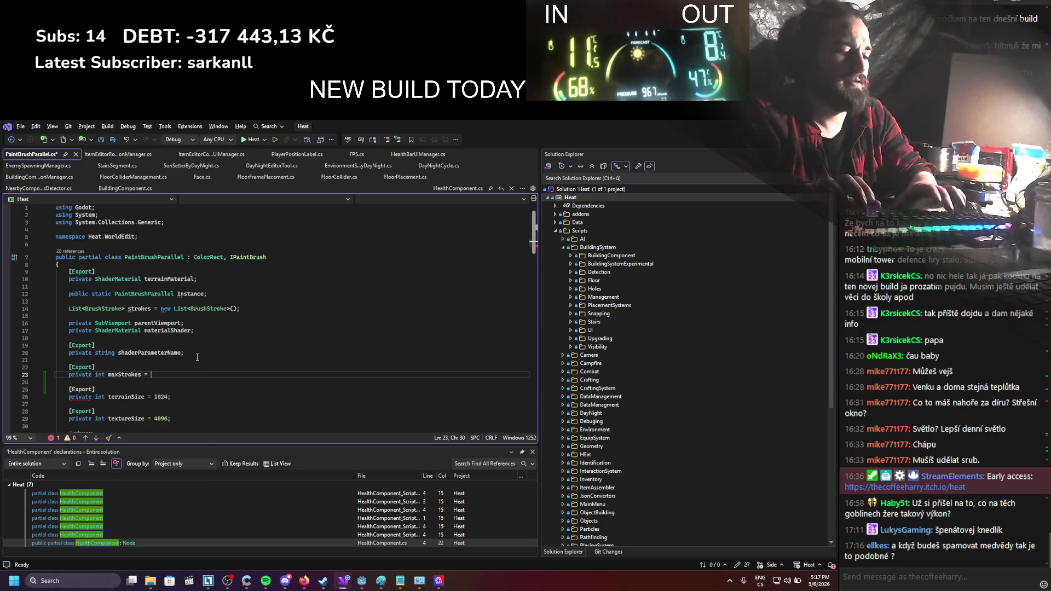
key("ctrl+s")
Replace the four hard-coded 1000 array sizes with maxStrokes
double_click(132, 375)
key("ctrl+c")
scroll(209, 306, "down", 15)
scroll(209, 306, "down", 5)
double_click(187, 269)
key("ctrl+v")
double_click(186, 276)
key("ctrl+v")
double_click(201, 283)
key("ctrl+v")
double_click(183, 291)
key("ctrl+v")
Replace the 1000 removal limit with maxStrokes, save, and run the game from Godot
double_click(155, 305)
scroll(218, 329, "down", 7)
key("ctrl+s")
double_click(194, 276)
key("ctrl+v")
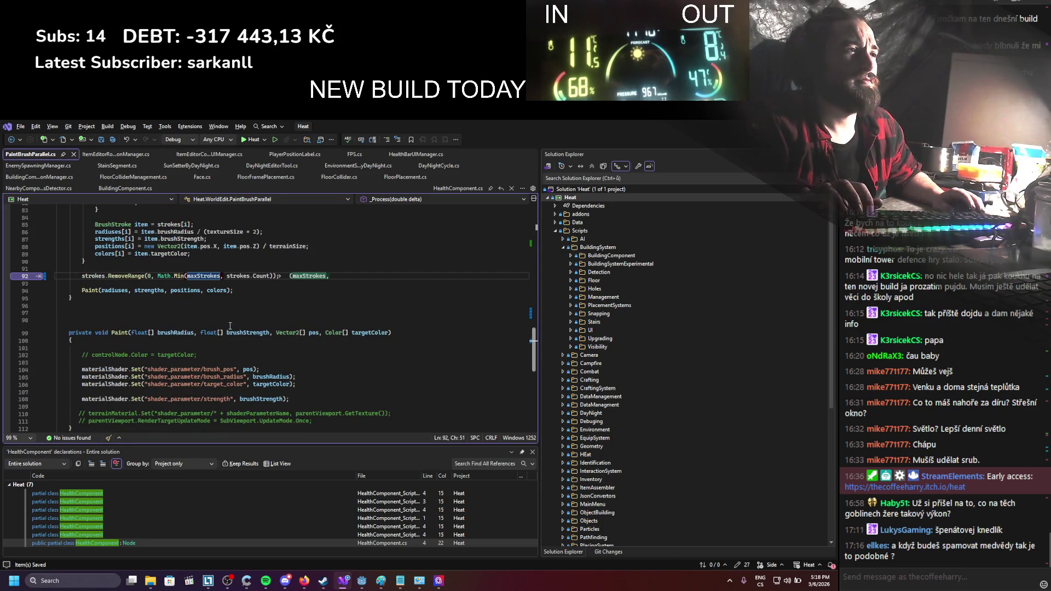
scroll(229, 326, "down", 5)
scroll(230, 326, "up", 1)
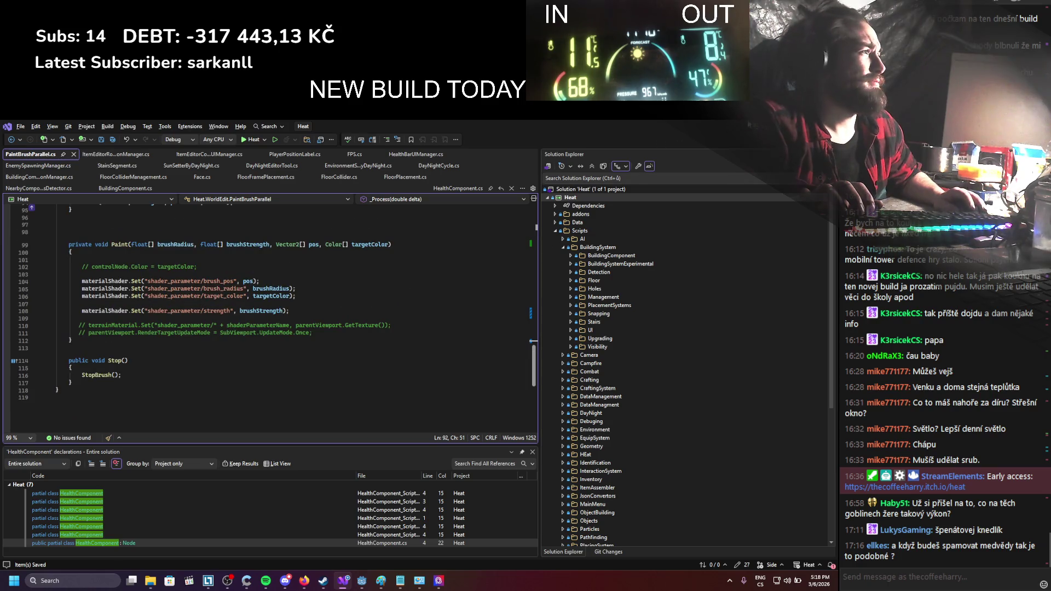
key("alt+Tab")
left_click(701, 141)
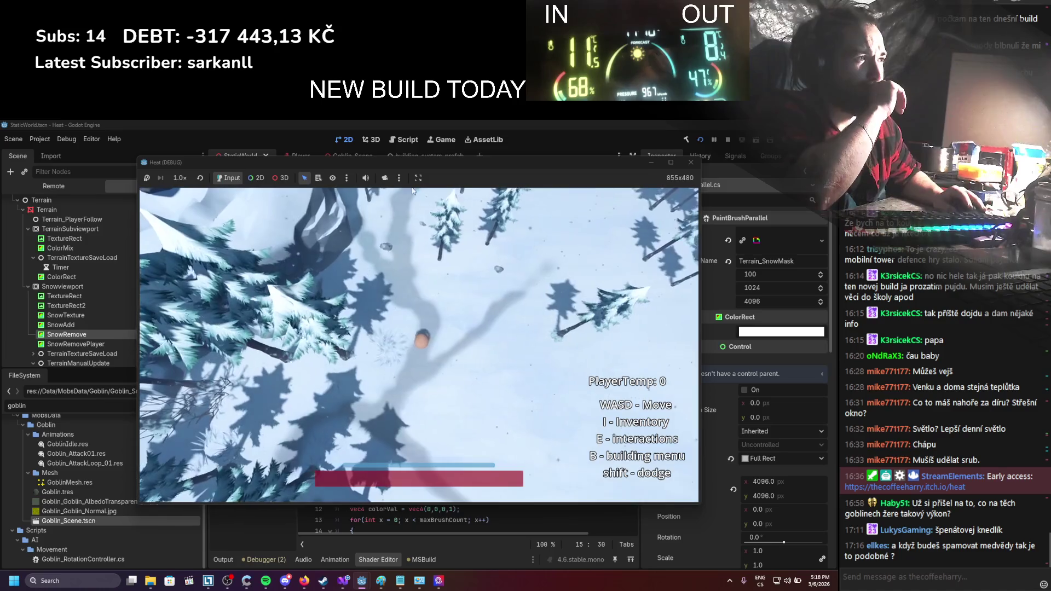
Record frame times in the Visual Profiler beside the Heat debug window, then stop the game
mouse_move(431, 163)
left_mouse_down()
mouse_move(568, 161)
mouse_move(575, 179)
left_mouse_up()
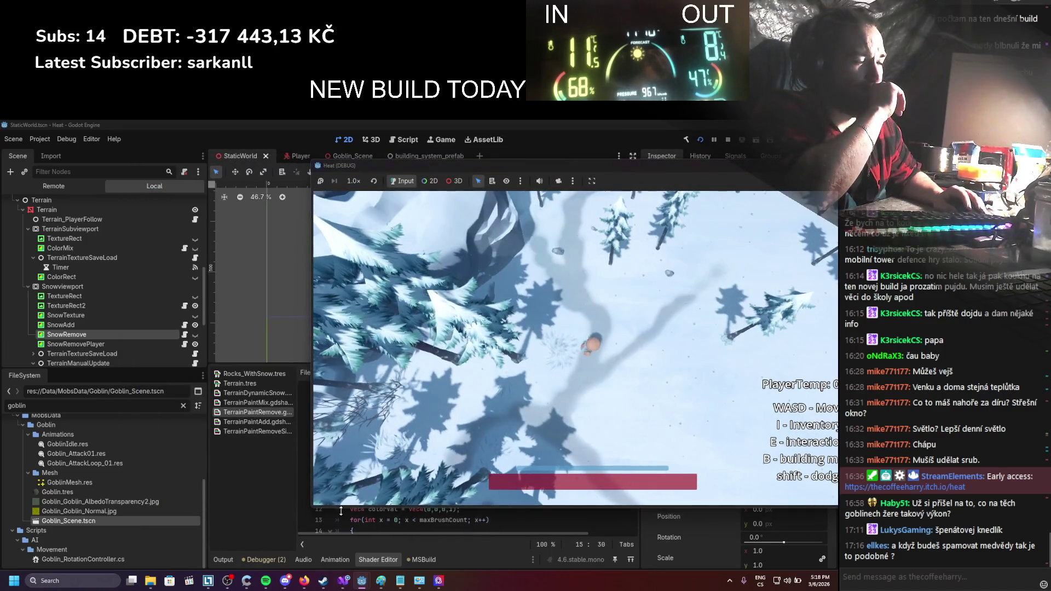
left_click(280, 558)
left_click(226, 356)
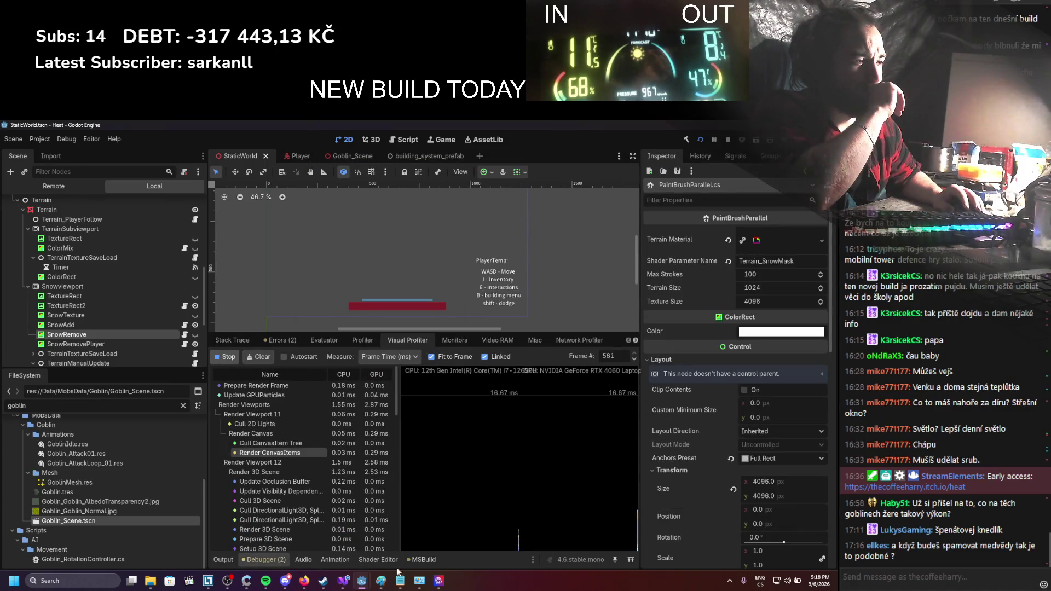
mouse_move(361, 581)
left_click(410, 552)
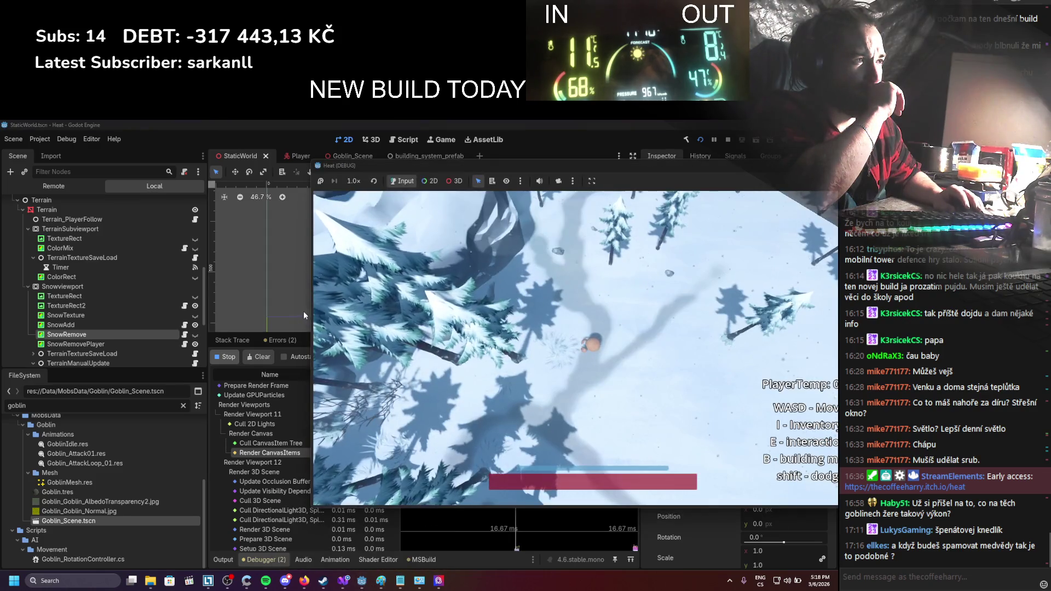
left_click_drag(311, 311, 454, 311)
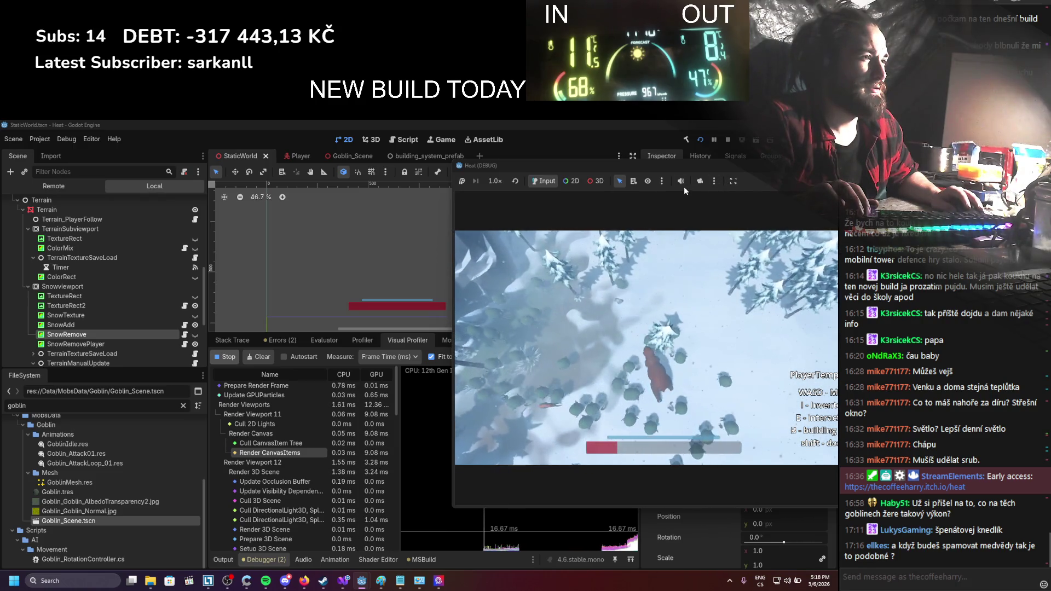
left_click_drag(714, 167, 626, 154)
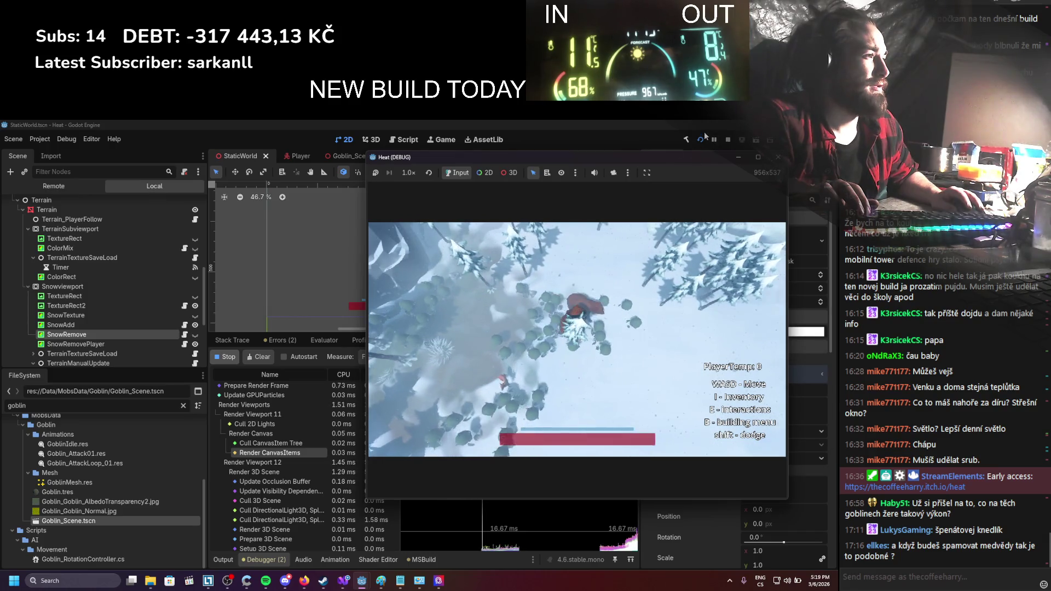
left_click(727, 140)
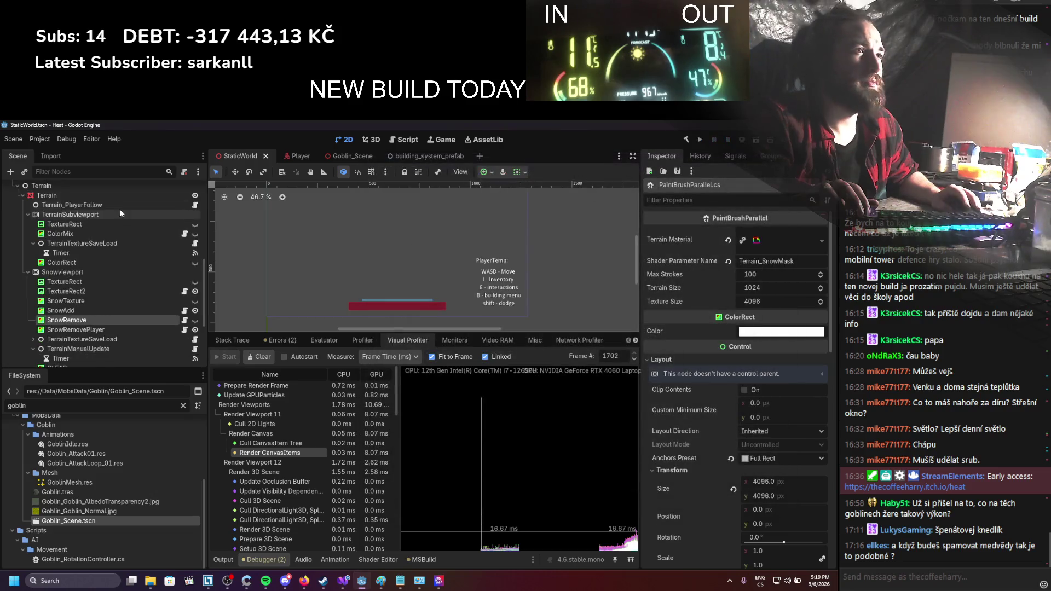
Browse the Project and Debug menus without changing anything
left_click(36, 141)
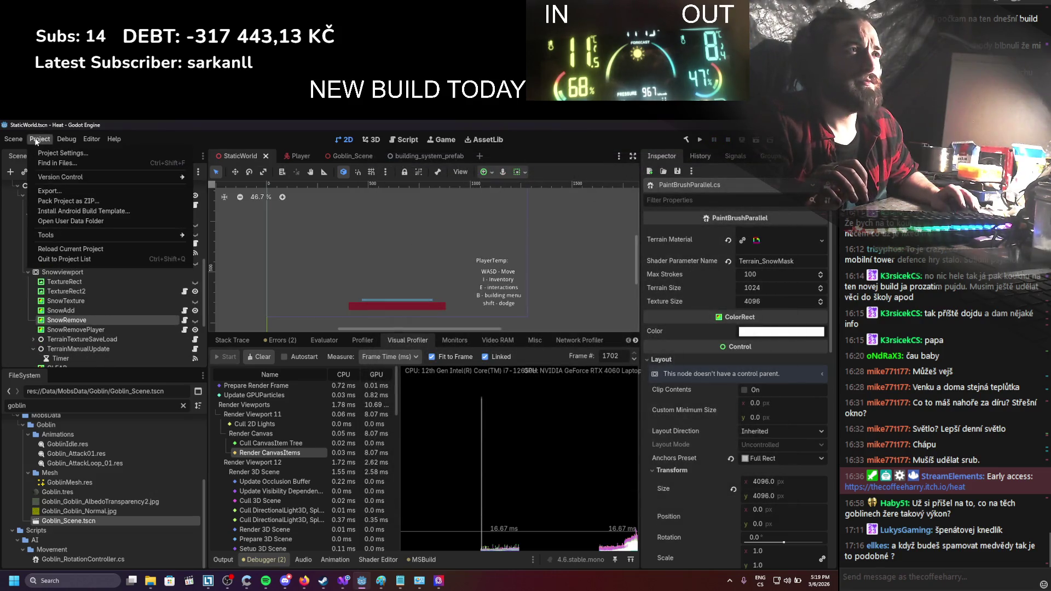
left_click(46, 142)
left_click(65, 141)
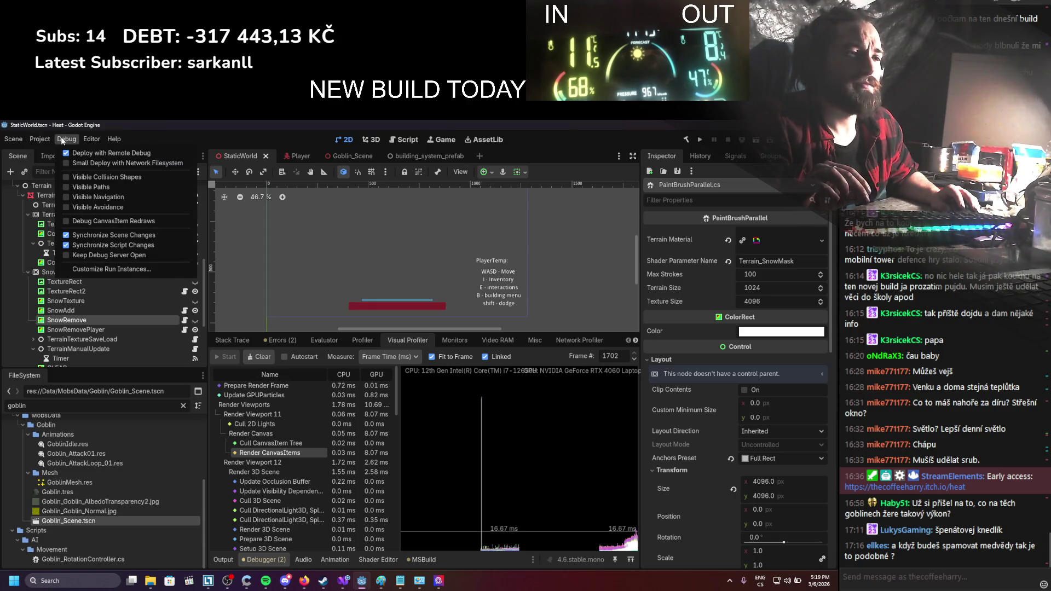
left_click(61, 137)
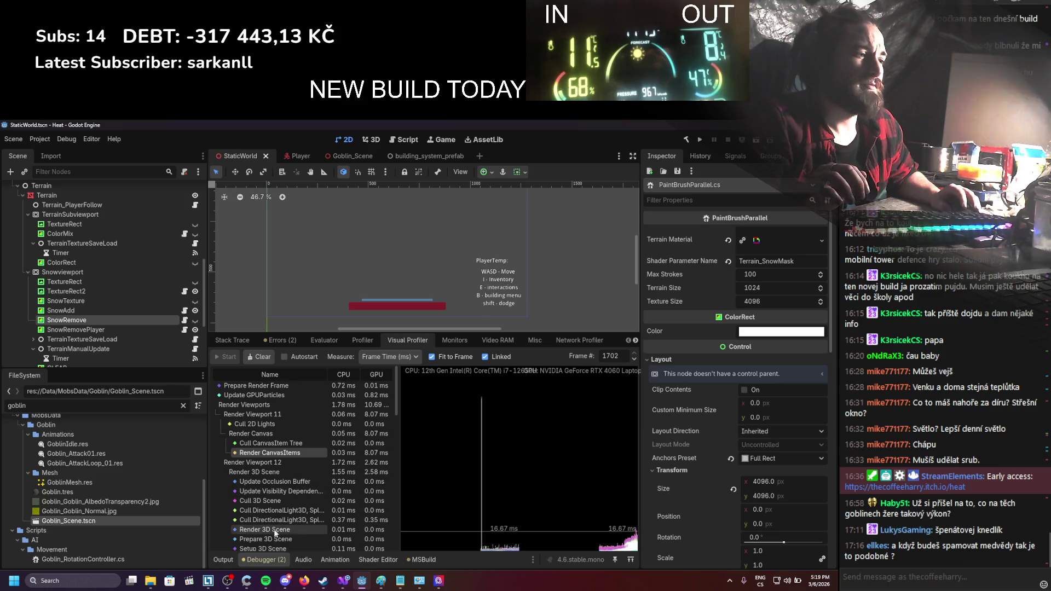
Check the TerrainManualUpdate Timer's 0.05 s wait time and open TerrainCustomFramerate.cs
left_click(113, 351)
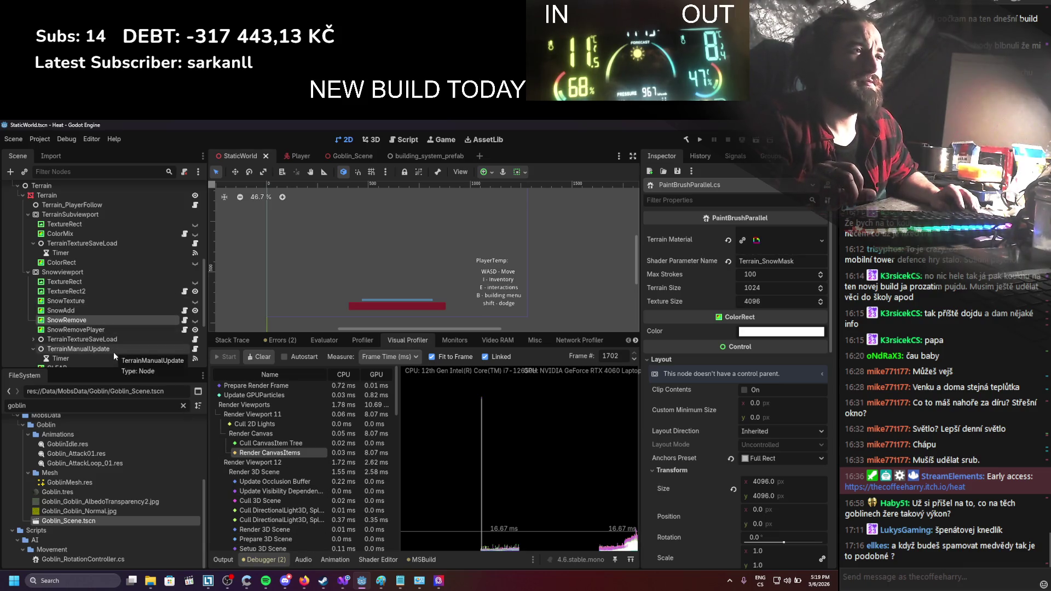
scroll(126, 334, "down", 2)
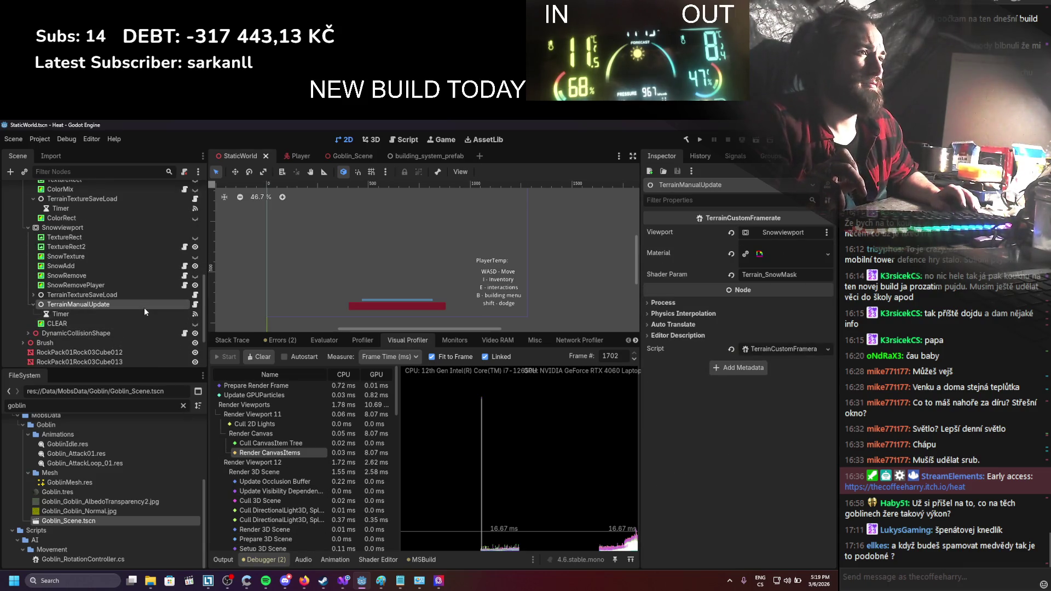
left_click(143, 314)
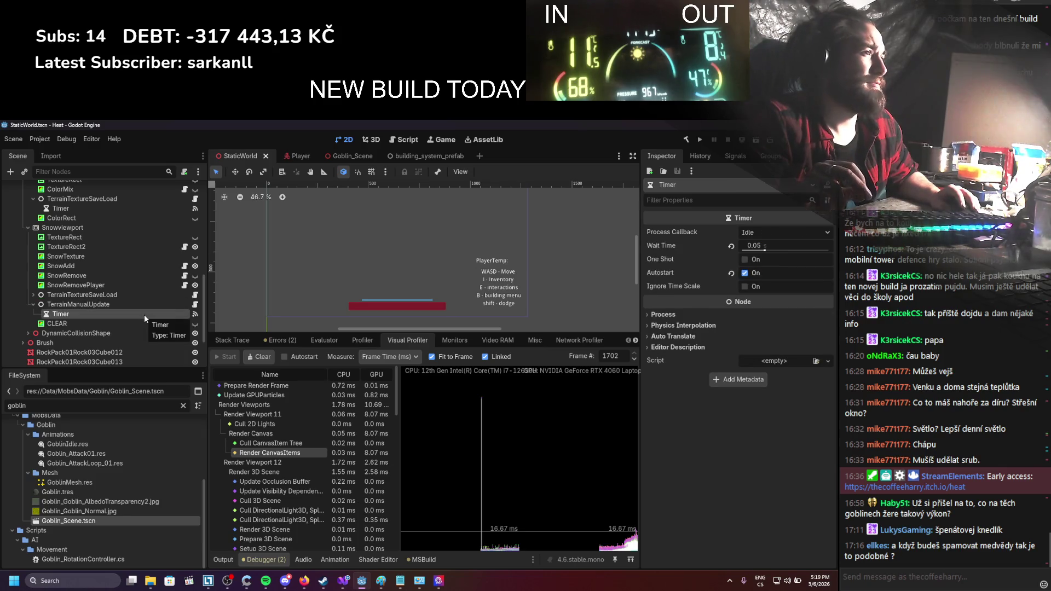
left_click(143, 304)
left_click(192, 304)
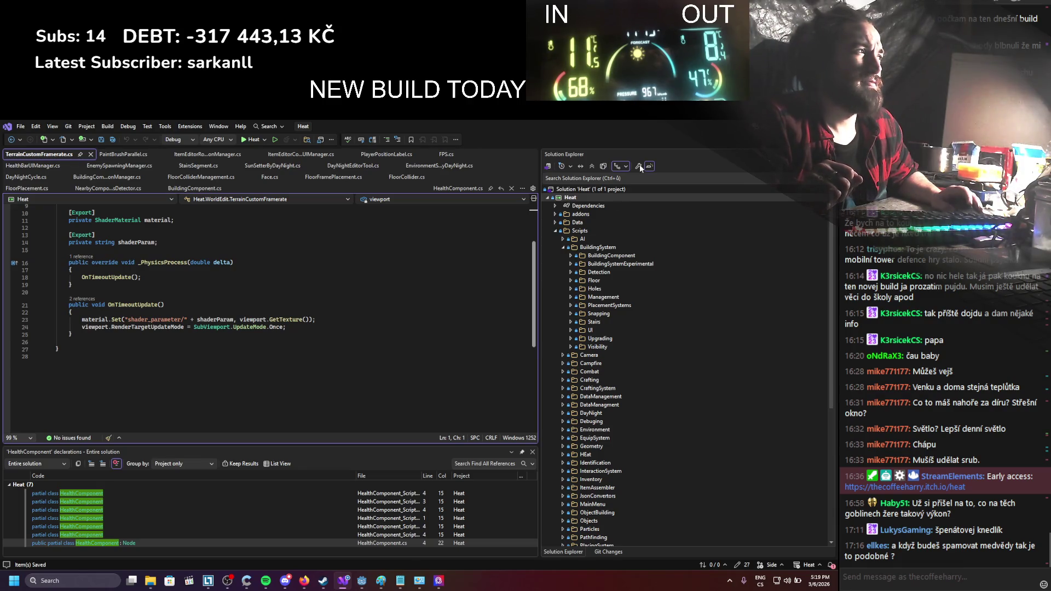
Inspect the TerrainManualUpdate, Timer and TerrainTextureSaveLoad nodes, then reopen TerrainManualUpdate's script
key("alt+Tab")
left_click(69, 312)
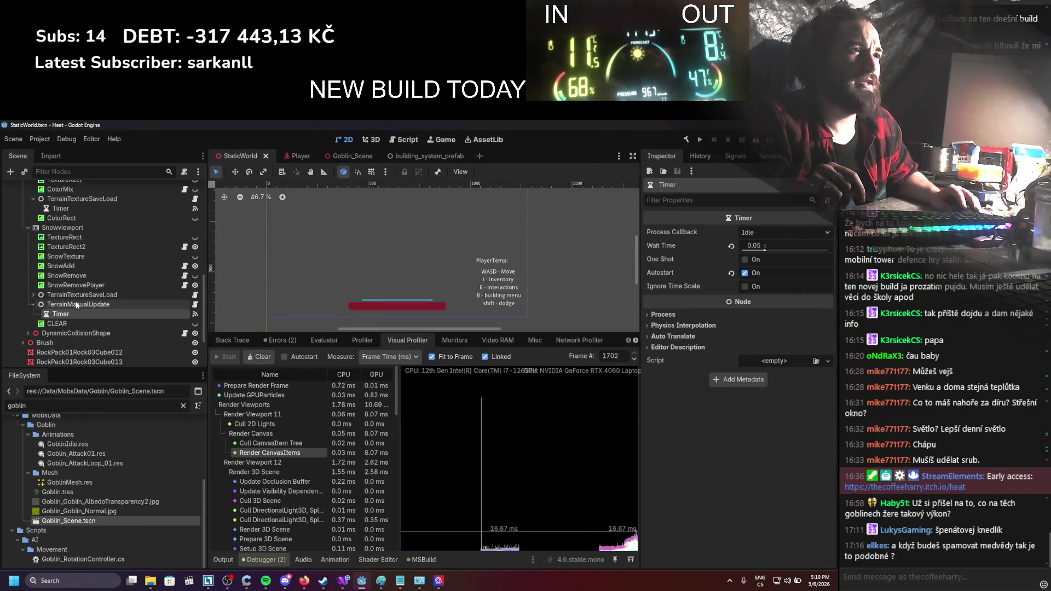
left_click(76, 306)
left_click(89, 200)
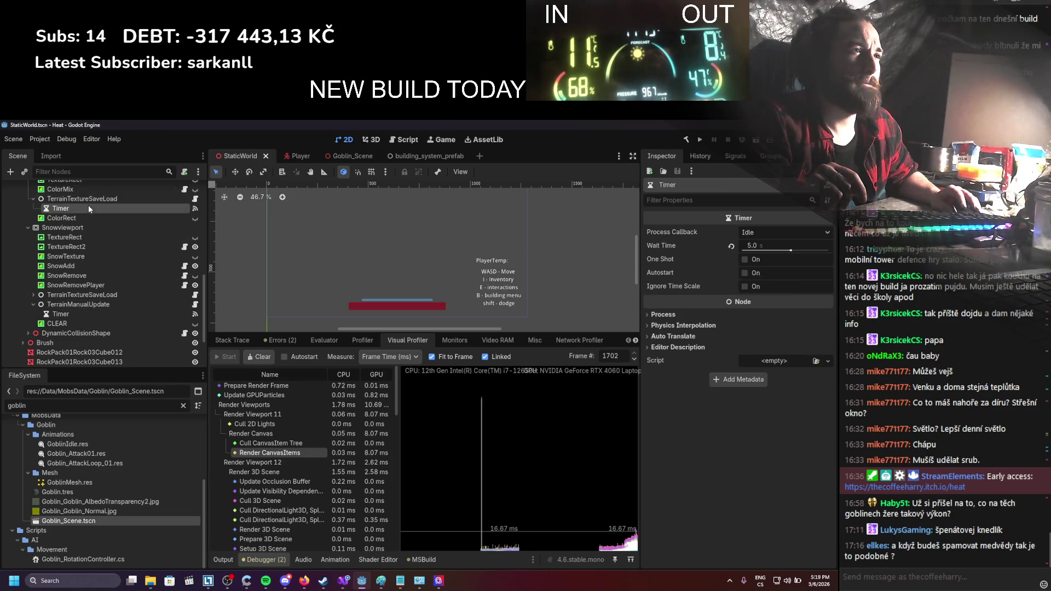
left_click(77, 306)
left_click(195, 305)
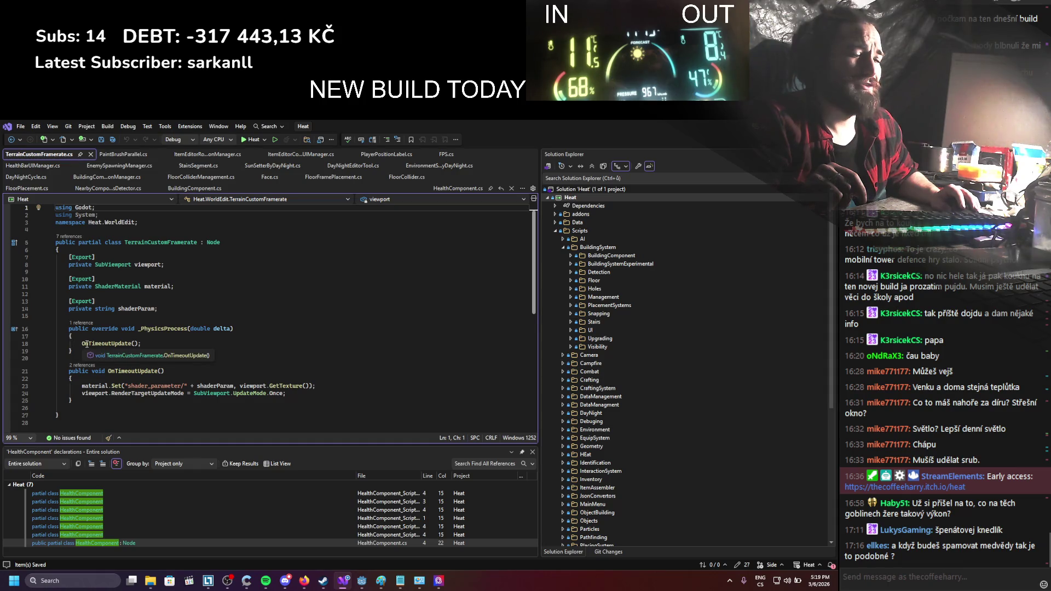
Comment out the OnTimeoutUpdate() call in _PhysicsProcess, then restore it
left_click(82, 344)
type("//")
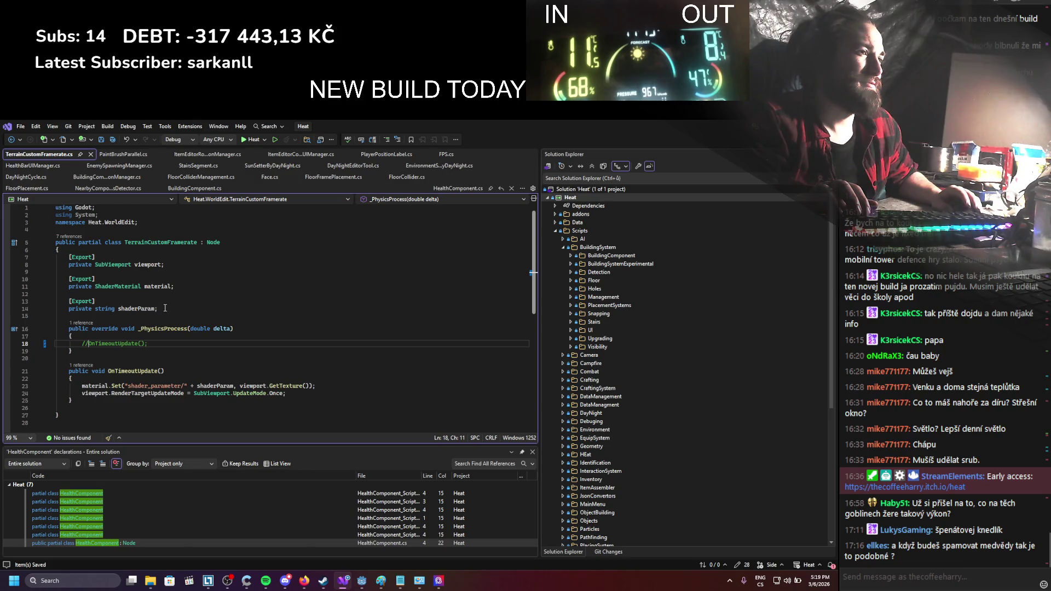
key("BackSpace")
key("BackSpace")
left_click(82, 385)
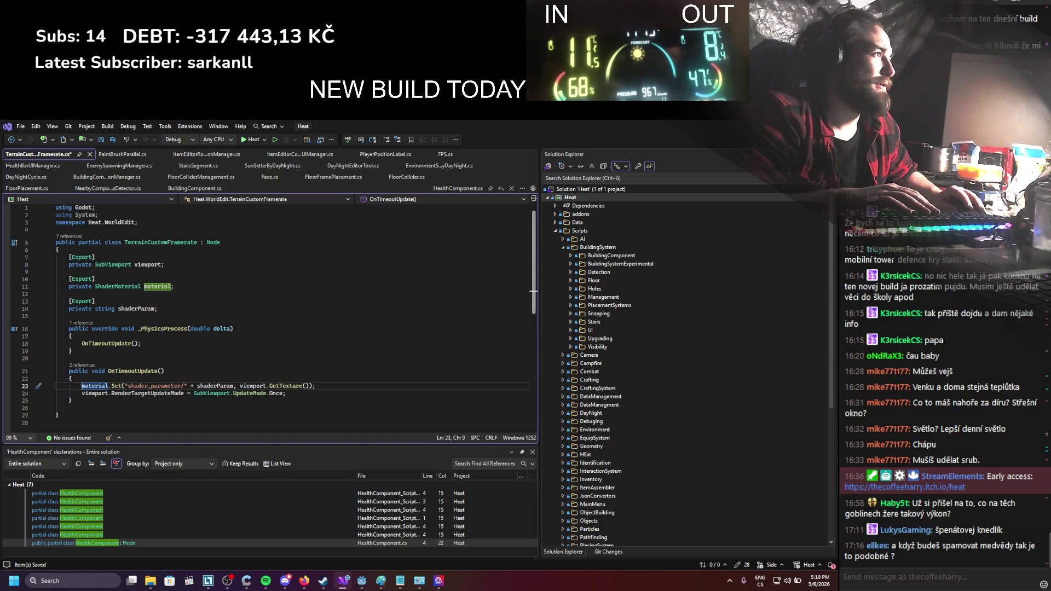
Turn off Autostart on the TerrainManualUpdate Timer in Godot
key("alt+Tab")
left_click(61, 314)
left_click(745, 273)
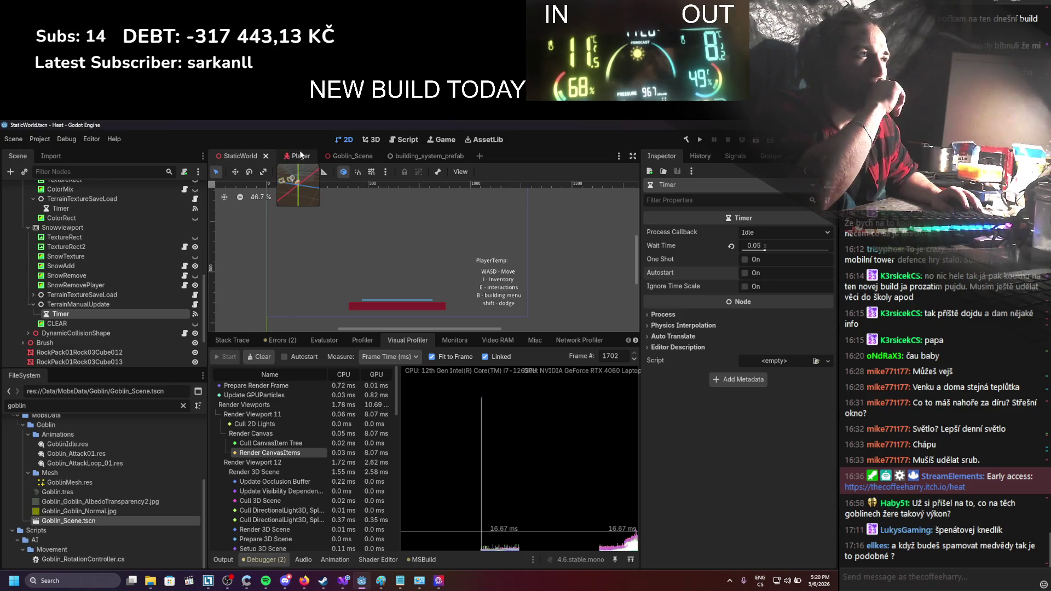
Expand and collapse Enviro, then fold both the inner and parent Terrain nodes
scroll(125, 258, "up", 3)
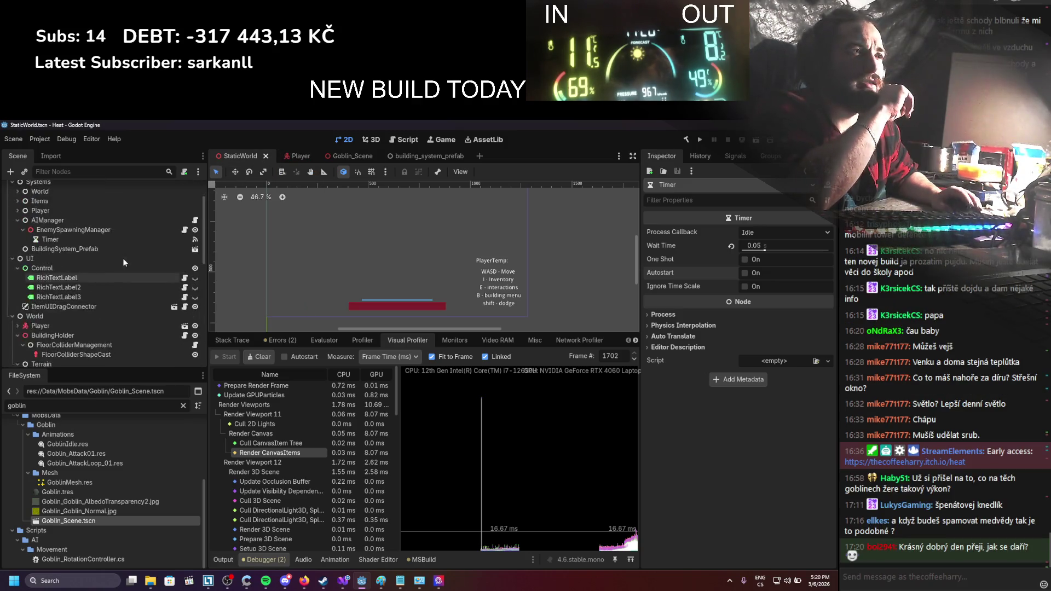
scroll(112, 281, "down", 5)
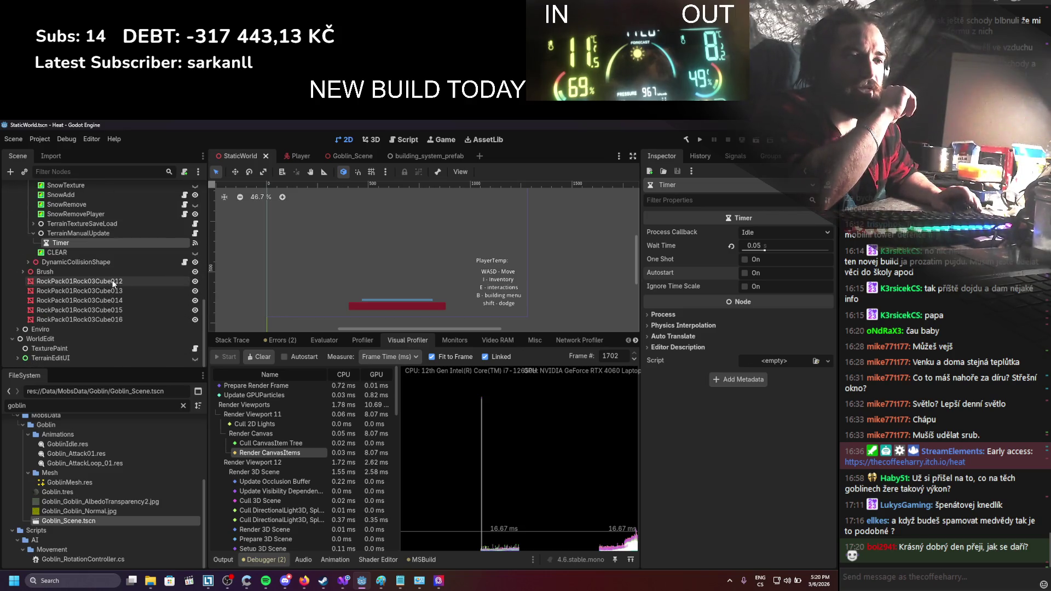
left_click(18, 329)
scroll(17, 318, "up", 3)
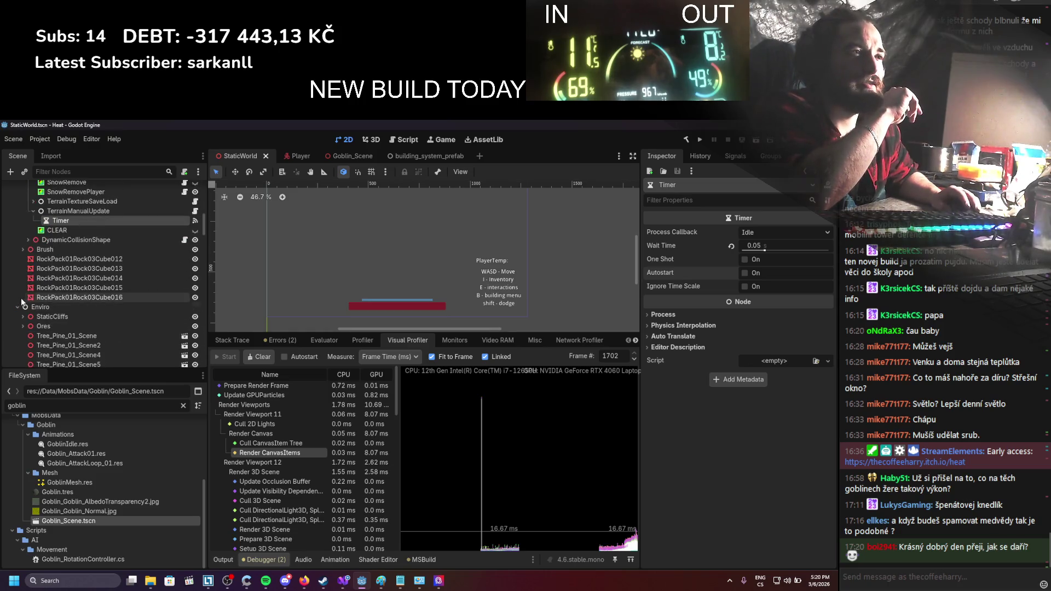
left_click(19, 307)
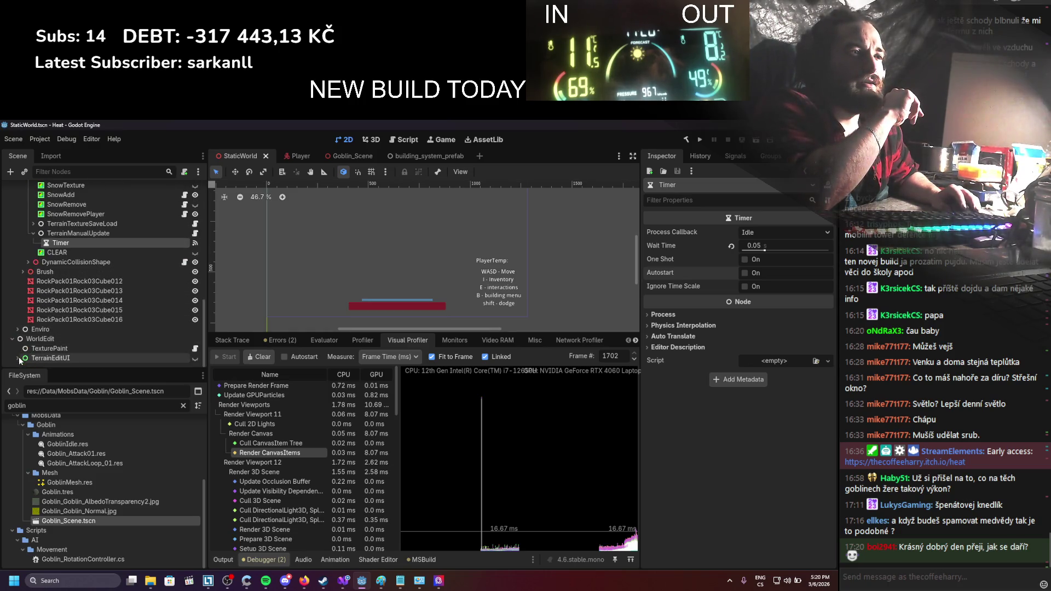
scroll(31, 346, "down", 3)
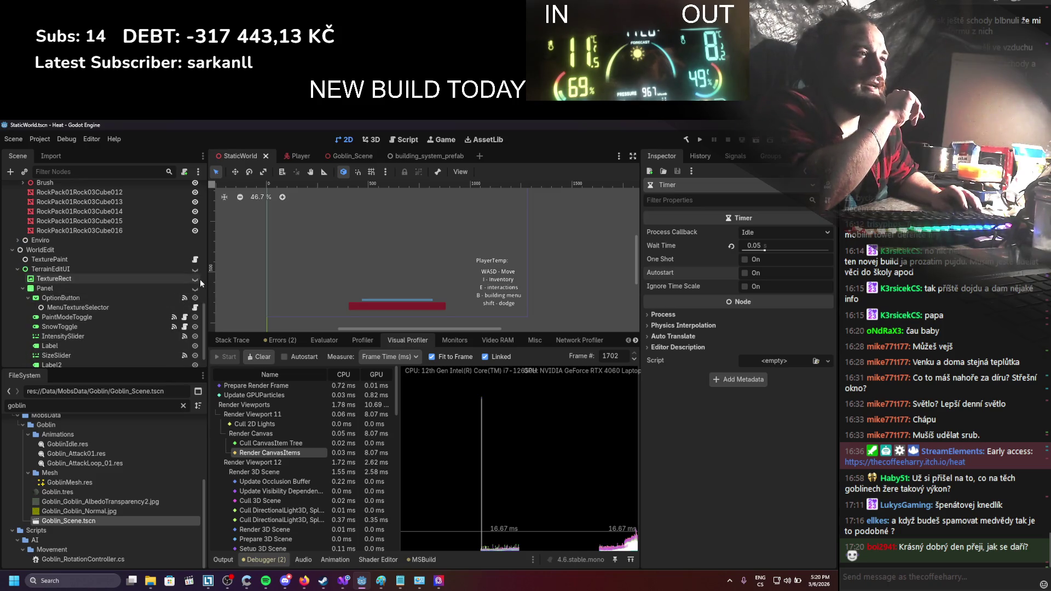
scroll(239, 278, "down", 1)
scroll(22, 280, "up", 3)
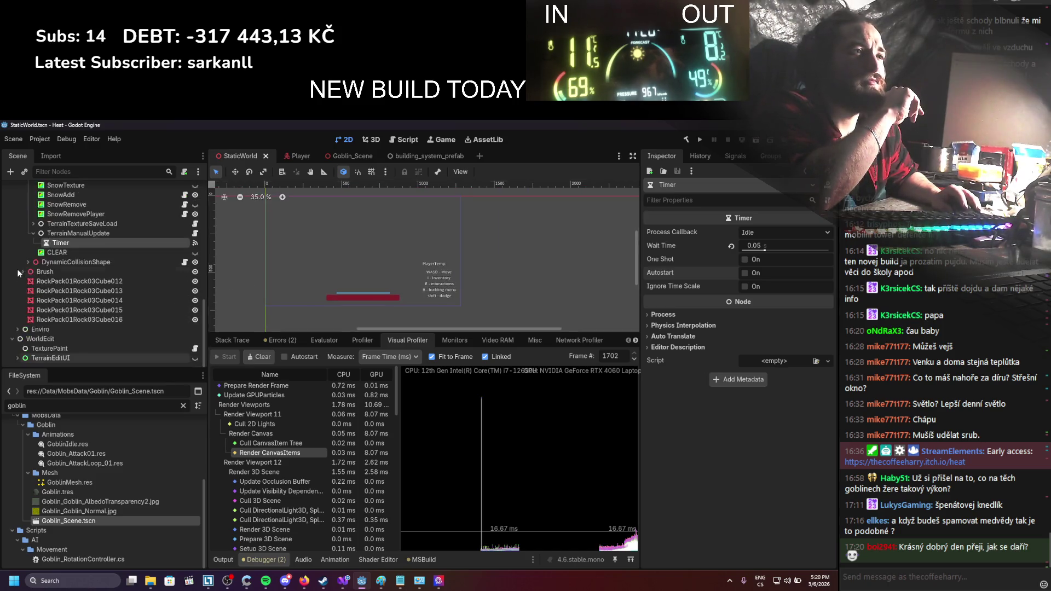
scroll(22, 311, "up", 5)
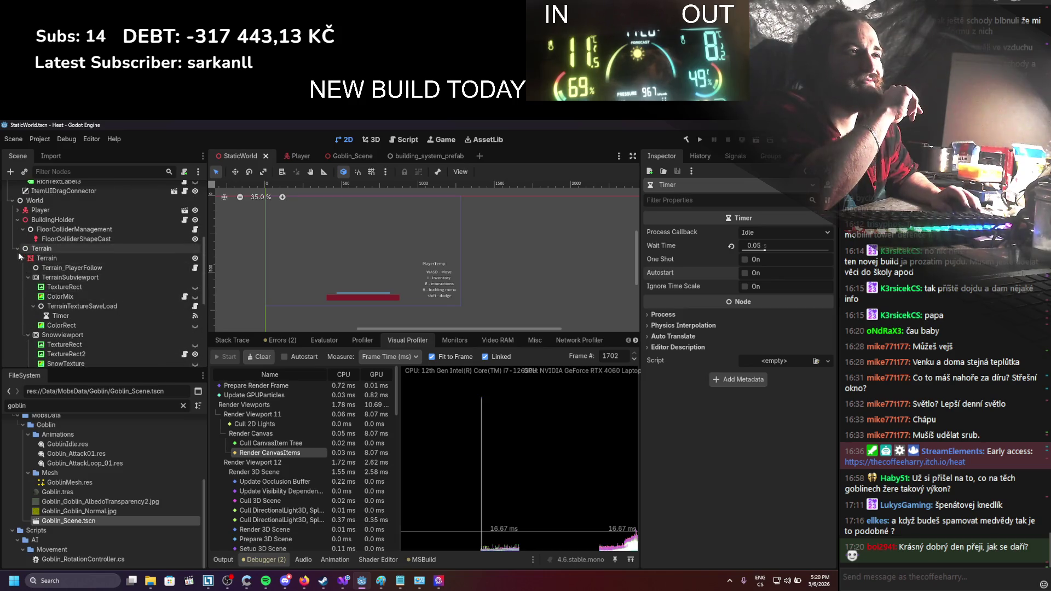
left_click(17, 261)
left_click(17, 252)
scroll(145, 294, "up", 1)
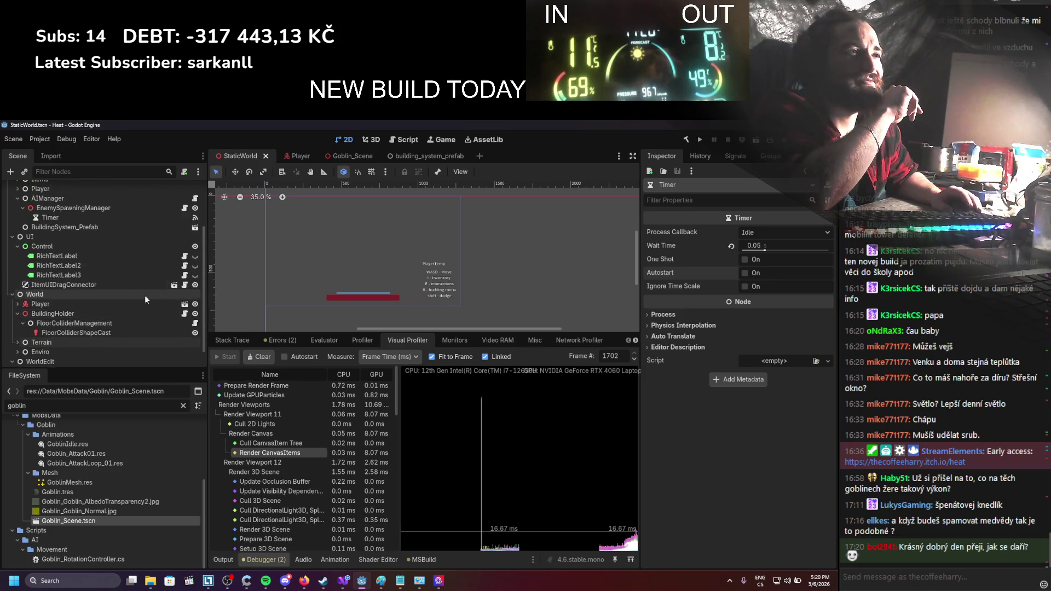
Make RichTextLabel visible and rename it Enemies
left_click(195, 257)
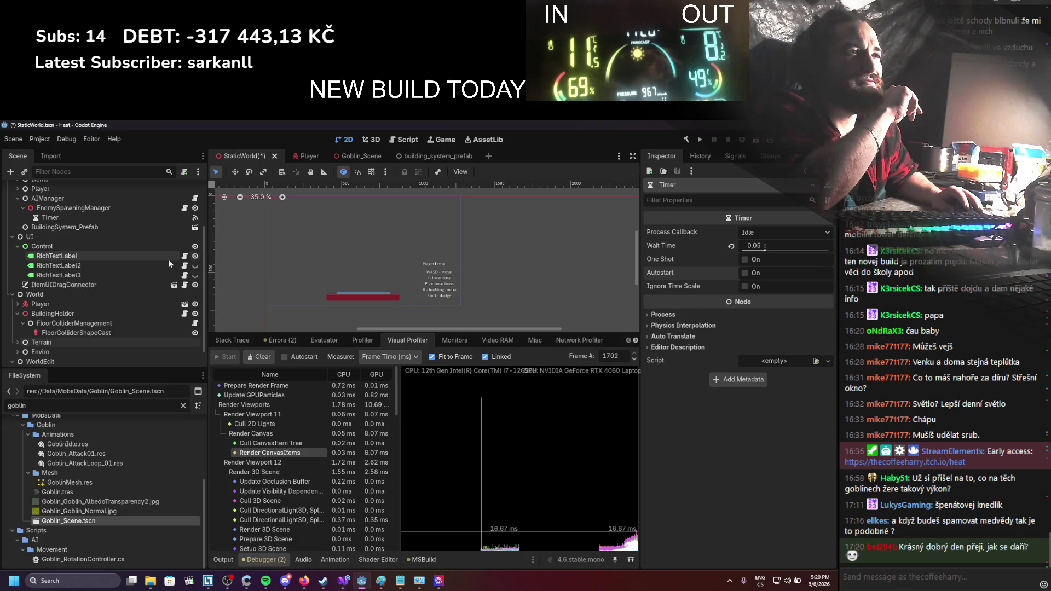
left_click(100, 256)
left_click(101, 256)
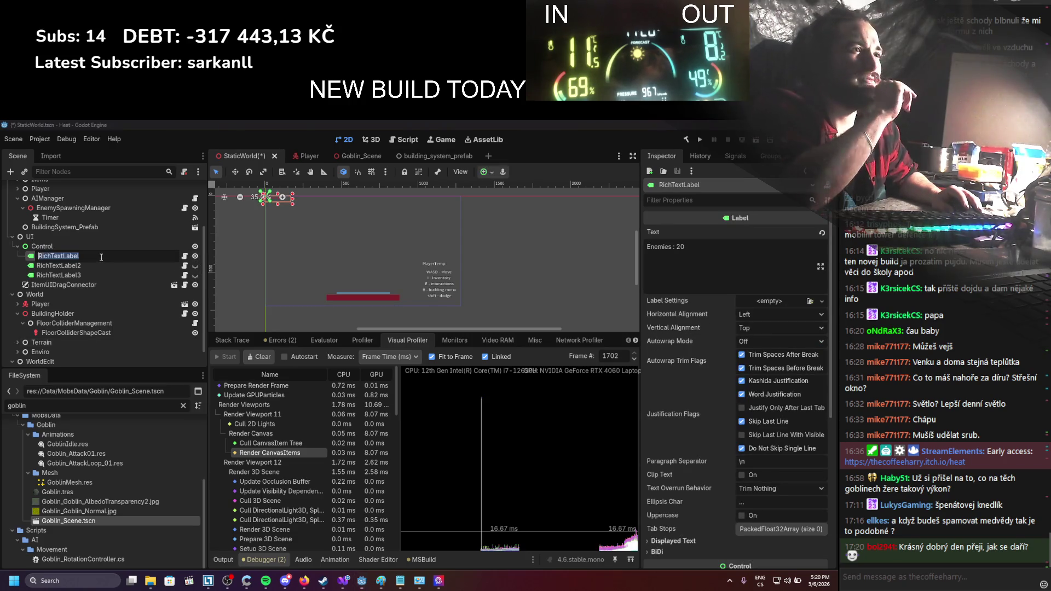
type("Enemes")
key("Return")
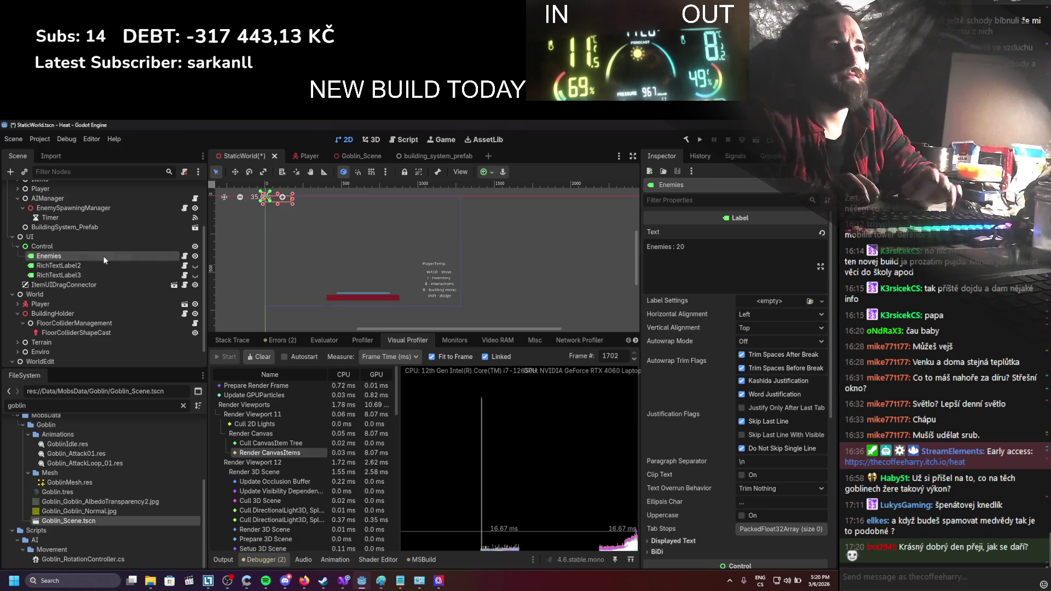
Rename RichTextLabel2 to FPS and RichTextLabel3 to playerPos
left_click(90, 265)
left_click(90, 264)
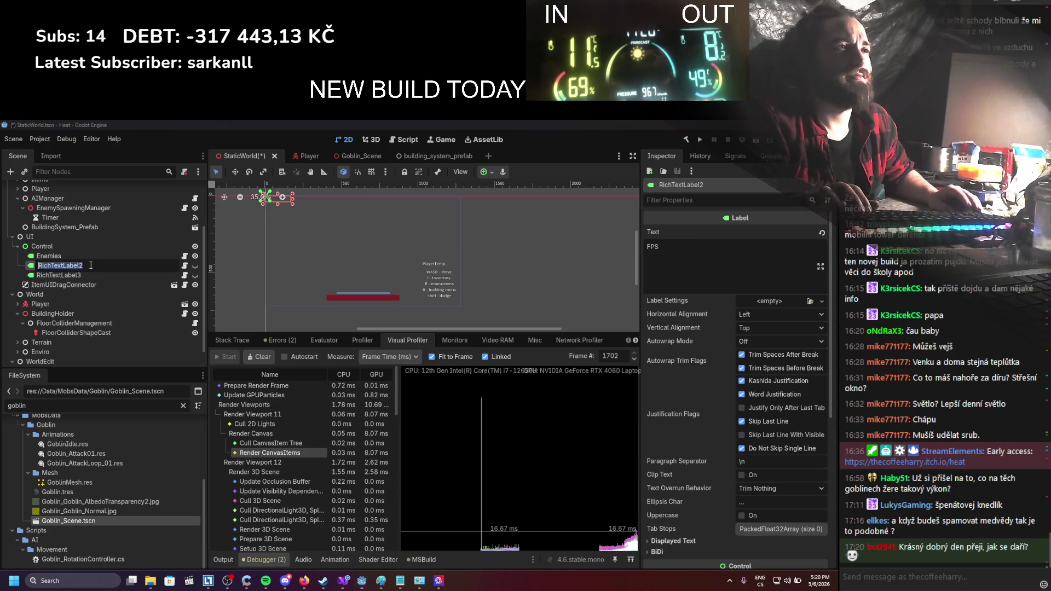
type("FPS")
key("Return")
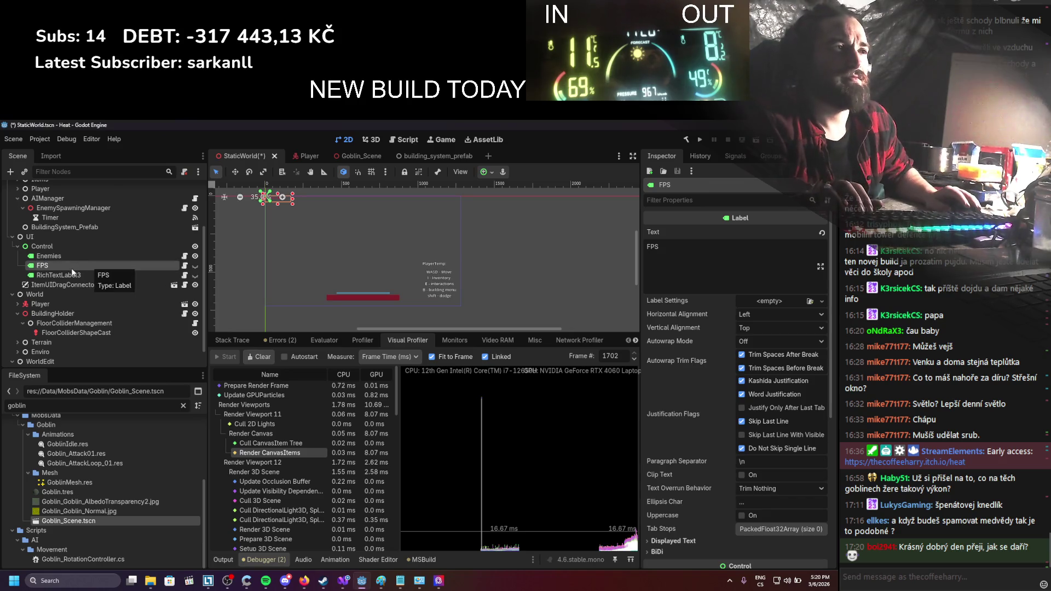
left_click(70, 275)
left_click(70, 273)
type("playerP")
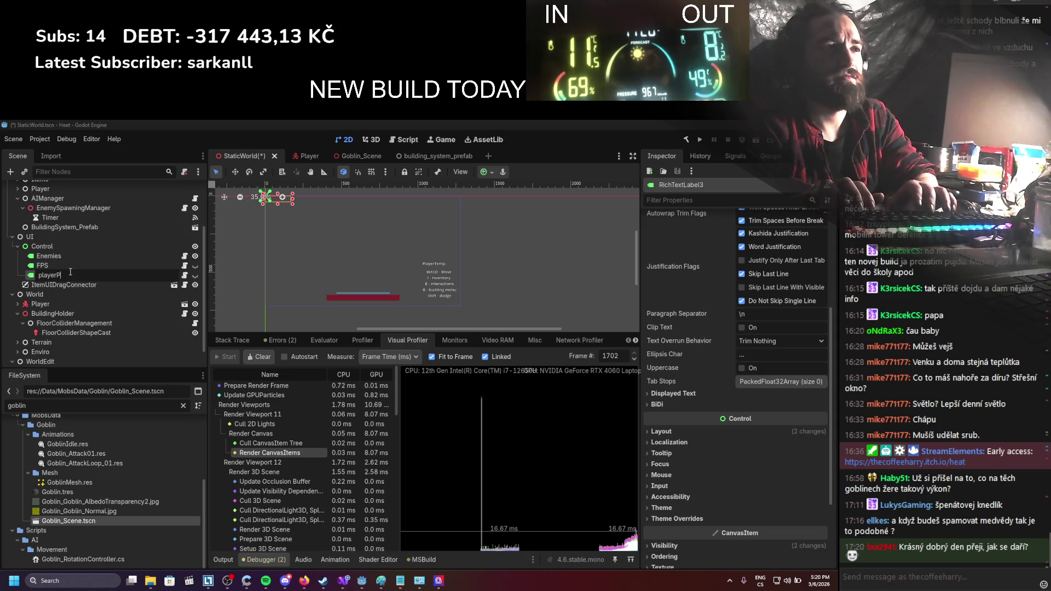
type("os")
key("Return")
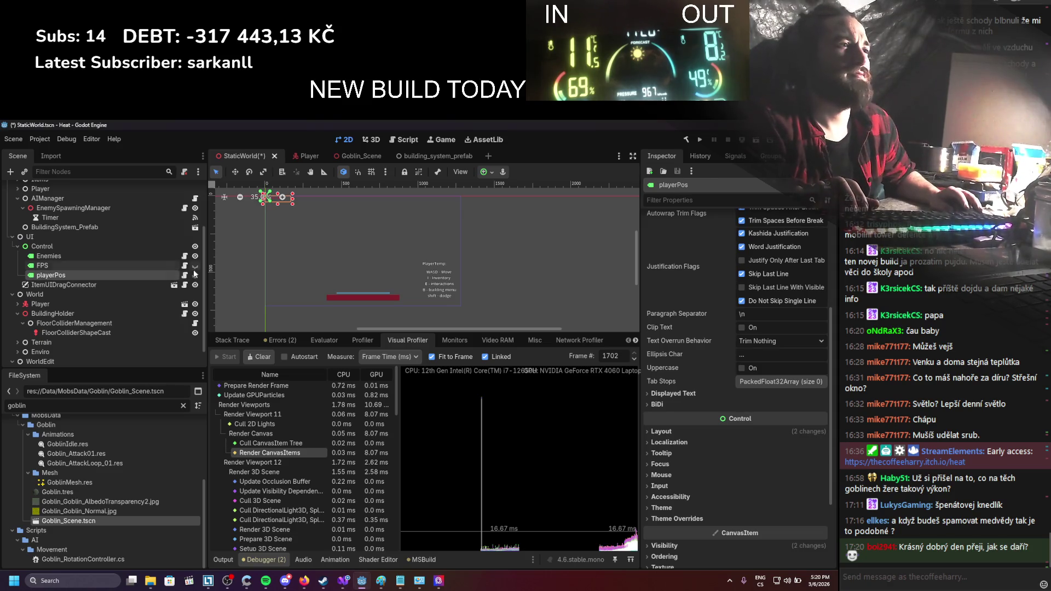
Save the StaticWorld scene and run the game to check the frame rate
key("ctrl+s")
scroll(144, 296, "up", 3)
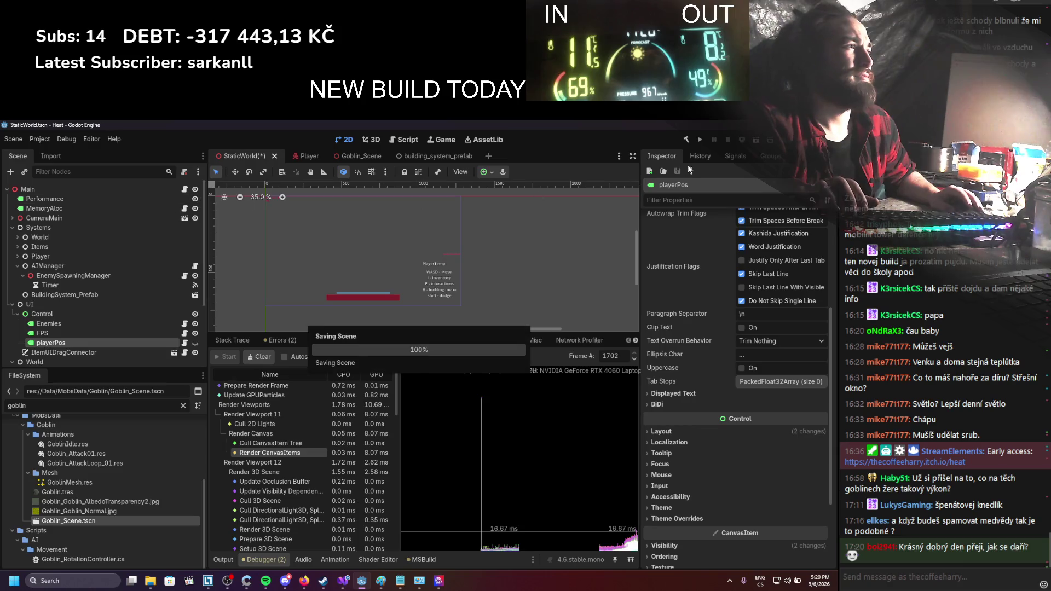
left_click(700, 140)
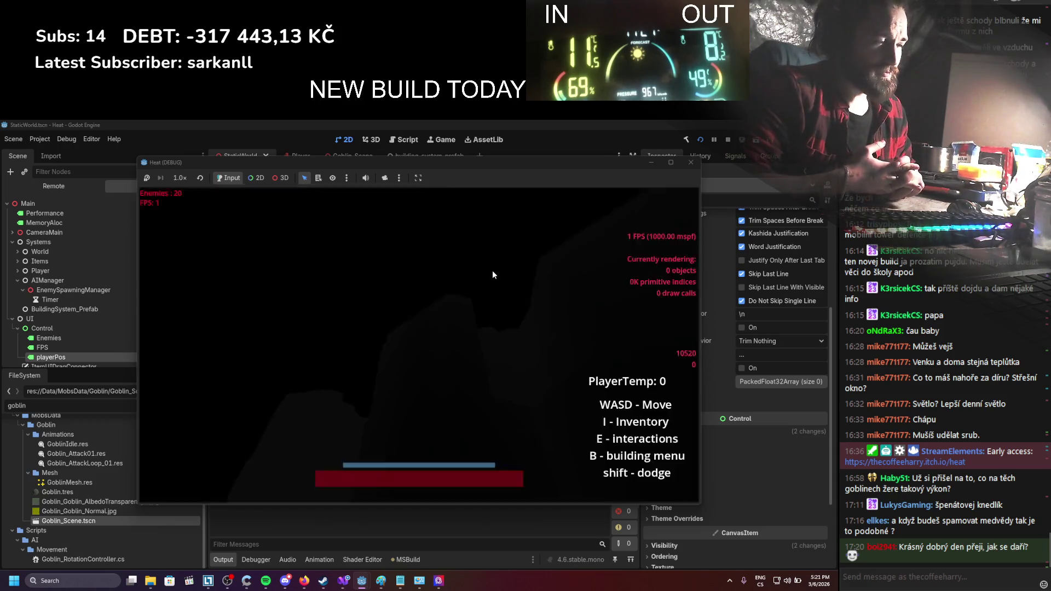
Walk the player right, then north across the snowy map while mobs spawn, watching FPS
key("d")
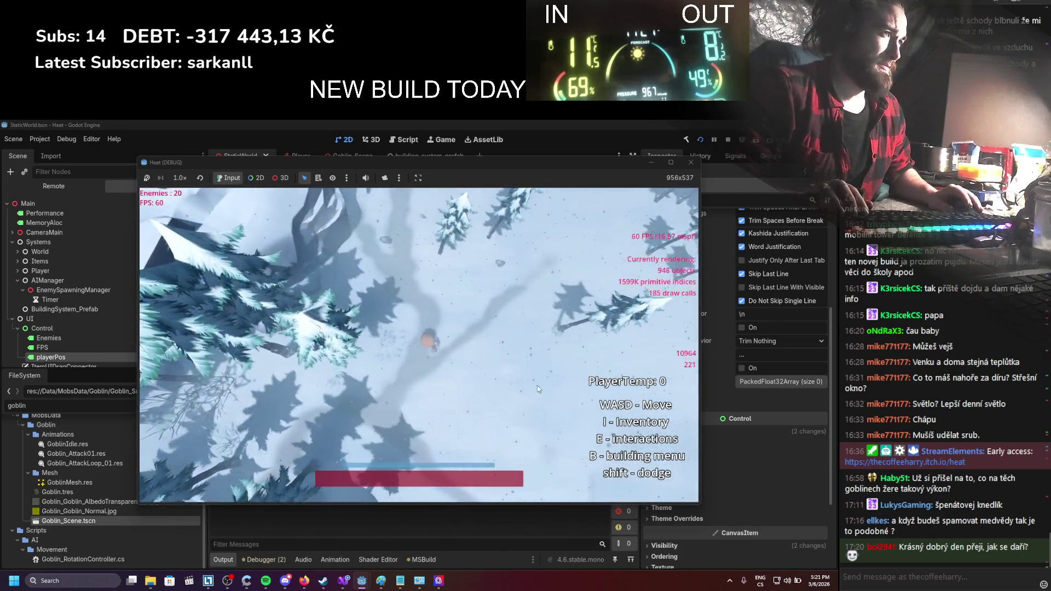
key("d")
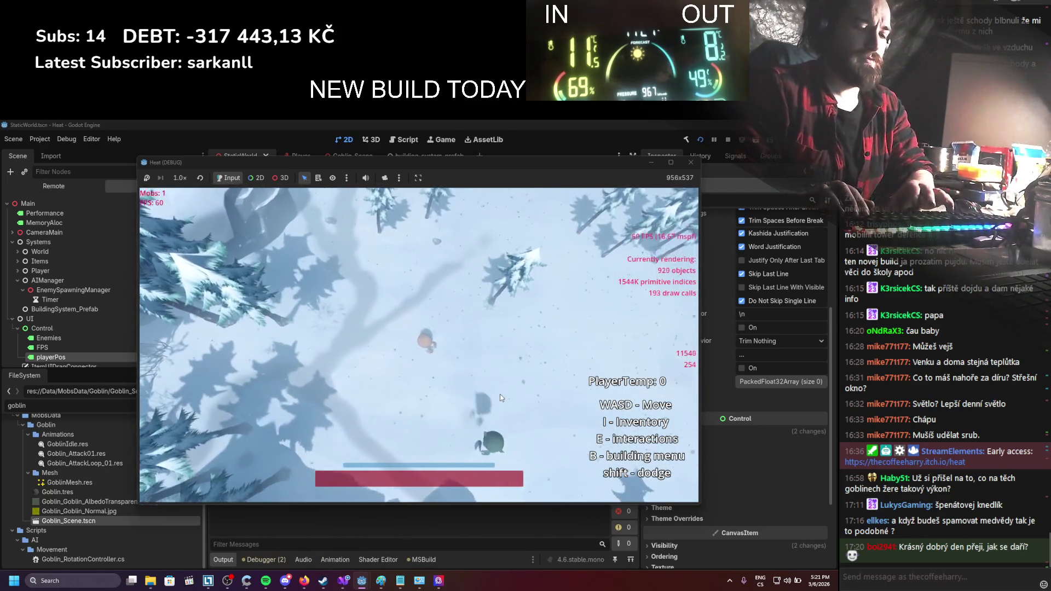
key("w")
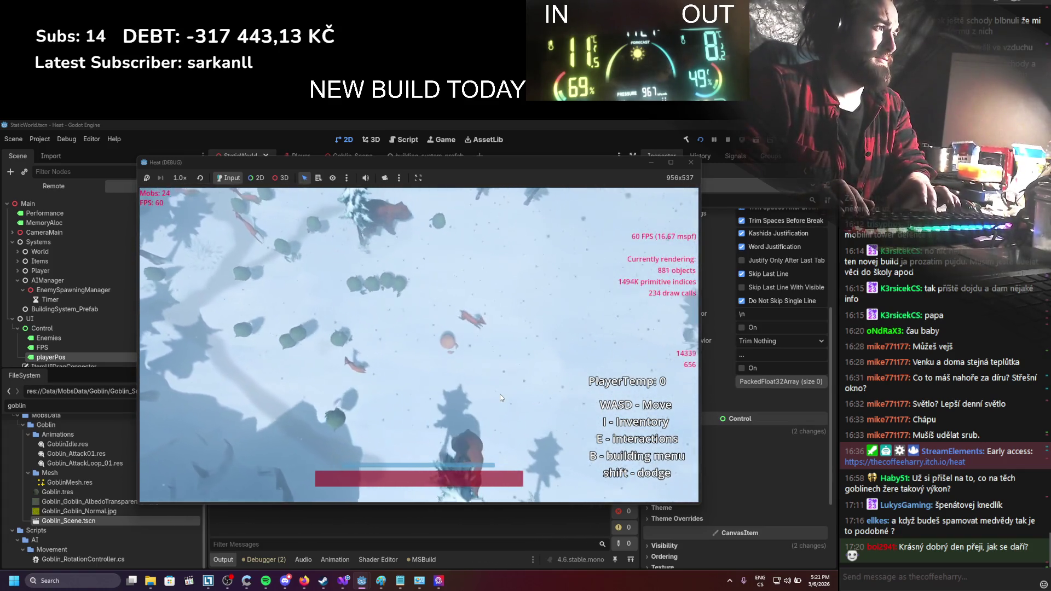
key("w")
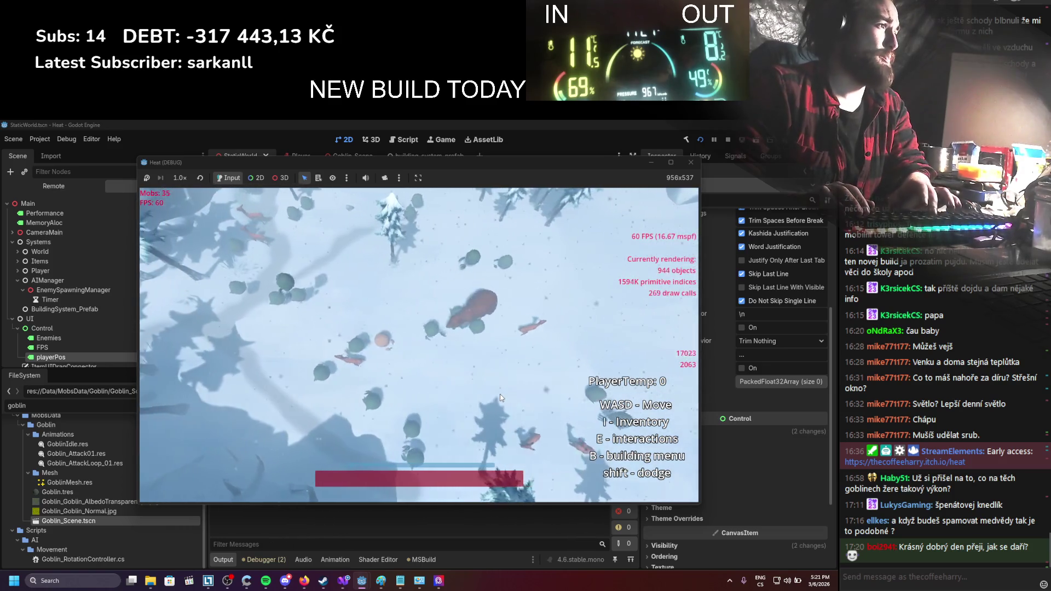
key("w")
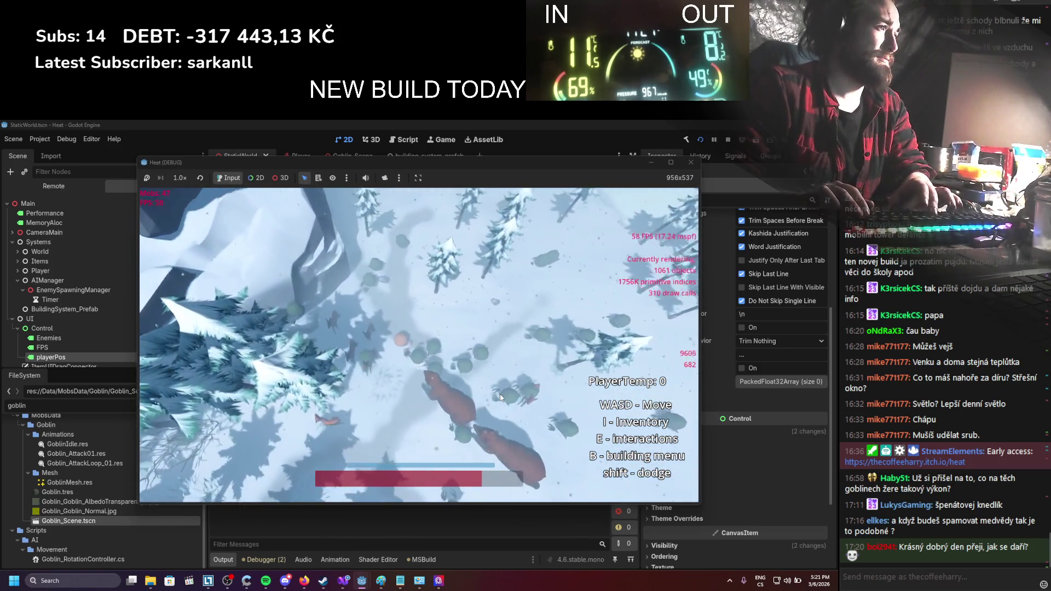
key("w")
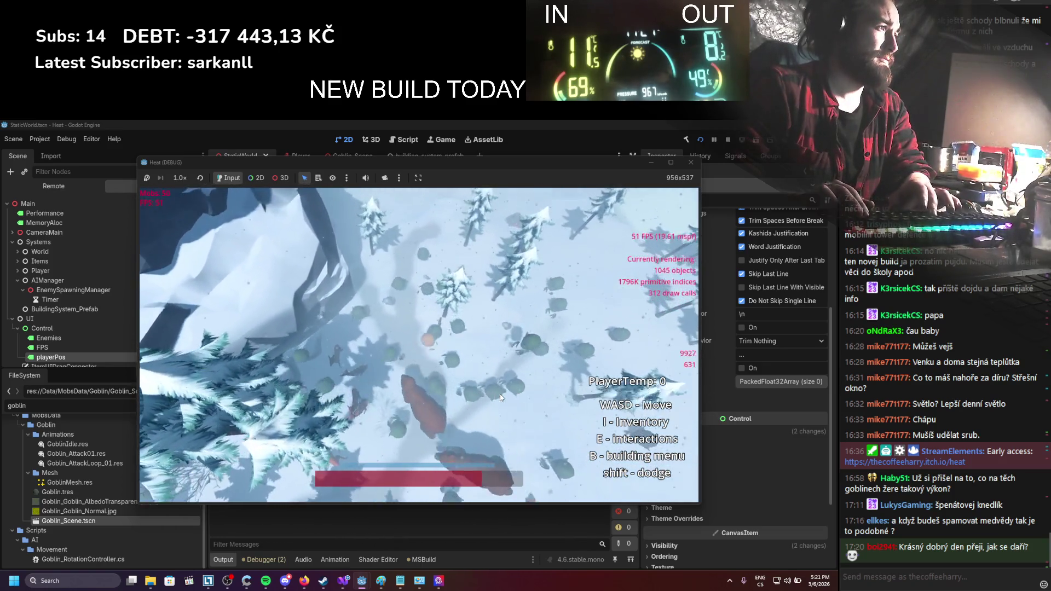
key("w")
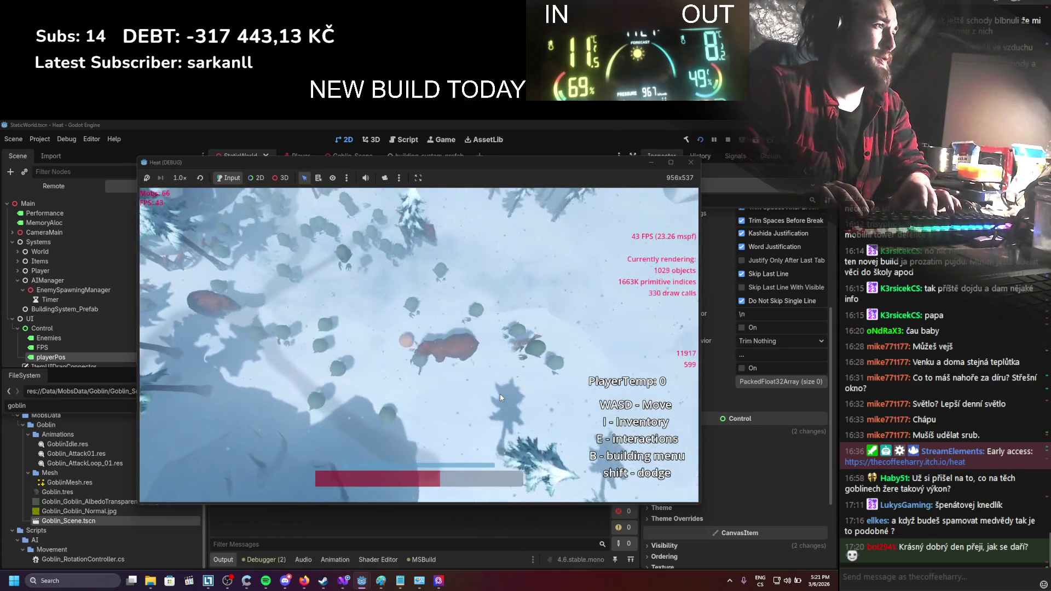
key("w")
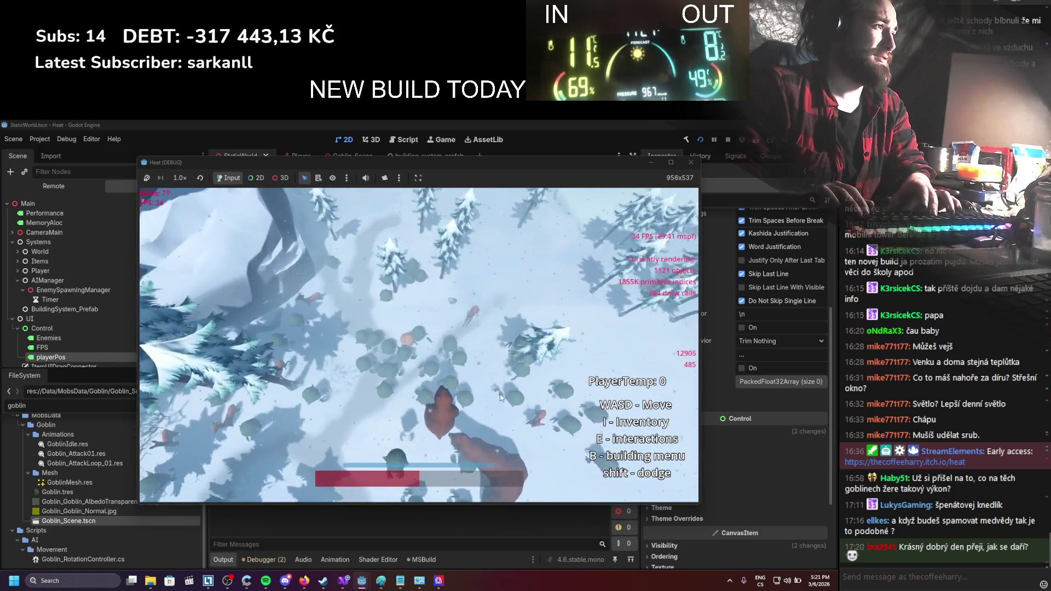
key("w")
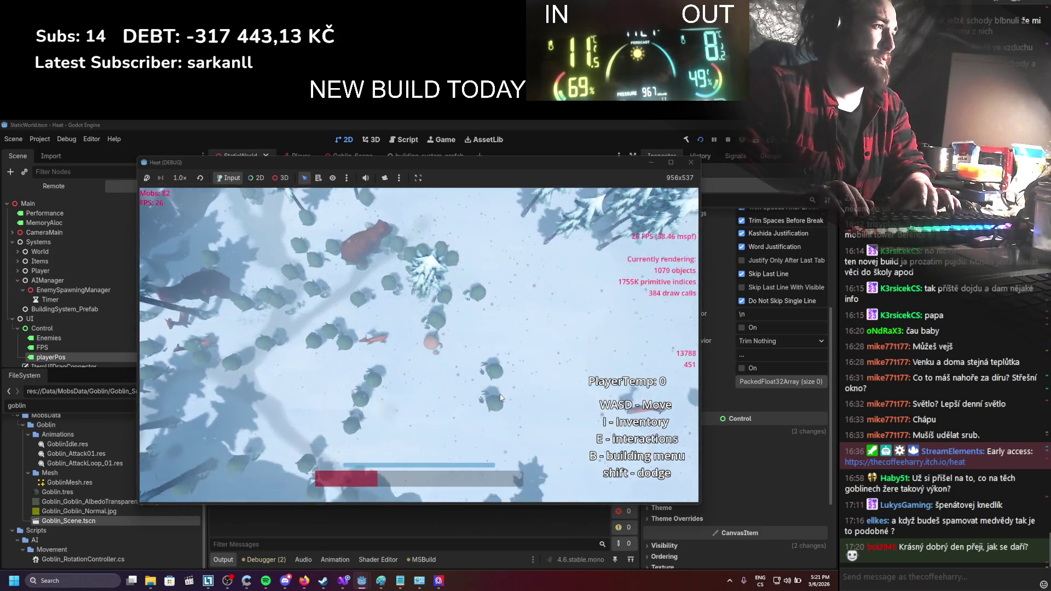
key("w")
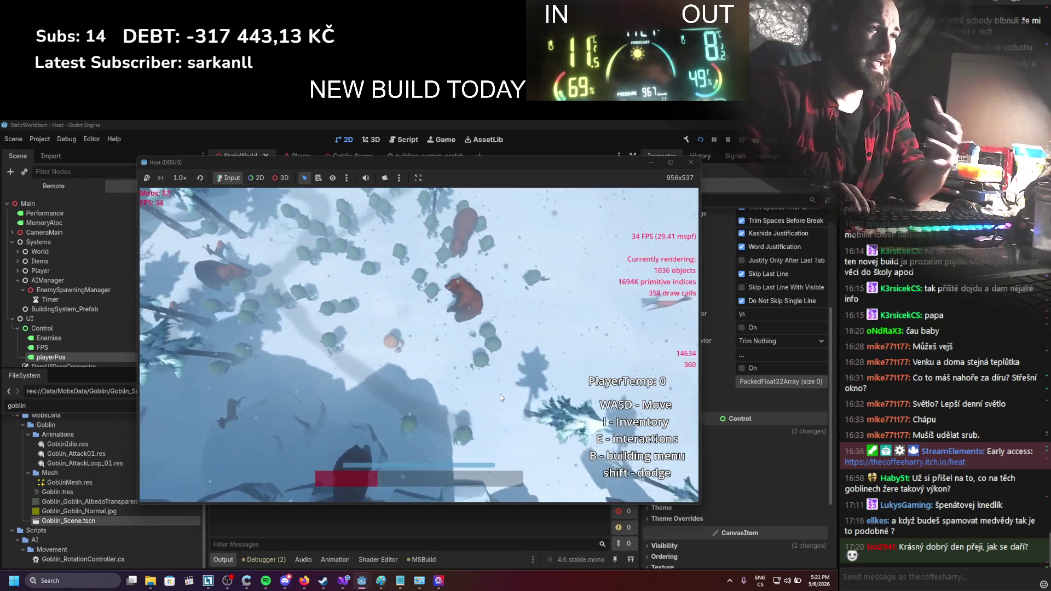
key("w")
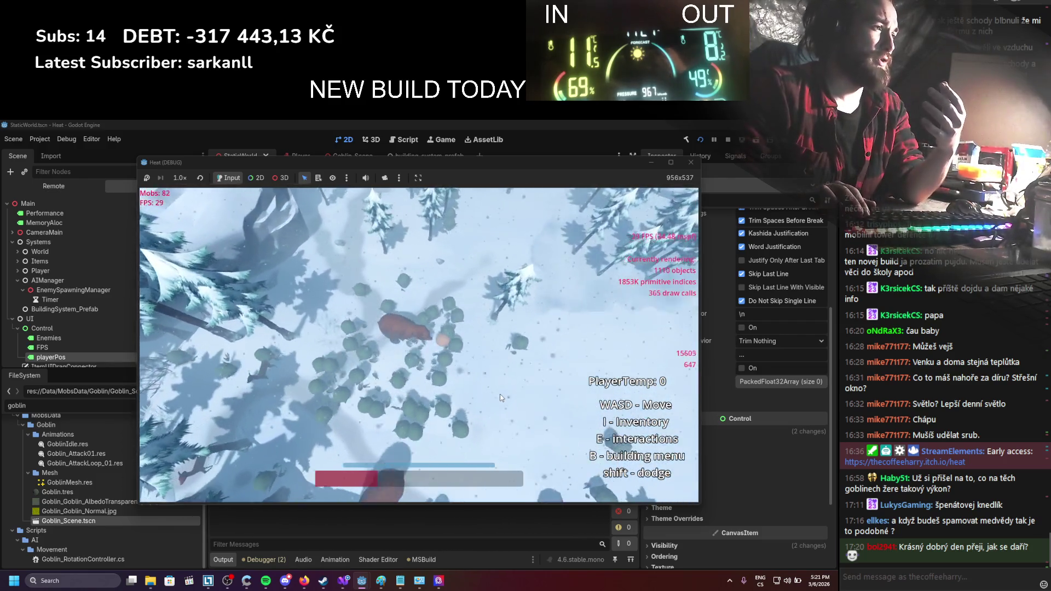
key("w")
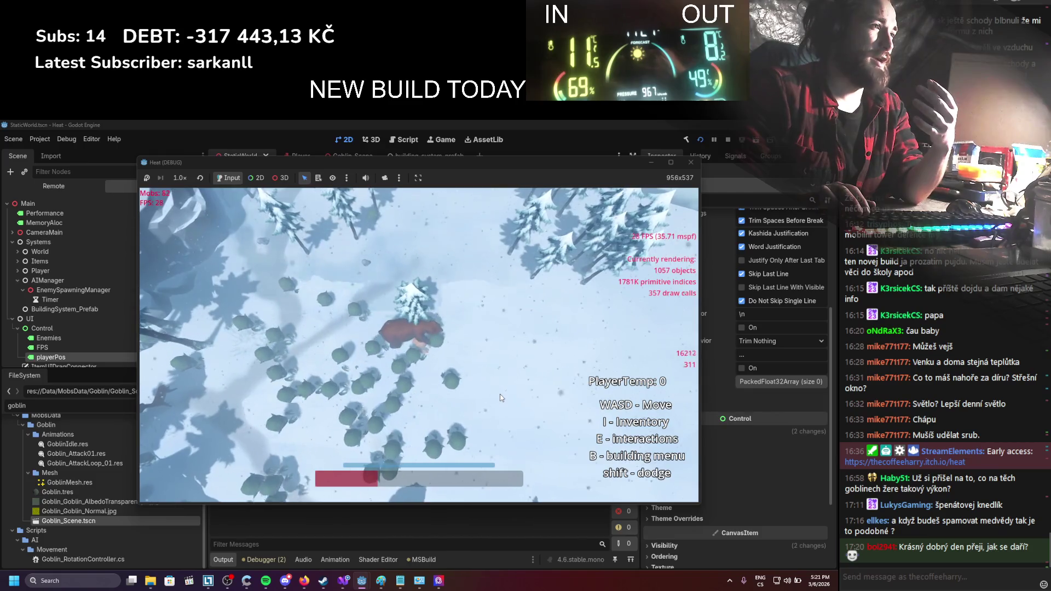
Keep moving up and right among goblins and bears, then stop the game at about 26 FPS
key("d")
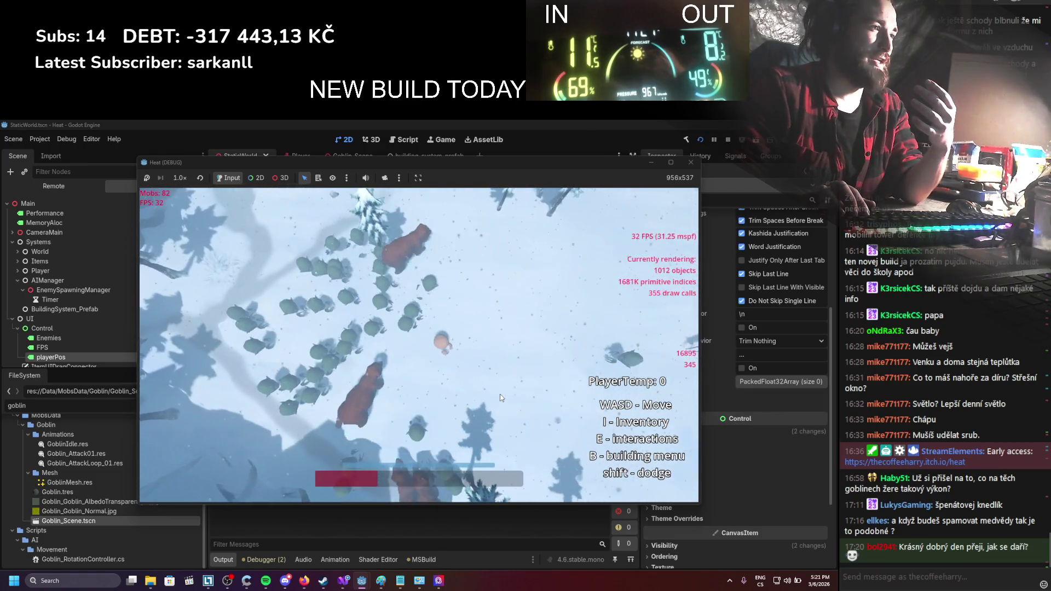
key("d")
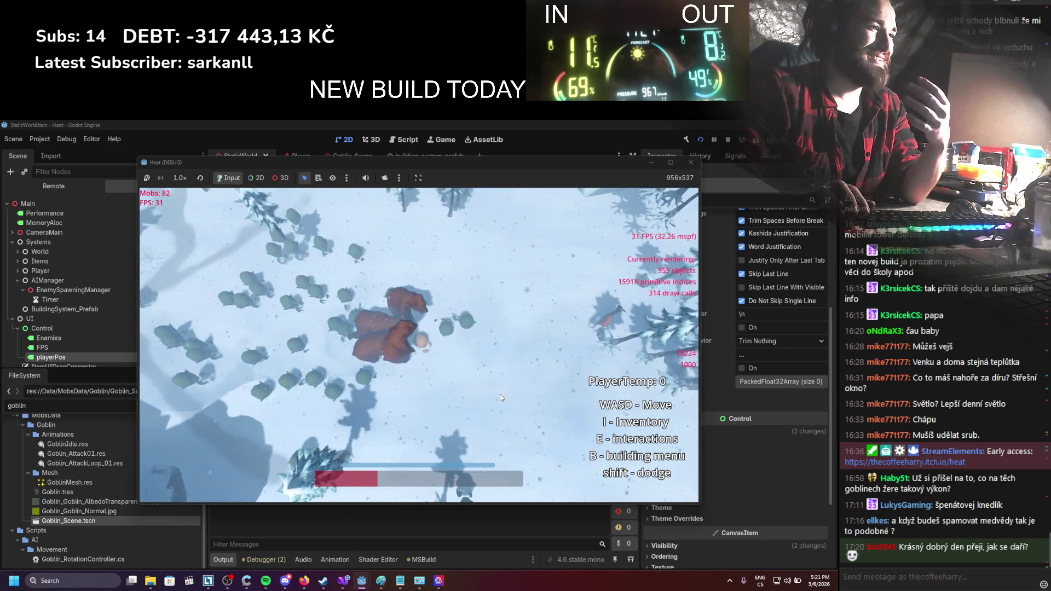
key("w")
key("d")
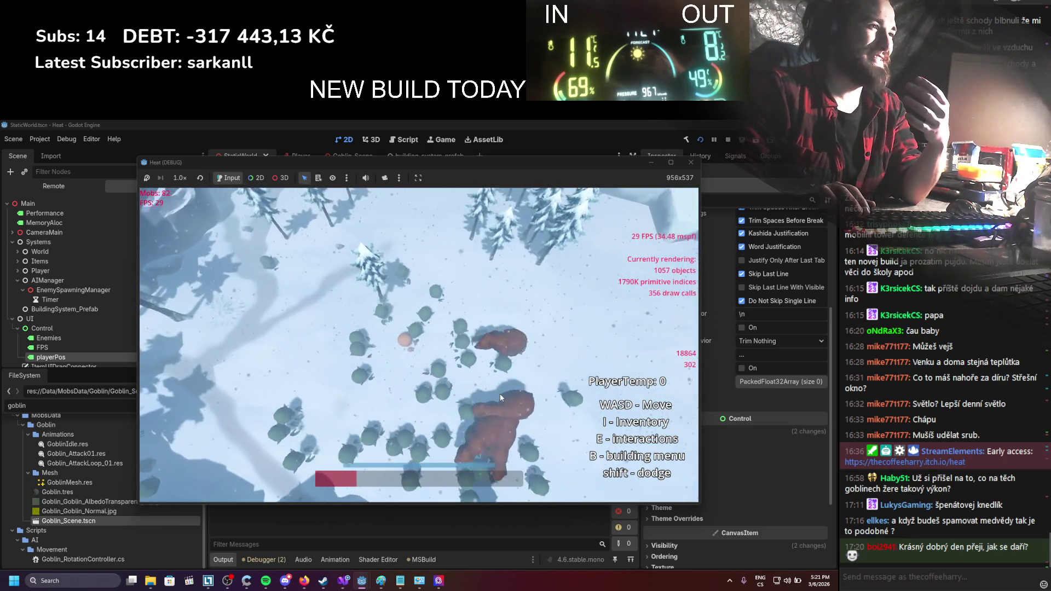
key("w")
key("d")
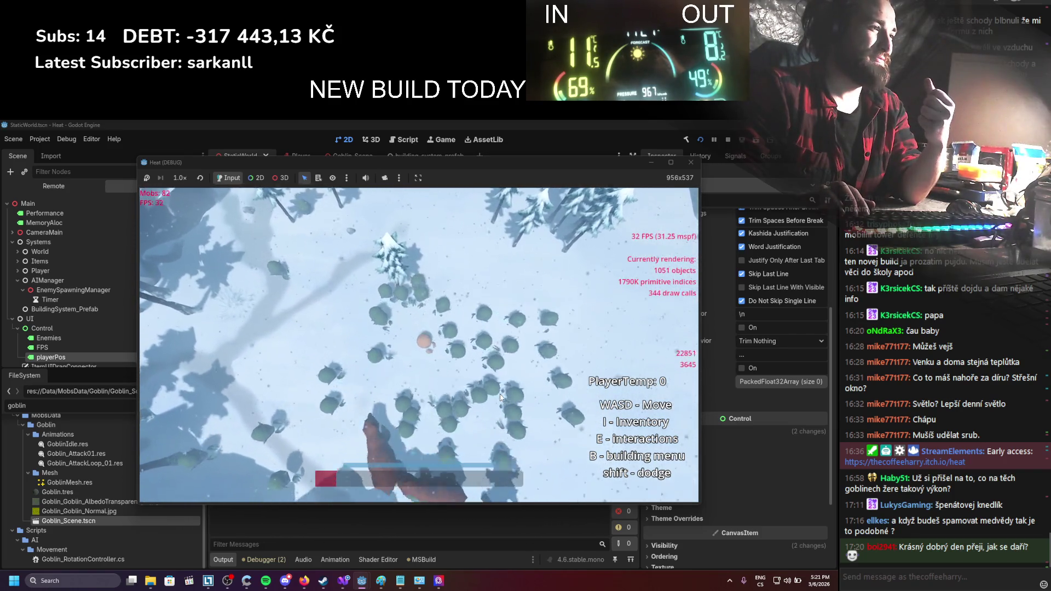
key("w")
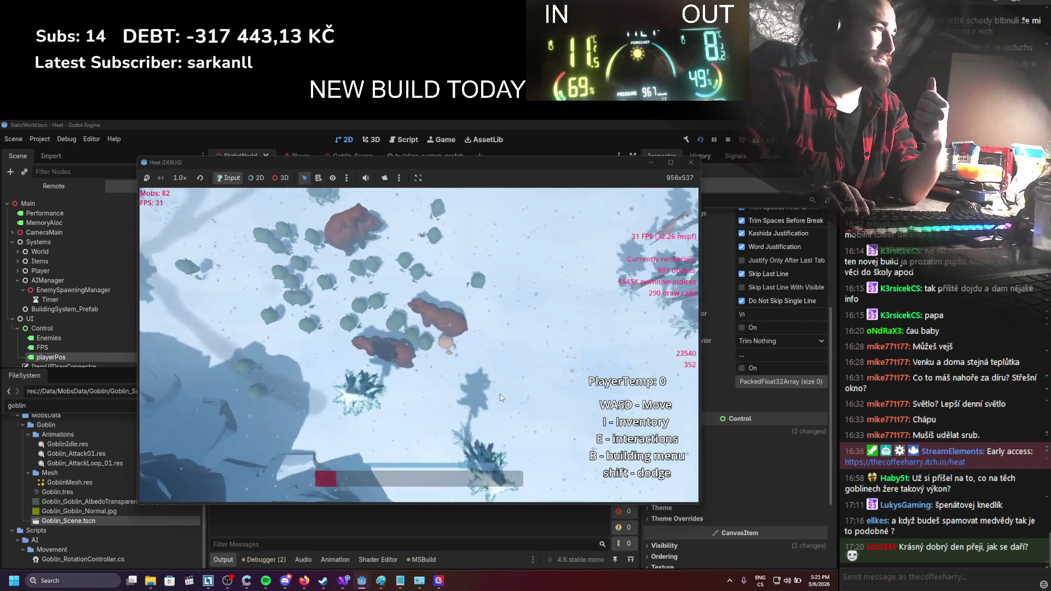
key("w")
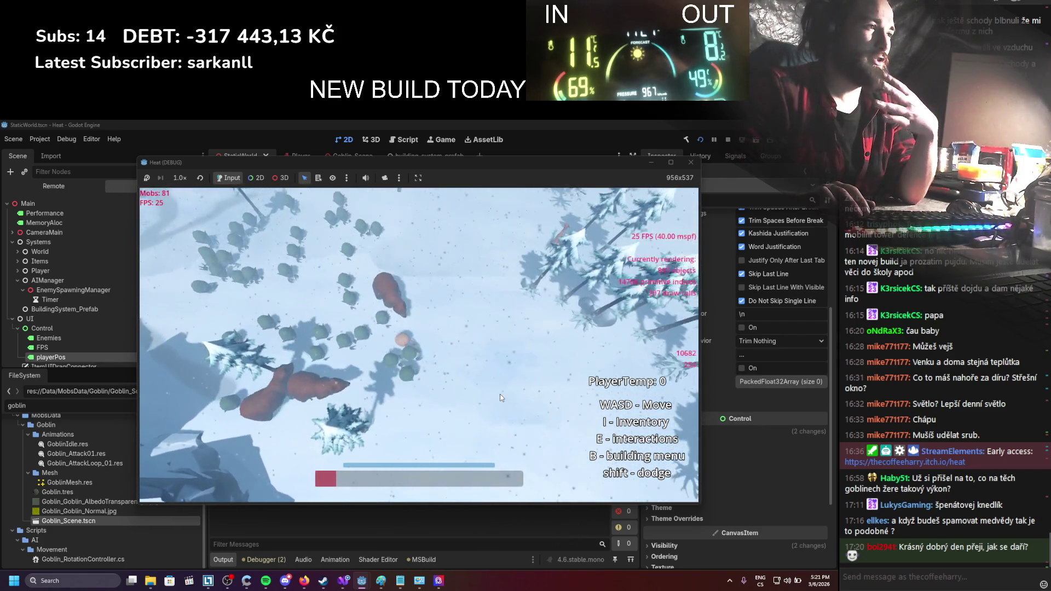
key("w")
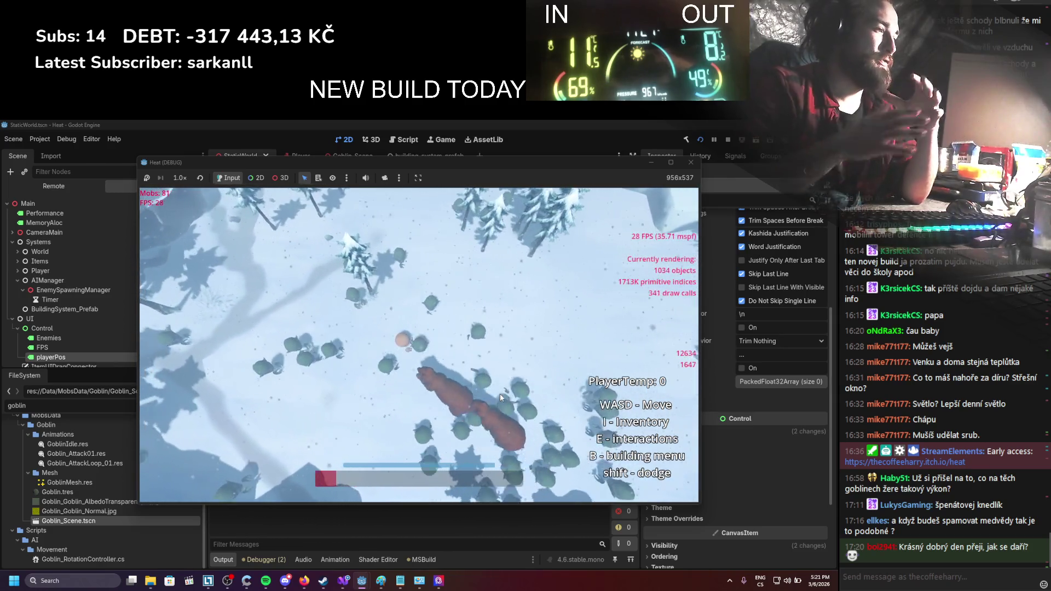
key("a")
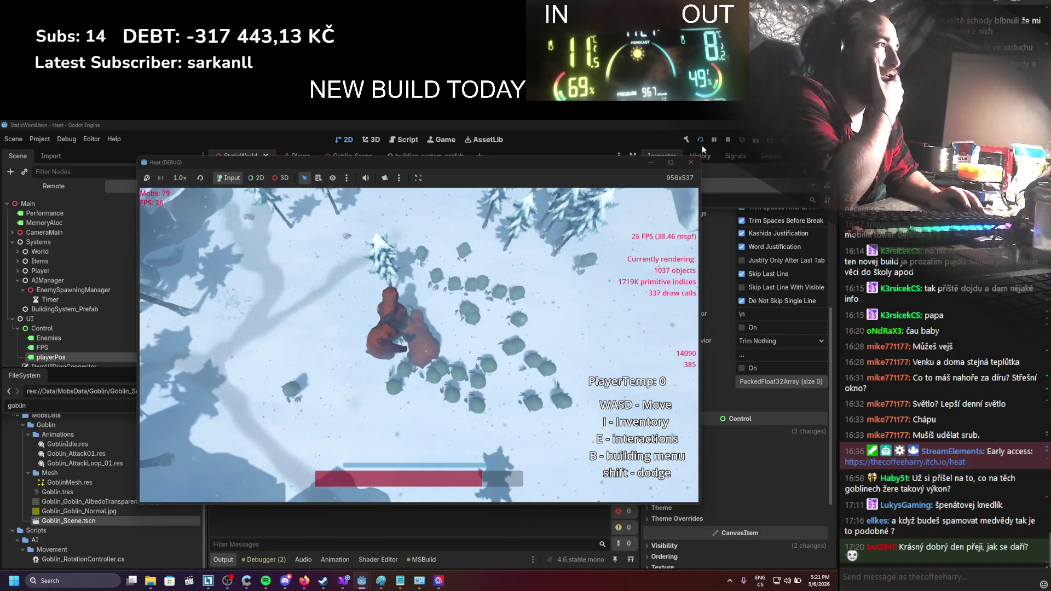
key("F8")
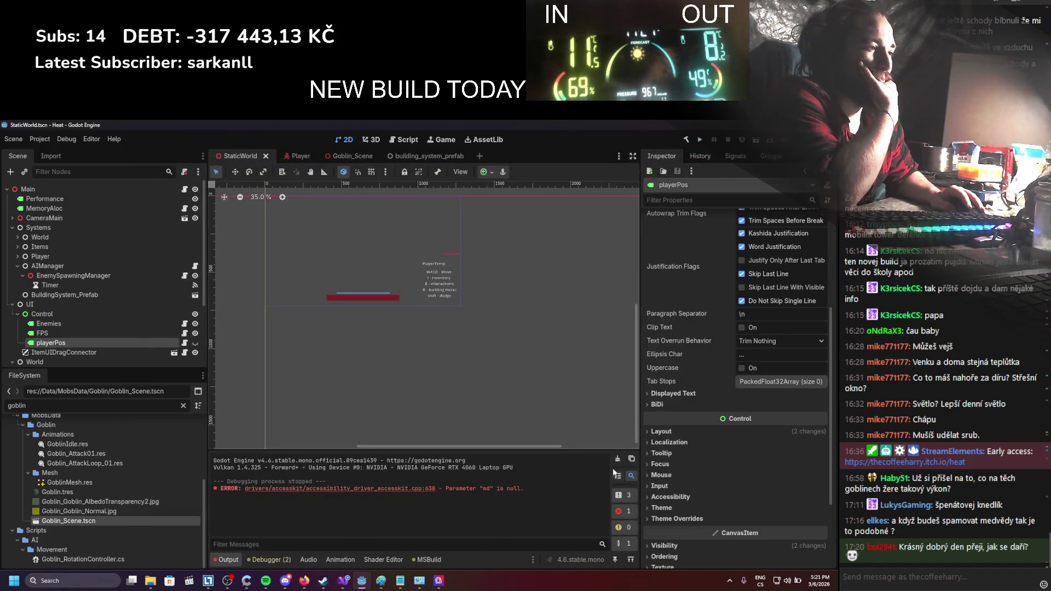
Clear the Output log, open Goblin_Scene.tscn, and open OmnidirectionalMovementComponent.cs in Visual Studio
left_click(617, 460)
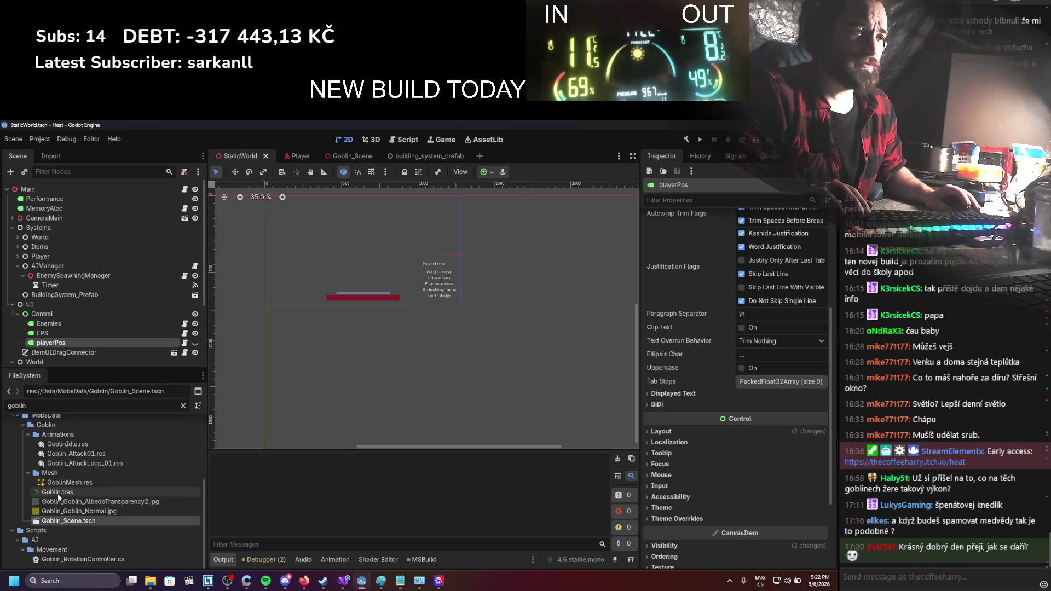
double_click(64, 521)
scroll(134, 315, "down", 5)
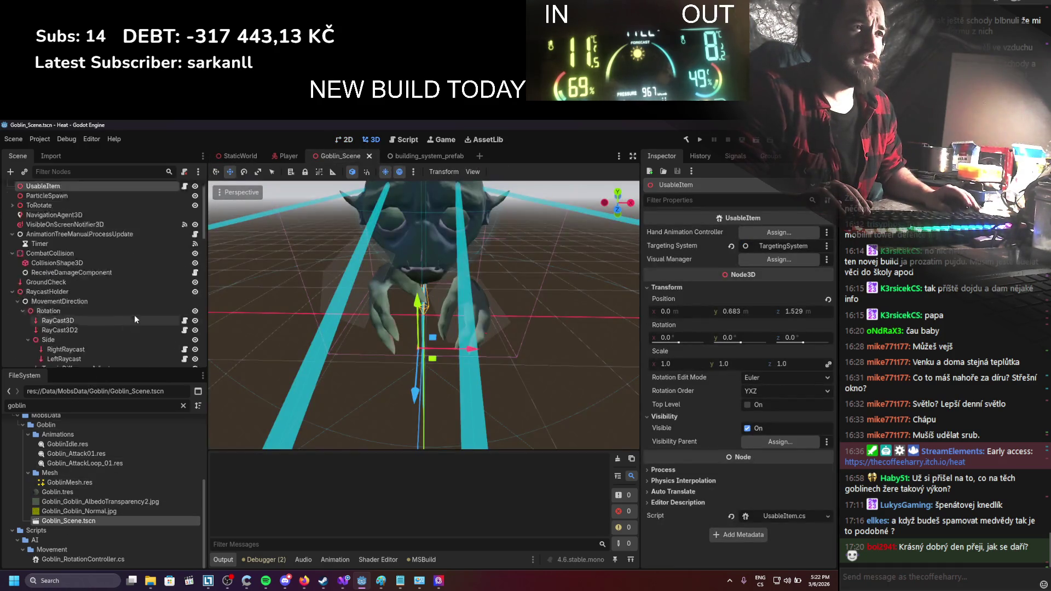
left_click(195, 276)
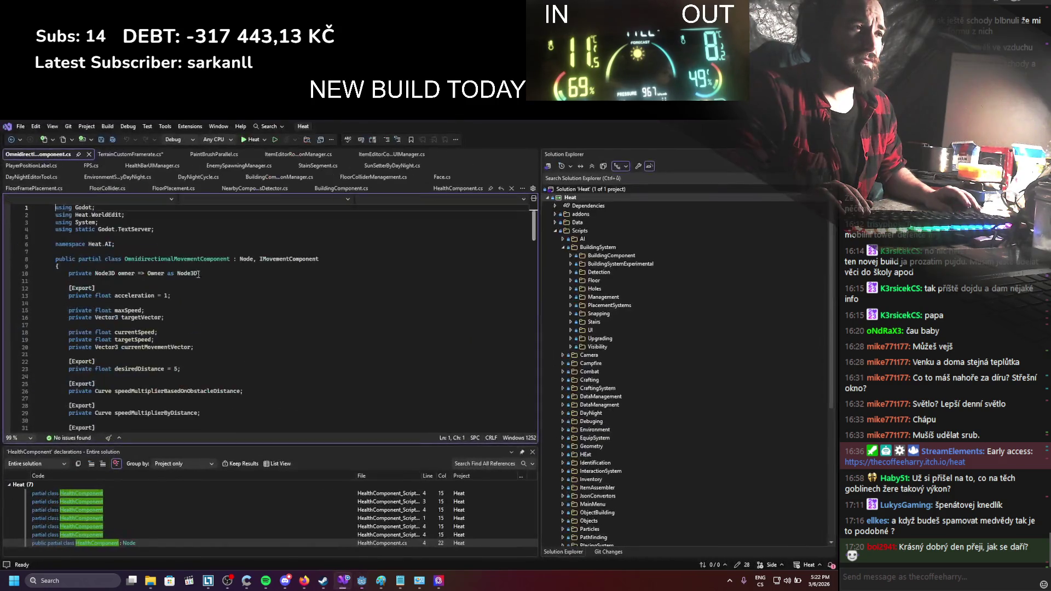
Comment out the paintBrushParallel.AddStroke call on line 102 and rerun the game from Godot
scroll(129, 378, "down", 17)
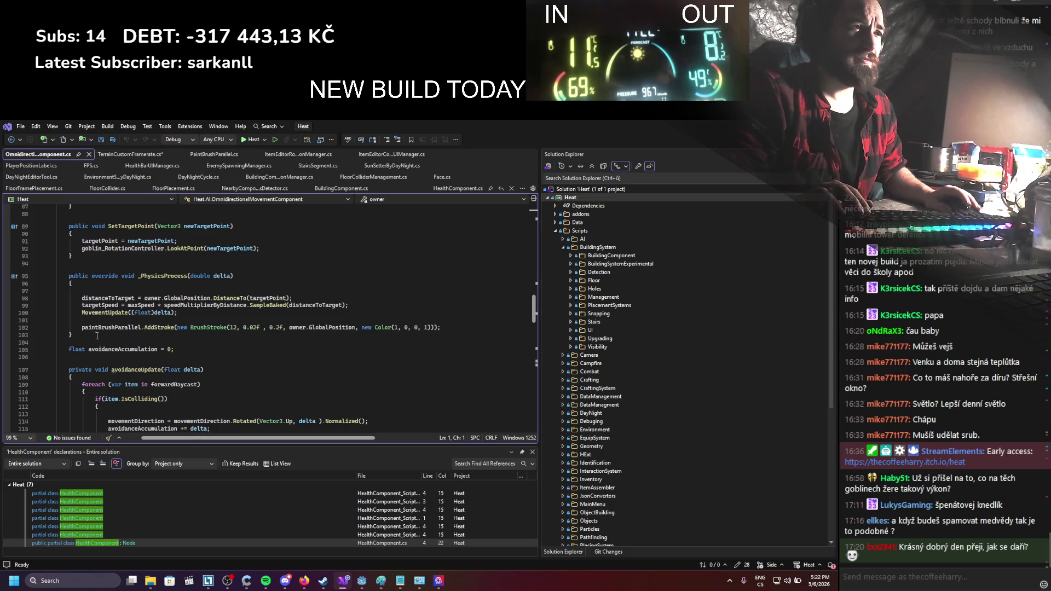
left_click(83, 328)
type("//")
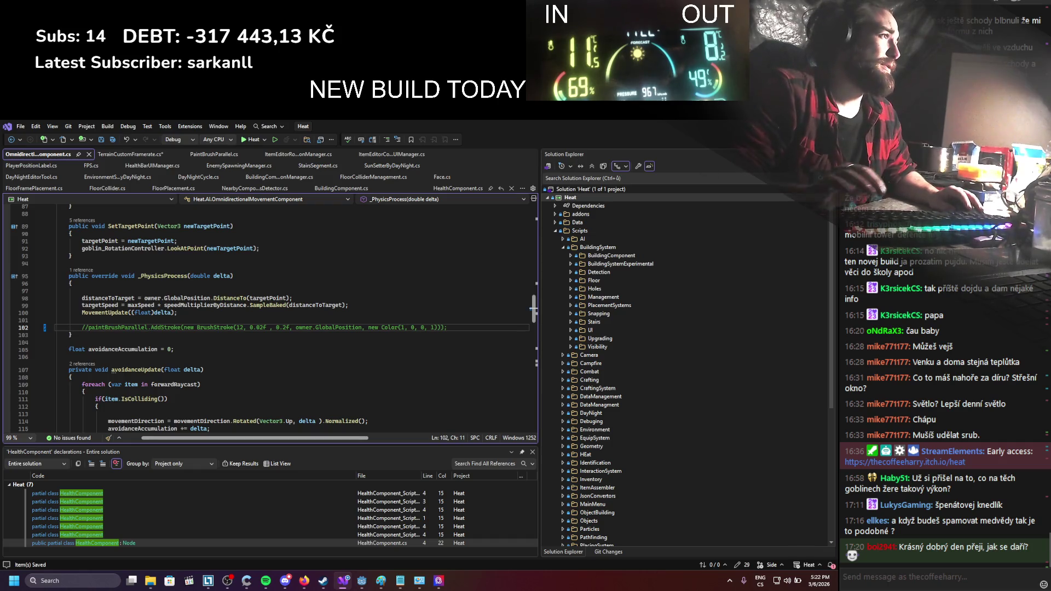
key("alt+Tab")
left_click(699, 141)
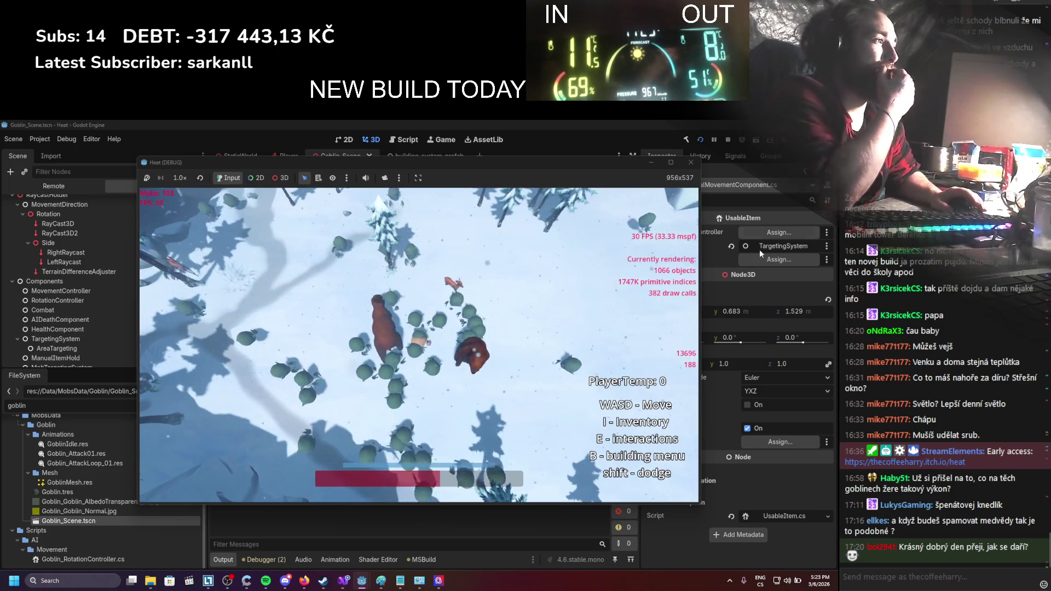
Stop the rebuilt game after watching it run at about 30 FPS without brush strokes
left_click(728, 141)
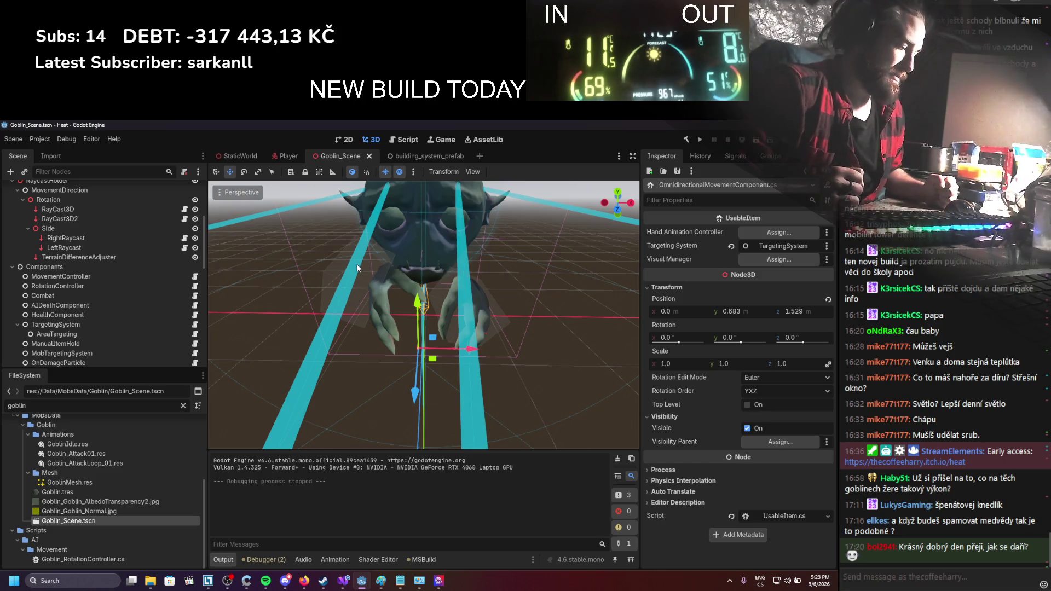
Revert Max FPS under Application > Run in Project Settings from 60 to 0, then close the dialog
left_click(41, 139)
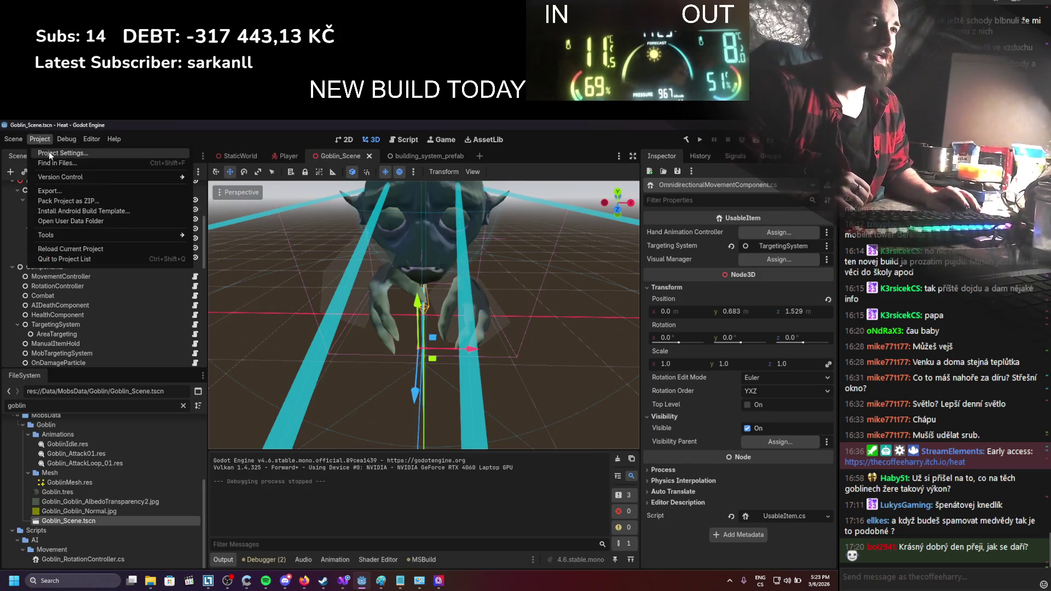
left_click(48, 153)
scroll(247, 383, "down", 5)
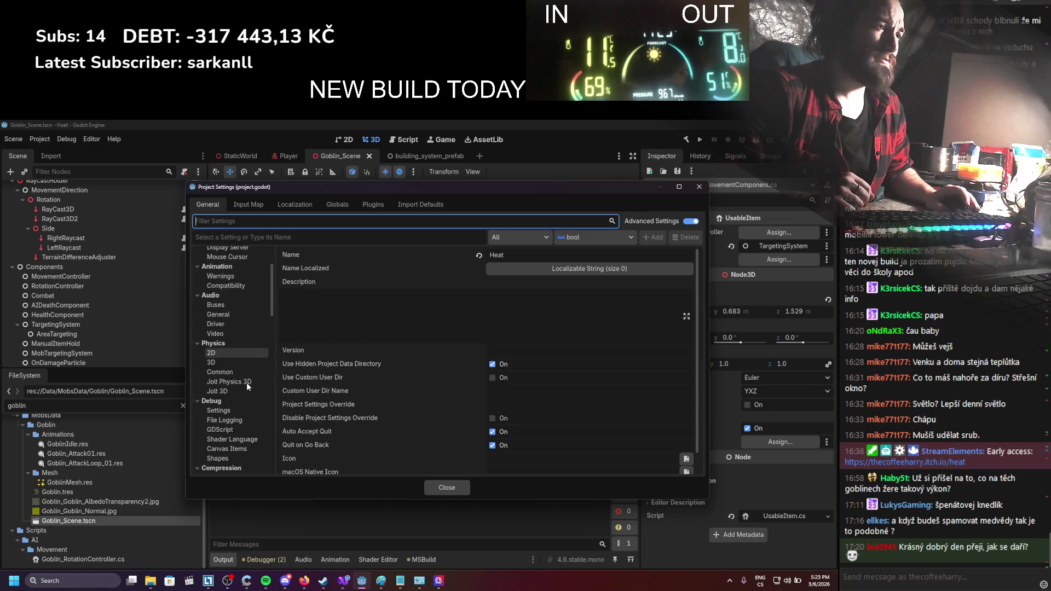
scroll(247, 375, "up", 5)
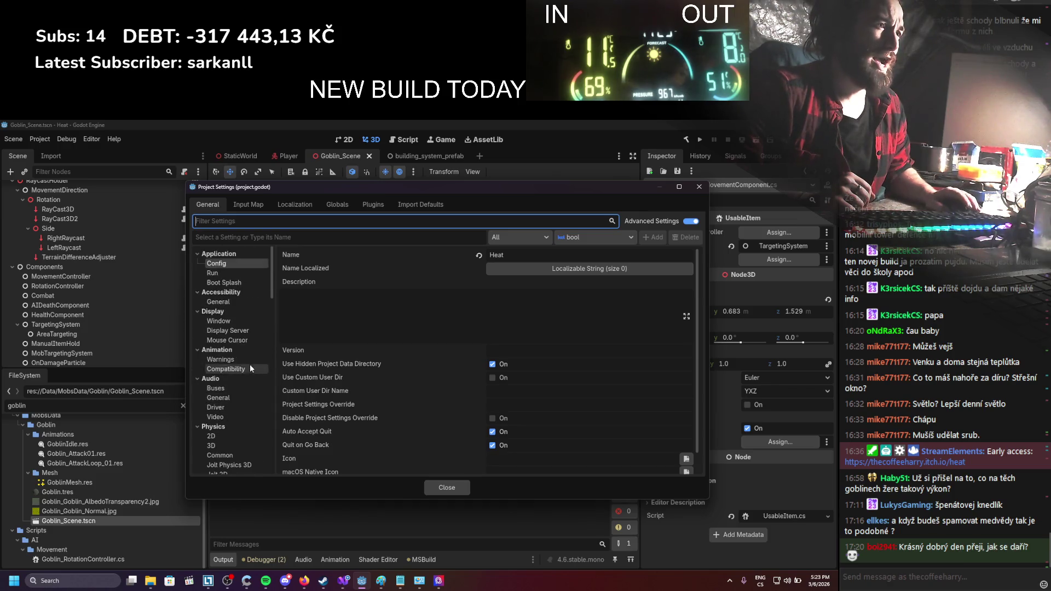
left_click(218, 274)
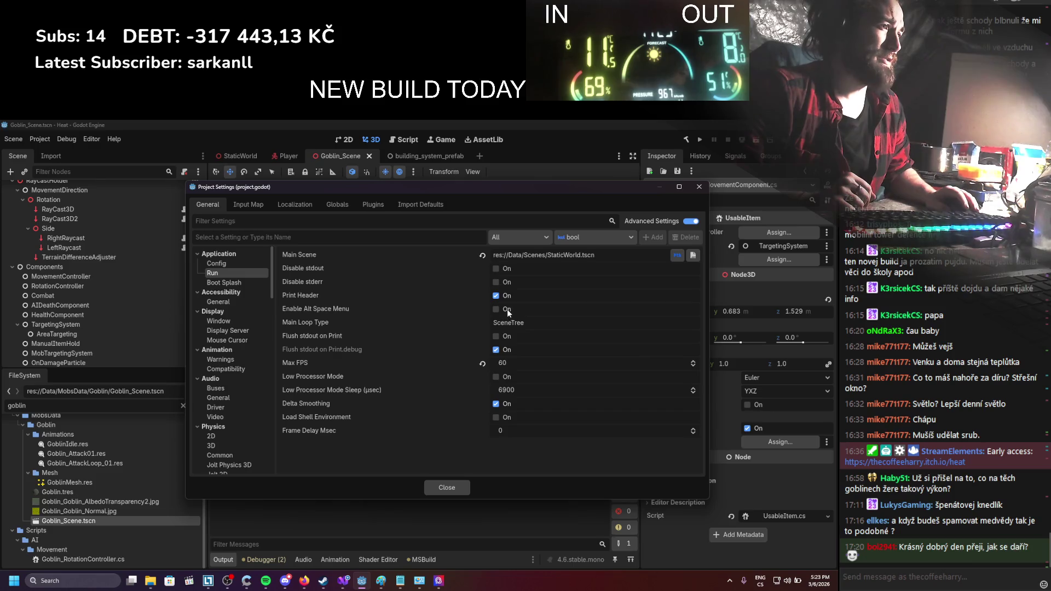
left_click(482, 363)
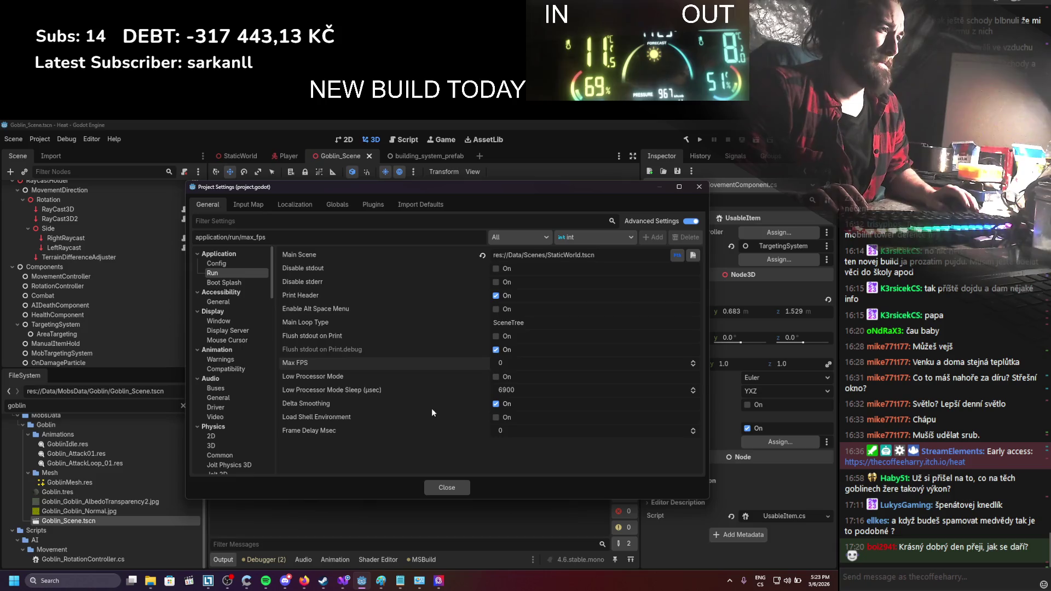
mouse_move(325, 376)
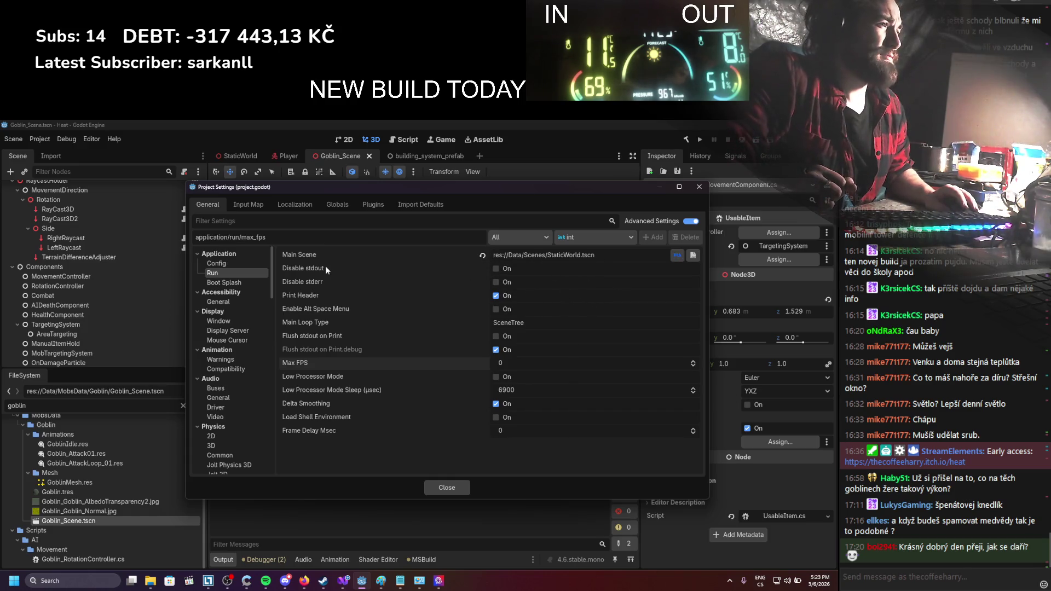
mouse_move(323, 269)
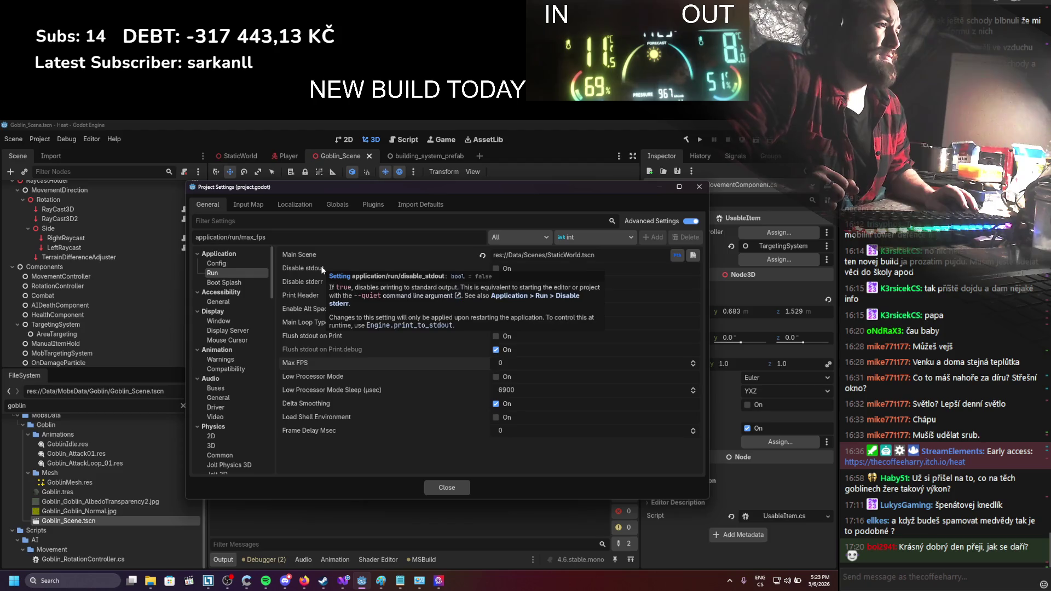
left_click(236, 262)
left_click(237, 273)
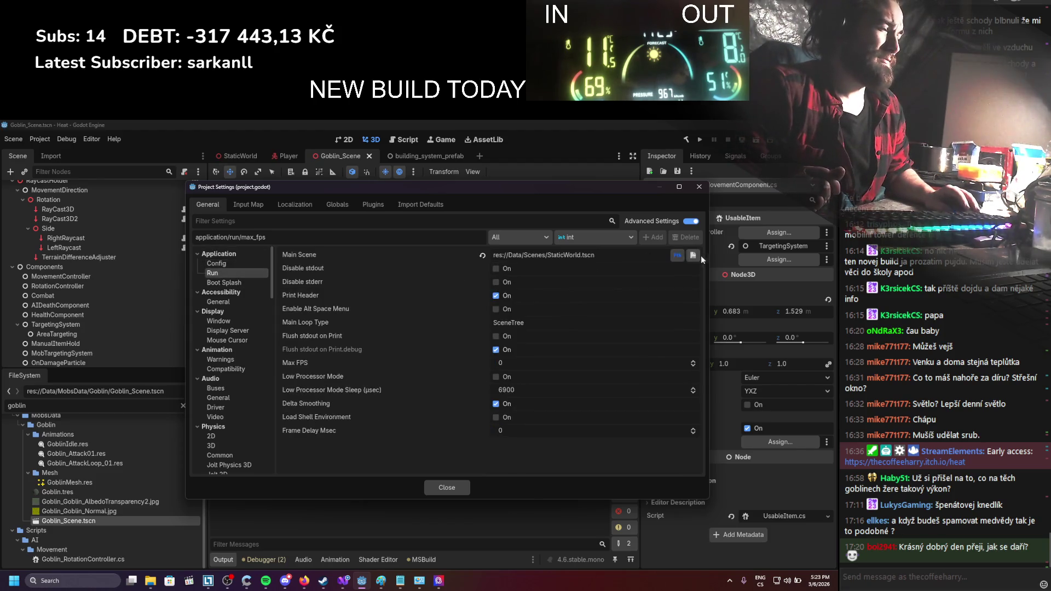
left_click(699, 187)
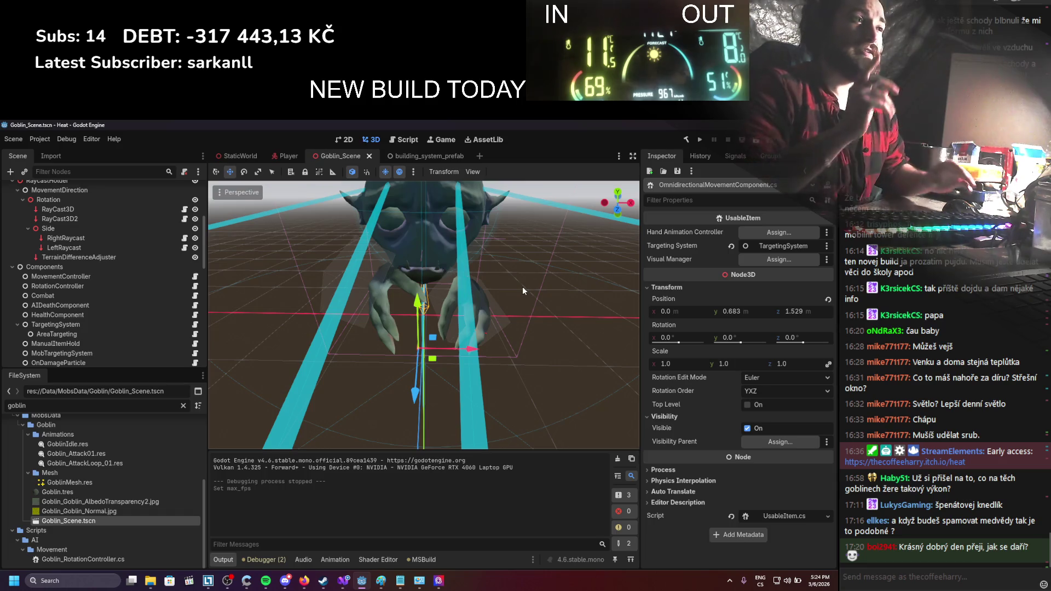
Select the DayNightCycle node in the Scene dock and open DayNightCycle.cs in Visual Studio
mouse_move(248, 149)
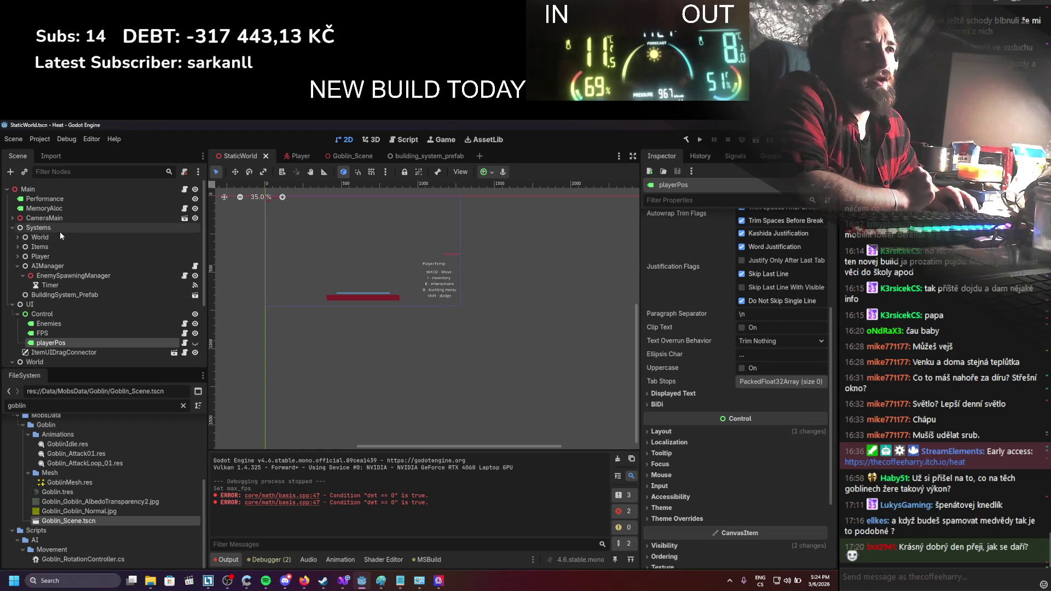
scroll(67, 244, "down", 4)
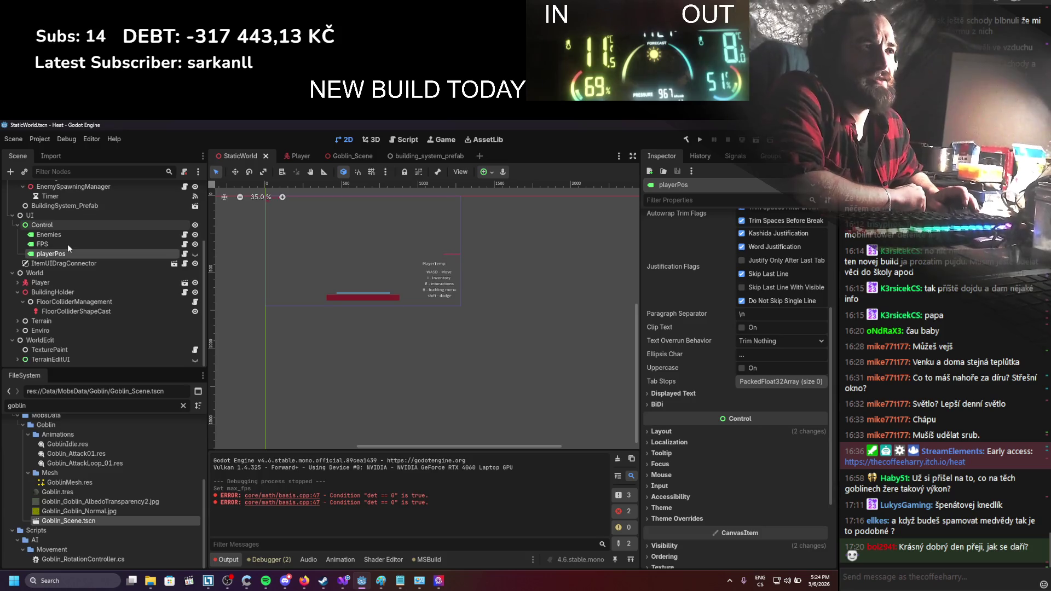
left_click(17, 329)
scroll(18, 290, "down", 1)
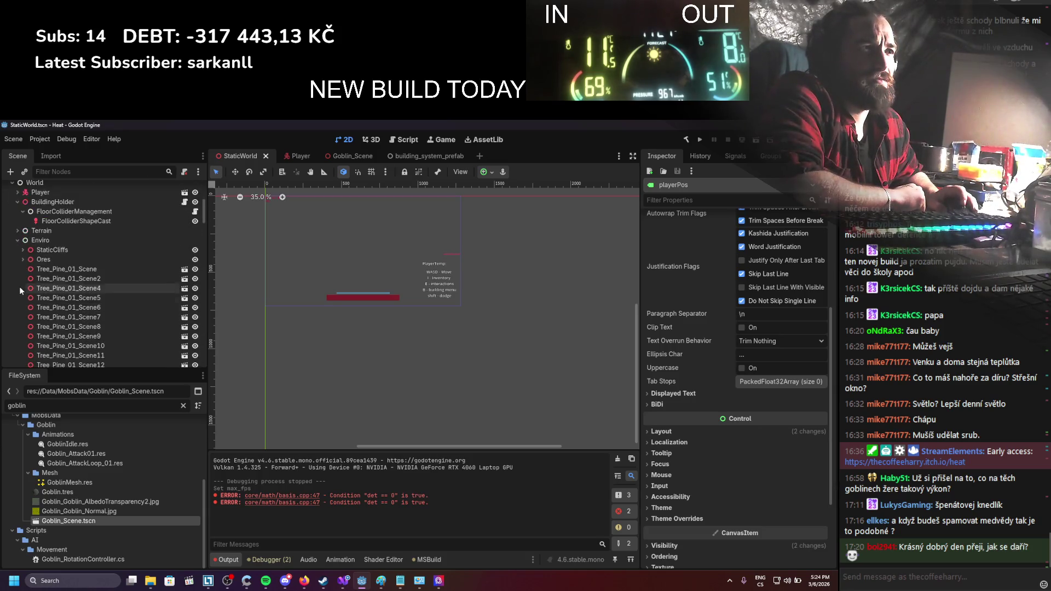
left_click(17, 307)
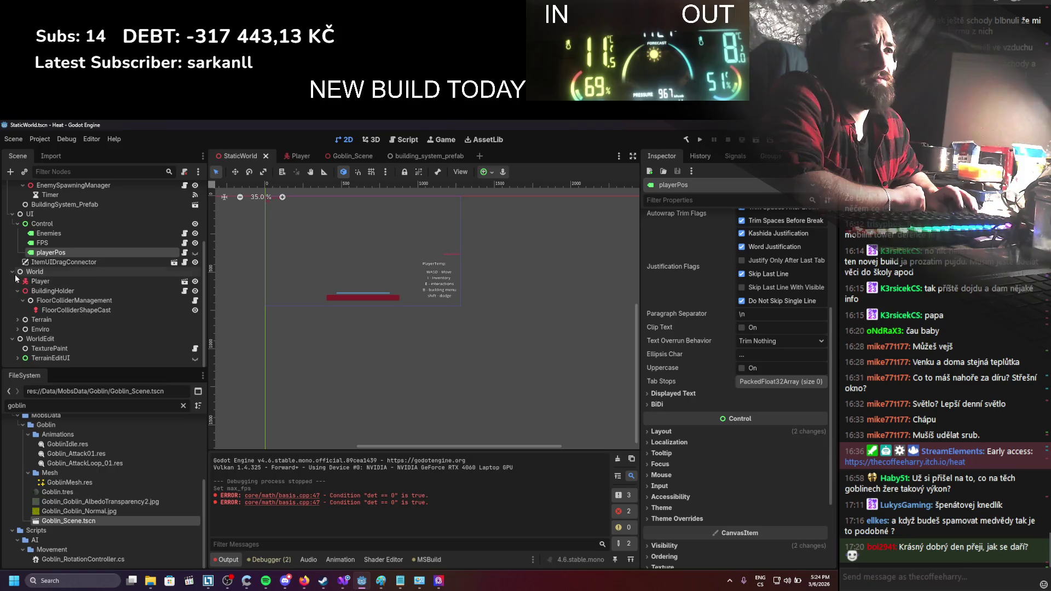
scroll(16, 276, "up", 7)
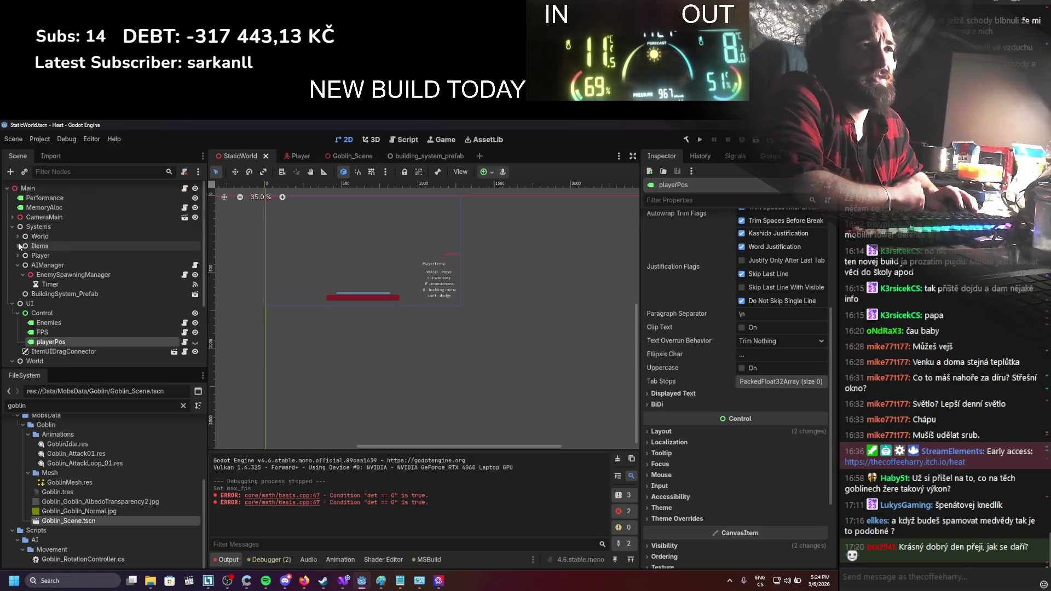
left_click(59, 267)
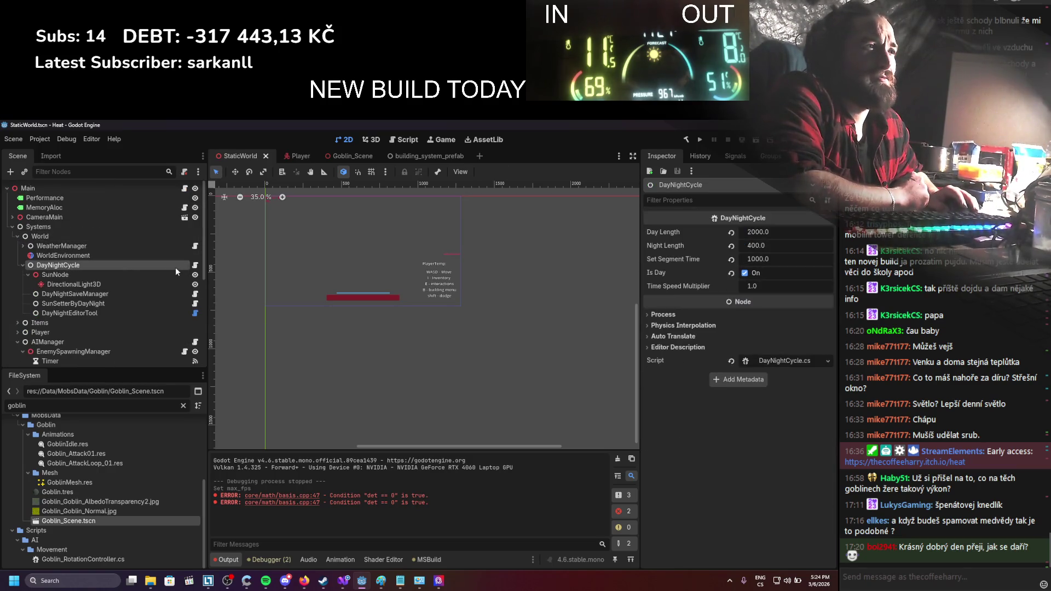
left_click(196, 266)
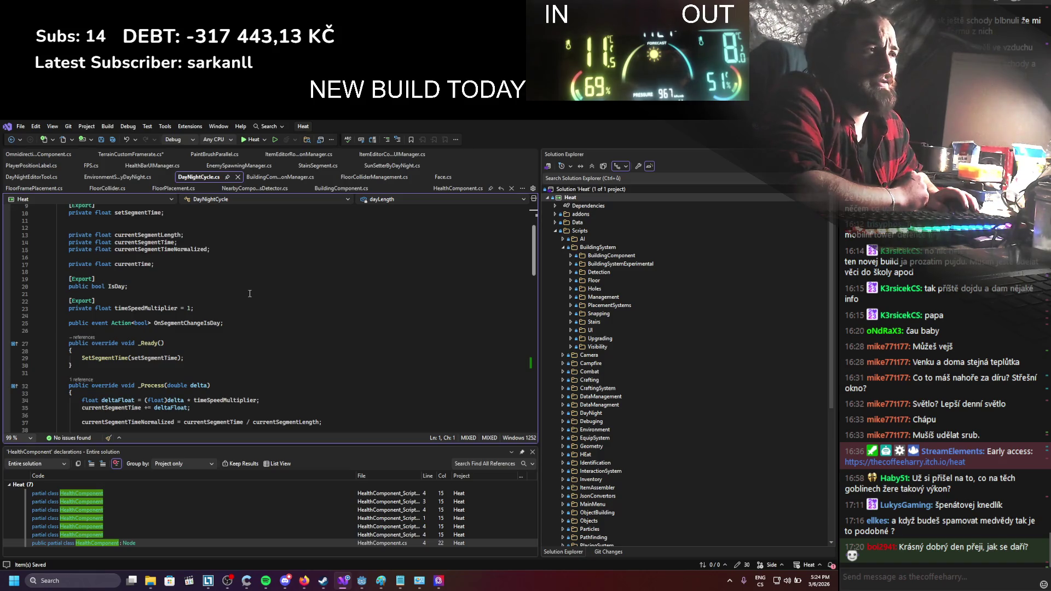
Scroll DayNightCycle.cs down to SwapSegment, then close Visual Studio to return to Godot
scroll(250, 294, "down", 4)
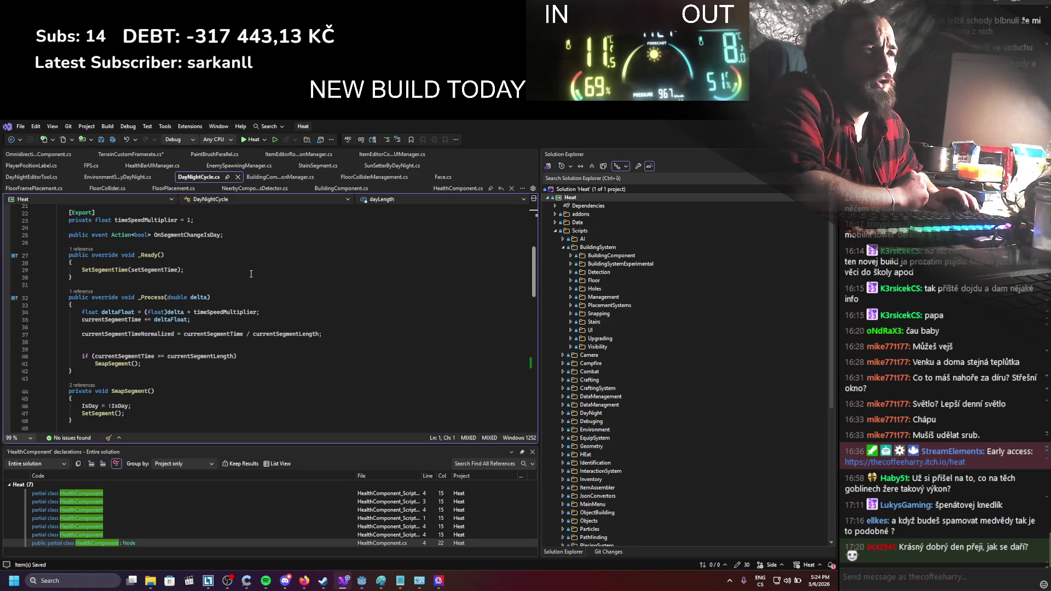
key("alt+F4")
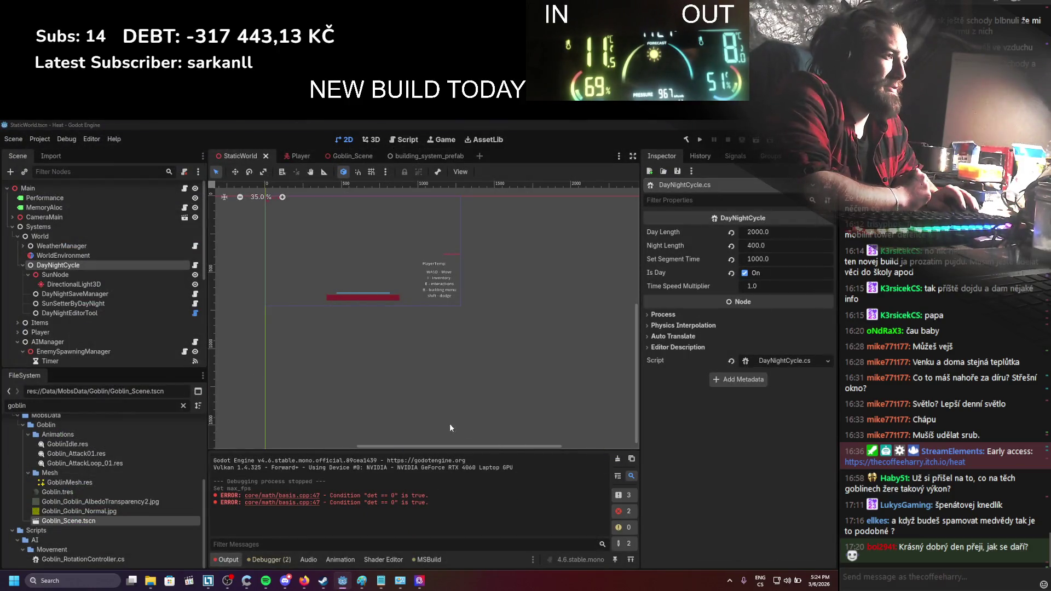
Clear the Output log, collapse the Systems branch, and close the Goblin_Scene tab
left_click(618, 459)
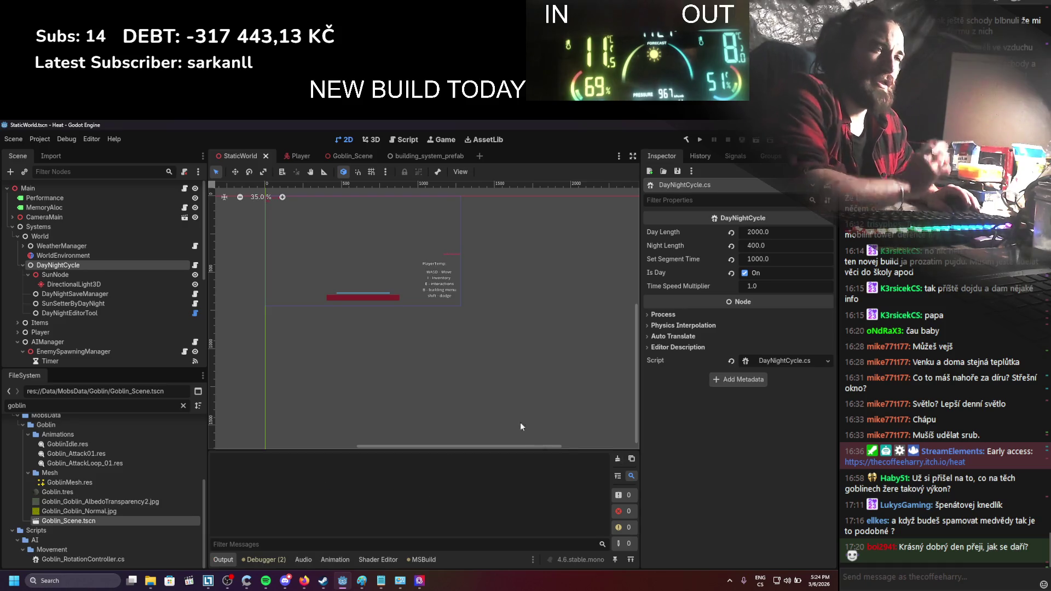
left_click(12, 227)
left_click(292, 156)
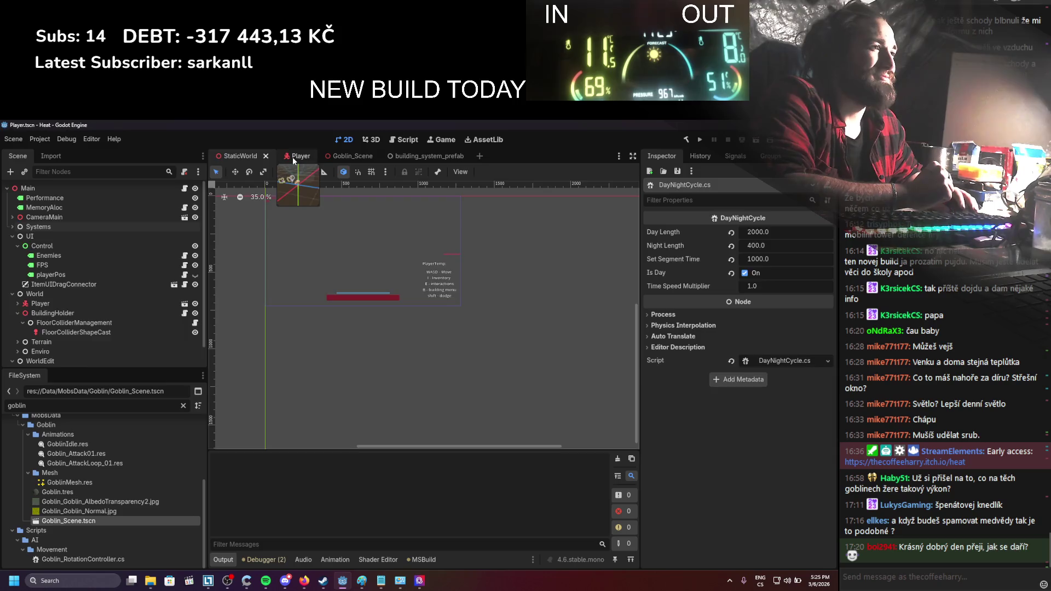
left_click(334, 158)
left_click(368, 157)
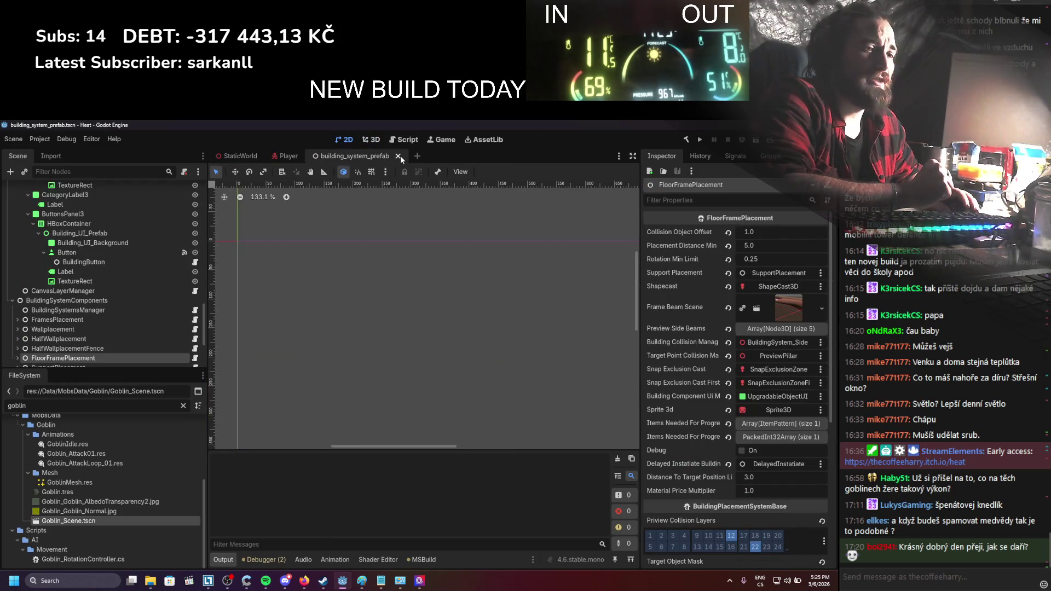
Close the building_system_prefab scene and switch back to StaticWorld
scroll(134, 278, "down", 3)
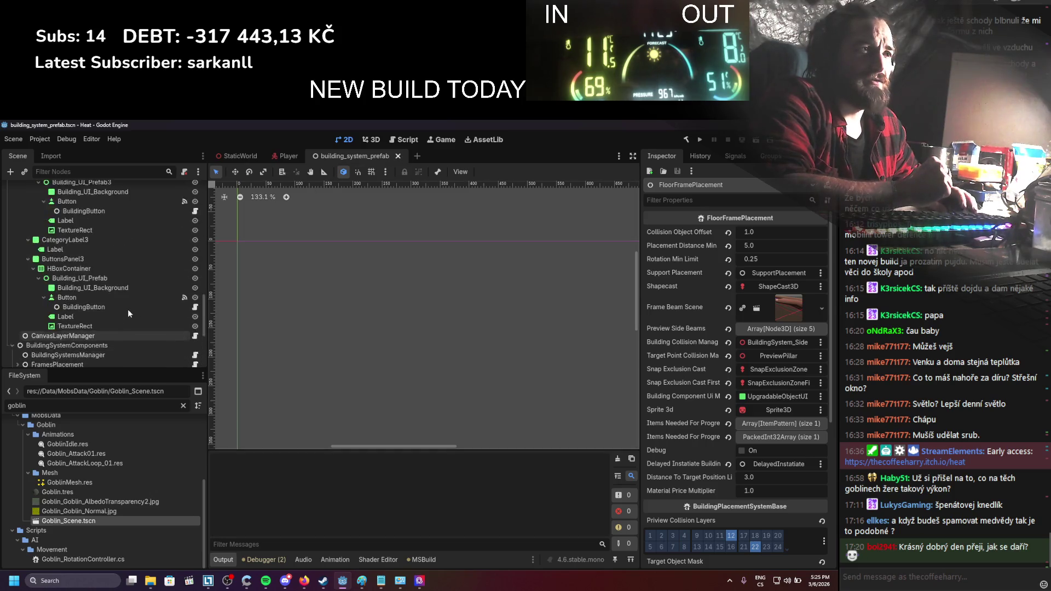
scroll(21, 309, "up", 5)
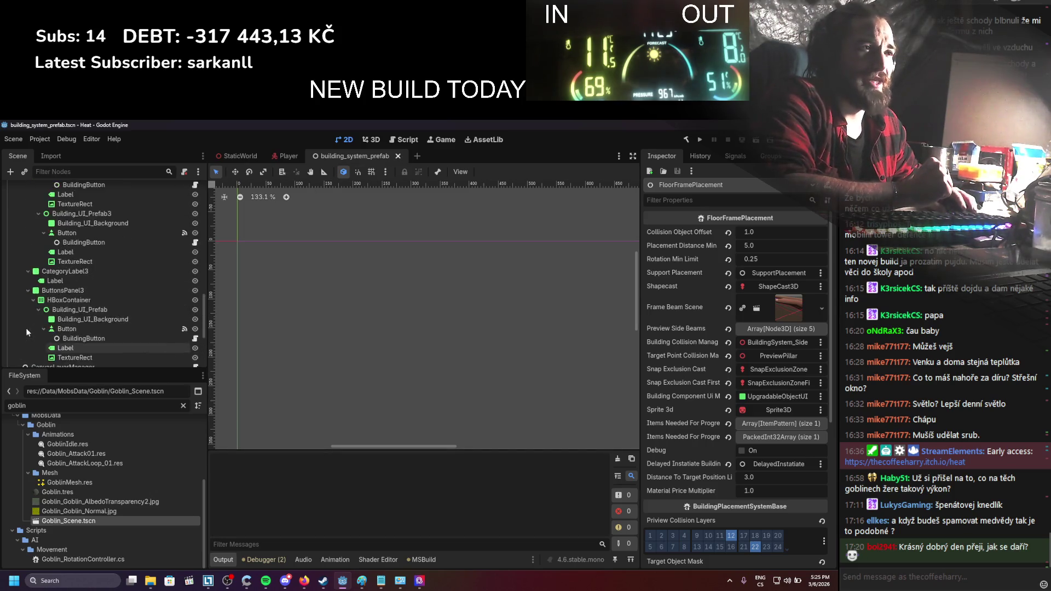
scroll(39, 304, "up", 5)
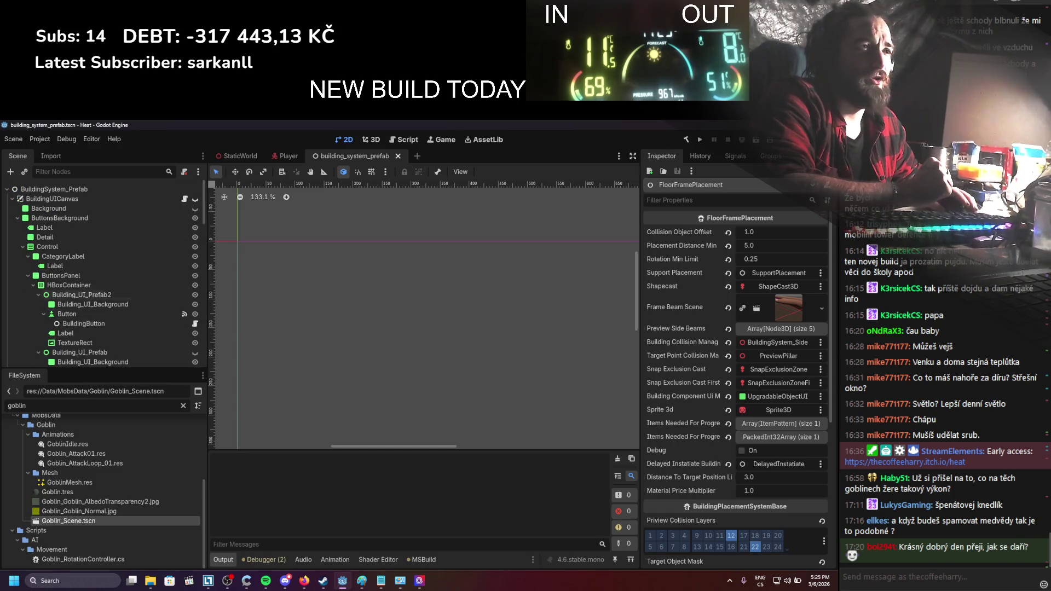
left_click(12, 198)
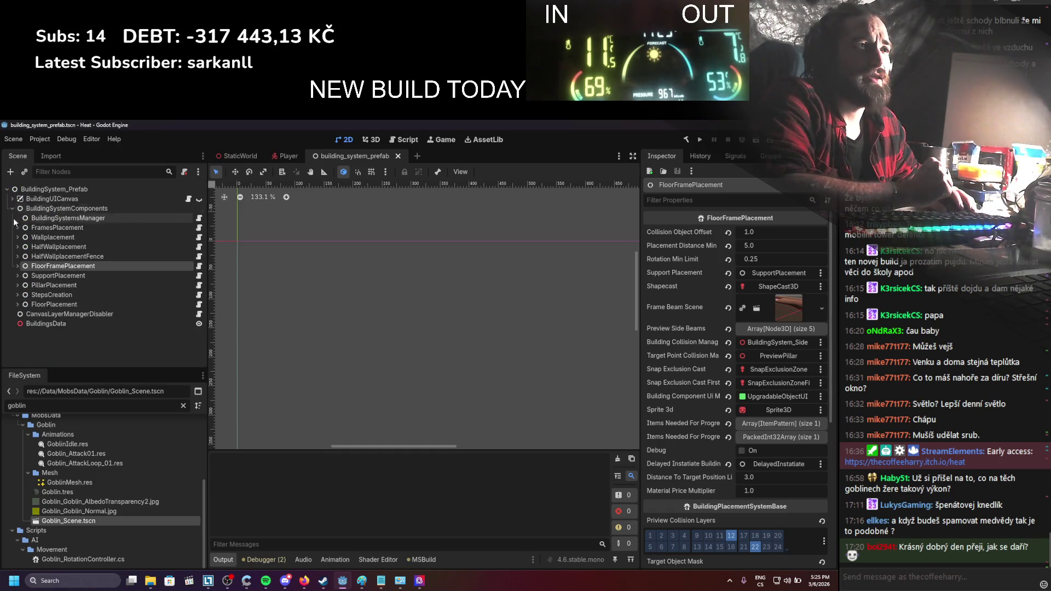
left_click(399, 156)
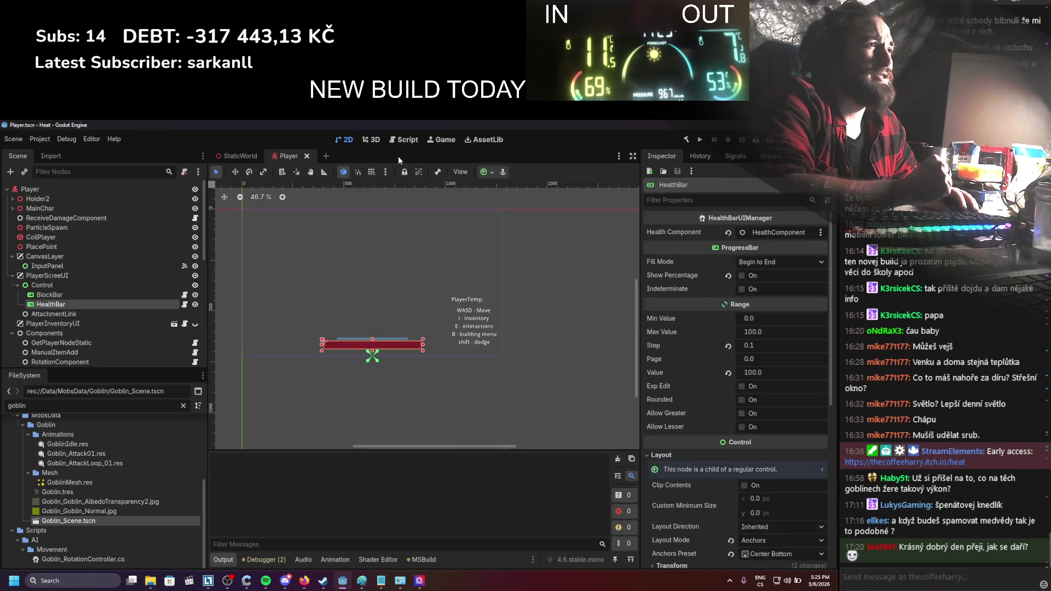
left_click(246, 156)
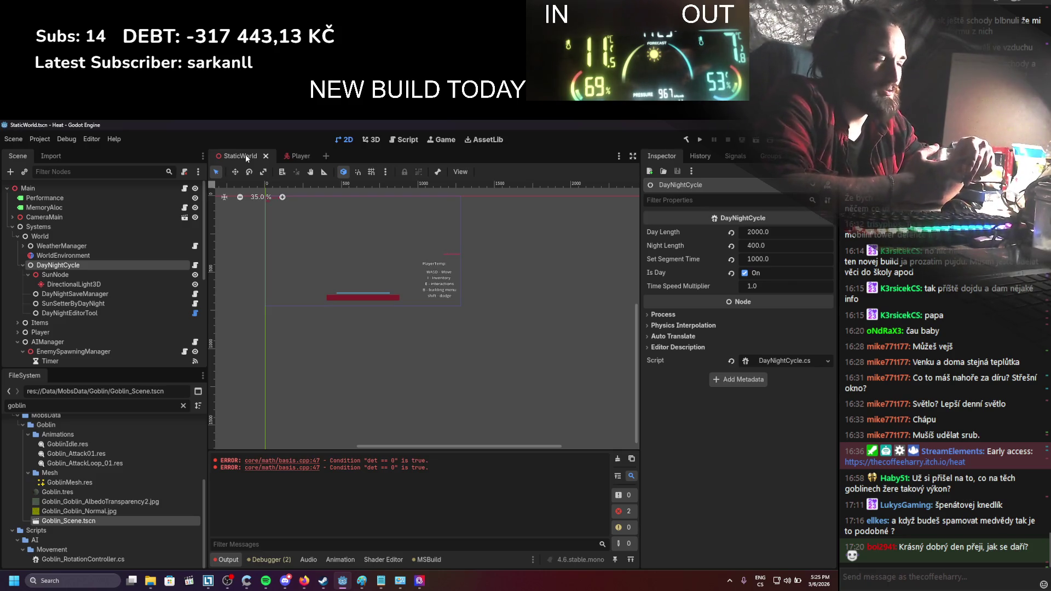
Clear the Output errors, widen the scene tree dock, and recentre the 2D view on the platform
left_click(617, 460)
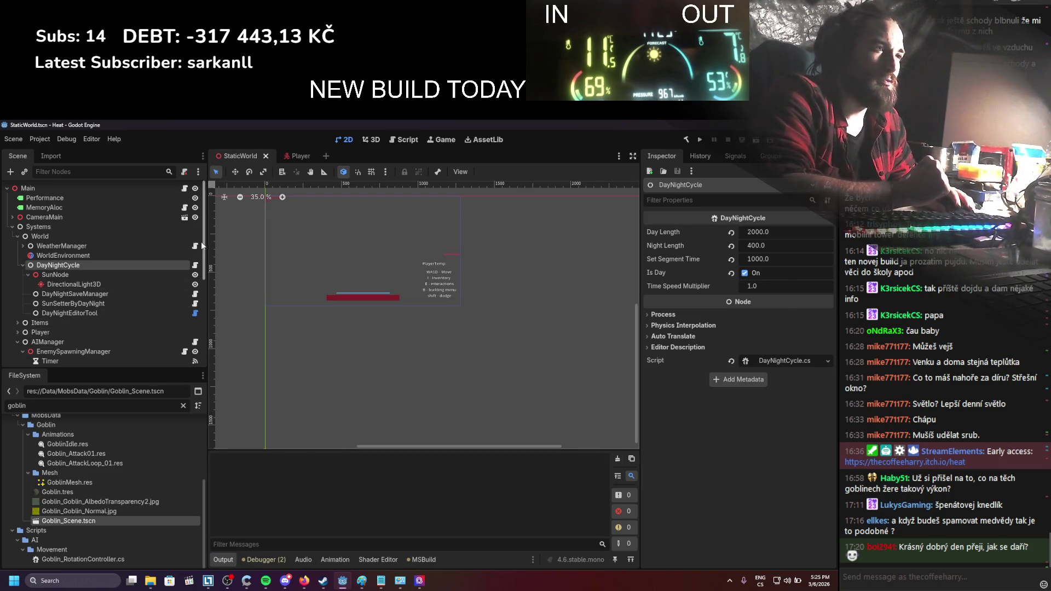
left_click_drag(208, 242, 232, 241)
scroll(319, 304, "up", 1)
scroll(318, 304, "up", 1)
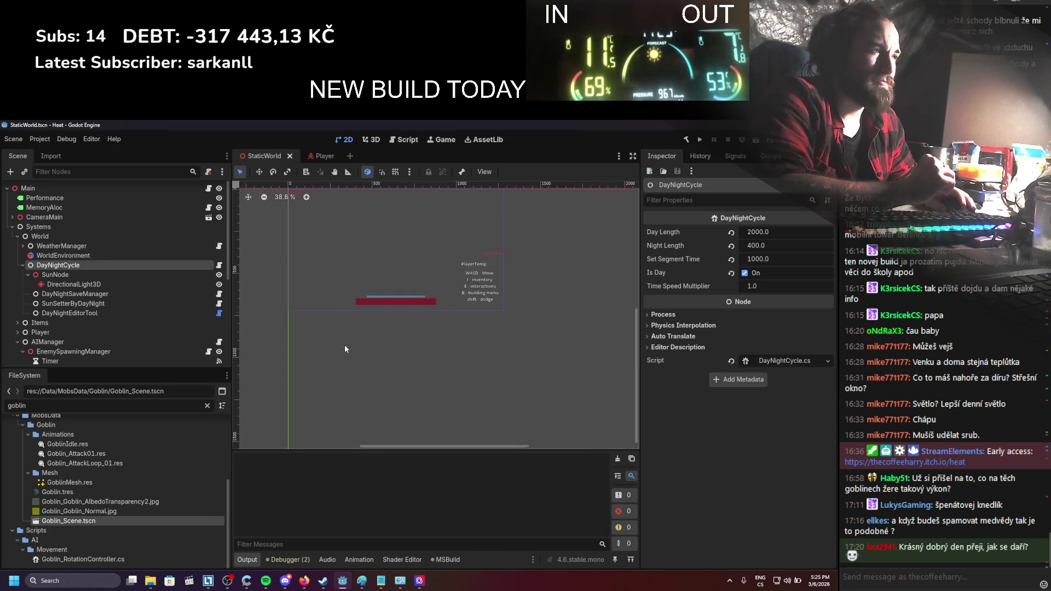
scroll(343, 344, "up", 1)
left_click_drag(361, 317, 343, 362)
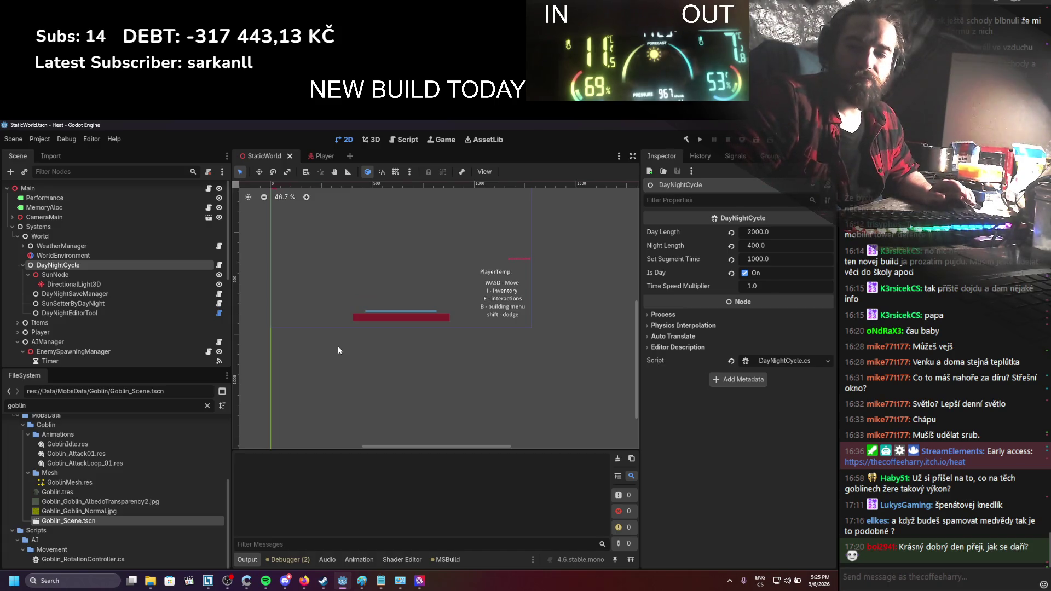
left_click(41, 140)
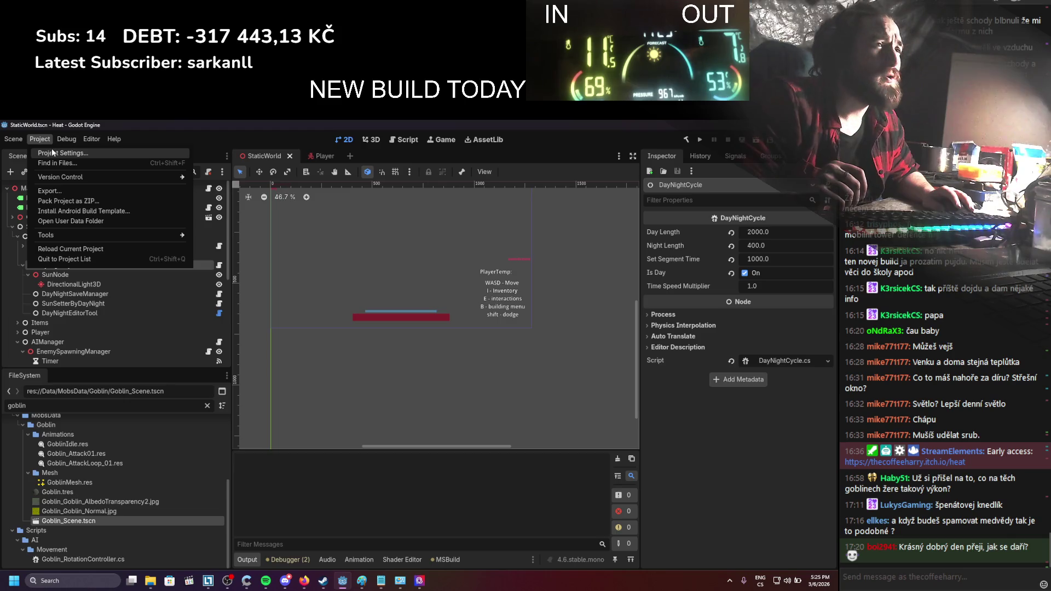
Confirm Max FPS is 0 in Project Settings, then run the game's main scene
left_click(53, 152)
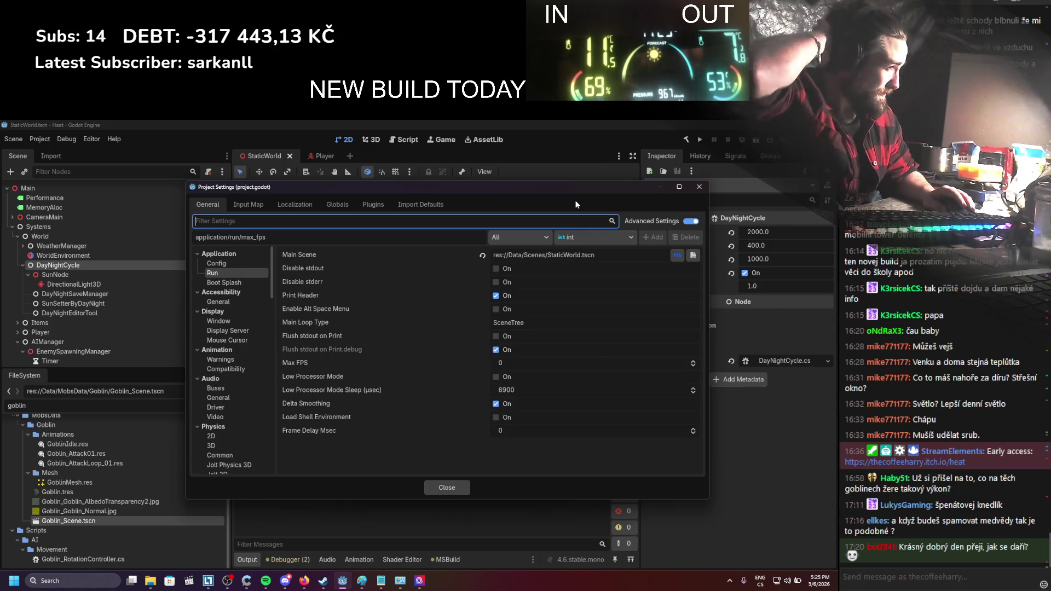
left_click(699, 188)
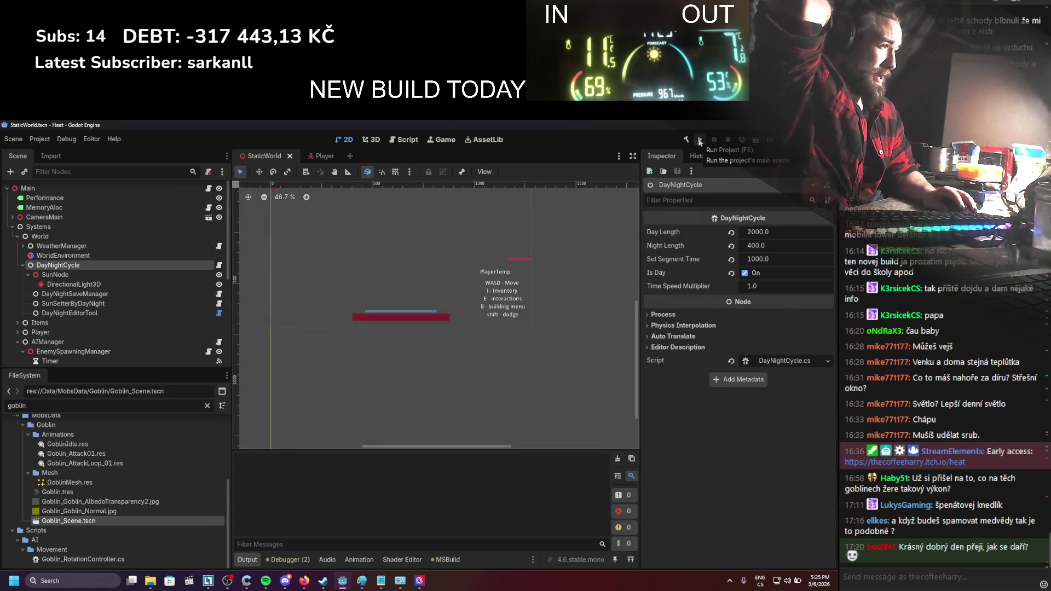
scroll(592, 322, "up", 3)
scroll(541, 274, "down", 1)
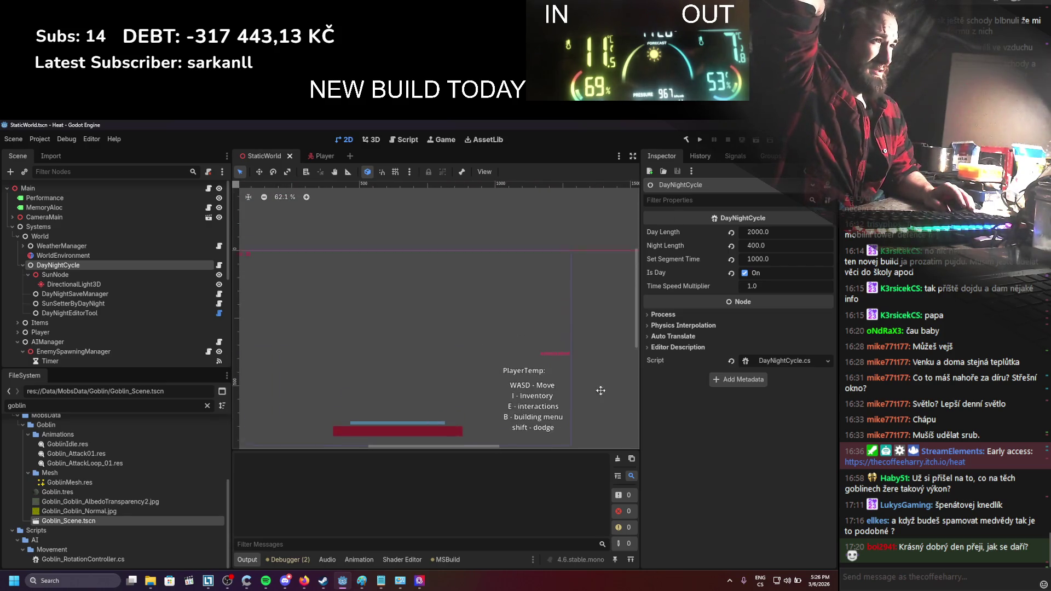
left_click(700, 140)
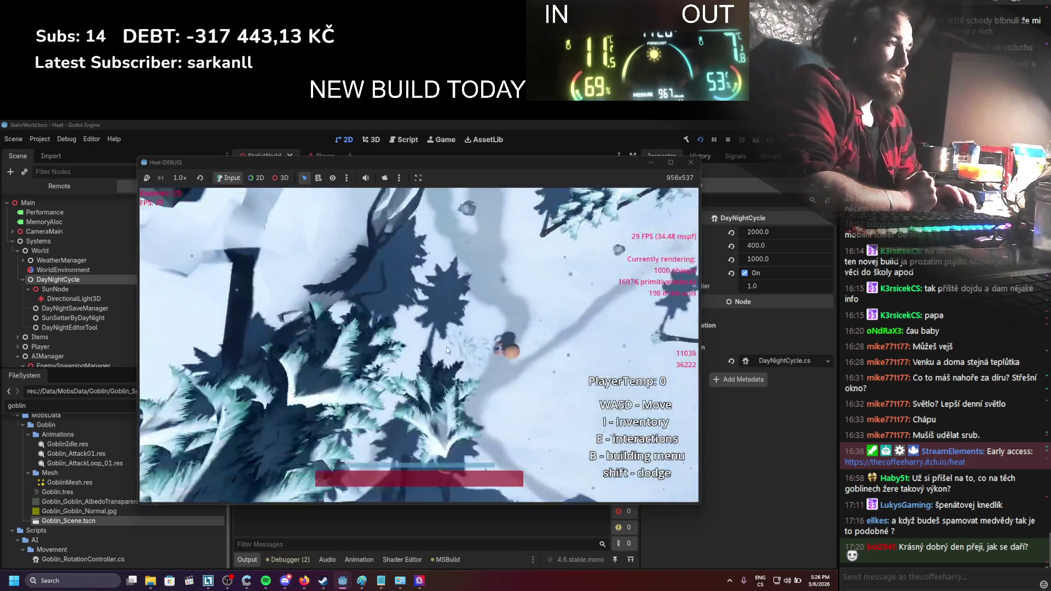
Walk the player down-right and then left in the uncapped debug game
key("s")
key("d")
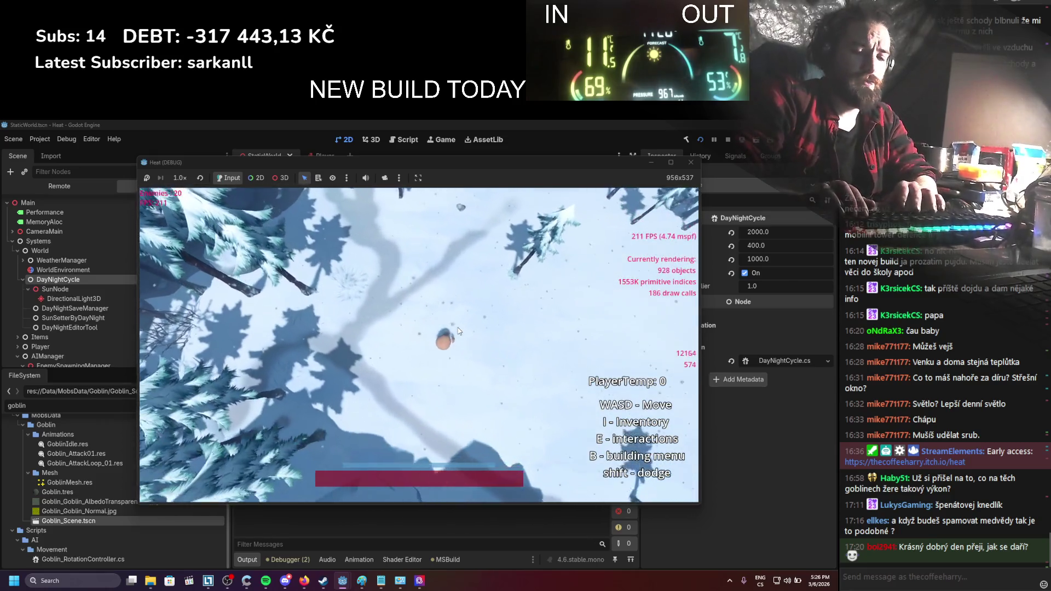
key("a")
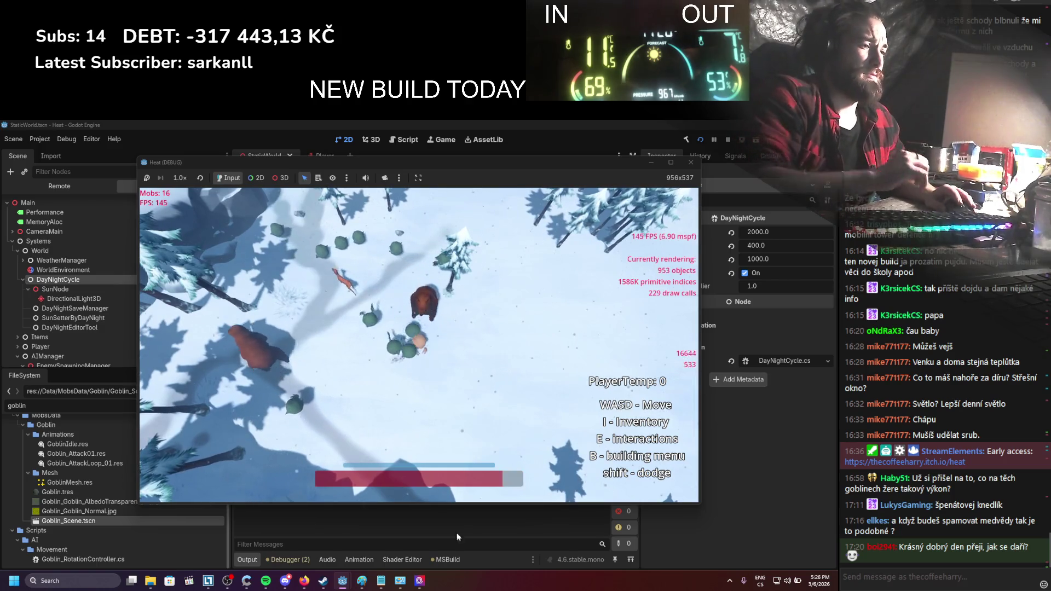
Switch MSI Center to the Balanced scenario, check Power Options, and resume walking at 233 FPS
left_click(422, 588)
left_click(462, 377)
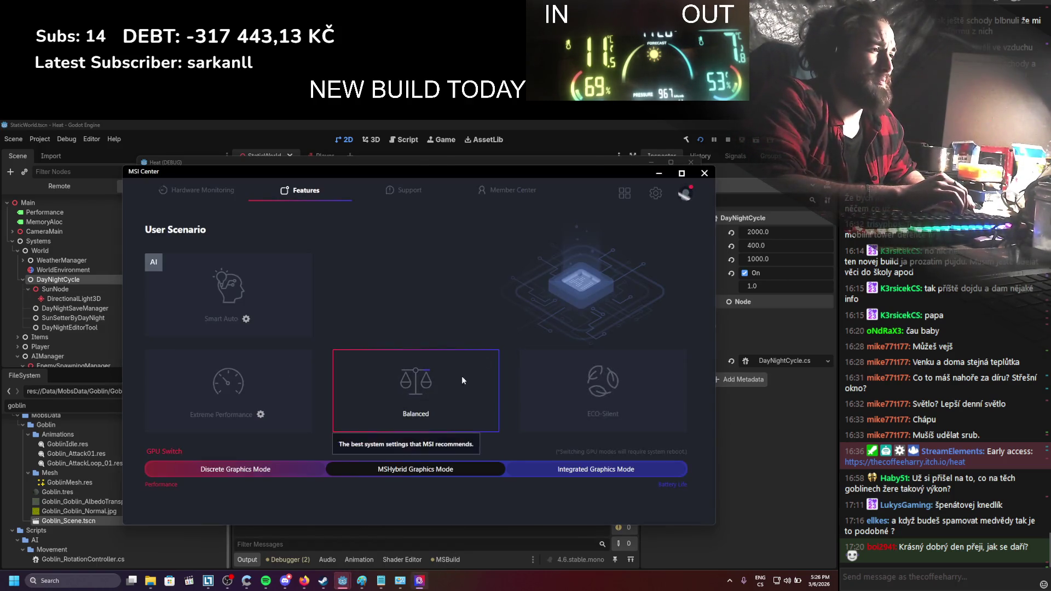
left_click(666, 171)
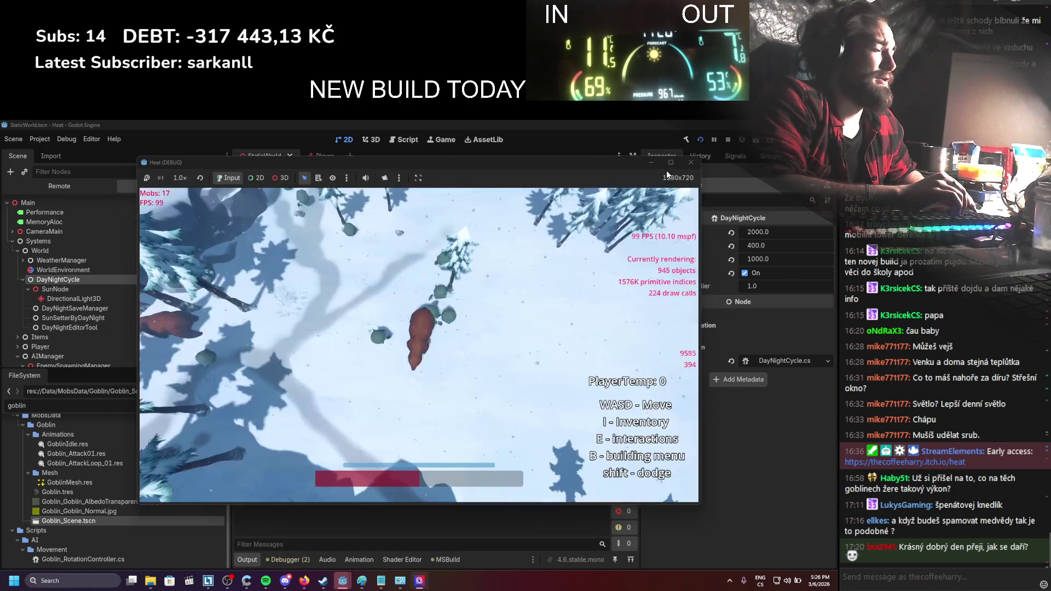
left_click(399, 583)
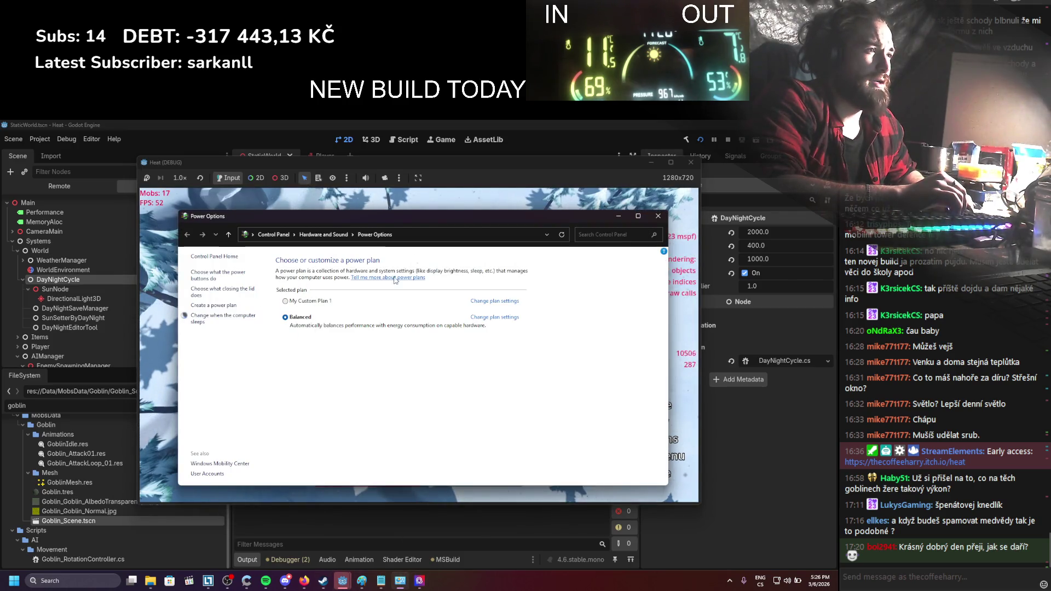
left_click(480, 206)
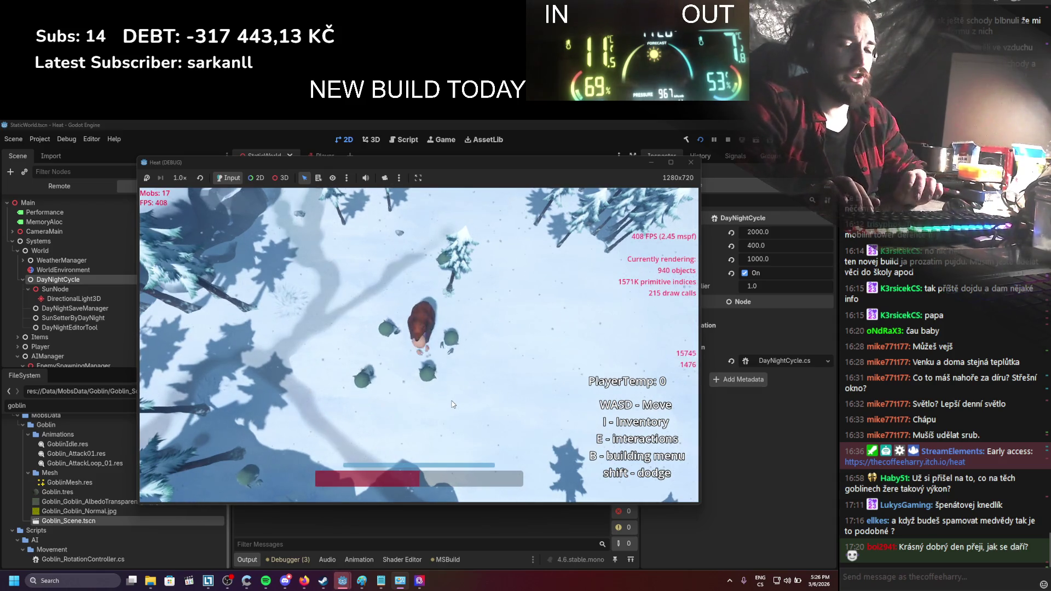
key("w")
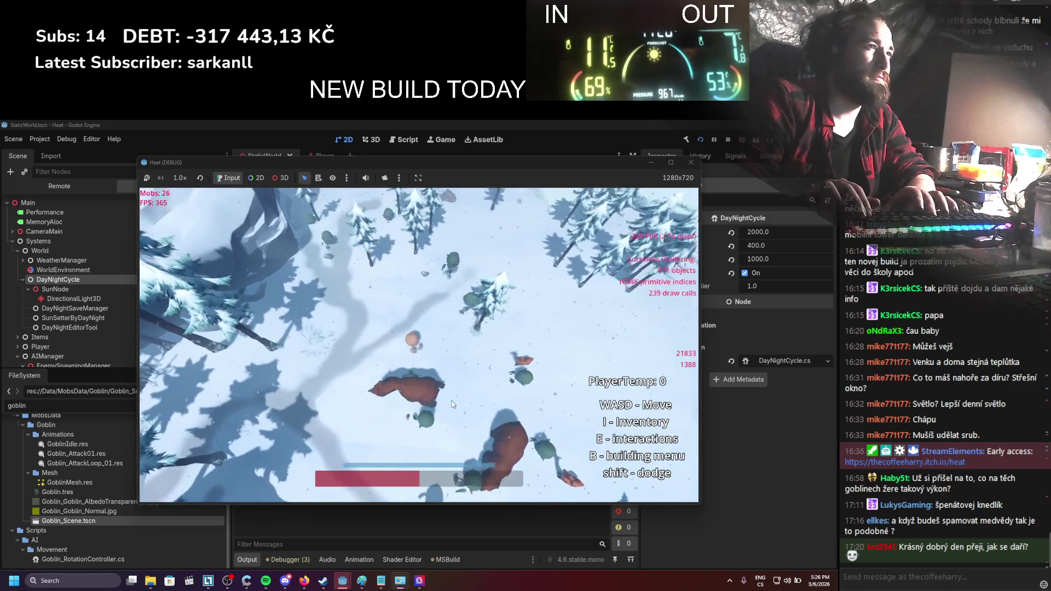
key("d")
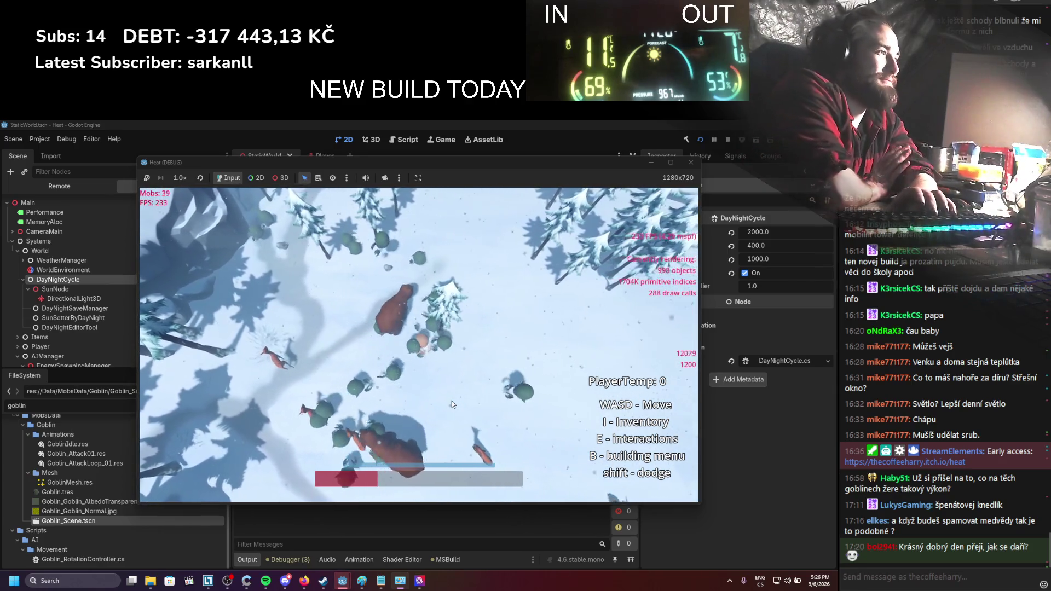
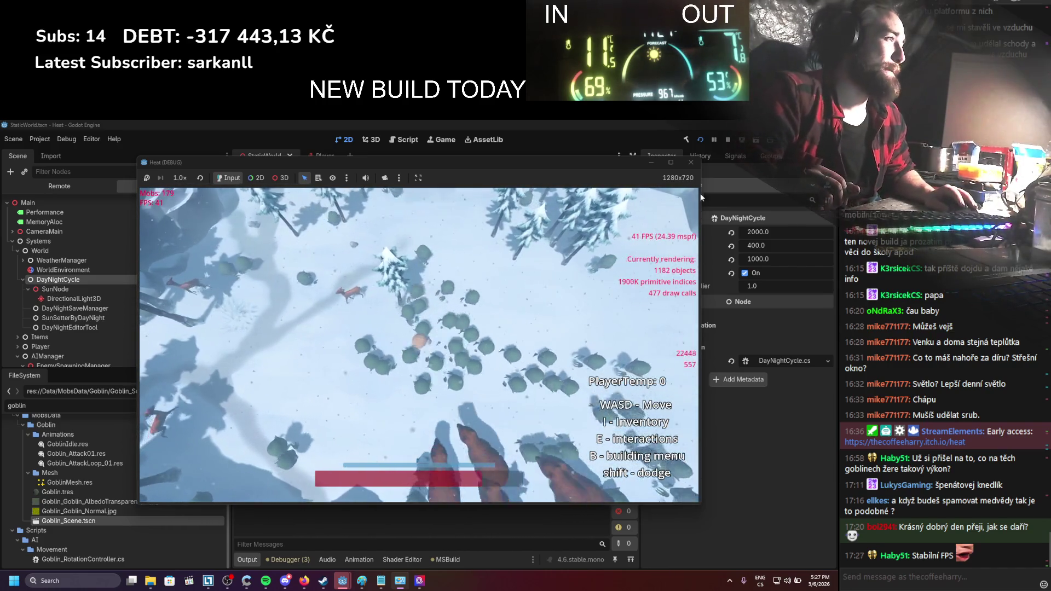
Dismiss Power Options, test-run the Heat game once more, then bring up Project Settings
left_click(693, 162)
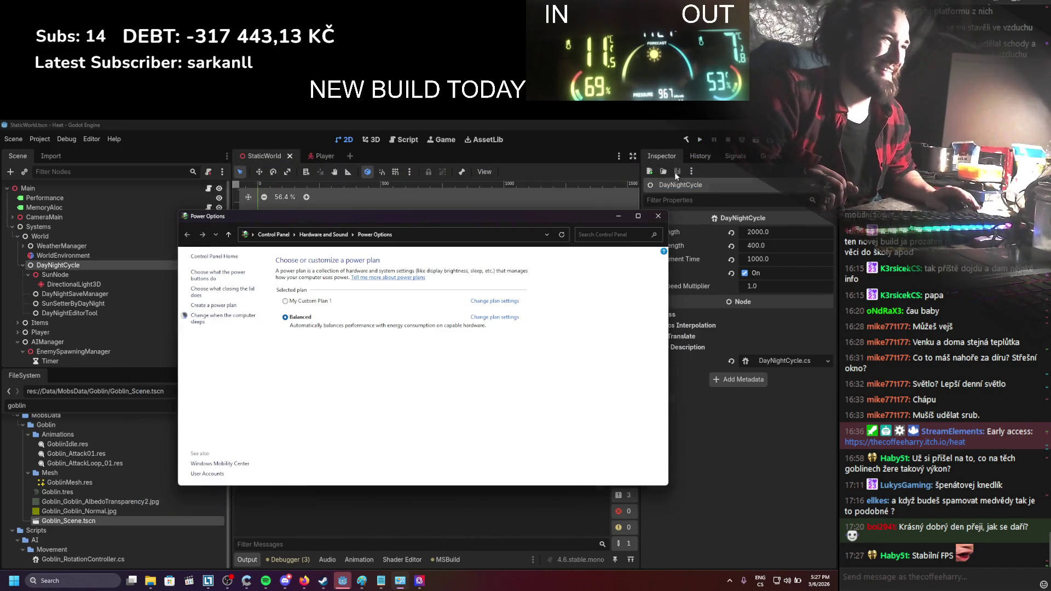
left_click(621, 216)
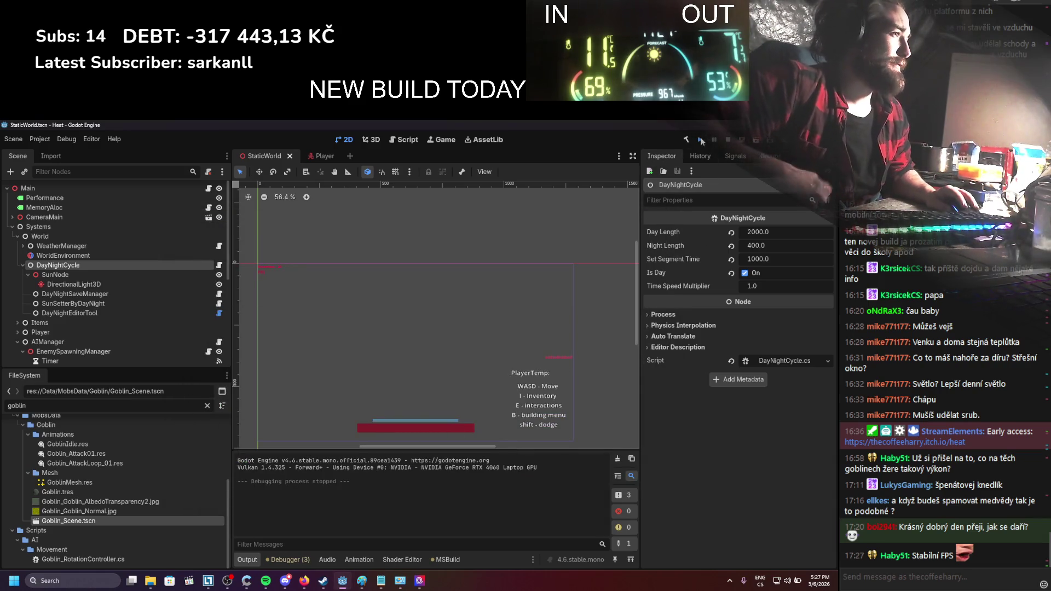
left_click(701, 140)
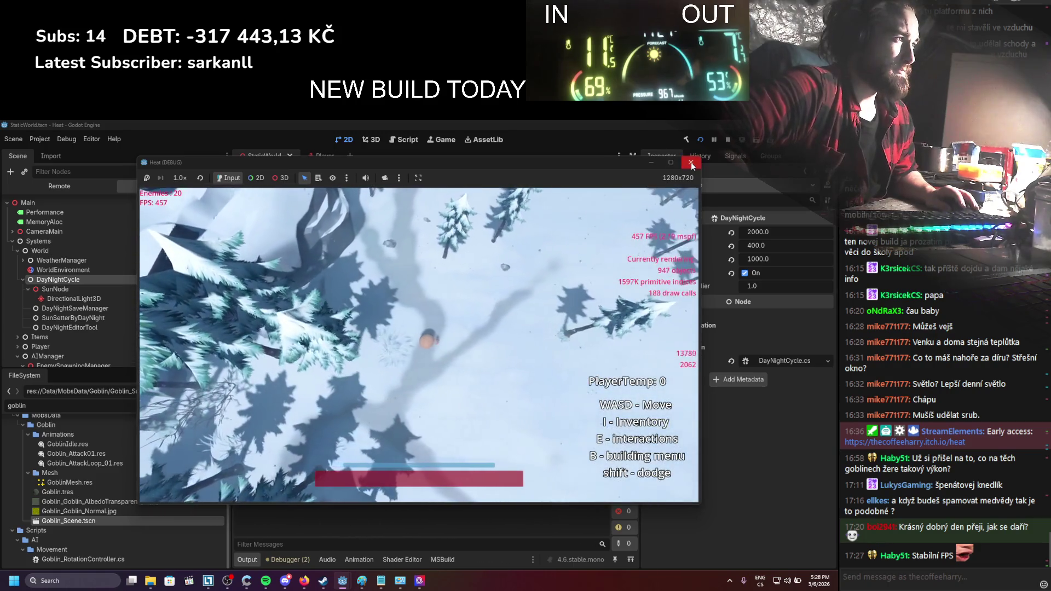
left_click(691, 162)
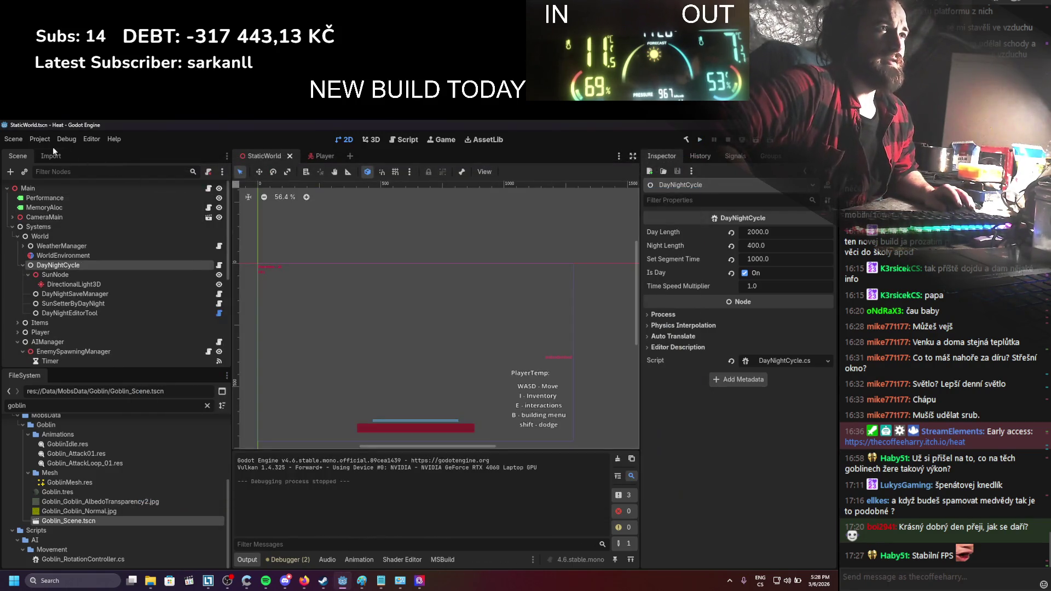
left_click(39, 139)
left_click(60, 158)
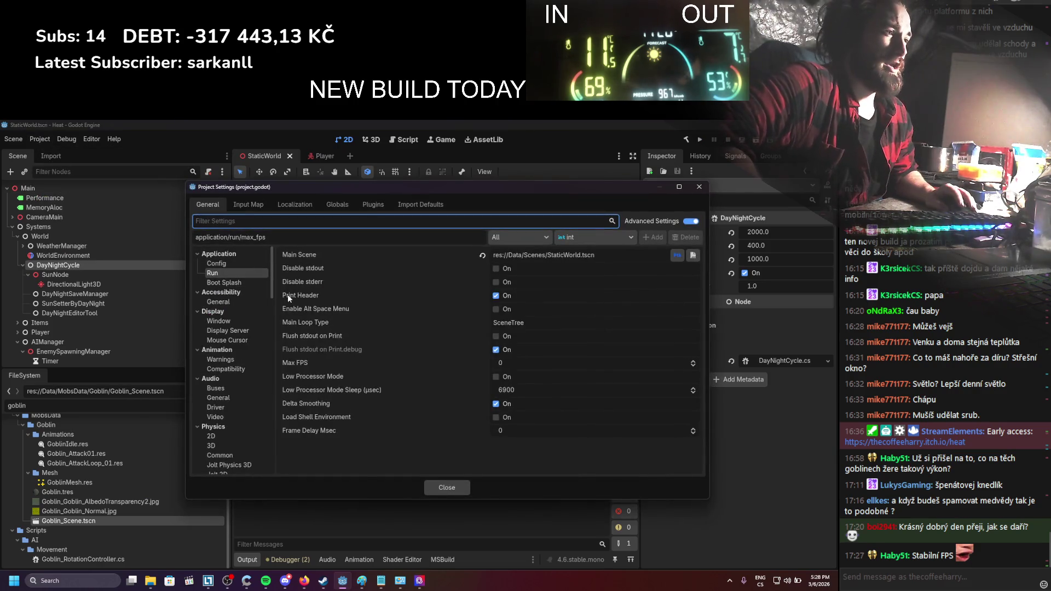
Set the window viewport to 1920×1080 in Fullscreen mode and close Project Settings
left_click(218, 321)
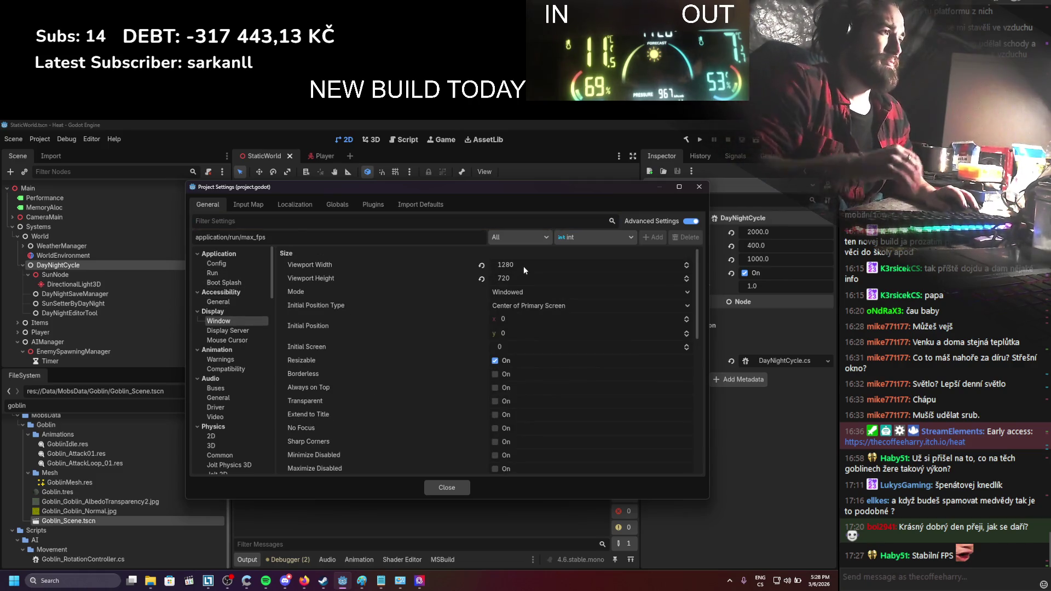
left_click(523, 266)
left_click(514, 279)
type("10")
left_click(511, 291)
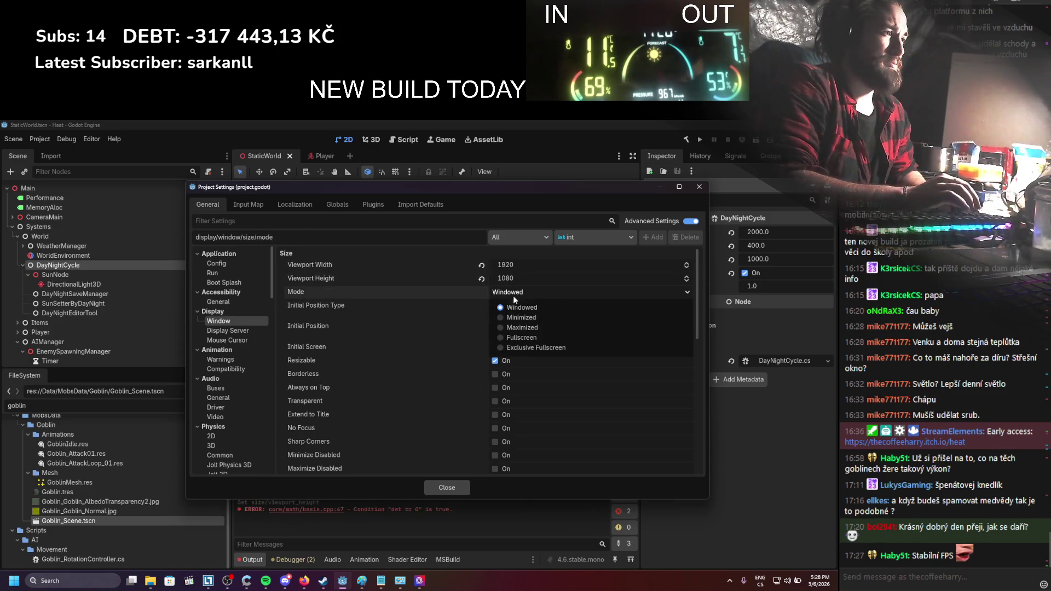
left_click(519, 338)
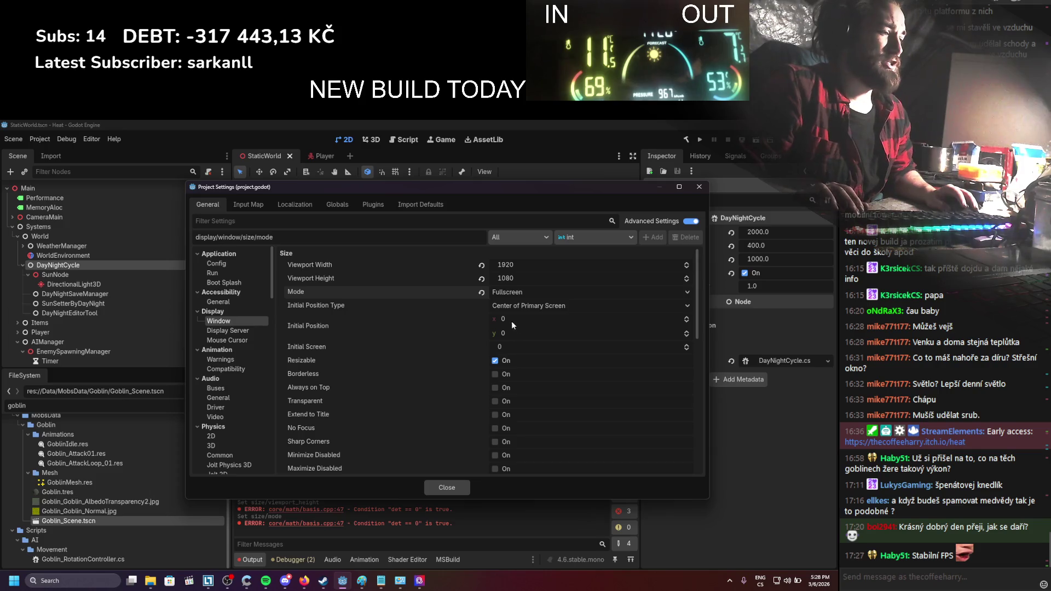
mouse_move(477, 310)
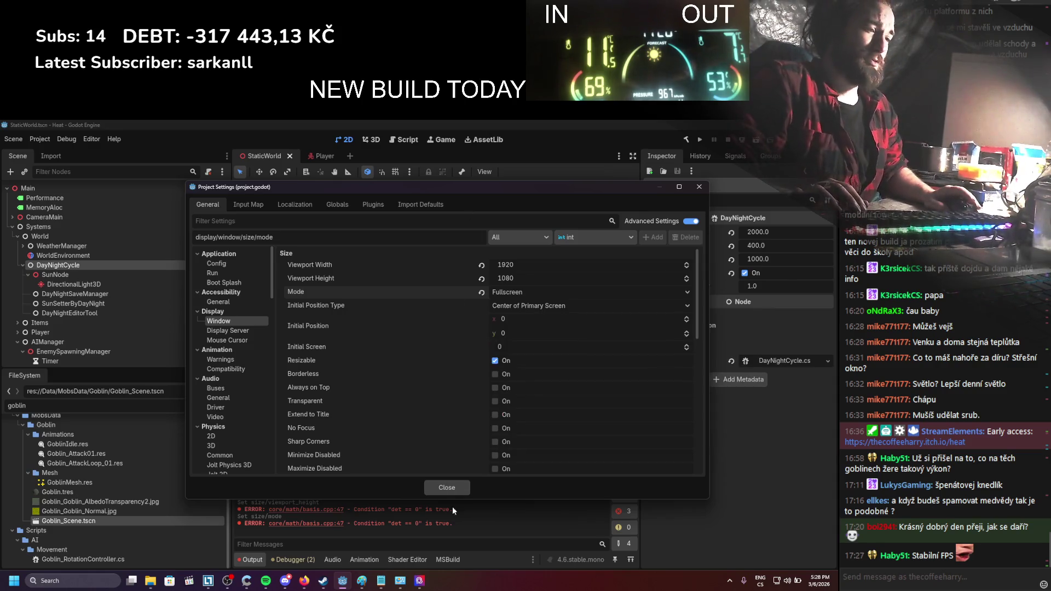
mouse_move(454, 463)
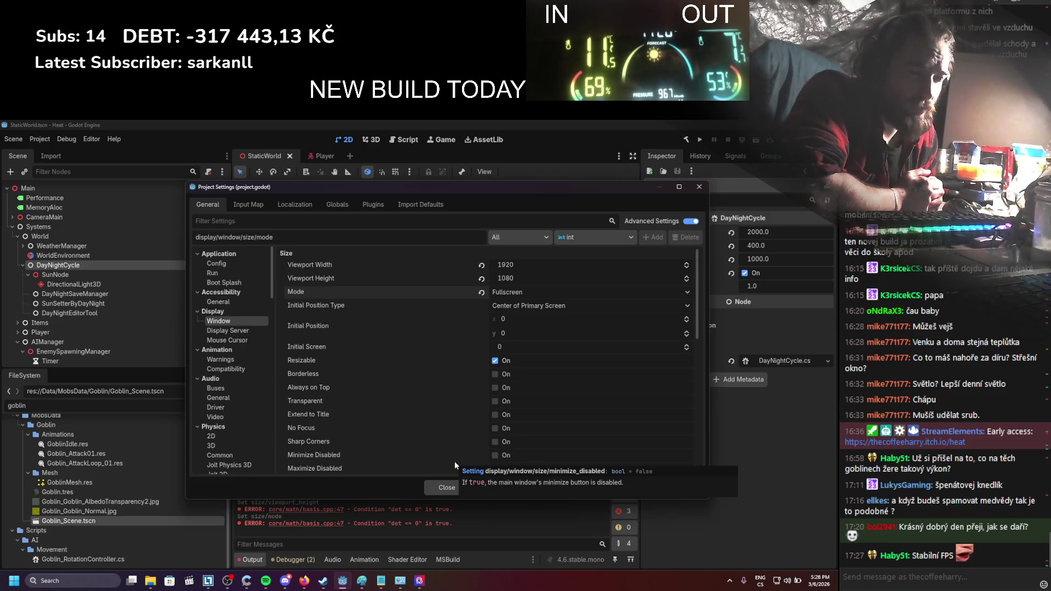
left_click(431, 485)
left_click(618, 459)
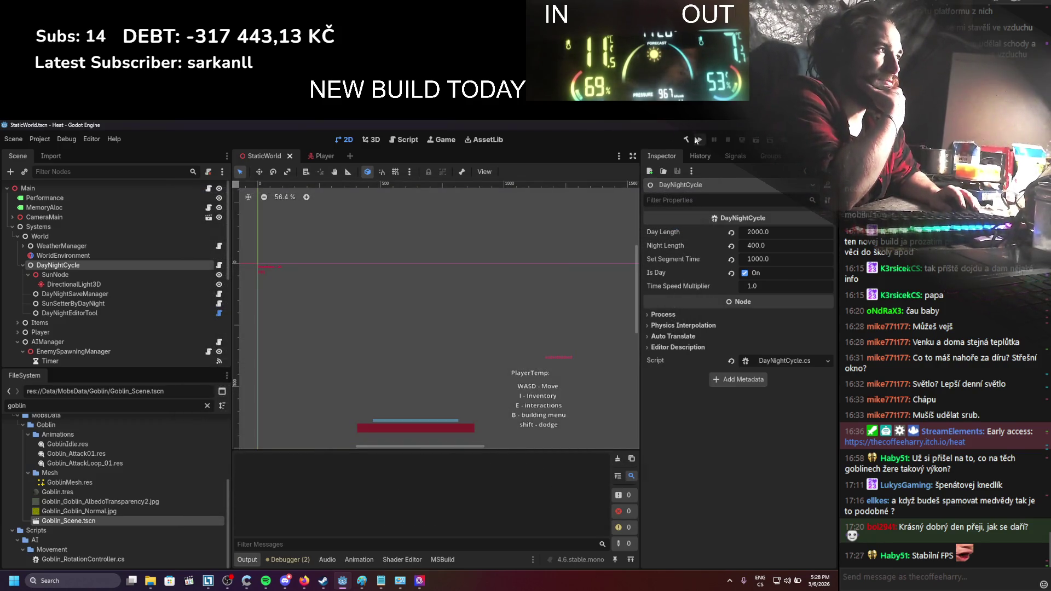
Run the game fullscreen and toggle the inventory and equipment panels with I
left_click(697, 141)
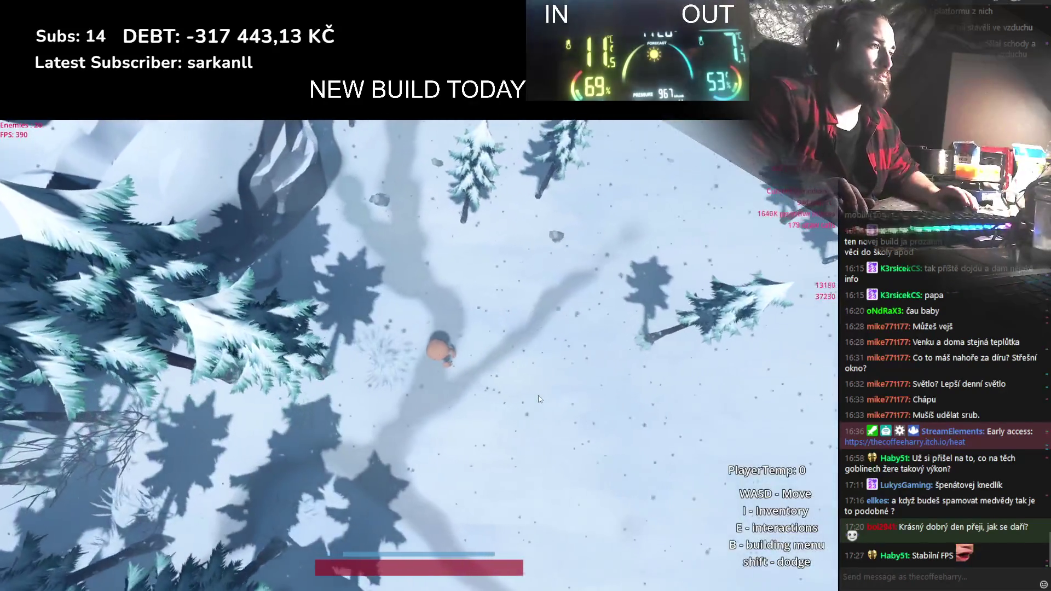
key("i")
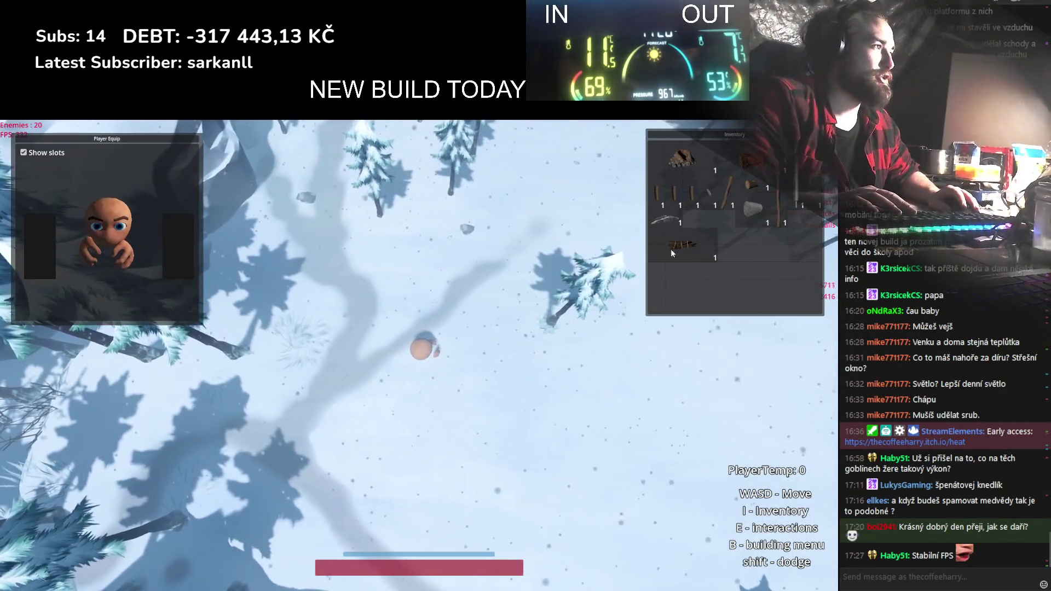
key("i")
key("i")
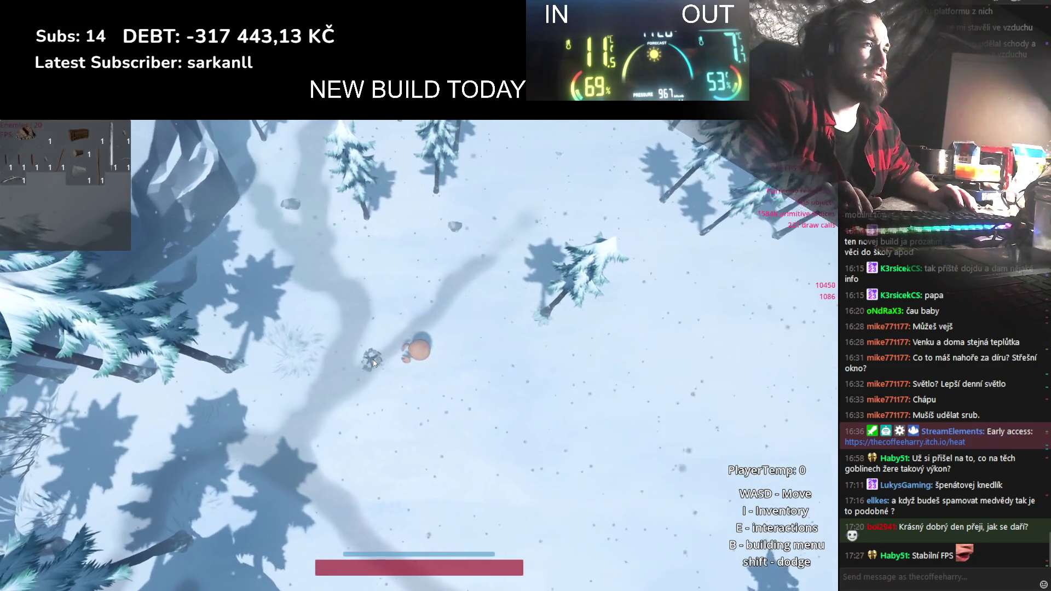
key("i")
key("i")
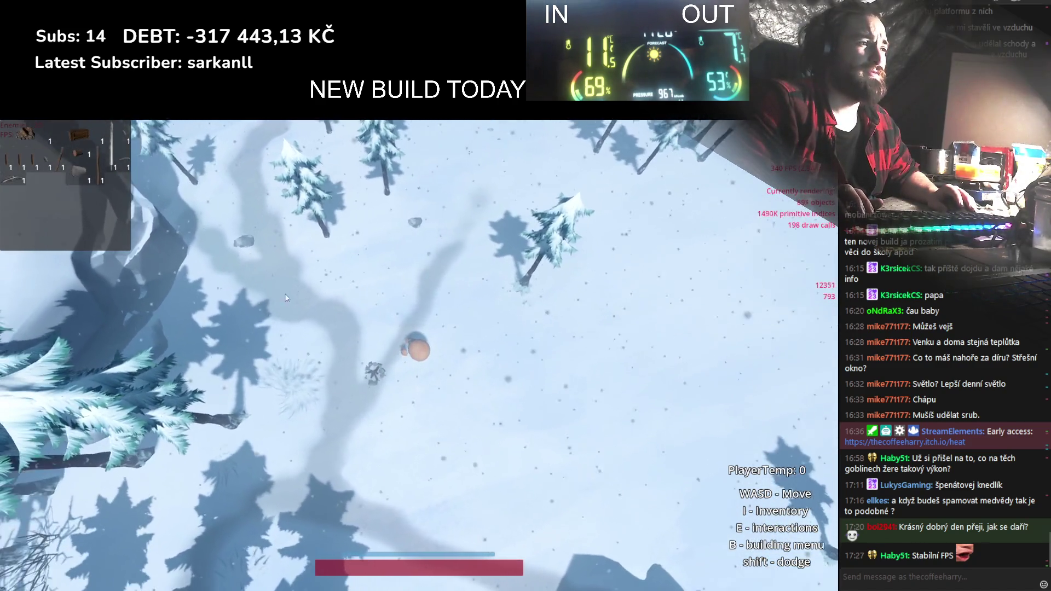
key("i")
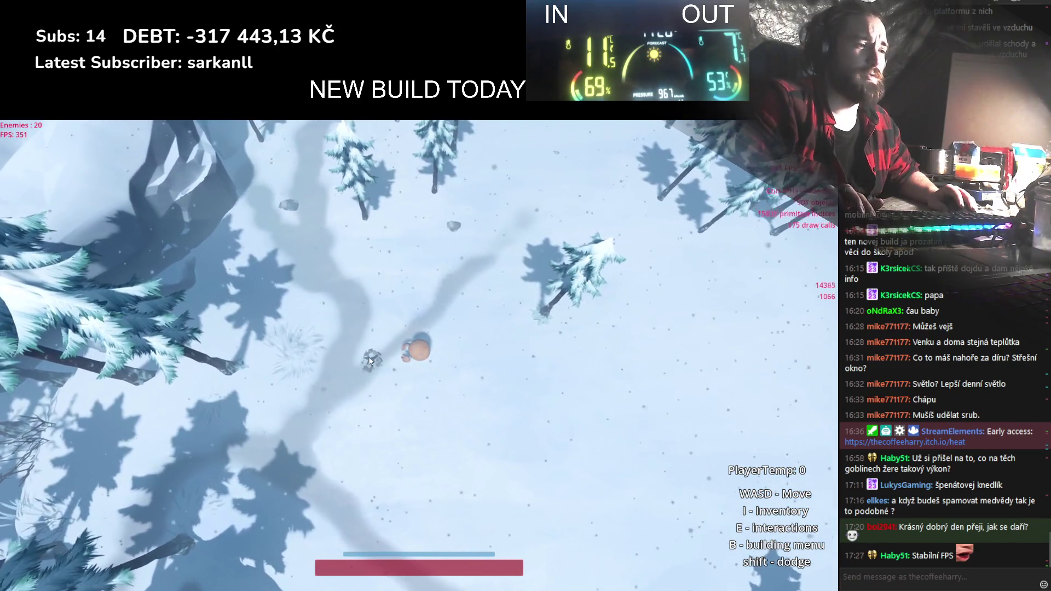
key("i")
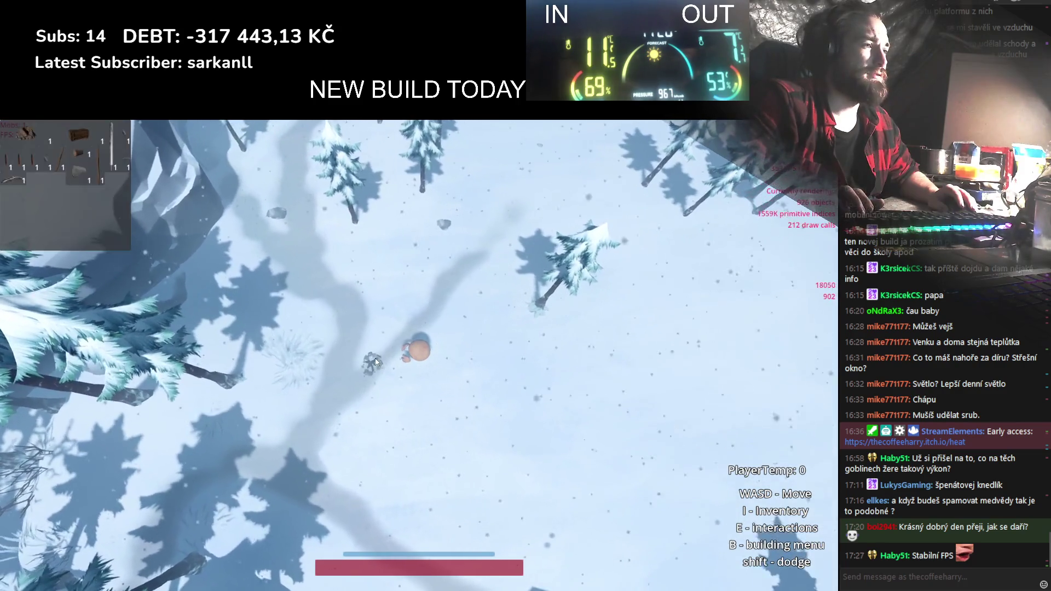
key("i")
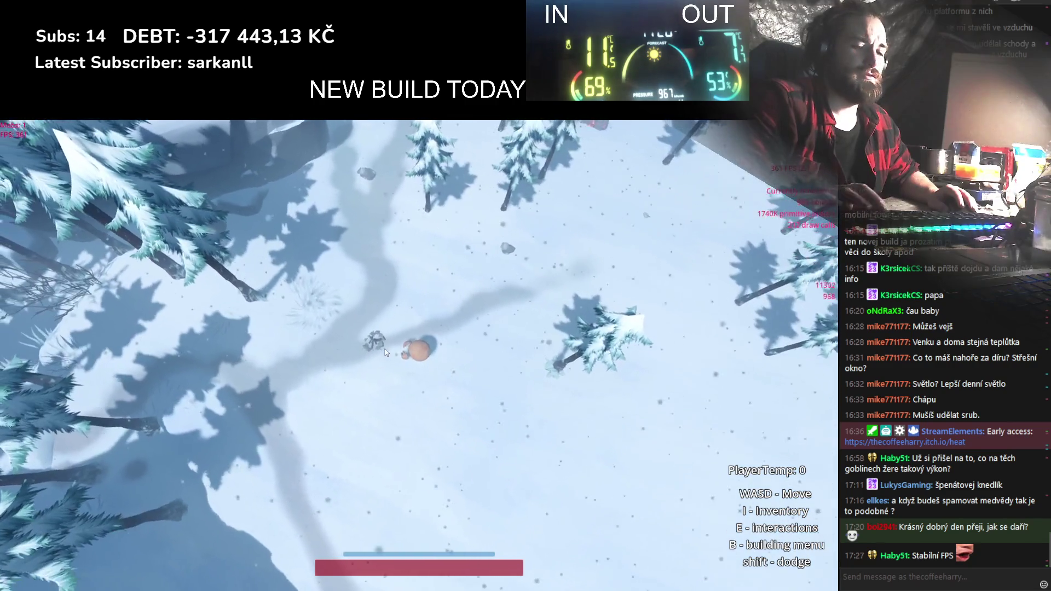
key("i")
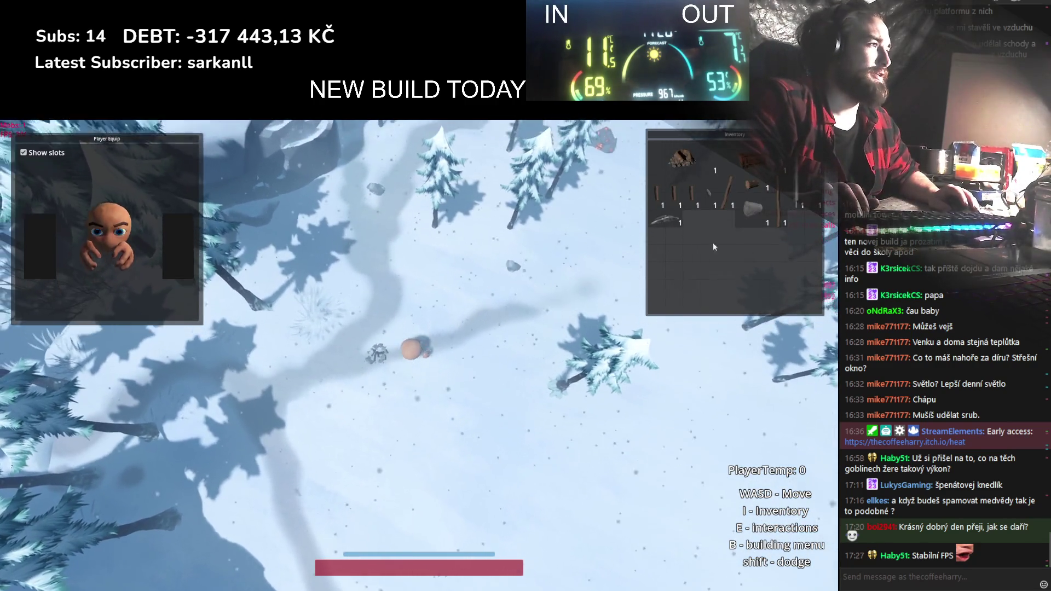
Move the brown item to an empty inventory slot, reposition the panels, then stop the game
mouse_move(753, 185)
left_mouse_down()
mouse_move(733, 253)
mouse_move(376, 392)
mouse_move(398, 400)
mouse_move(699, 256)
left_mouse_up()
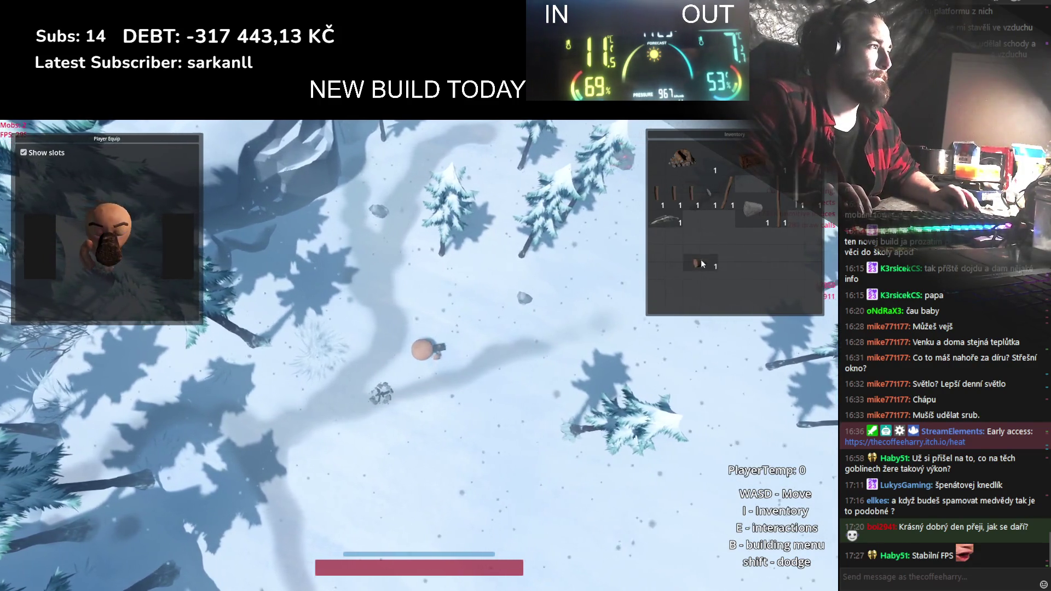
mouse_move(730, 134)
left_mouse_down()
mouse_move(619, 175)
mouse_move(632, 172)
left_mouse_up()
mouse_move(142, 140)
left_mouse_down()
mouse_move(564, 386)
mouse_move(677, 378)
mouse_move(222, 360)
mouse_move(245, 369)
mouse_move(173, 137)
mouse_move(128, 136)
left_mouse_up()
mouse_move(617, 173)
left_mouse_down()
mouse_move(704, 135)
mouse_move(510, 231)
mouse_move(677, 131)
mouse_move(687, 175)
left_mouse_up()
mouse_move(619, 172)
left_mouse_down()
mouse_move(489, 258)
mouse_move(223, 376)
mouse_move(591, 182)
mouse_move(639, 130)
mouse_move(663, 150)
mouse_move(592, 182)
mouse_move(577, 205)
mouse_move(599, 207)
mouse_move(659, 130)
mouse_move(682, 132)
left_mouse_up()
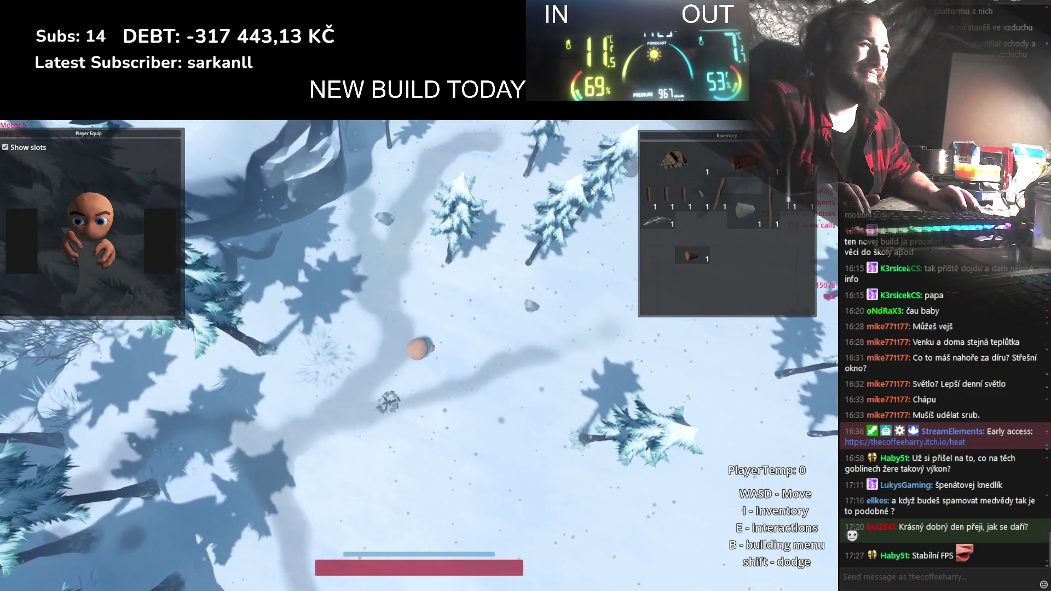
key("a")
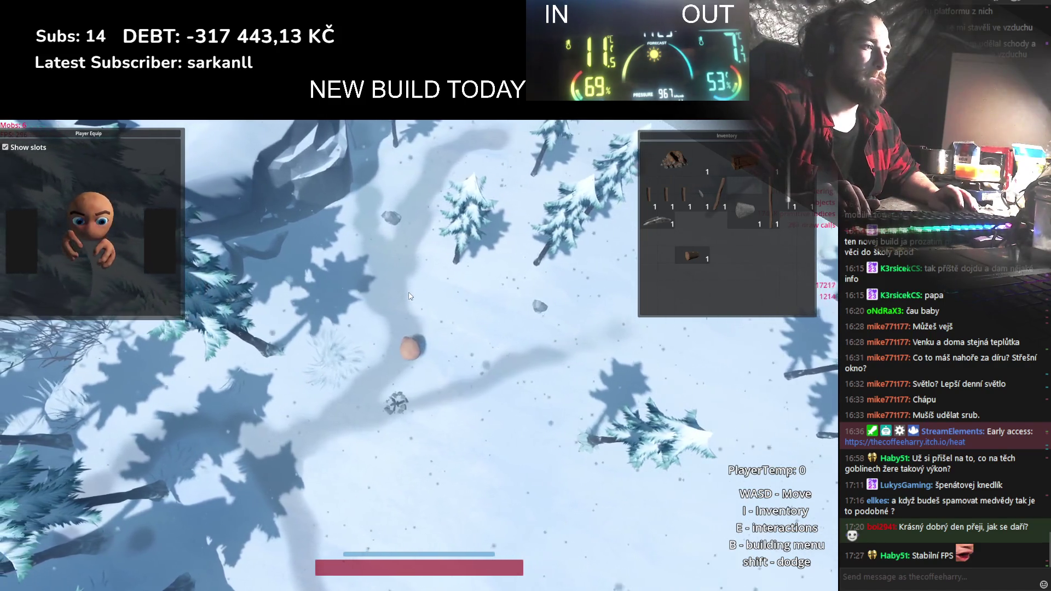
scroll(408, 383, "up", 5)
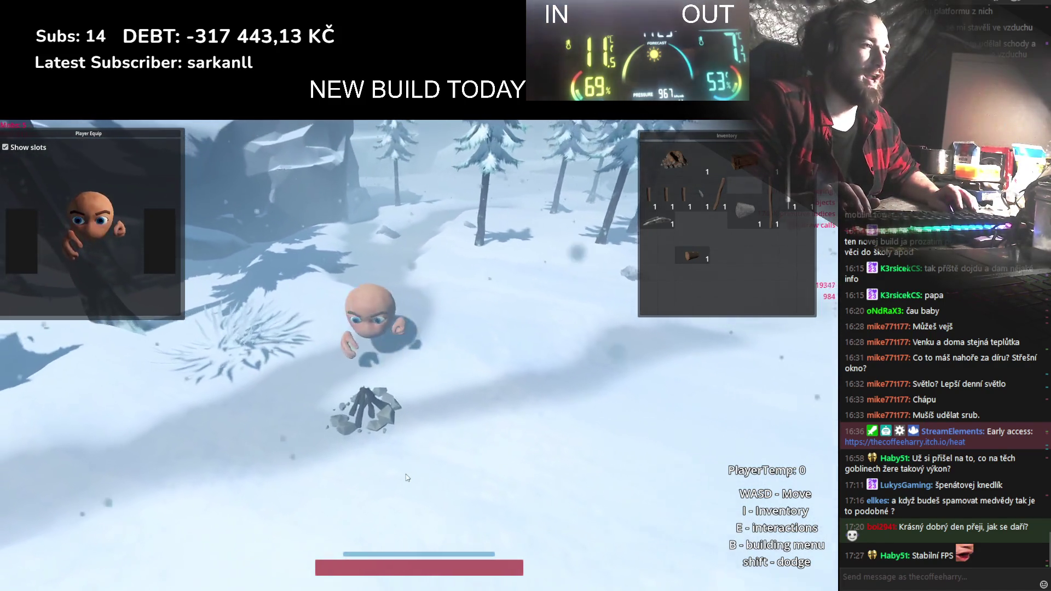
key("F8")
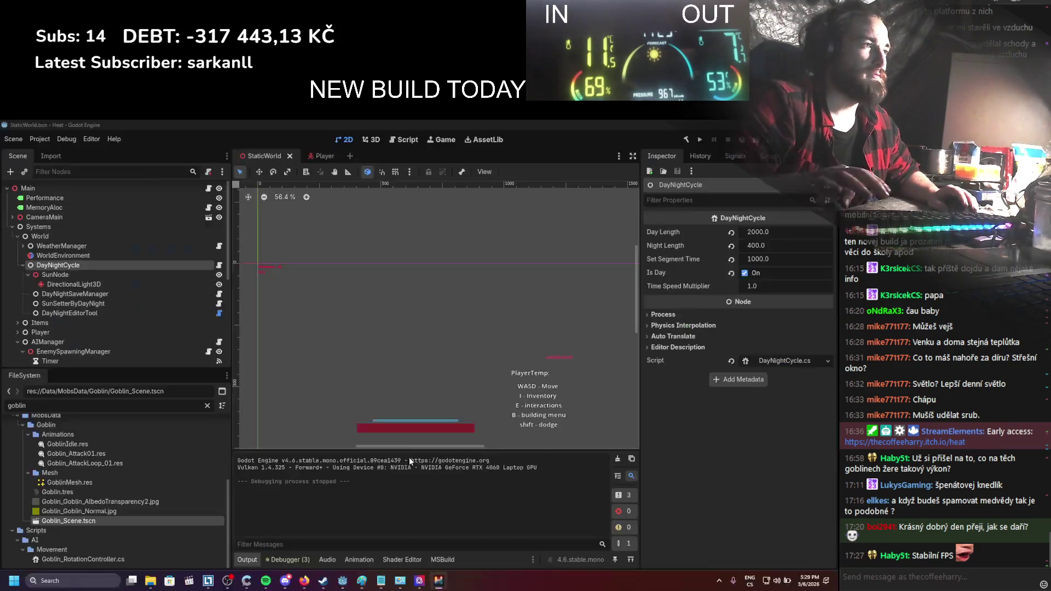
Collapse the World and UI branches in the Scene dock and open the Windows Desktop Export dialog
scroll(369, 370, "down", 1)
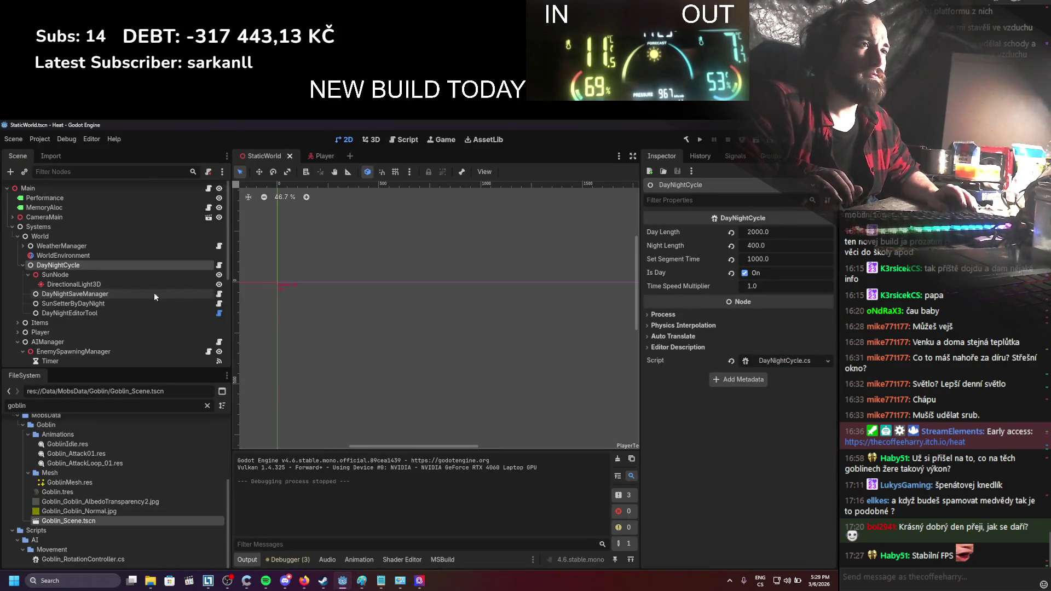
left_click(17, 236)
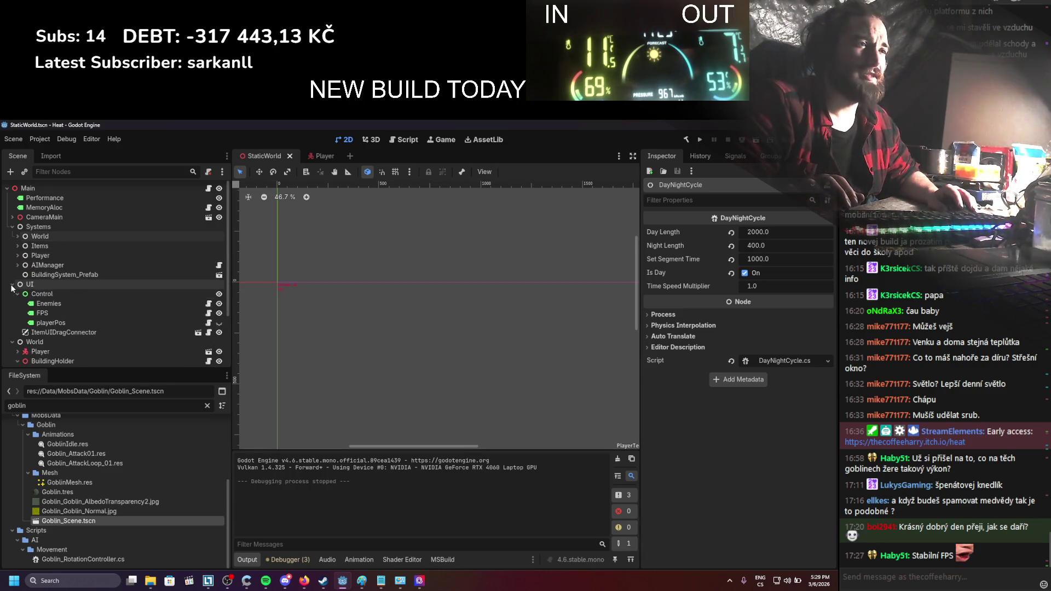
left_click(12, 284)
left_click(12, 295)
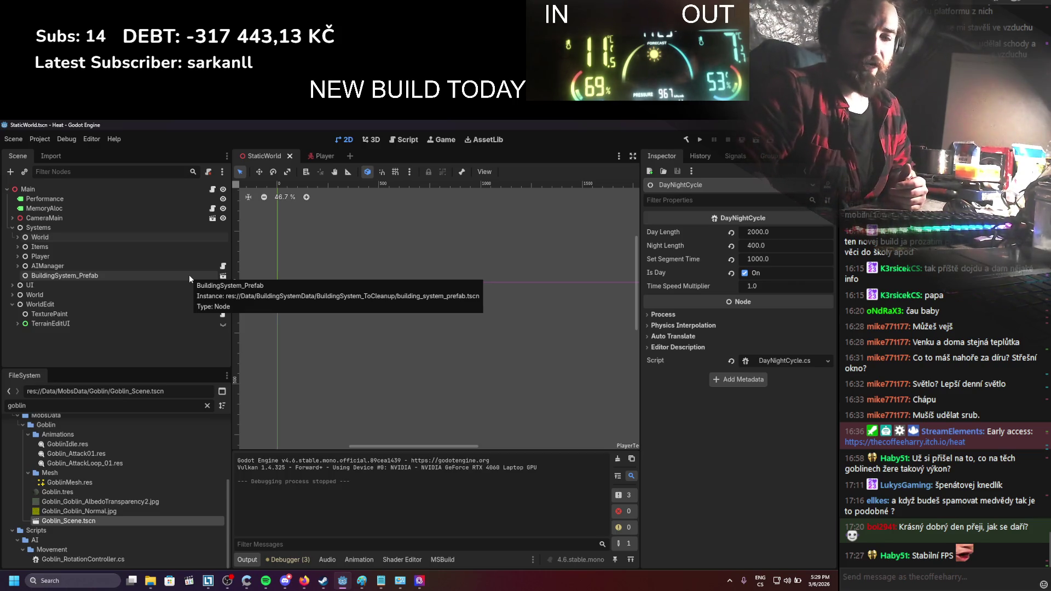
left_click(41, 139)
left_click(57, 186)
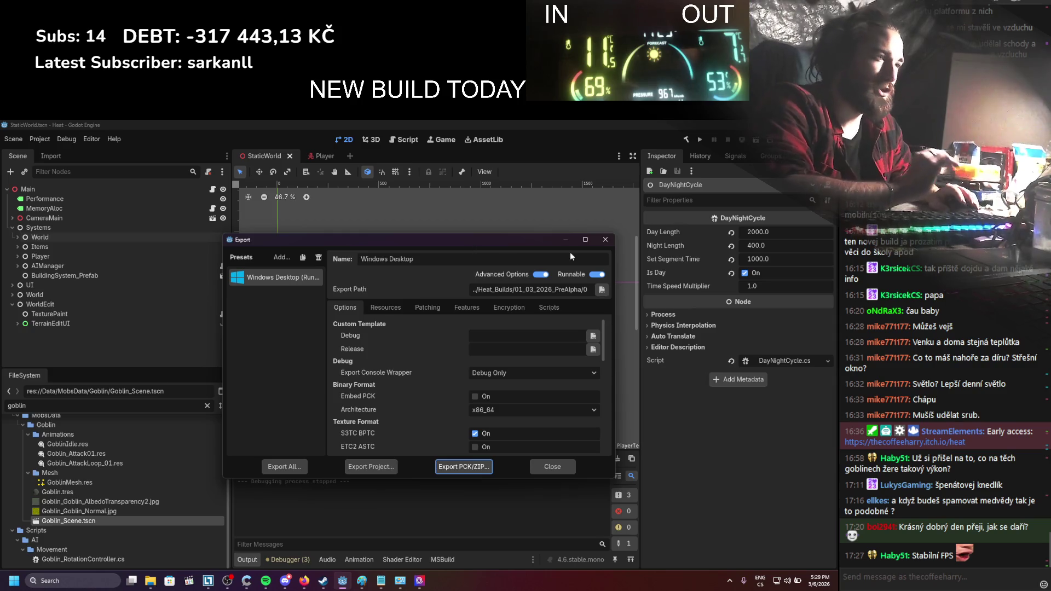
Create the 06_03_2026_PreAlpha folder, name the build 06_03_2026_PreAlpha_Heat.exe, and start exporting
left_click(601, 291)
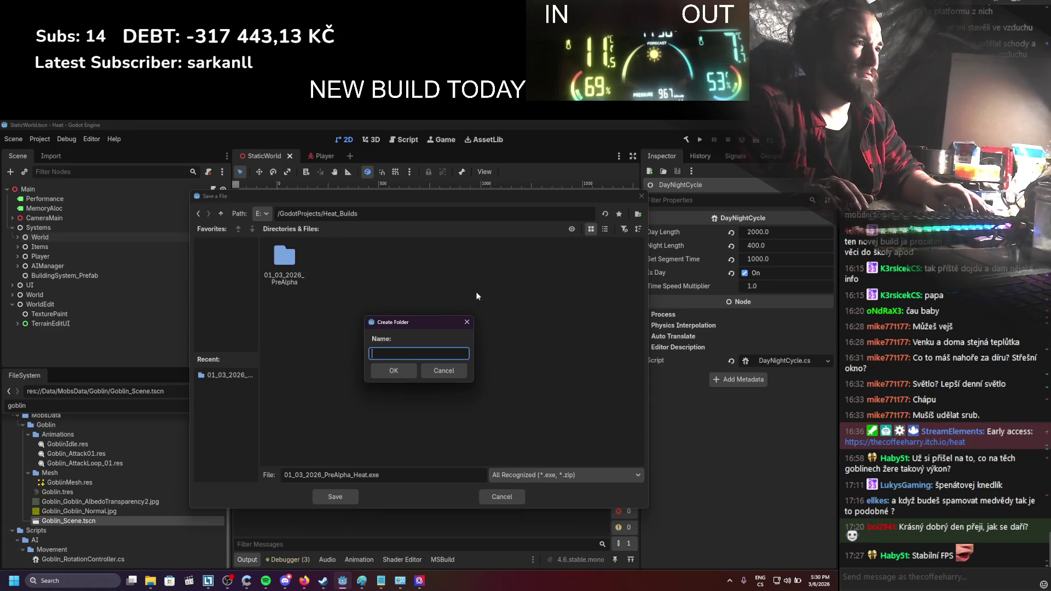
type("06_03_2026_PreAlpha")
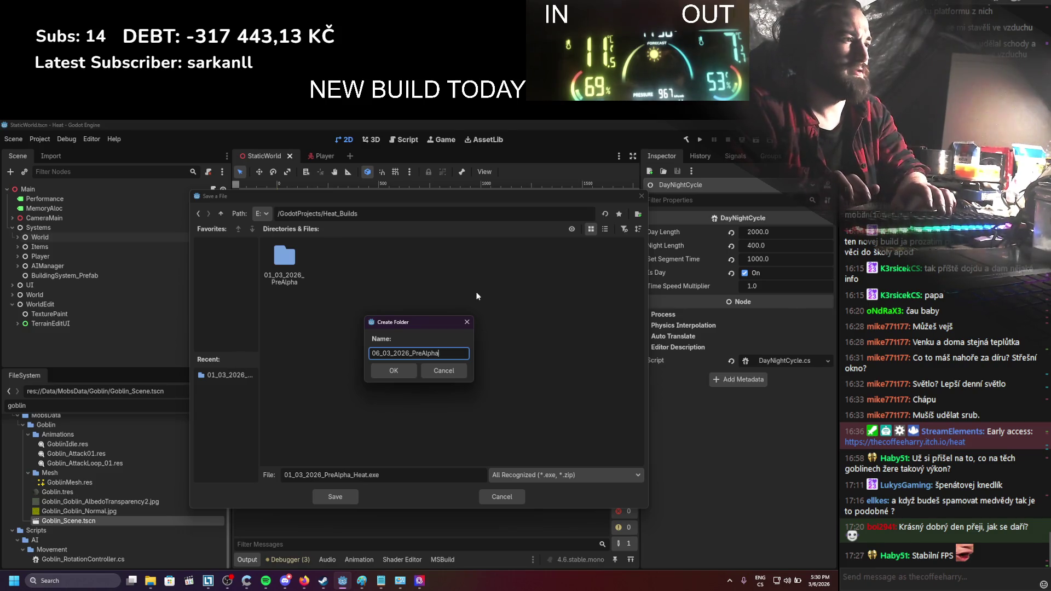
key("Return")
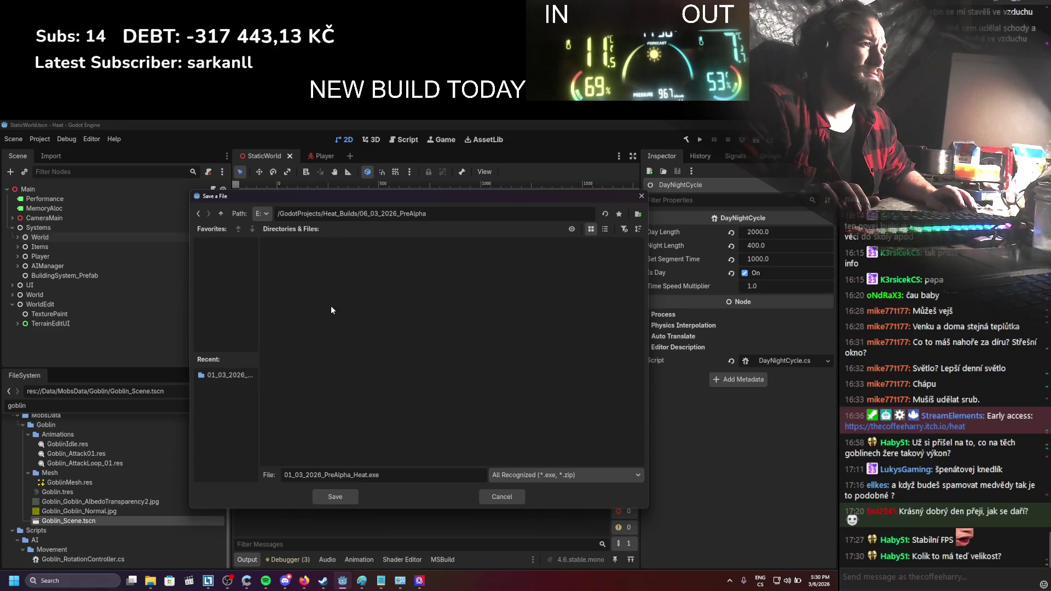
left_click(292, 475)
key("BackSpace")
type("6")
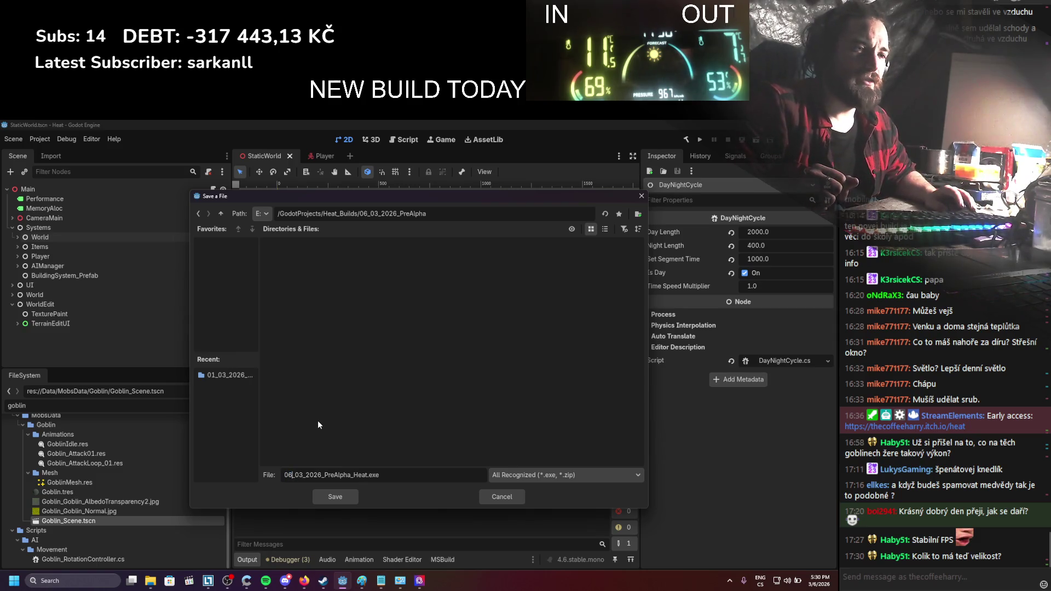
left_click(335, 496)
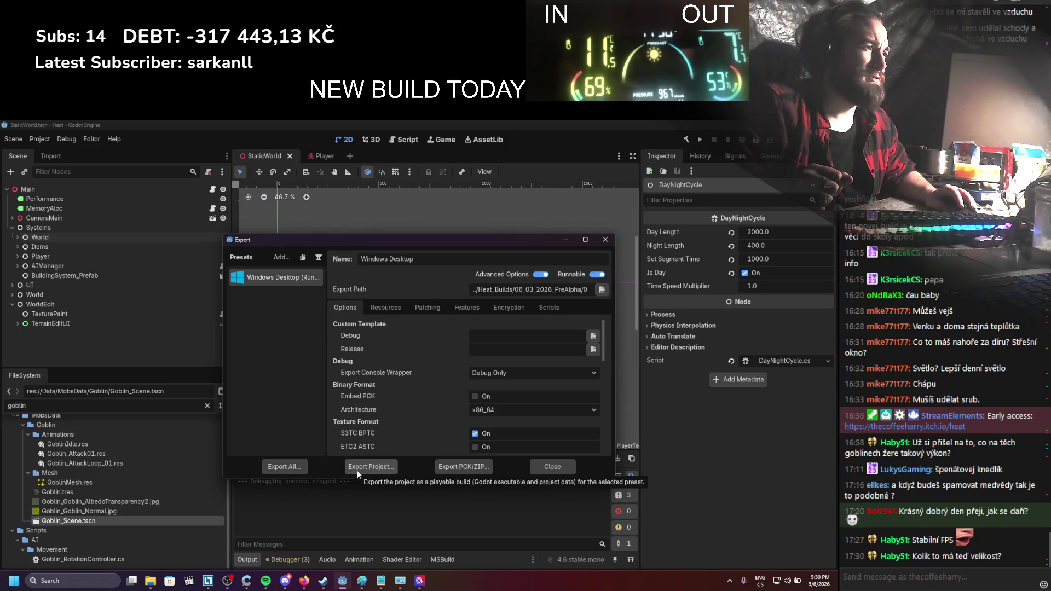
left_click(357, 469)
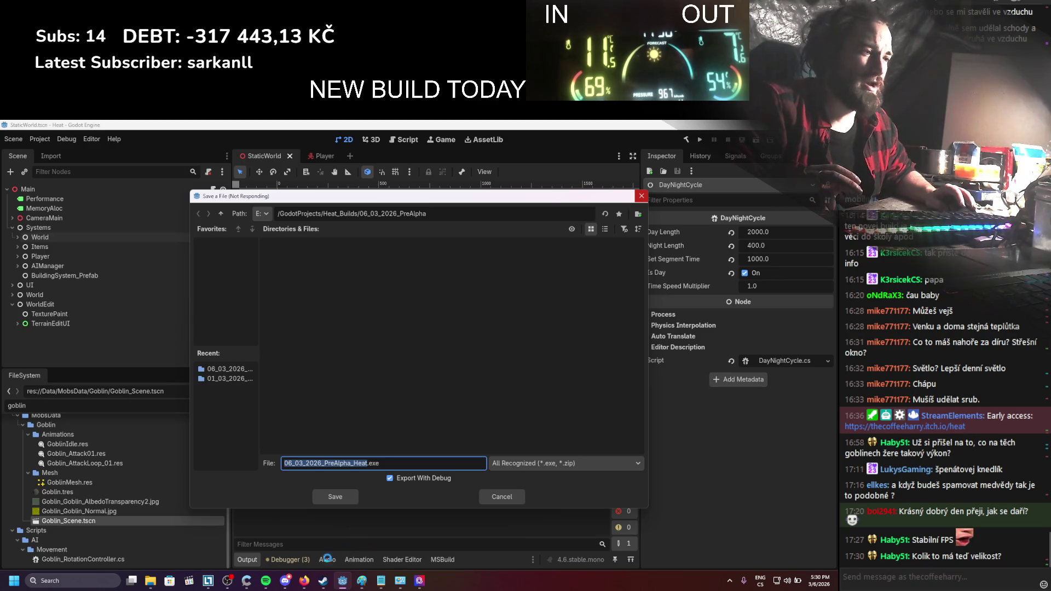
Browse Work (E:) > GodotProjects > Heat_Builds in File Explorer to confirm the new folder, then return to Godot
left_click(150, 581)
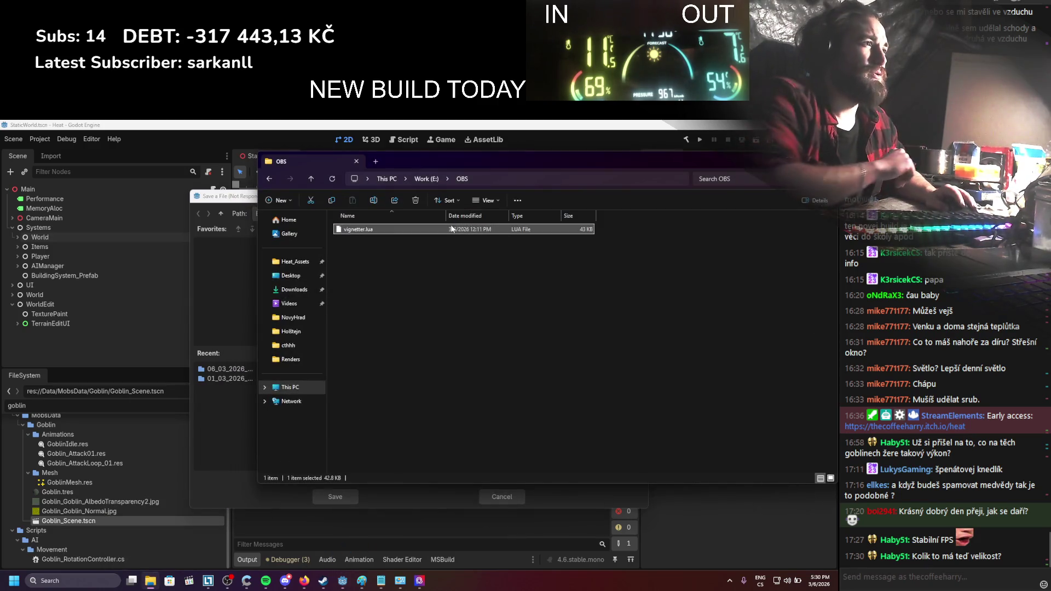
left_click(290, 388)
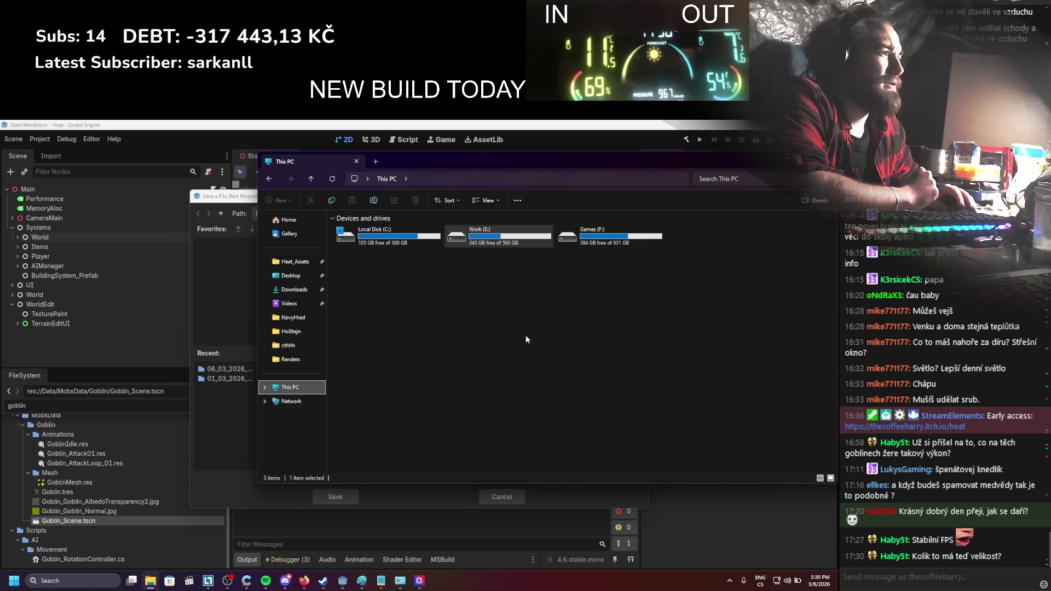
left_click(530, 244)
double_click(529, 244)
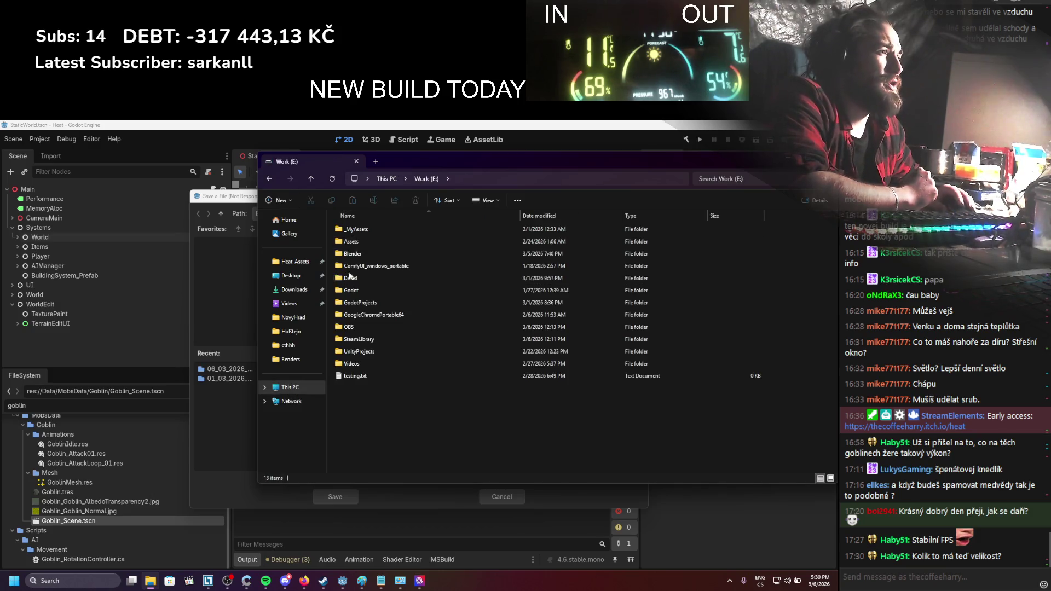
double_click(354, 303)
double_click(368, 266)
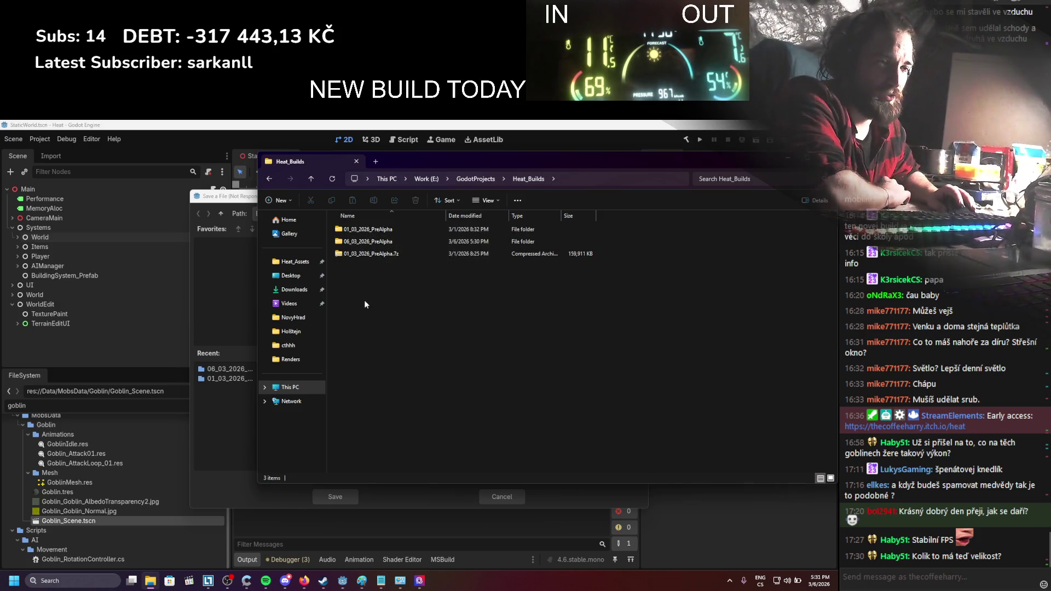
left_click(234, 495)
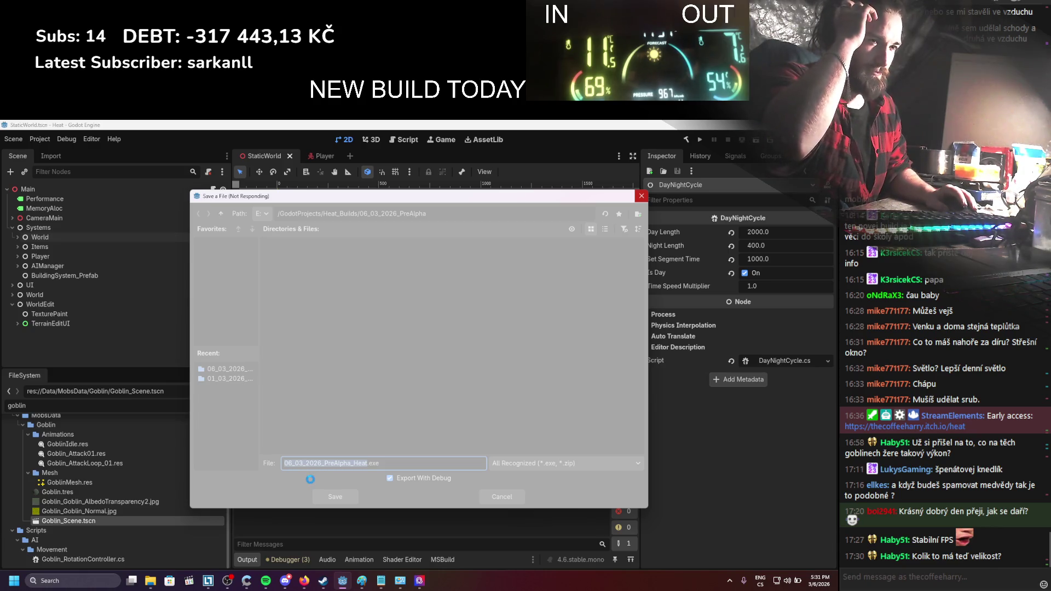
Start a Windows search for 'wind', then clear it
left_click(110, 582)
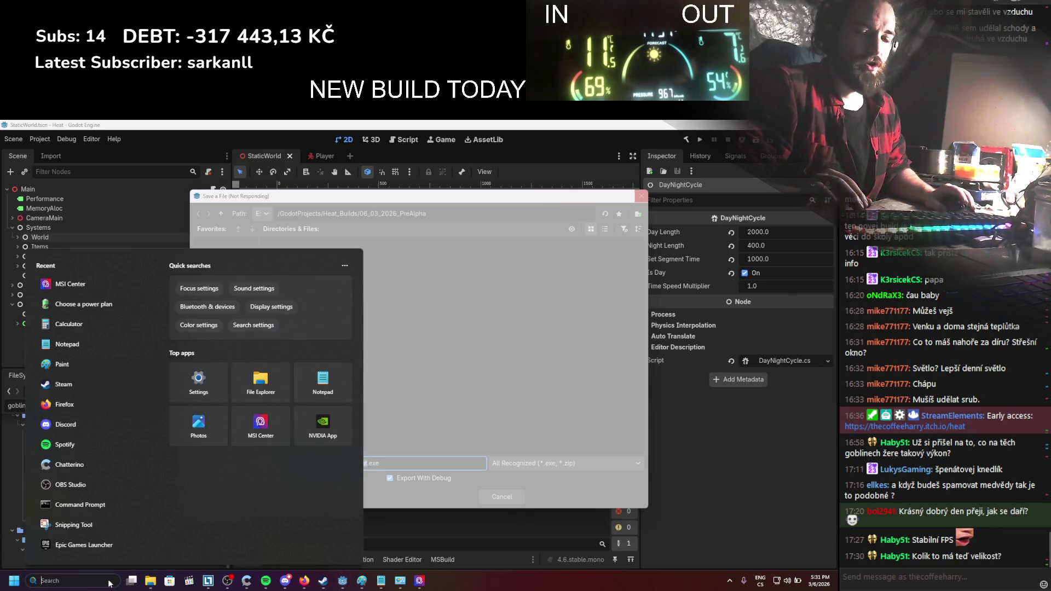
type("wind")
key("BackSpace")
key("BackSpace")
key("BackSpace")
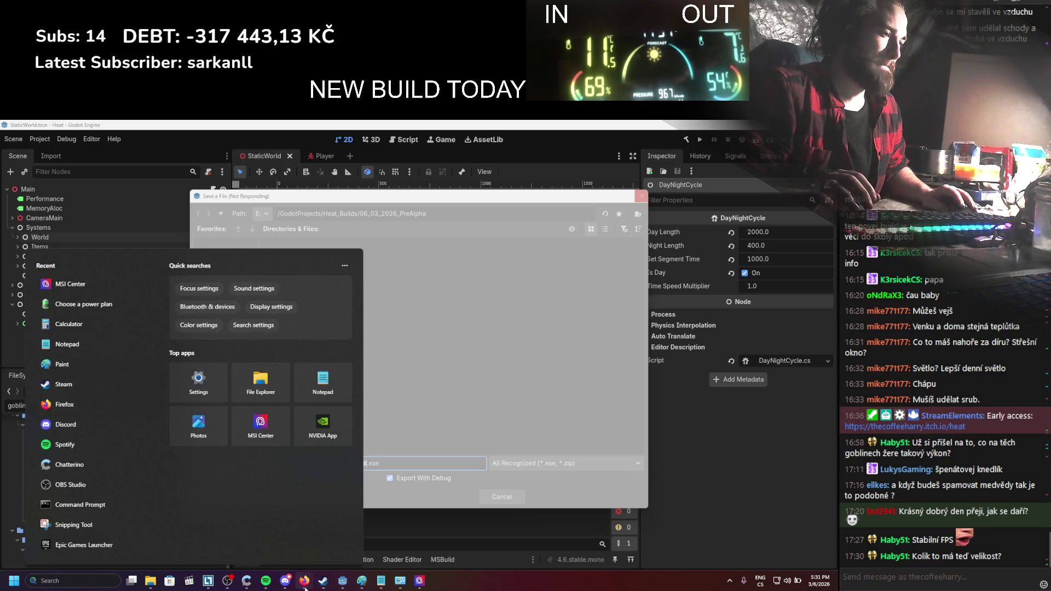
Inspect the 01_03_2026_PreAlpha build's .pck file and data_Heat_windows_x86_64 folder, then go back to Heat_Builds
mouse_move(302, 588)
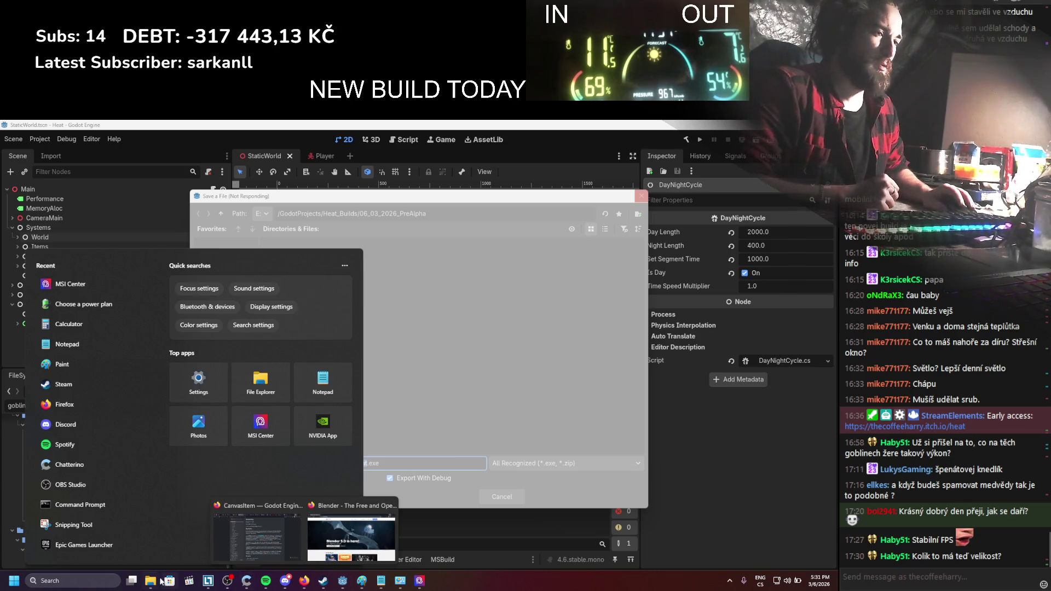
left_click(151, 581)
double_click(409, 228)
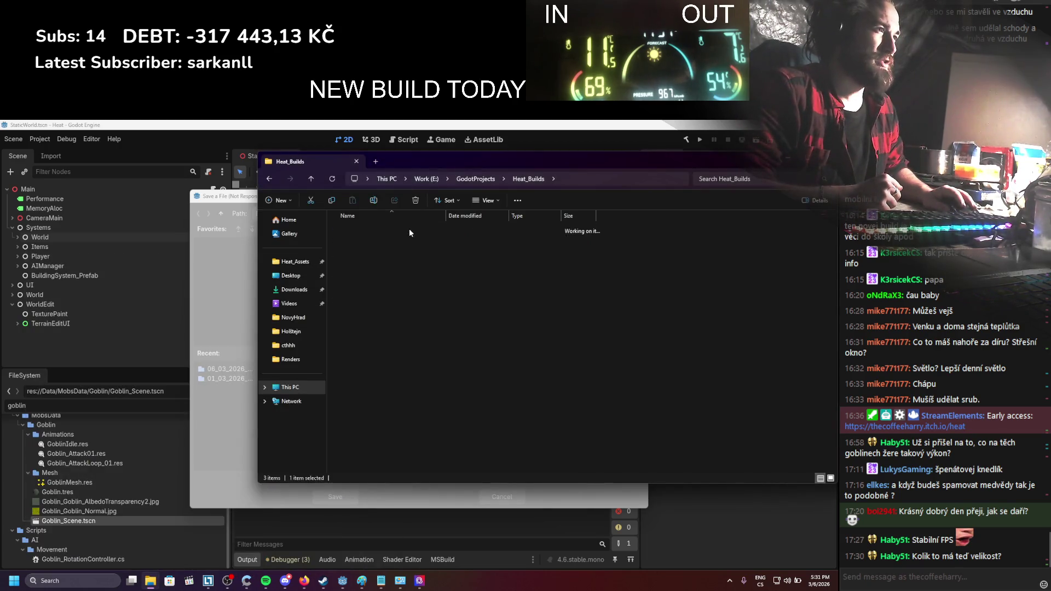
left_click(398, 266)
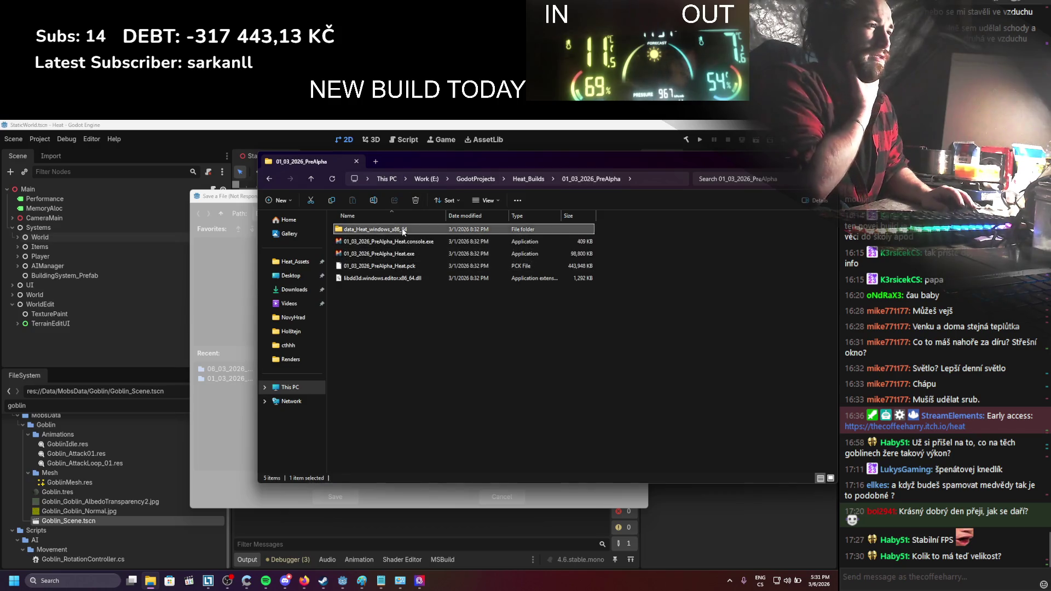
double_click(402, 229)
scroll(419, 334, "down", 10)
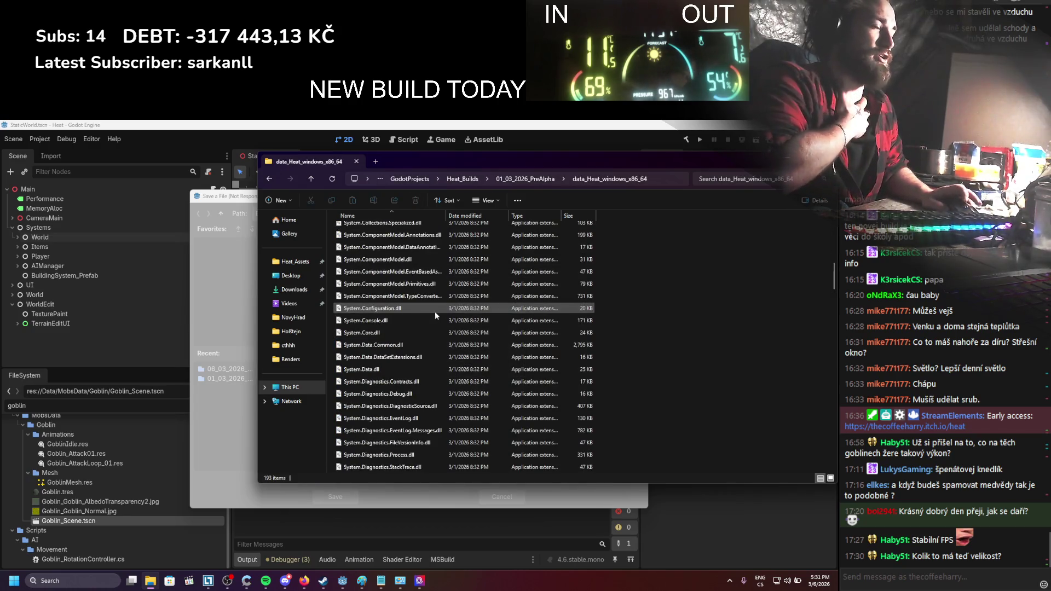
left_click(544, 179)
left_click(525, 182)
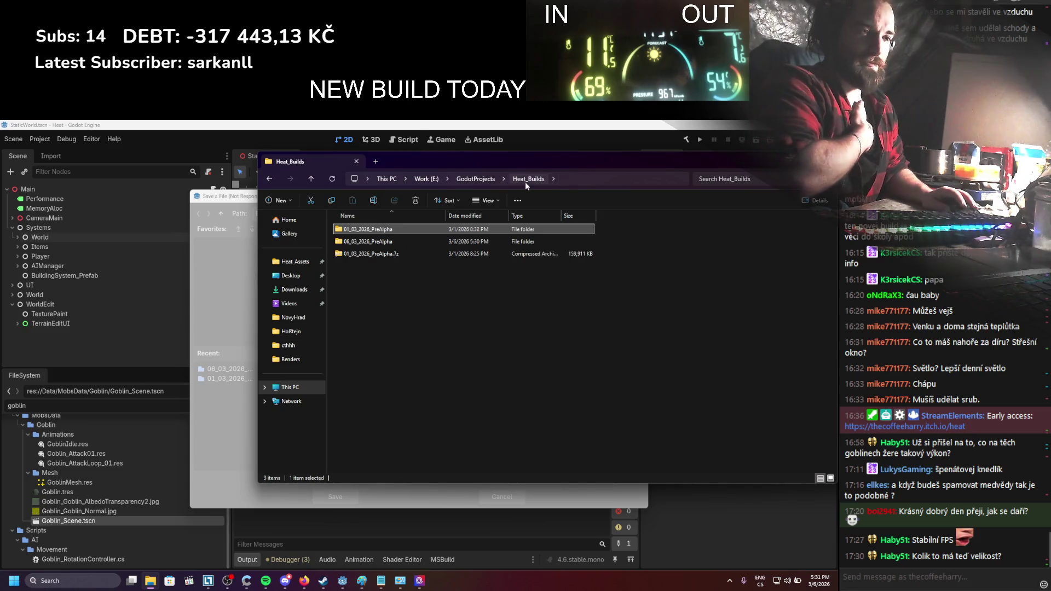
left_click(205, 328)
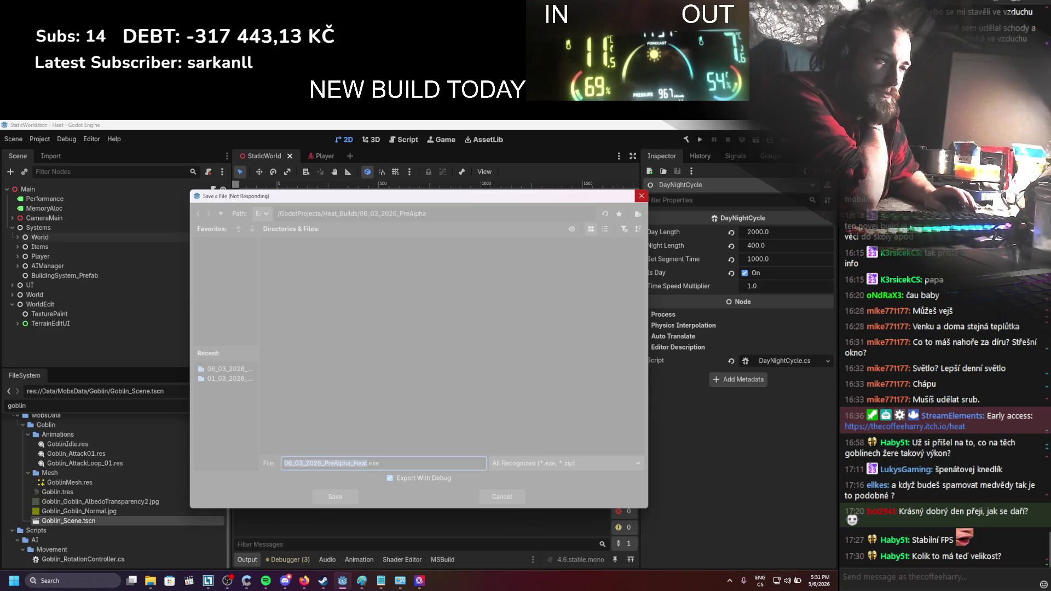
Switch to Firefox and close the CanvasItem docs and other leftover research tabs
mouse_move(303, 580)
left_click(258, 511)
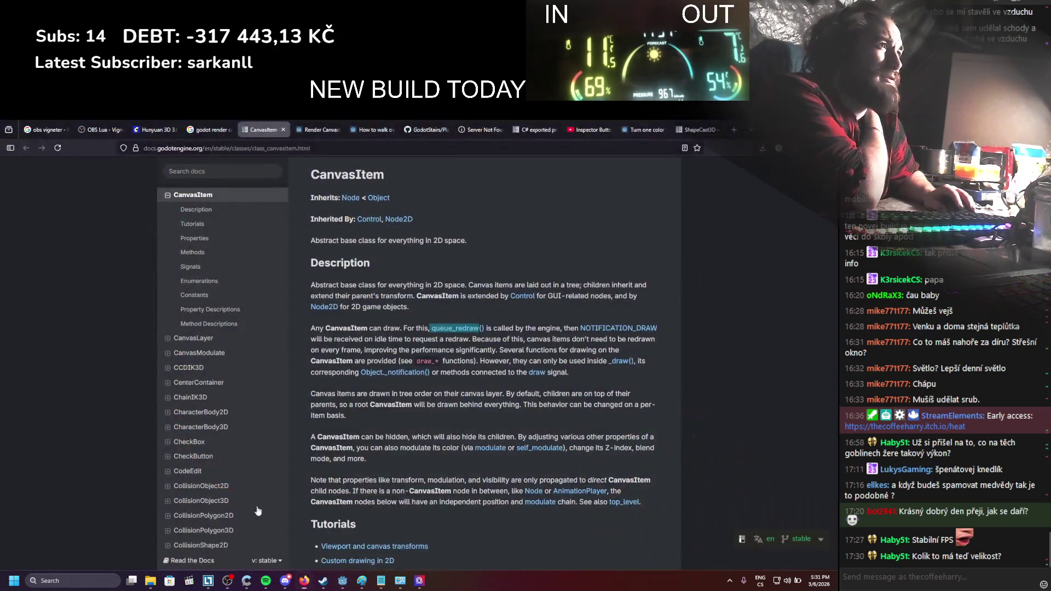
left_click(283, 130)
left_click(230, 130)
left_click(231, 130)
left_click(231, 130)
left_click(230, 130)
left_click(231, 129)
left_click(230, 130)
left_click(230, 130)
left_click(230, 130)
left_click(231, 129)
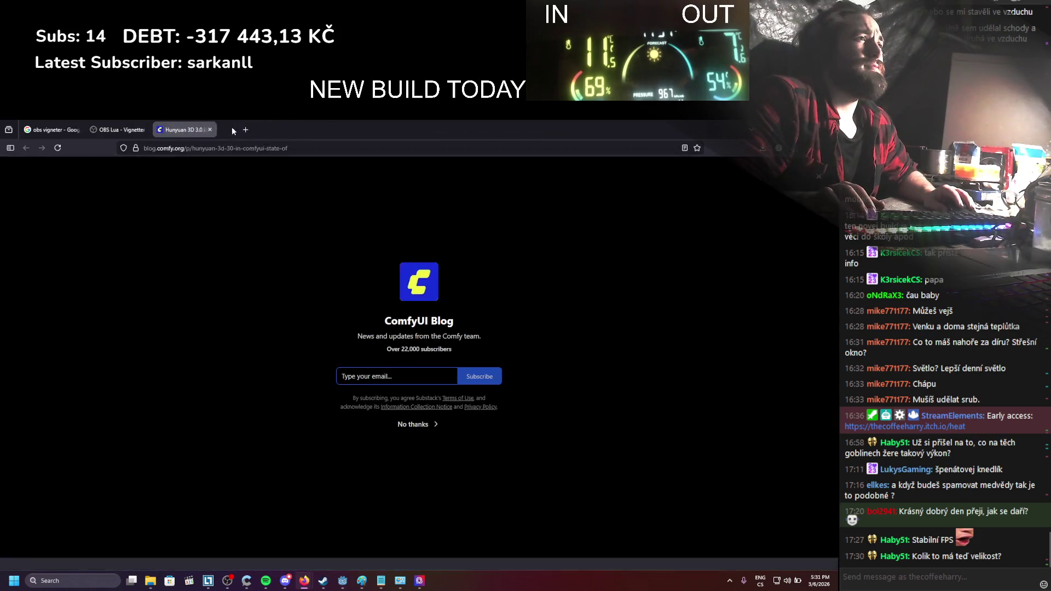
Load itch.io, check the notifications, and open the Creator Dashboard from the account menu
left_click(219, 148)
type("itch.io/")
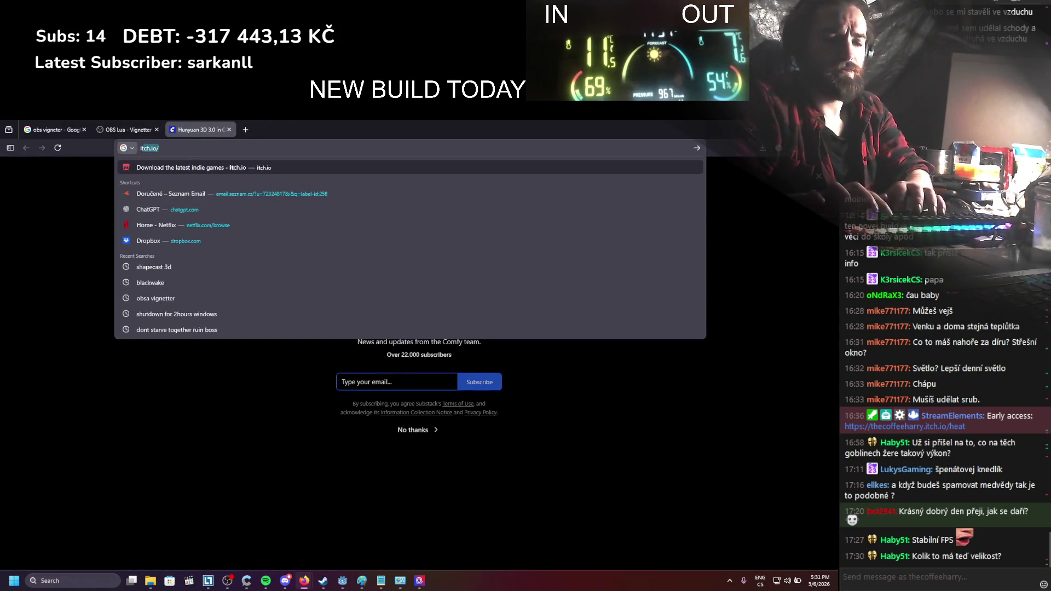
key("Return")
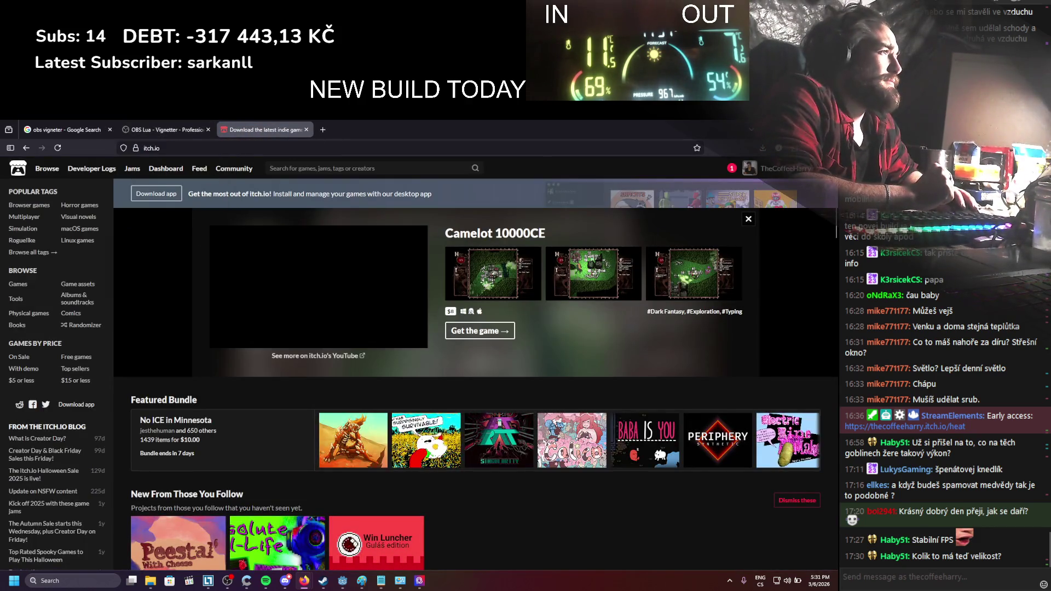
left_click(732, 168)
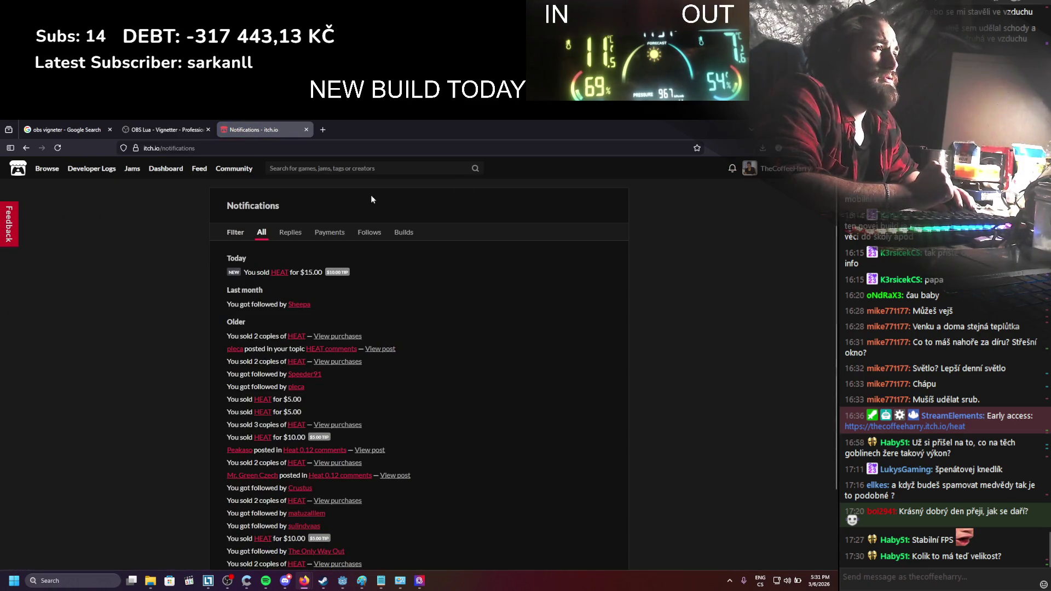
left_click(26, 148)
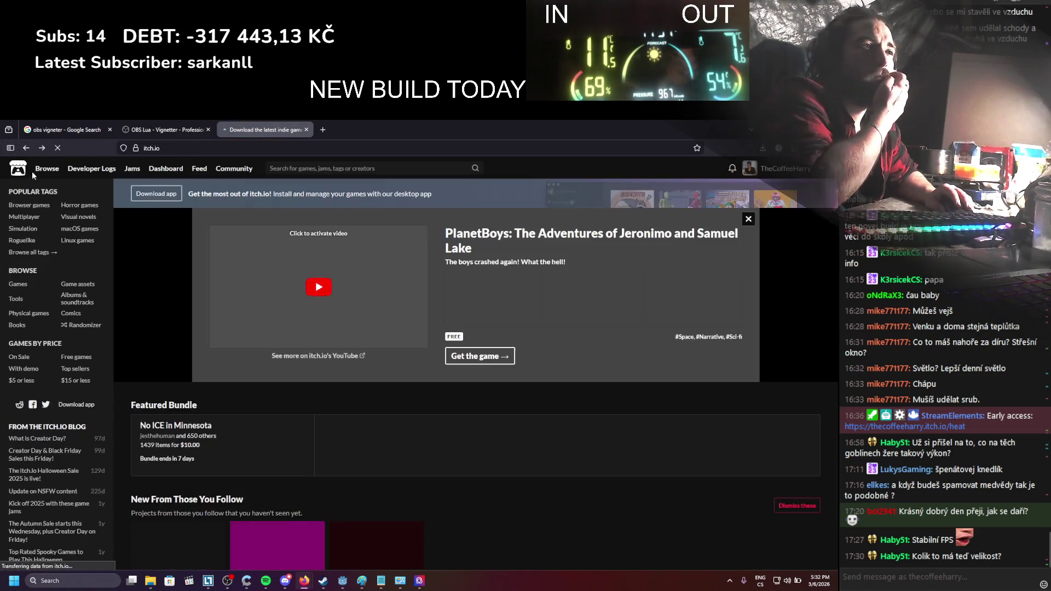
left_click(819, 173)
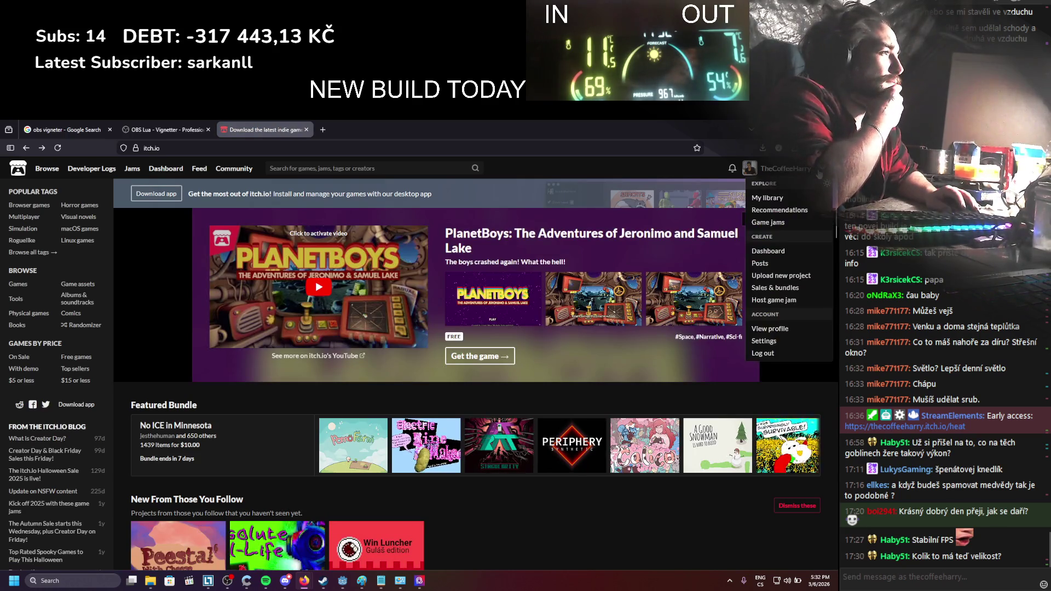
left_click(766, 251)
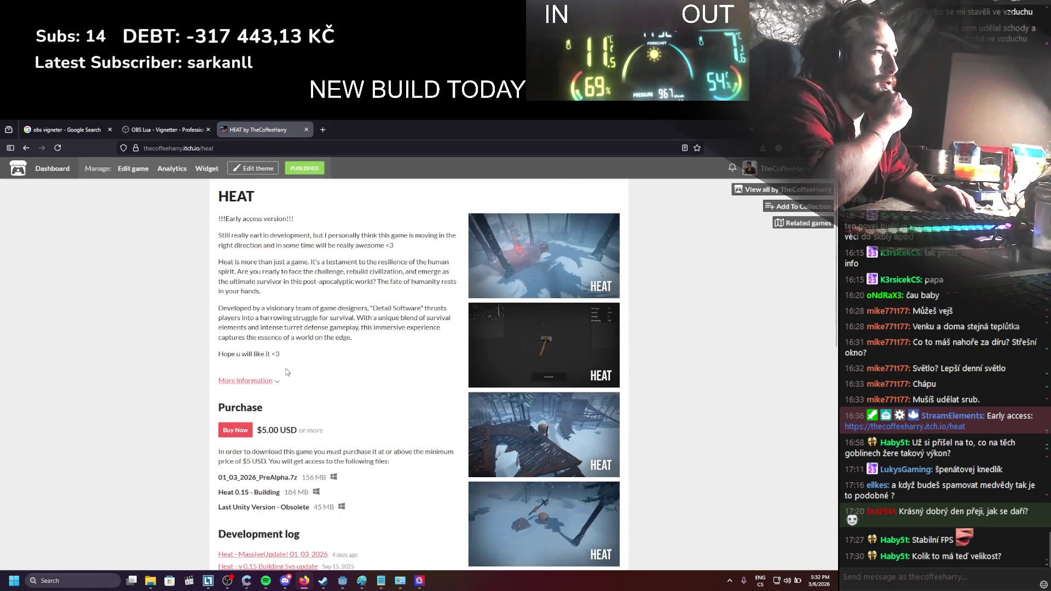
scroll(438, 395, "down", 3)
scroll(559, 374, "up", 2)
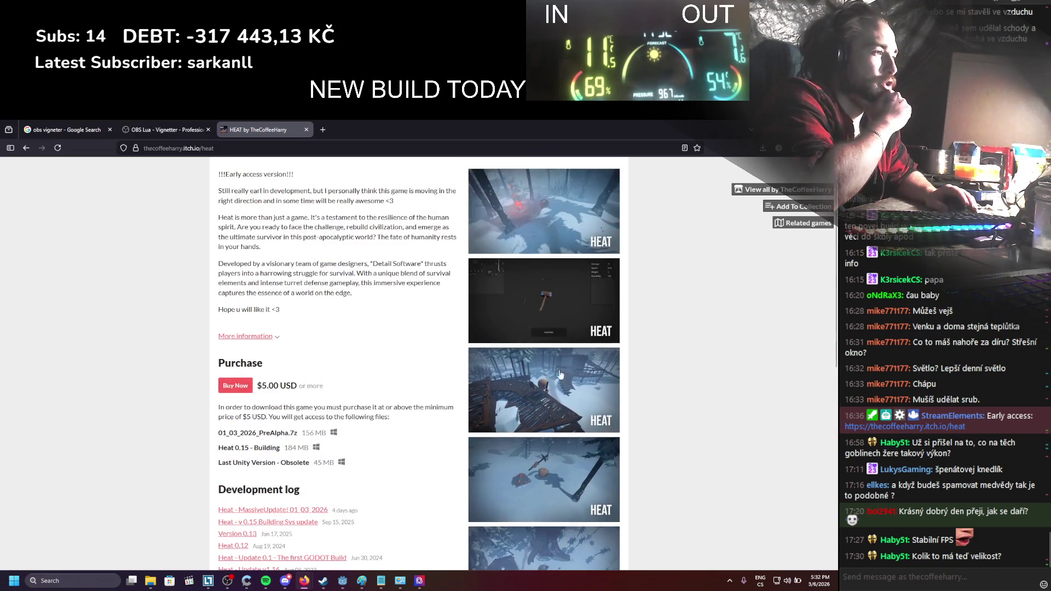
scroll(601, 363, "up", 1)
scroll(506, 372, "down", 1)
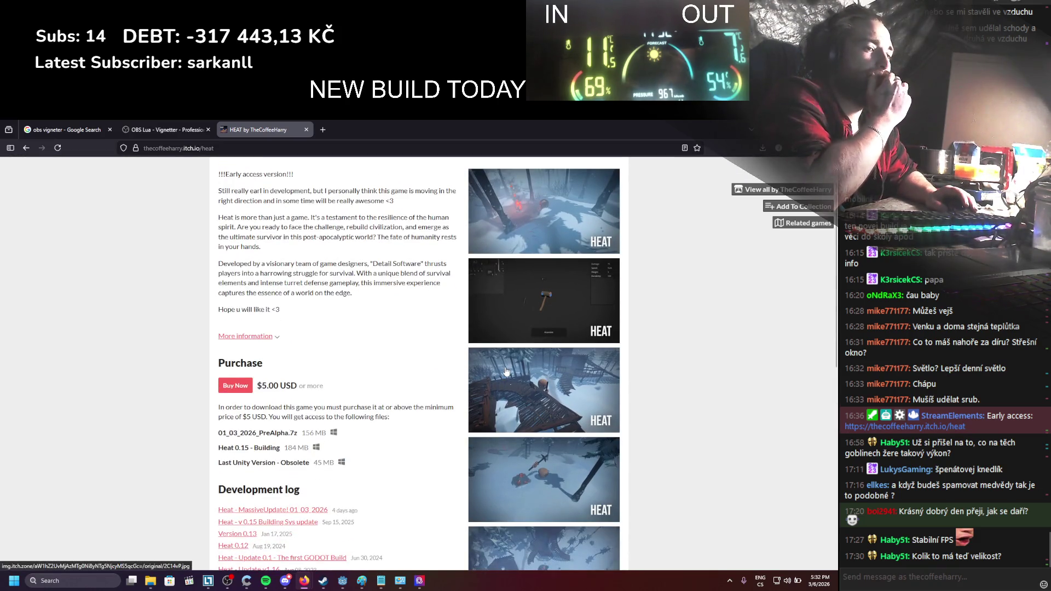
scroll(419, 334, "down", 4)
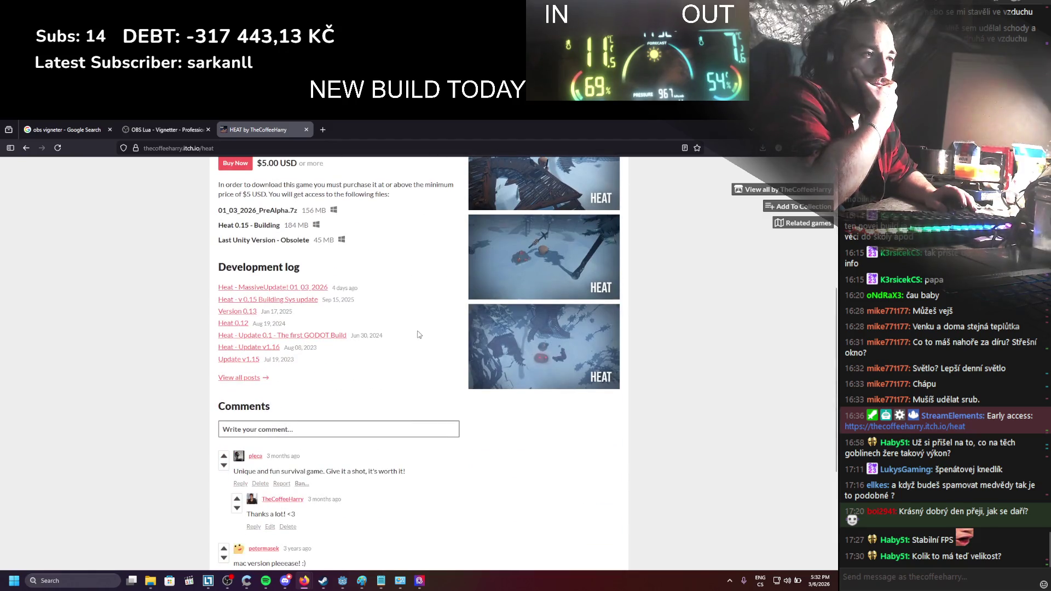
scroll(419, 334, "down", 2)
scroll(419, 334, "down", 1)
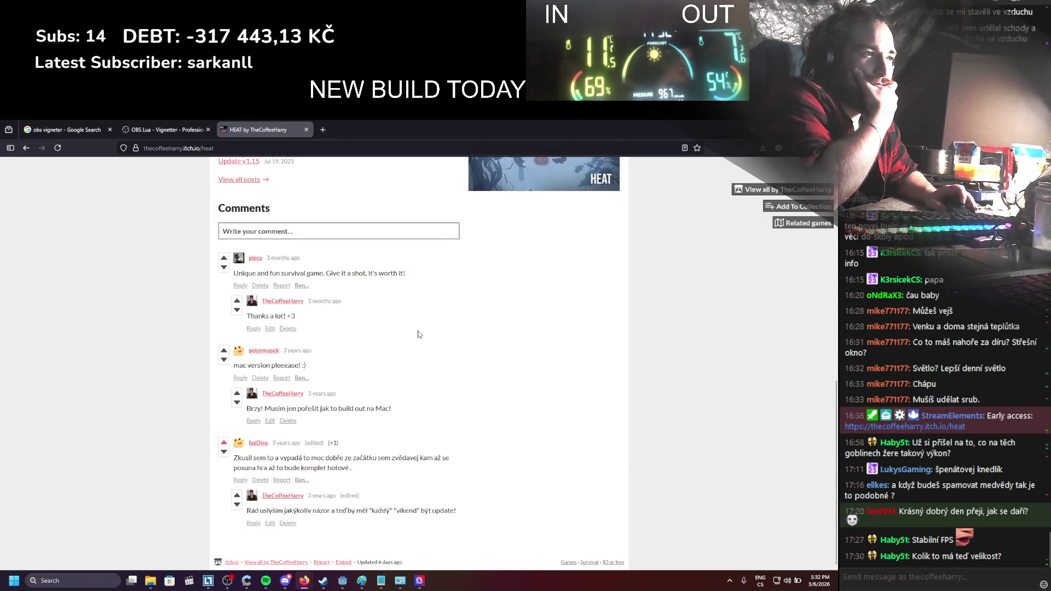
scroll(419, 334, "up", 8)
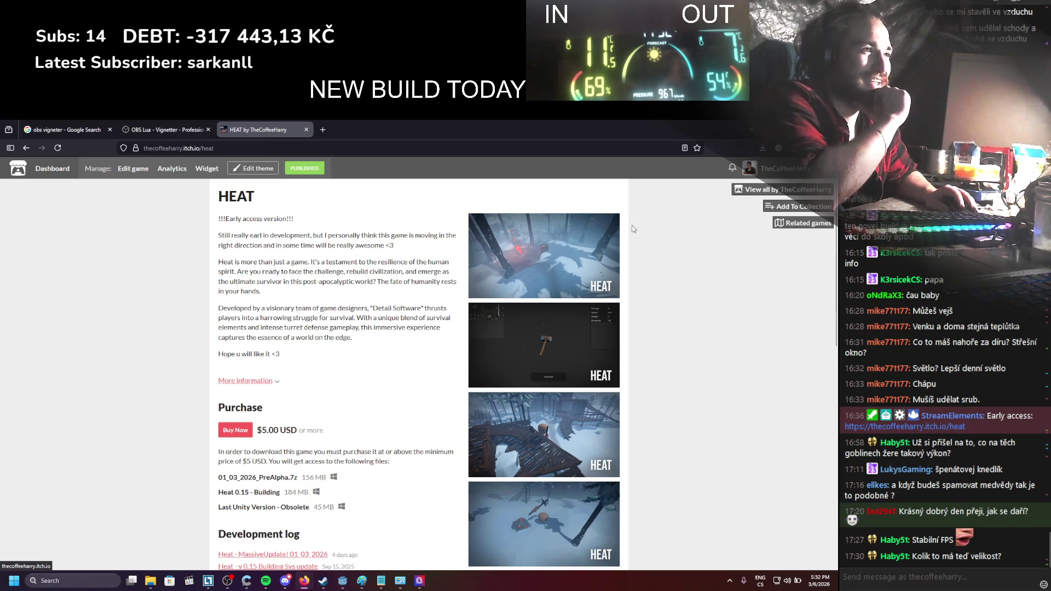
Open HEAT's Edit game page and review its pricing, uploads and description, then return to Godot
left_click(129, 174)
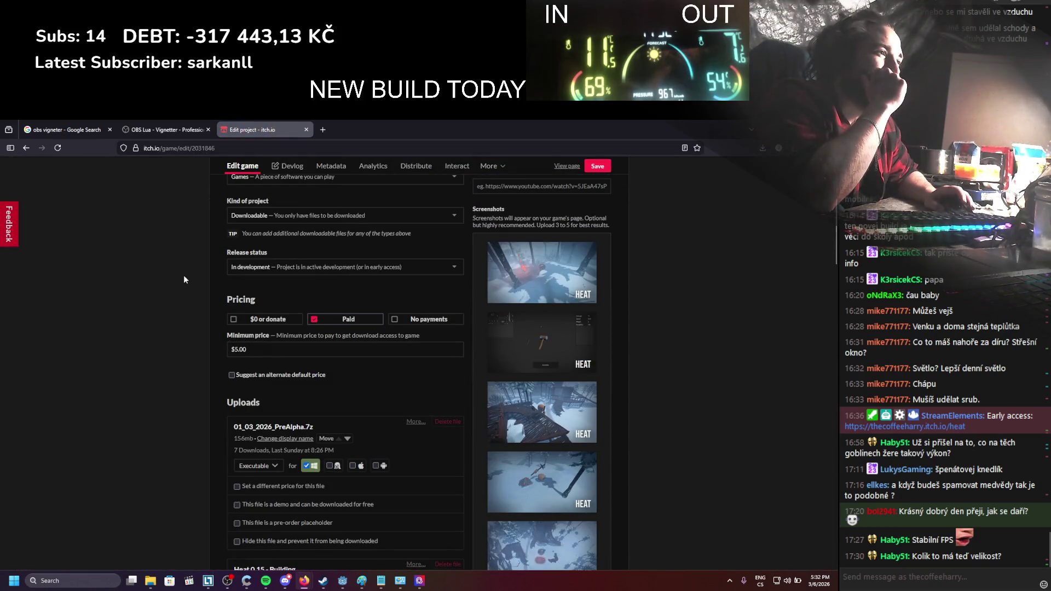
scroll(184, 278, "down", 5)
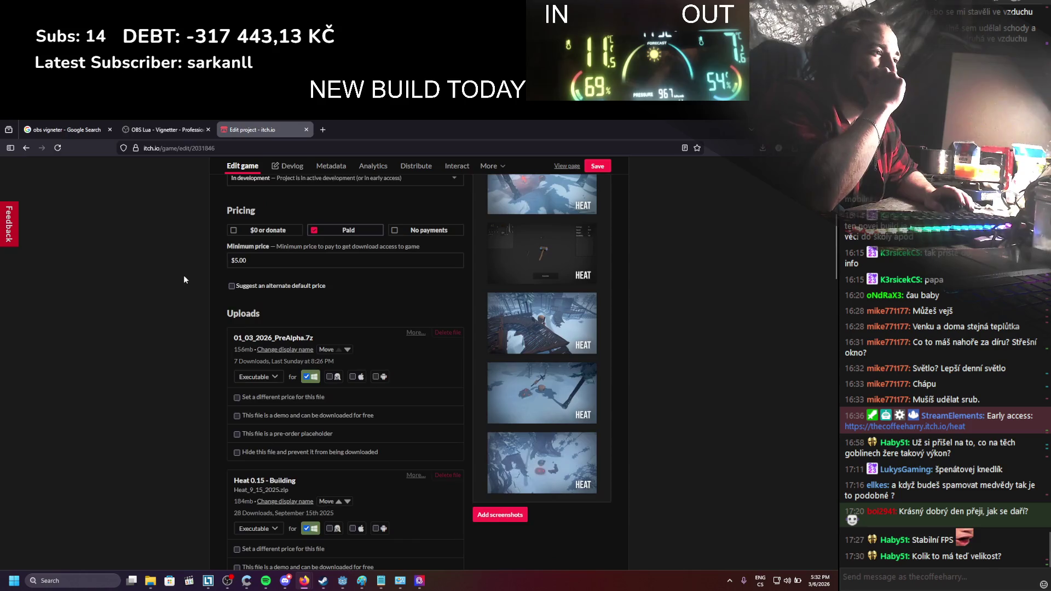
scroll(183, 278, "down", 15)
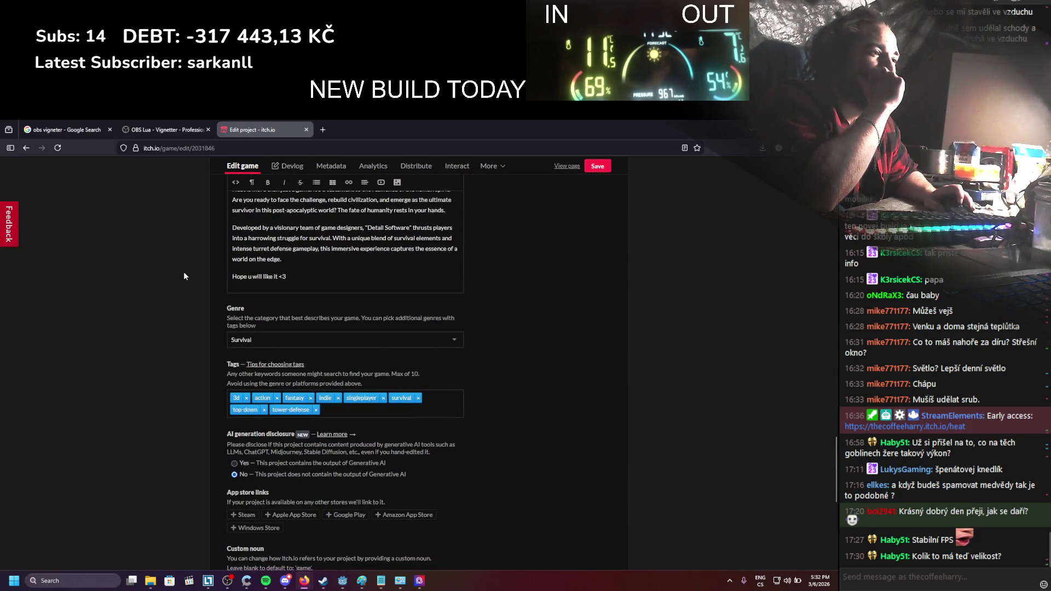
scroll(184, 276, "down", 5)
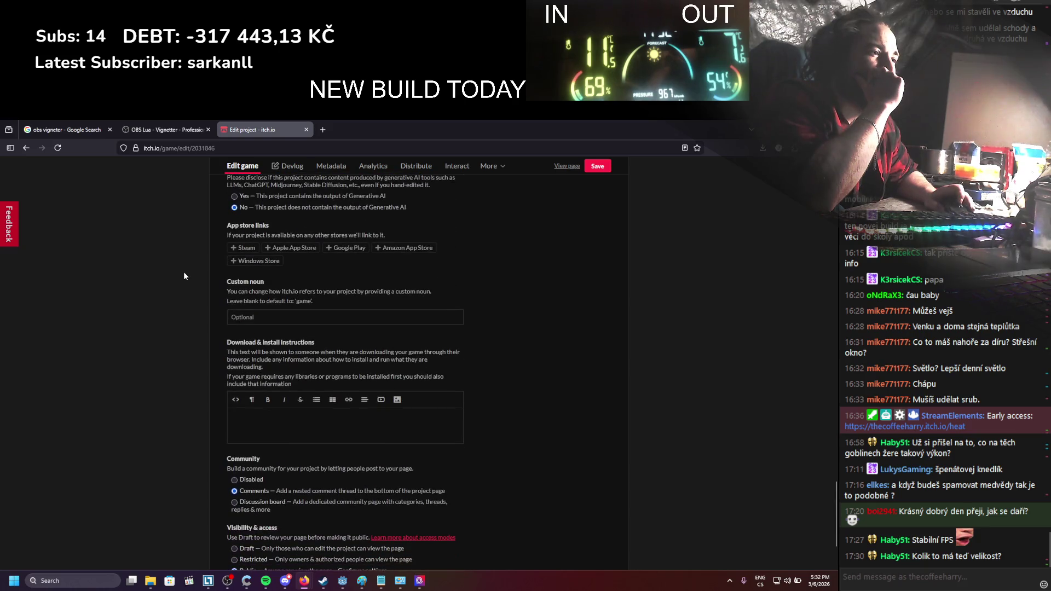
scroll(184, 276, "down", 2)
scroll(184, 276, "up", 15)
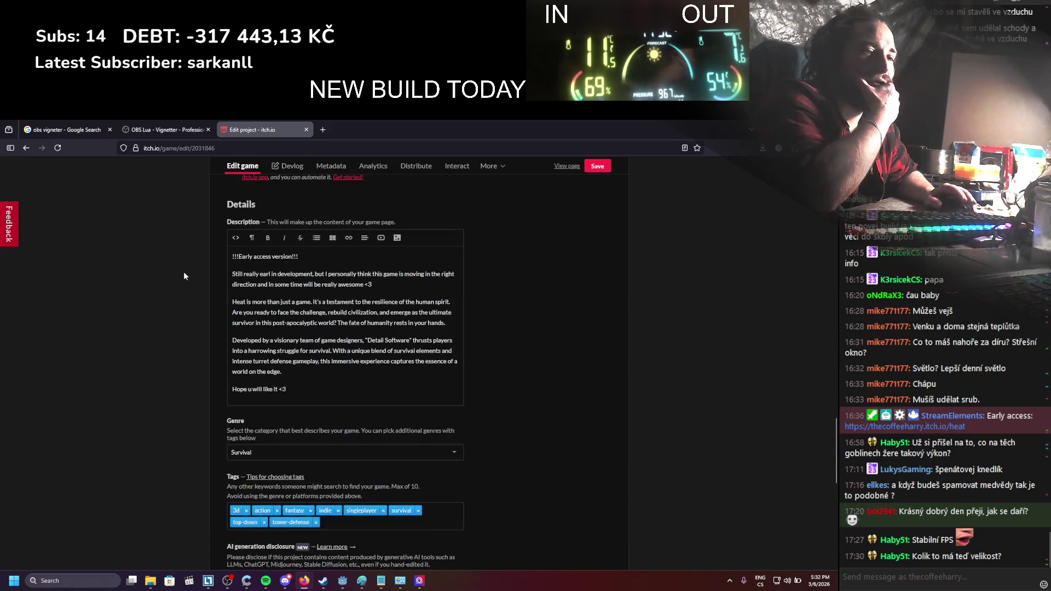
scroll(184, 276, "up", 5)
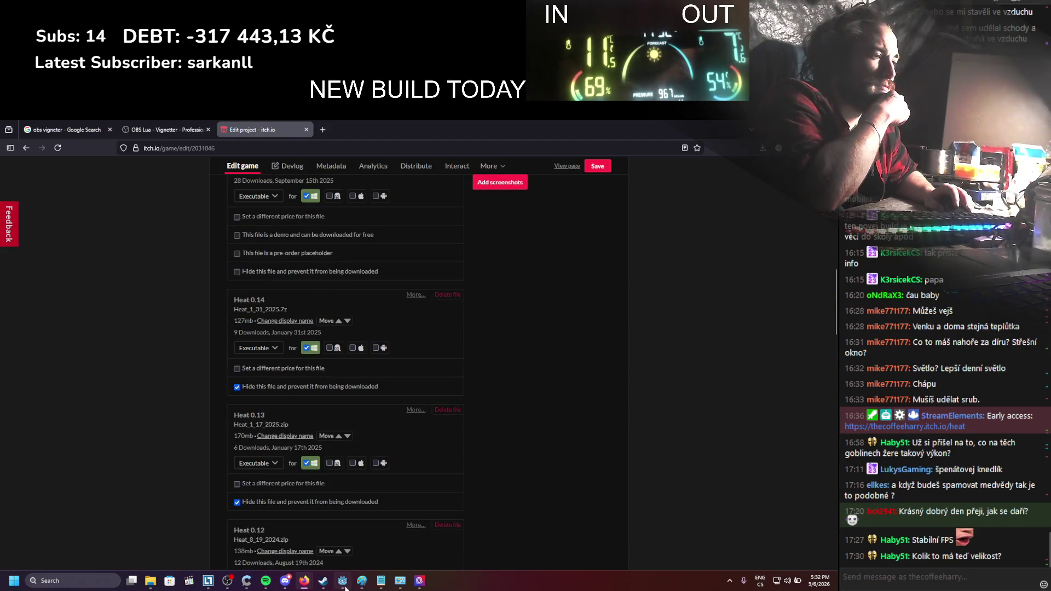
left_click(343, 581)
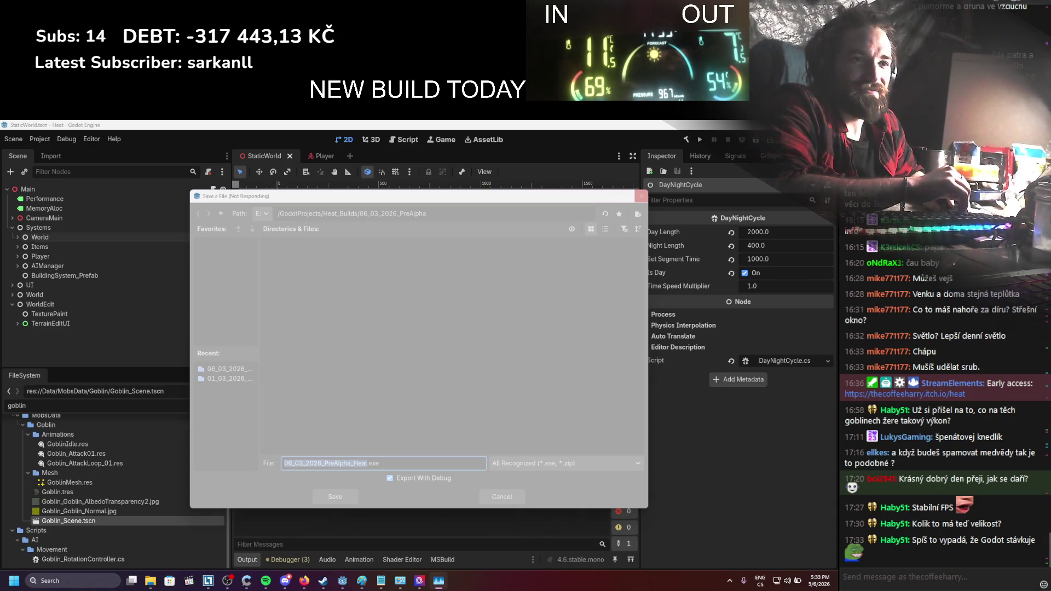
Open Task Manager with Ctrl+Shift+Esc over the hung 06_03_2026_PreAlpha_Heat.exe save dialog
key("ctrl+shift+Escape")
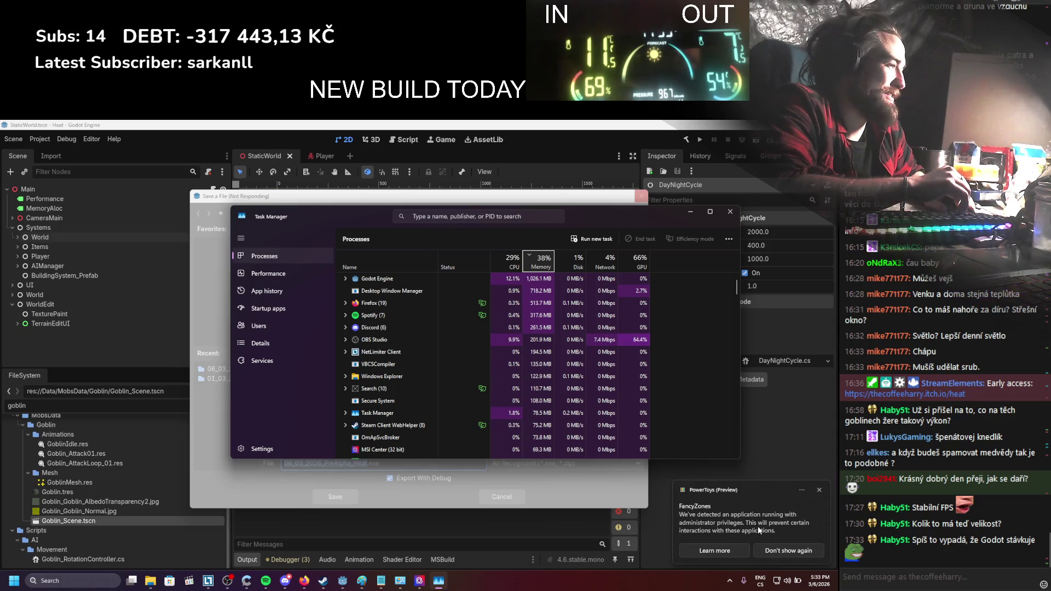
Expand the Godot Engine process entry in Task Manager to inspect its windows
left_click(347, 279)
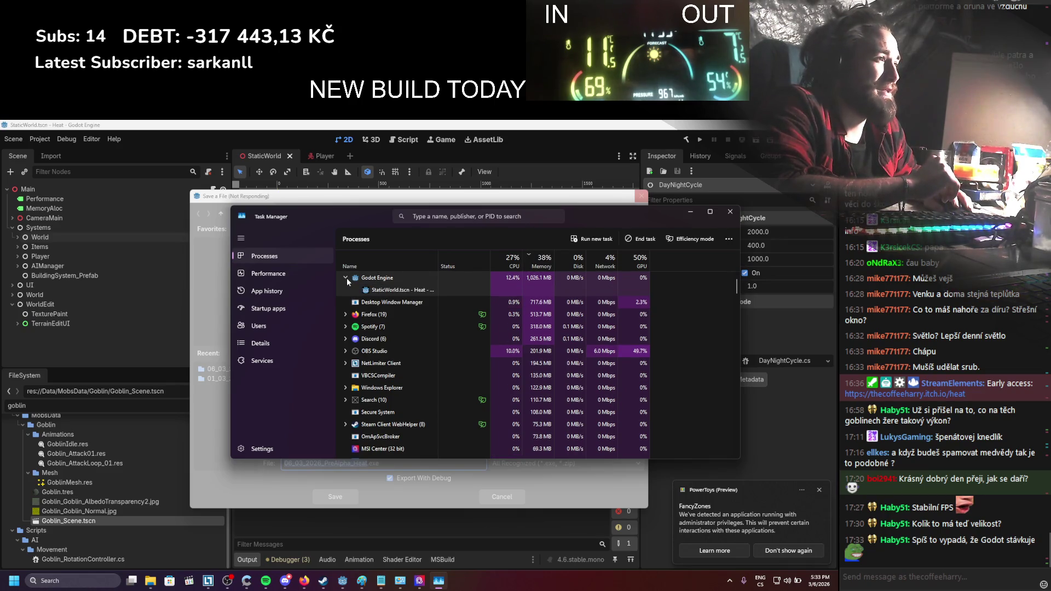
left_click(347, 278)
left_click(347, 277)
left_click(347, 277)
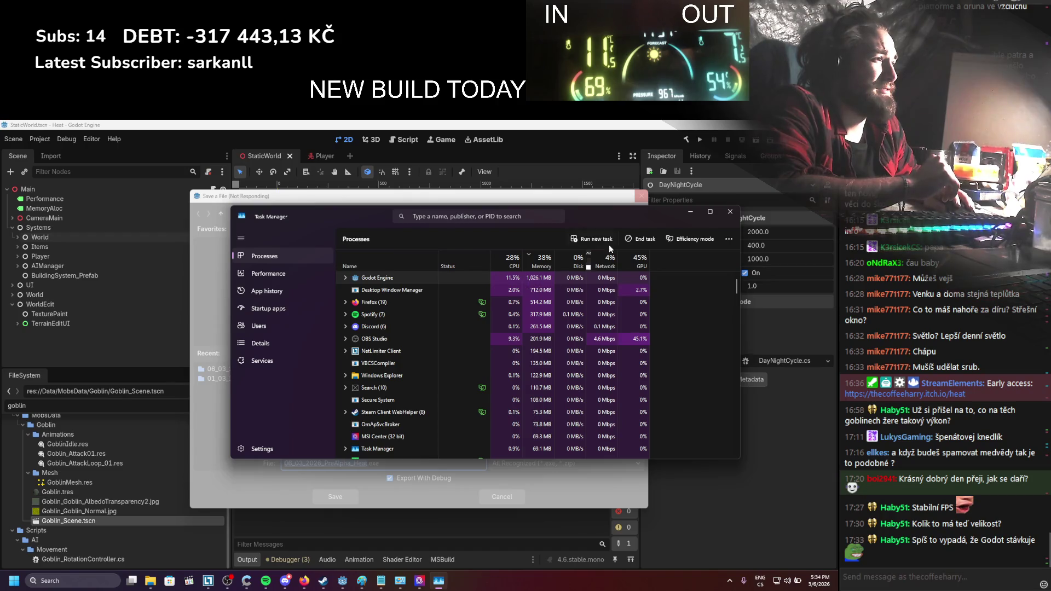
Minimize Task Manager and close the unresponsive Godot editor
left_click(692, 212)
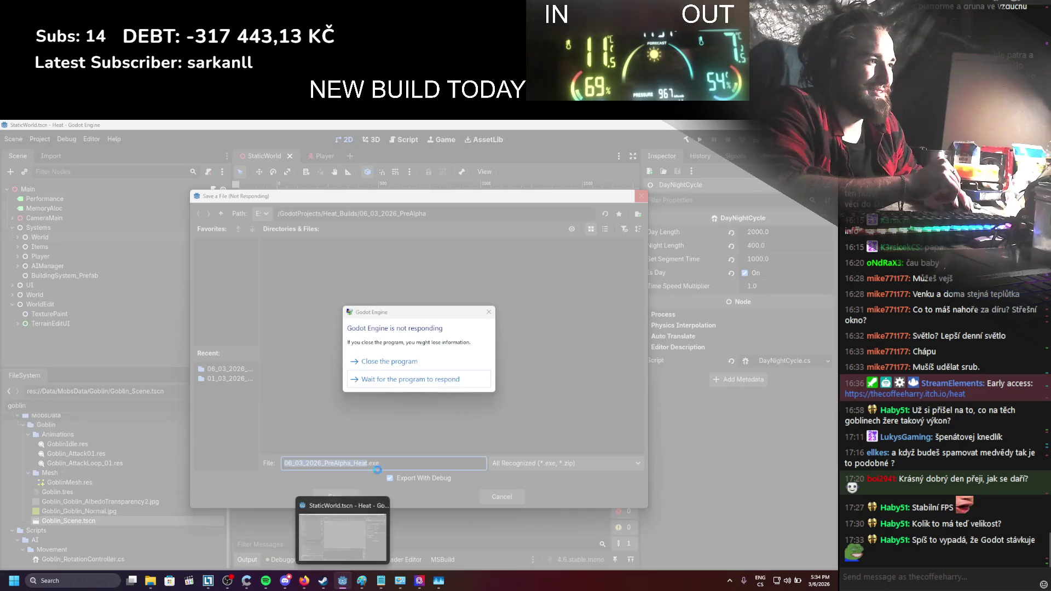
left_click(406, 363)
left_click(475, 372)
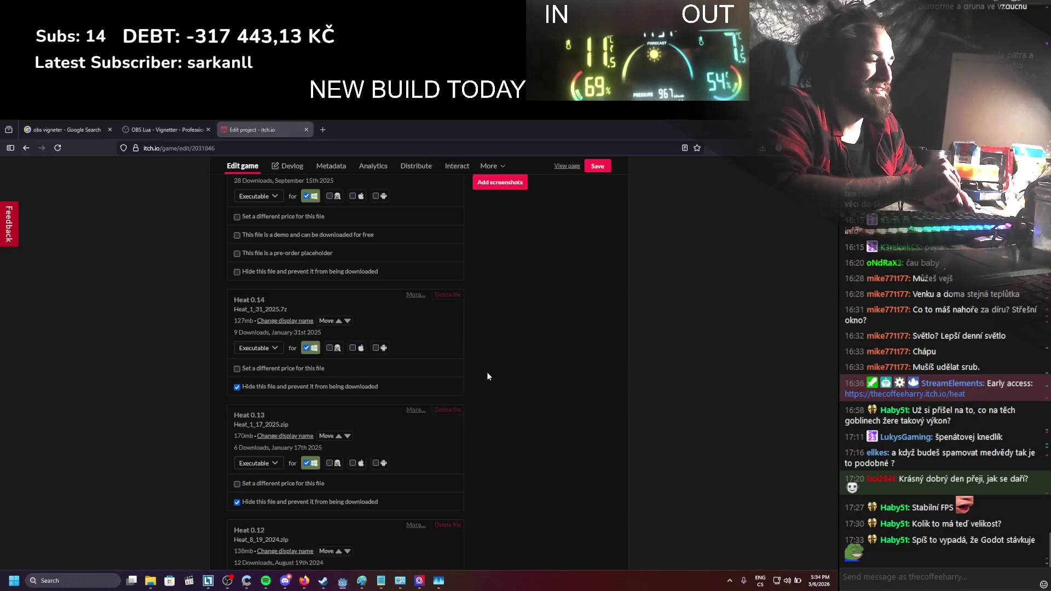
Relaunch the Godot 4.6 editor from the desktop and check the 06_03_2026_PreAlpha build folder's contents
left_click(304, 580)
double_click(349, 134)
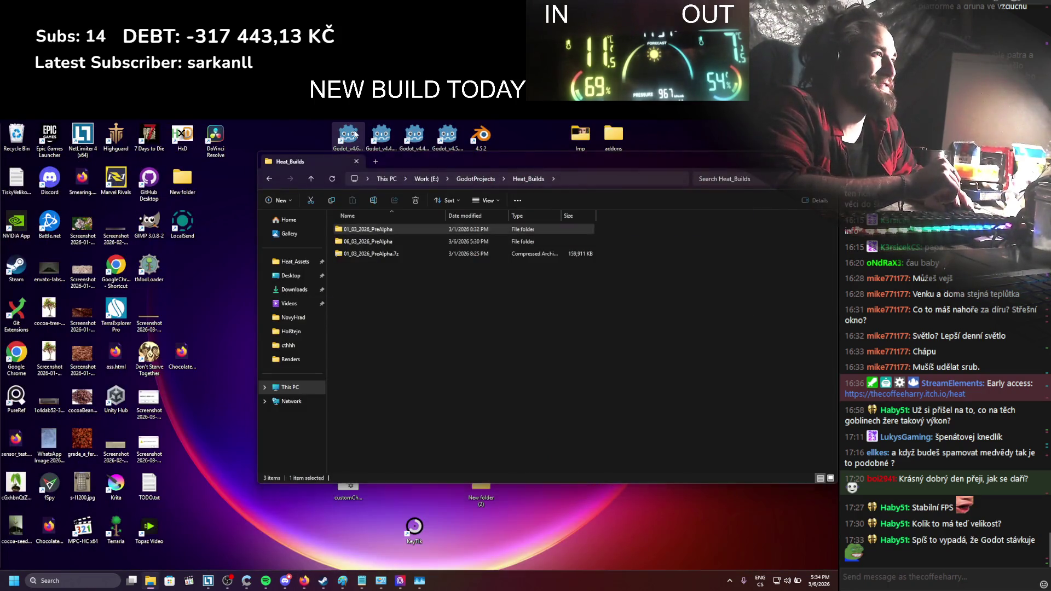
key("Escape")
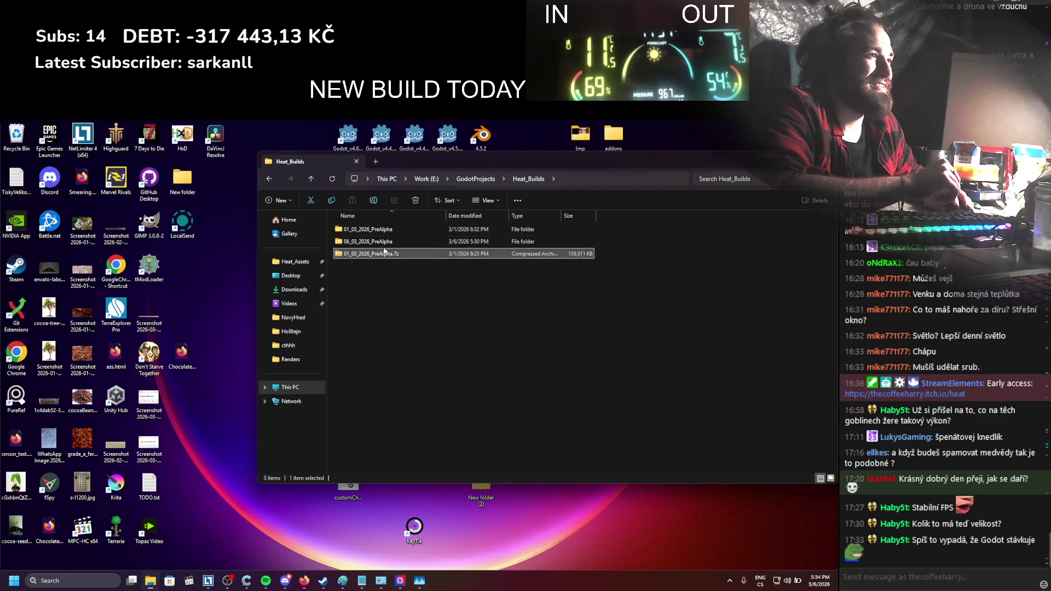
key("ctrl+a")
key("Delete")
Allow Godot past the Security Warning and reopen the Heat project
left_click_drag(565, 153, 536, 372)
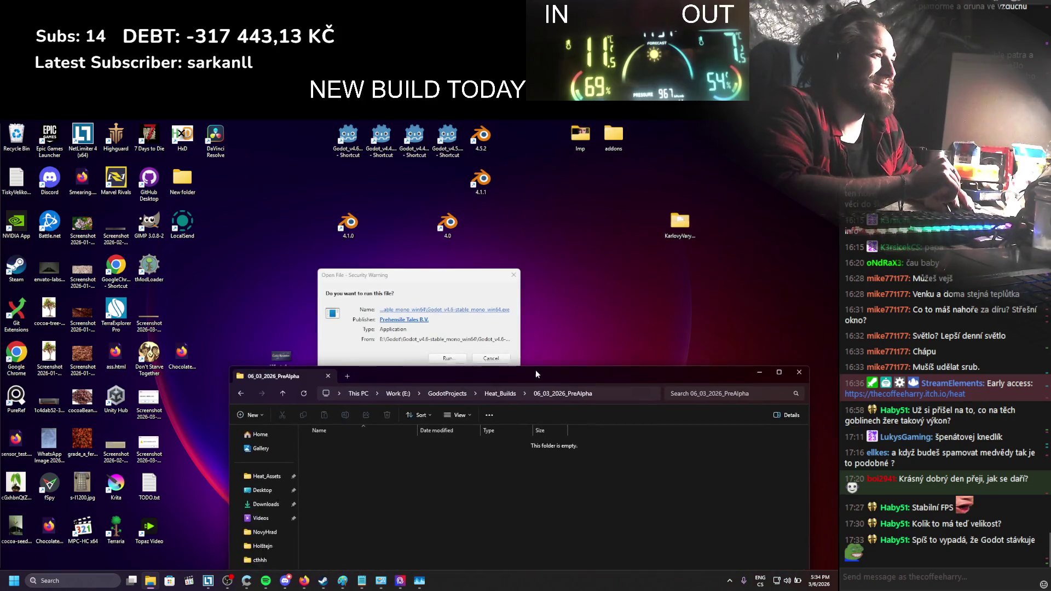
left_click(459, 353)
left_click(447, 358)
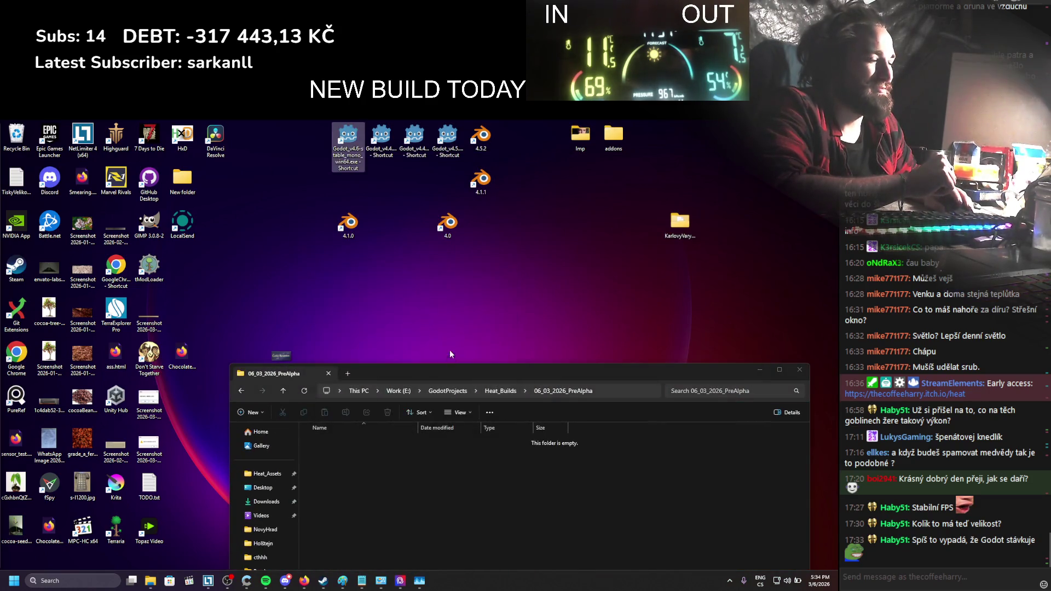
double_click(337, 228)
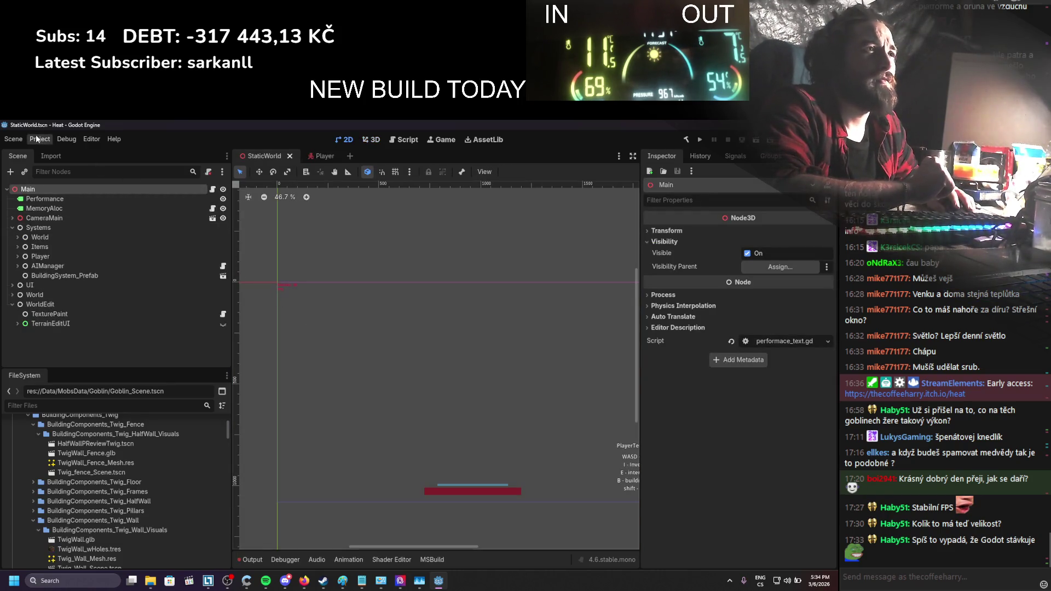
Build the .NET project and launch the Heat game with Play
left_click(703, 140)
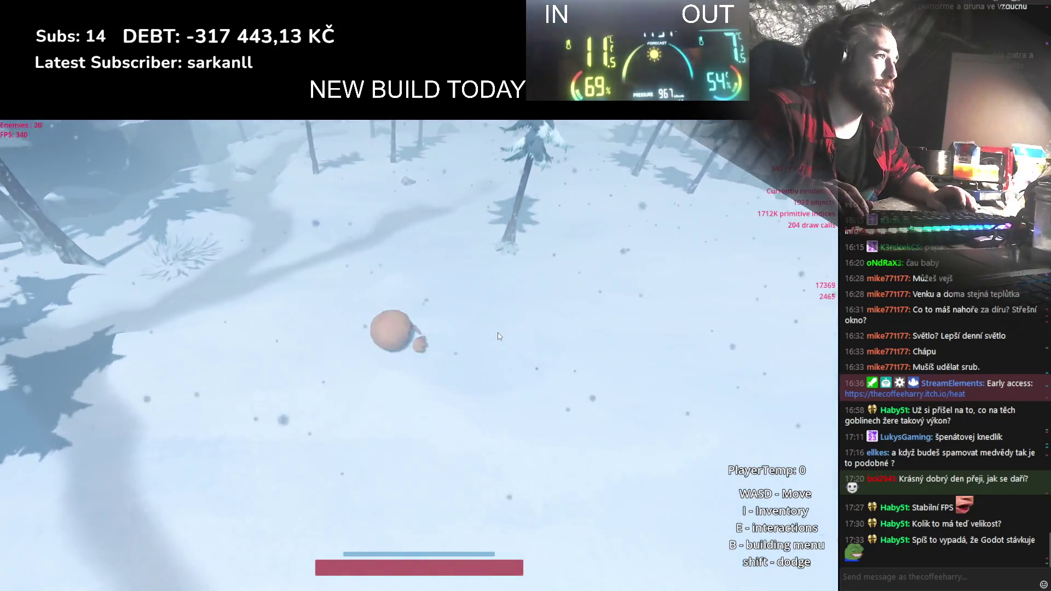
Rearrange the Inventory and Player Equip panels, drop the rock and log items into the world
key("i")
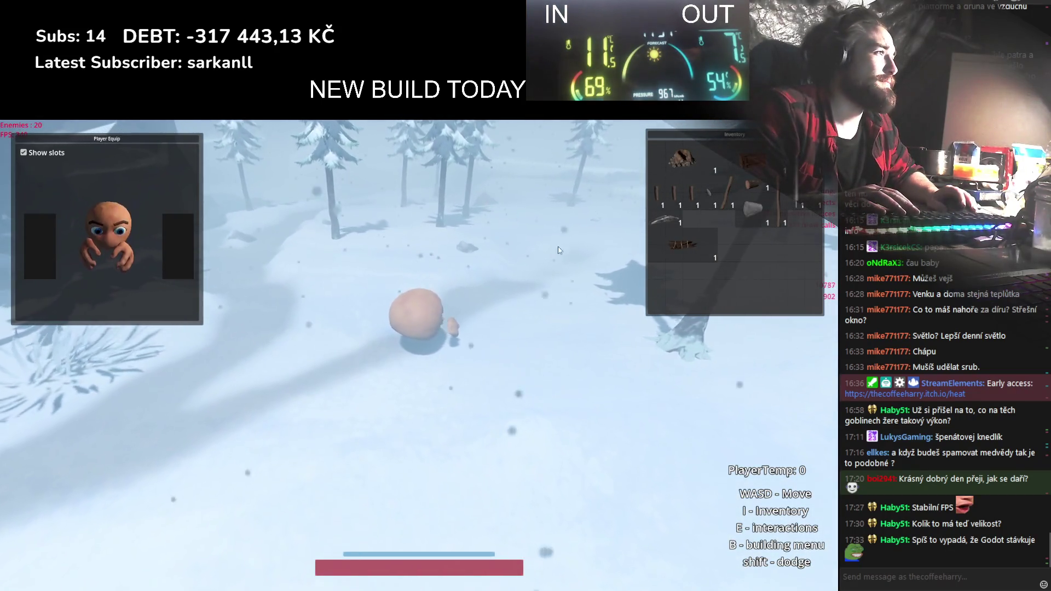
left_click_drag(88, 328, 51, 354)
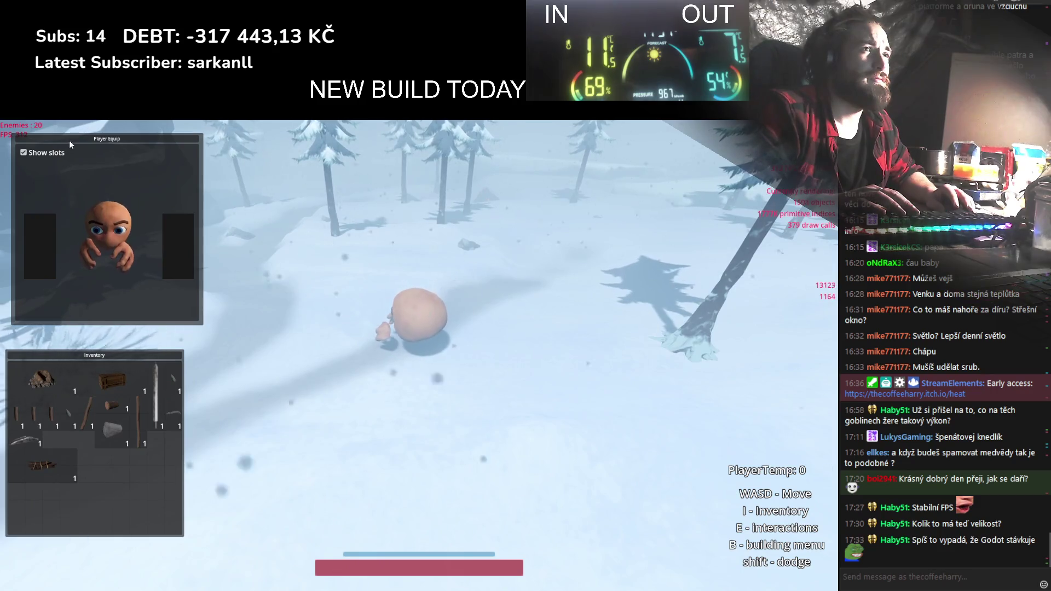
left_click_drag(107, 138, 326, 374)
mouse_move(145, 358)
left_mouse_down()
mouse_move(689, 384)
mouse_move(181, 197)
mouse_move(181, 157)
left_mouse_up()
left_click_drag(291, 375, 70, 376)
scroll(369, 423, "down", 3)
left_click_drag(78, 178, 342, 413)
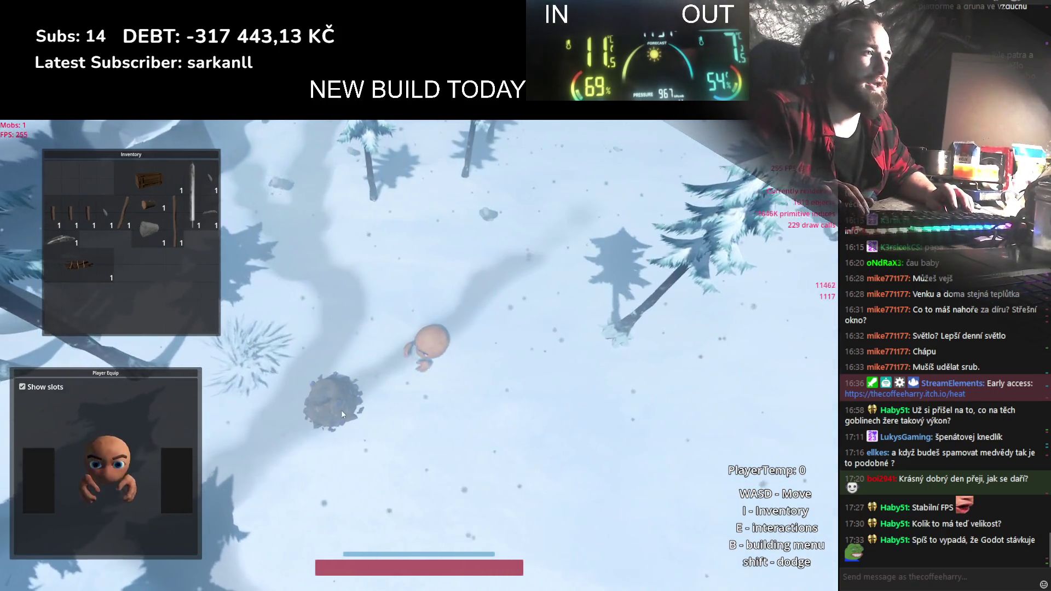
mouse_move(79, 264)
left_mouse_down()
mouse_move(411, 352)
mouse_move(400, 422)
mouse_move(427, 444)
mouse_move(438, 394)
left_mouse_up()
key("a")
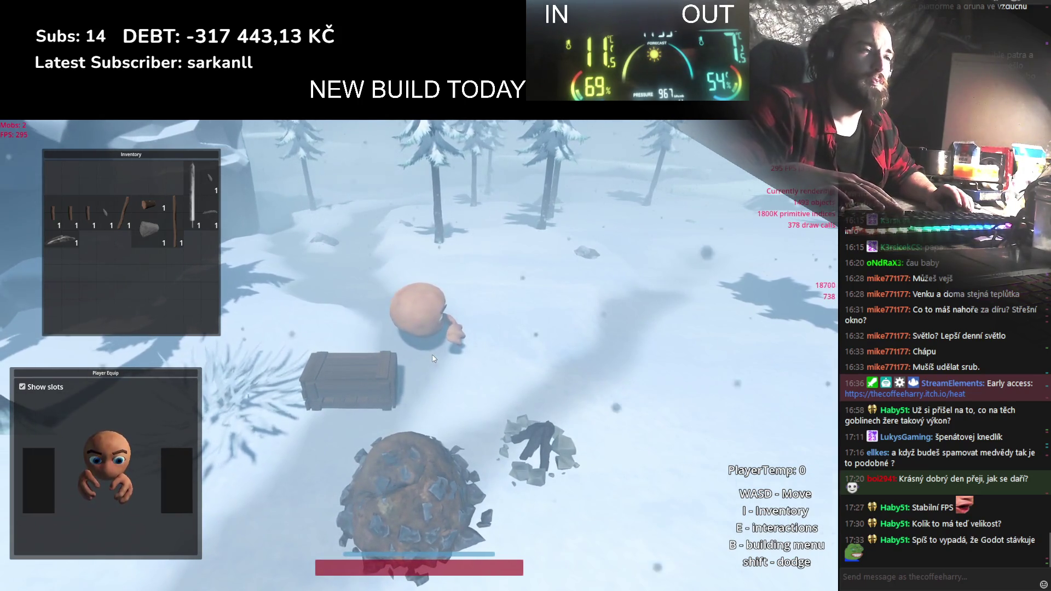
Stop the game with F8 and open FloorColliderScene.tscn via a 'floor' filter
key("F8")
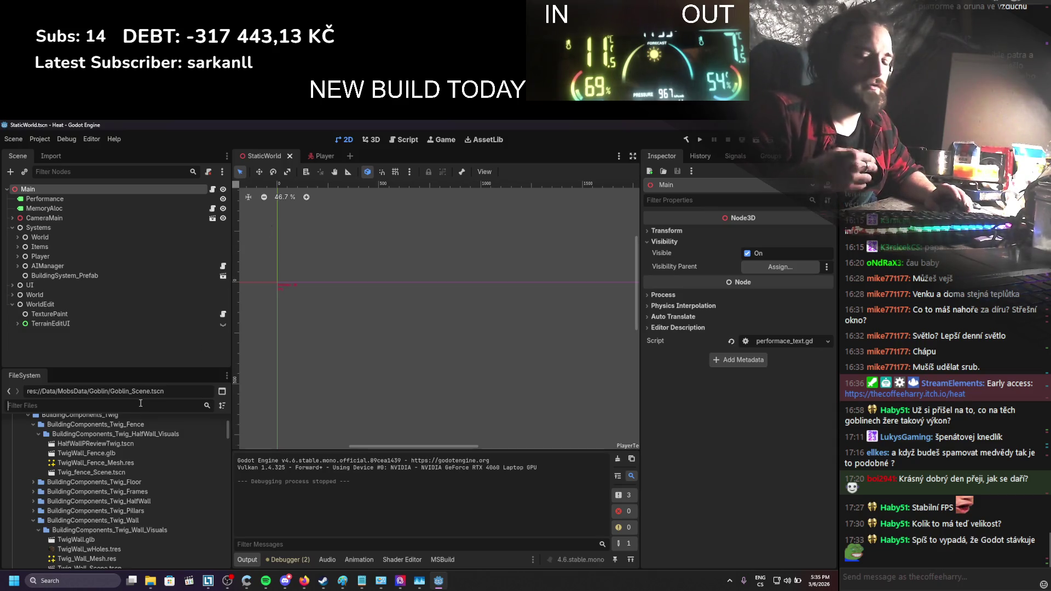
type("floor")
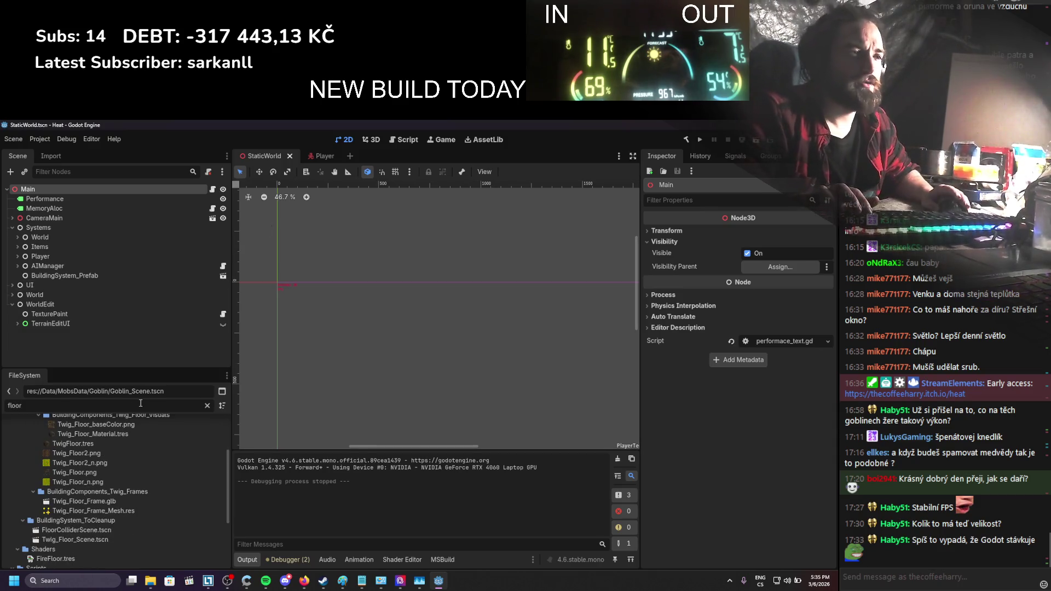
double_click(121, 530)
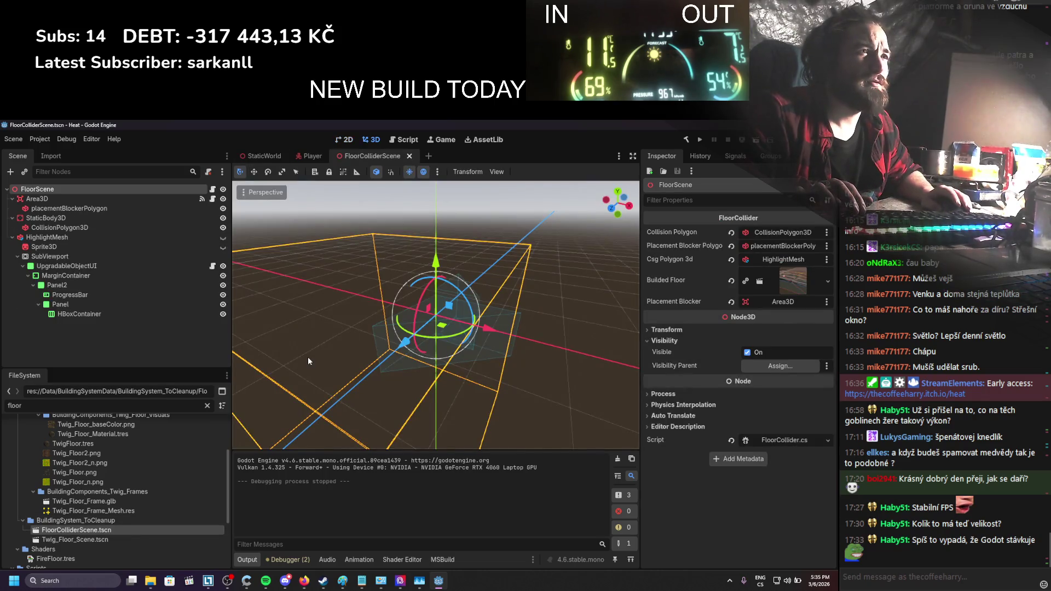
Open Twig_Floor_Scene and enable collision layer 15 on its StaticBody3D
double_click(90, 541)
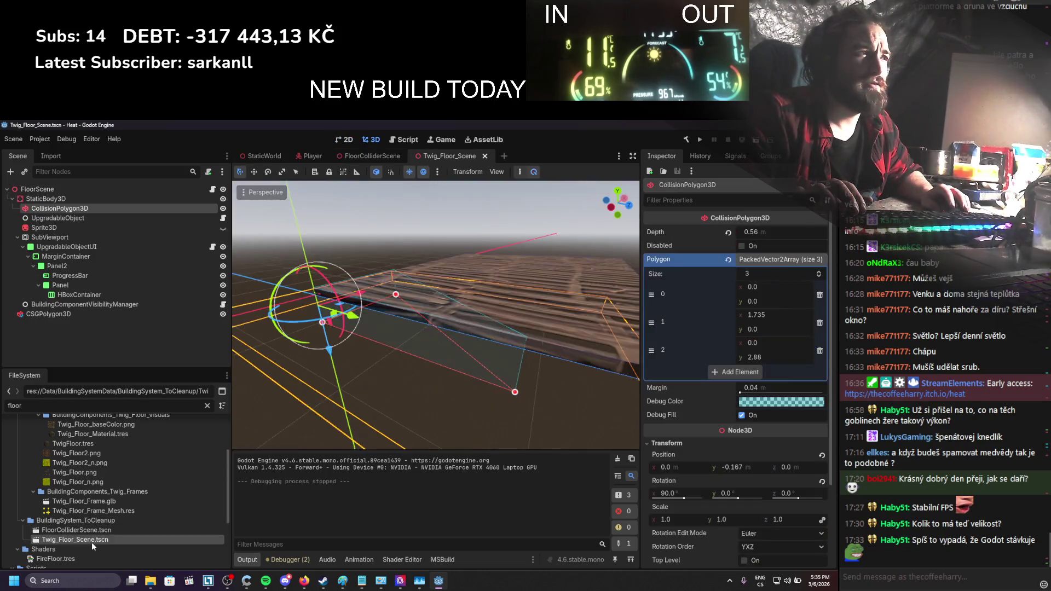
left_click(67, 199)
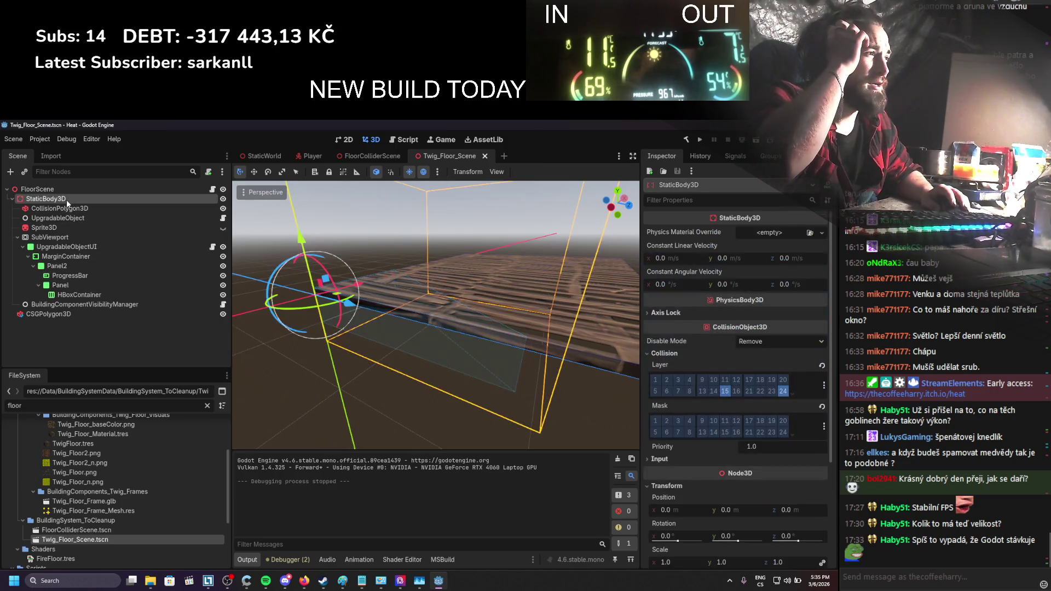
left_click(722, 391)
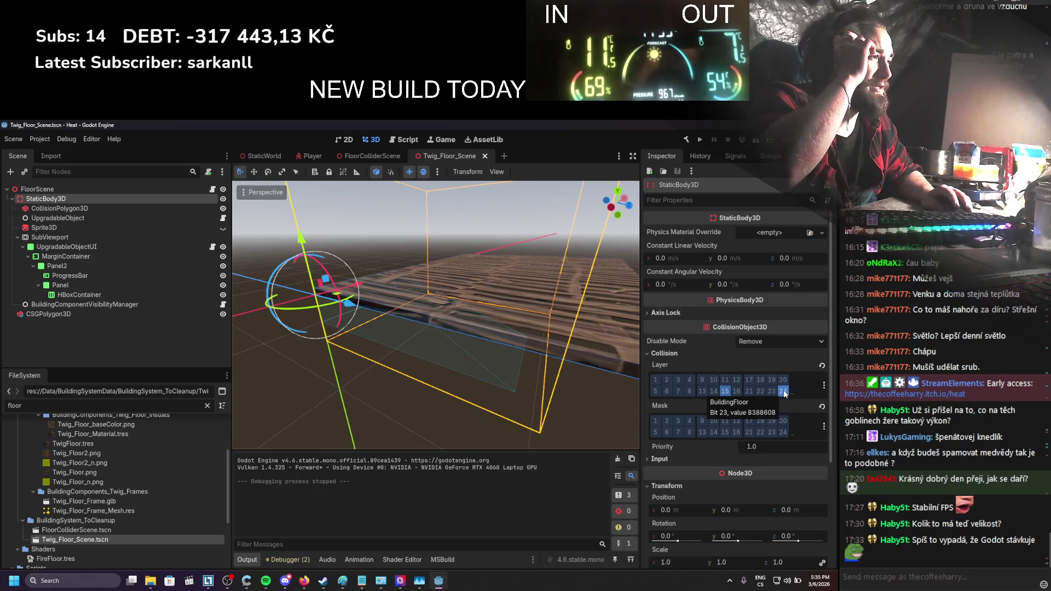
Add layer 24 to PlacingSystem's Placement Mask in the Player scene and rerun the game
left_click(296, 157)
scroll(91, 297, "down", 5)
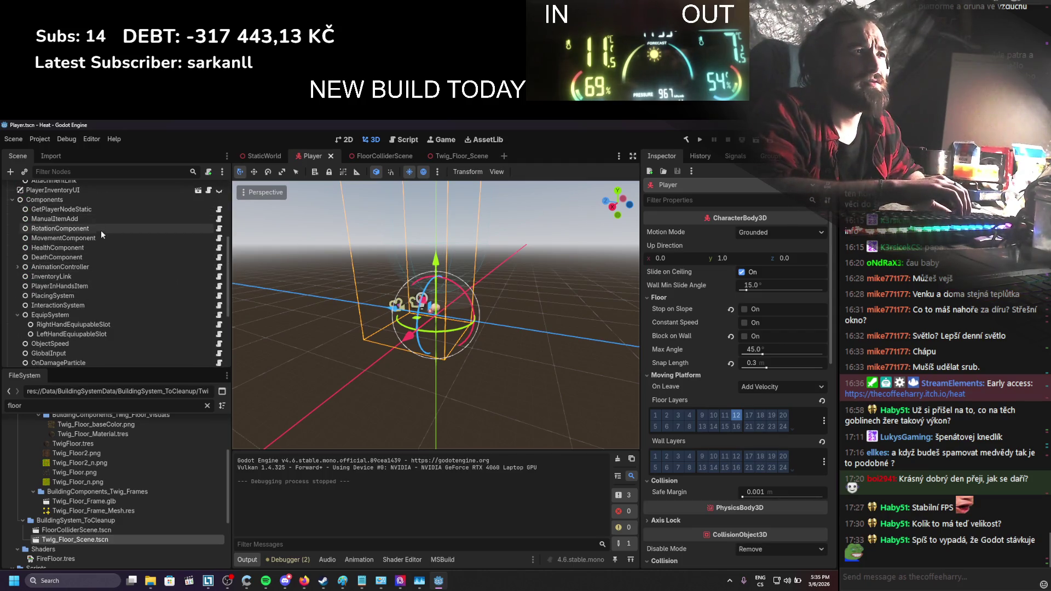
left_click(84, 295)
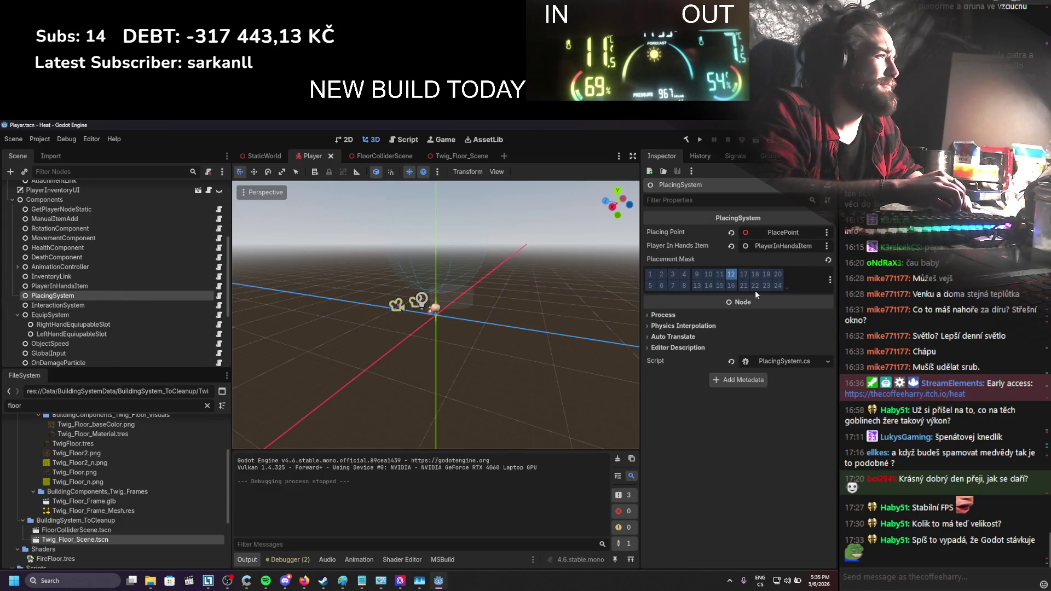
left_click(775, 288)
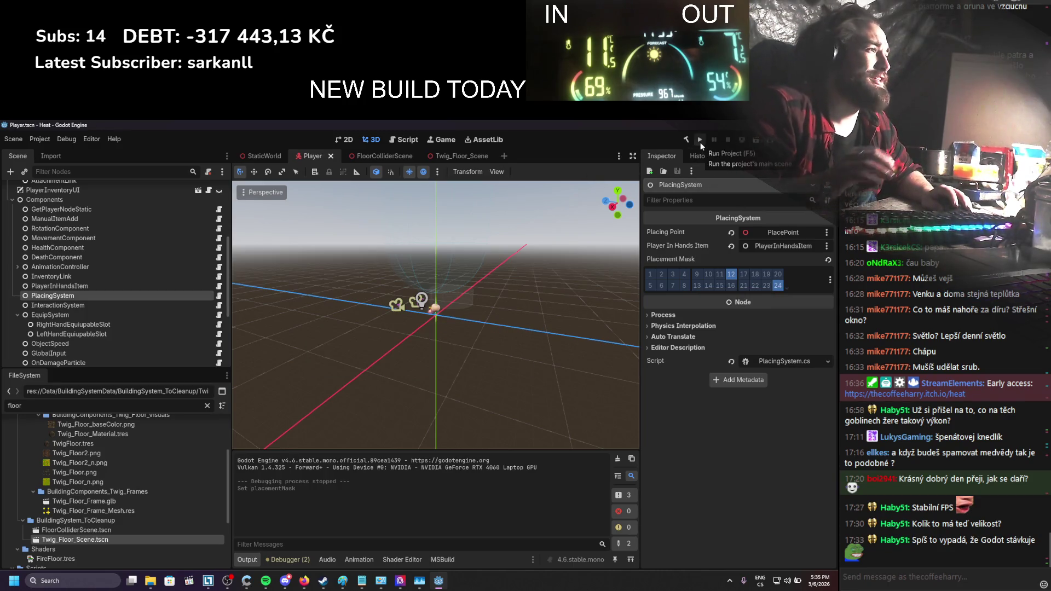
left_click(700, 140)
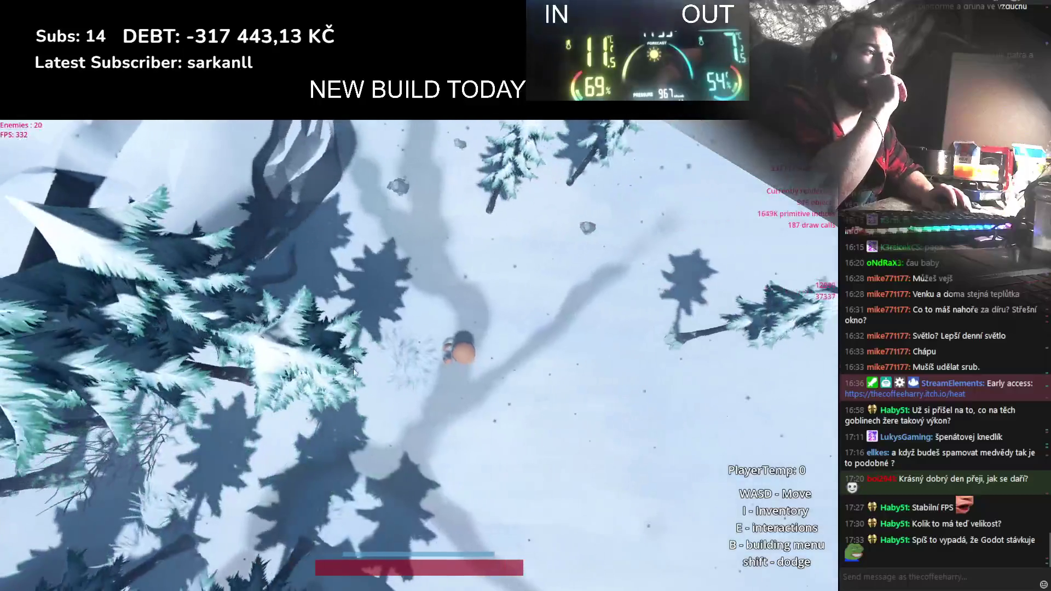
Build a four-cornered FloorFrame from the building menu
key("i")
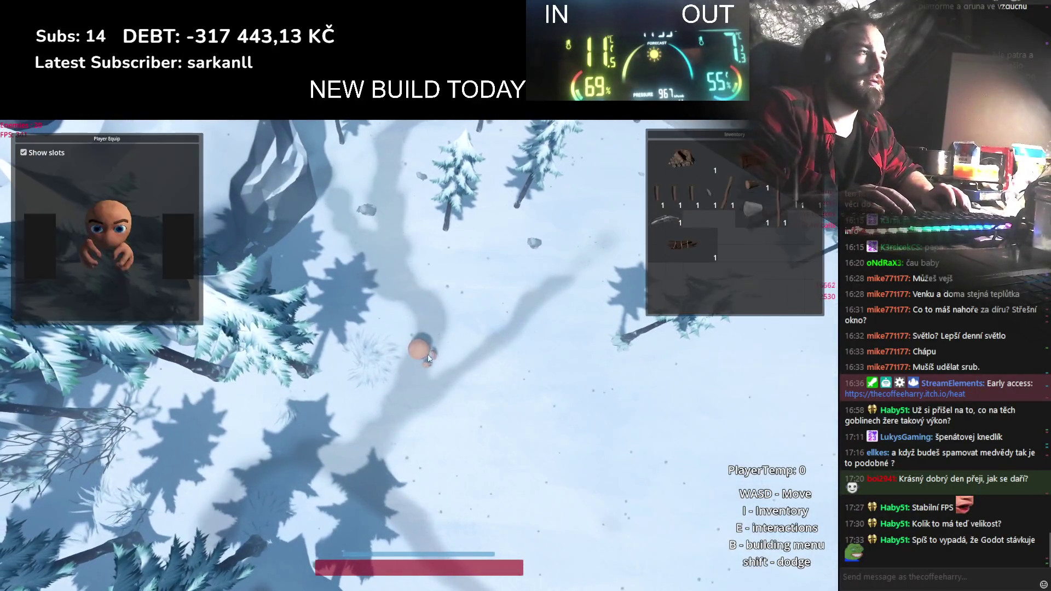
key("i")
key("b")
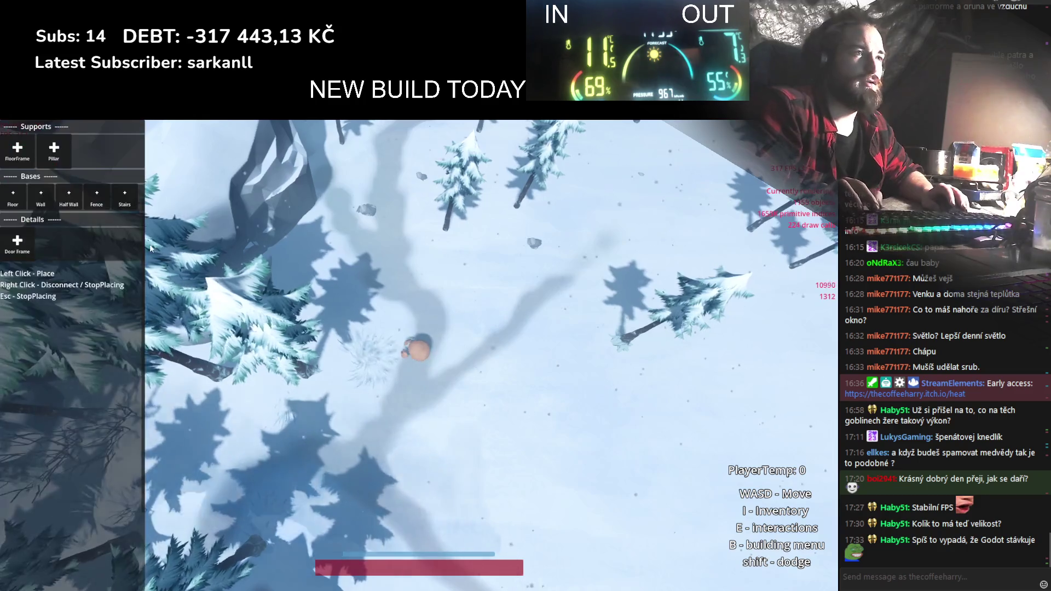
left_click(24, 162)
left_click(269, 328)
left_click(353, 246)
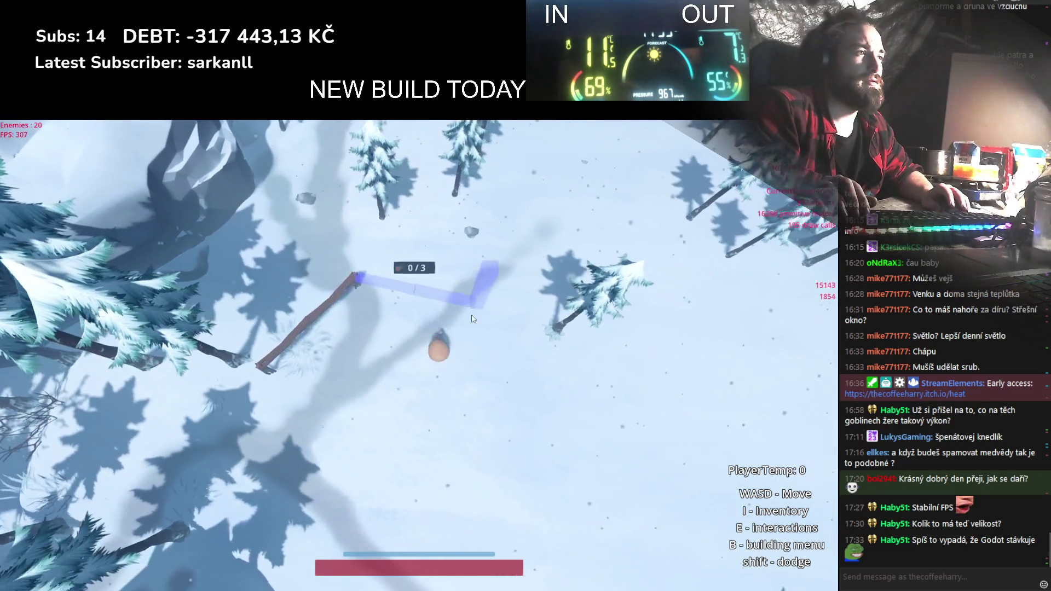
left_click(477, 272)
left_click(510, 368)
left_click(329, 292)
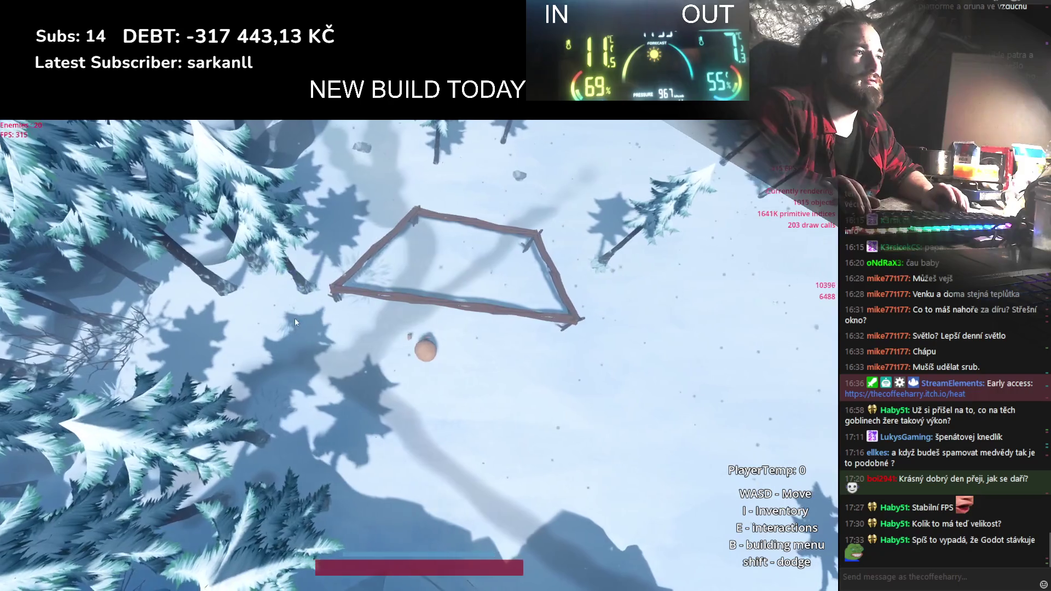
Fill the wooden frame with a Floor plank piece
key("b")
left_click(13, 197)
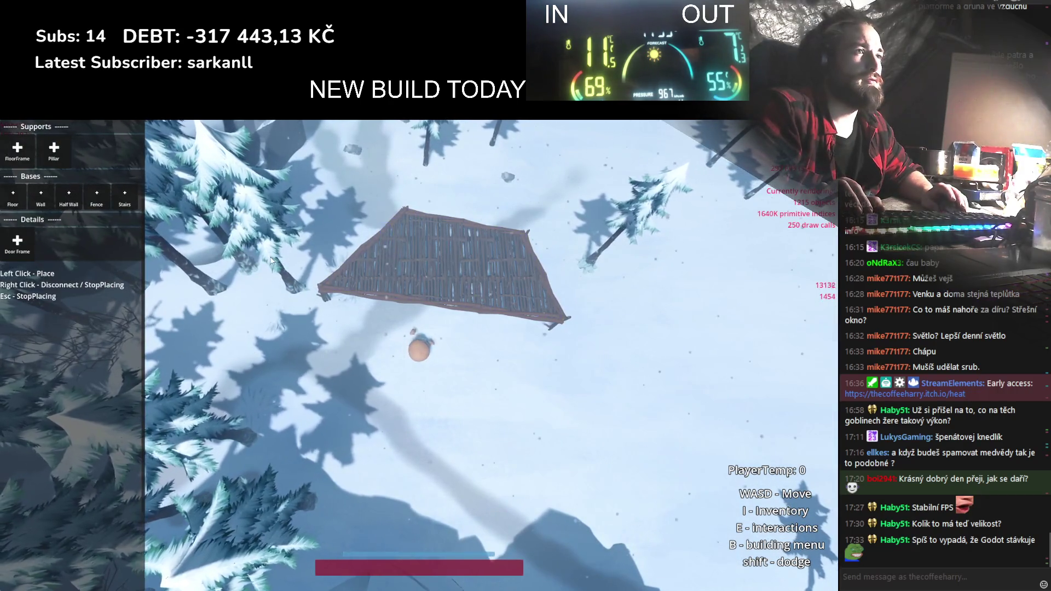
left_click(469, 294)
scroll(520, 327, "up", 5)
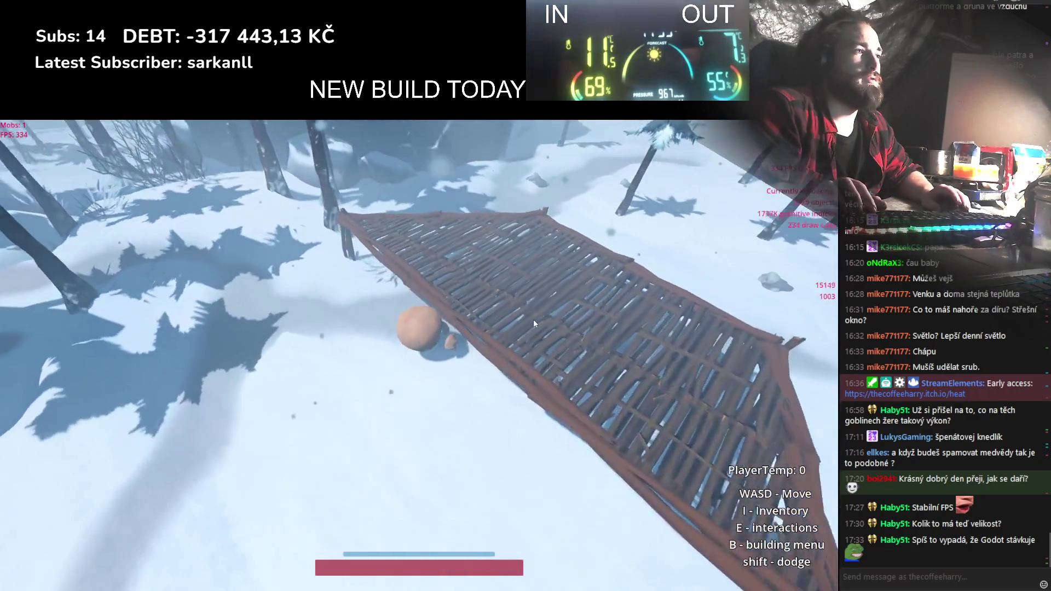
Drag a chest, a bundle and another item from the inventory onto the plank floor
key("i")
mouse_move(706, 221)
left_mouse_down()
mouse_move(500, 247)
mouse_move(479, 268)
left_mouse_up()
scroll(515, 296, "down", 5)
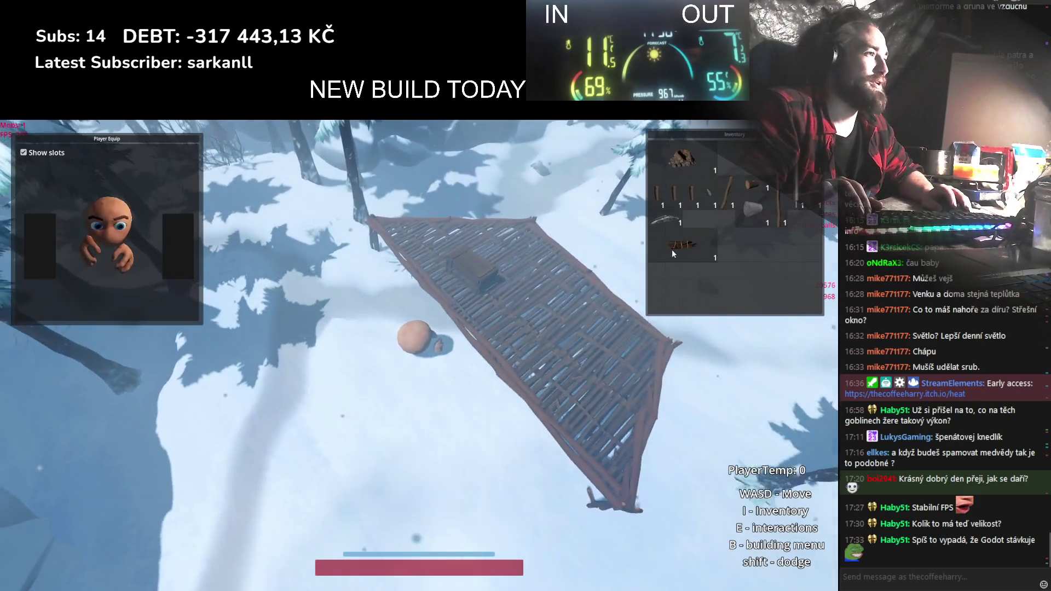
left_click_drag(672, 249, 514, 265)
mouse_move(681, 158)
left_mouse_down()
mouse_move(548, 305)
mouse_move(458, 270)
mouse_move(431, 278)
mouse_move(448, 296)
mouse_move(453, 288)
mouse_move(446, 312)
left_mouse_up()
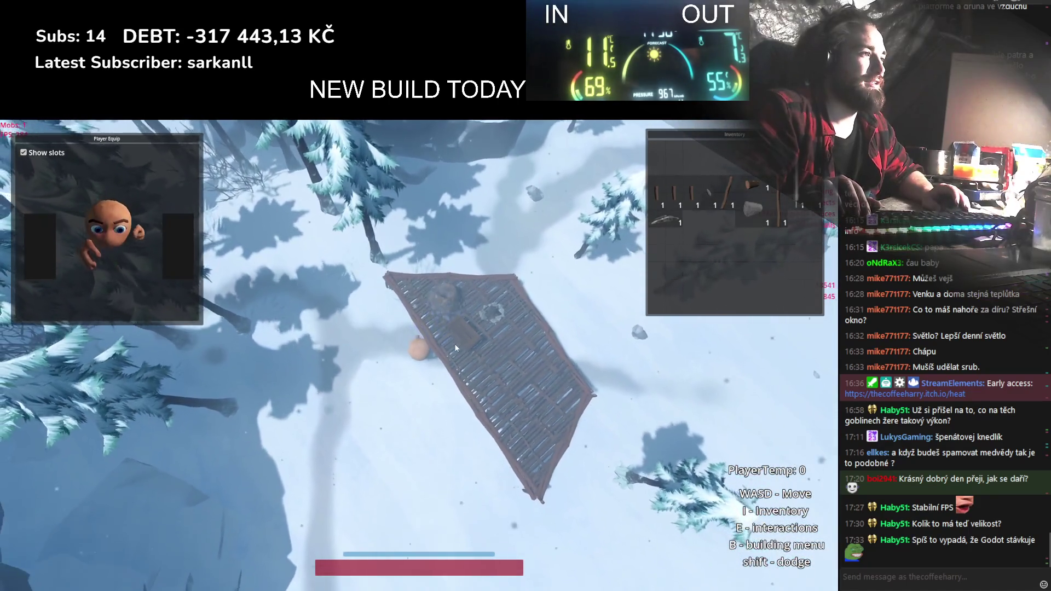
Place wooden Stairs beside the plank floor
key("b")
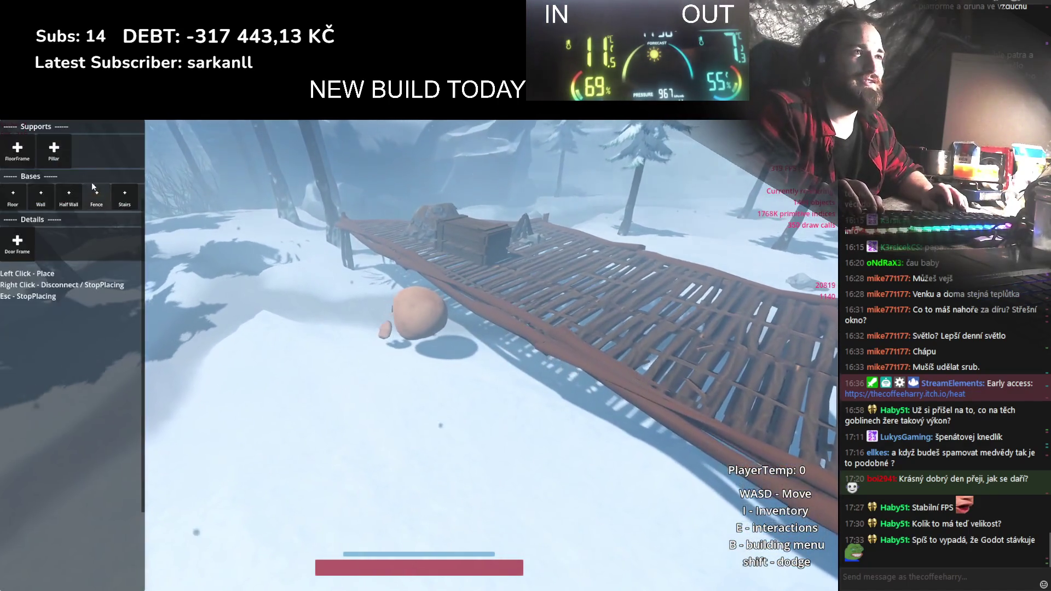
left_click(125, 197)
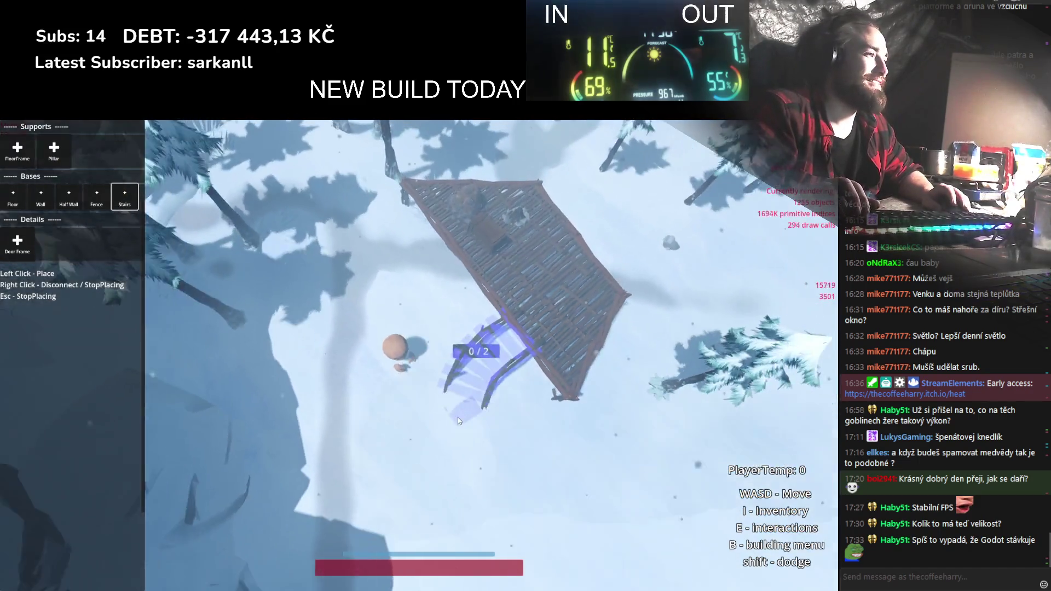
left_click(567, 364)
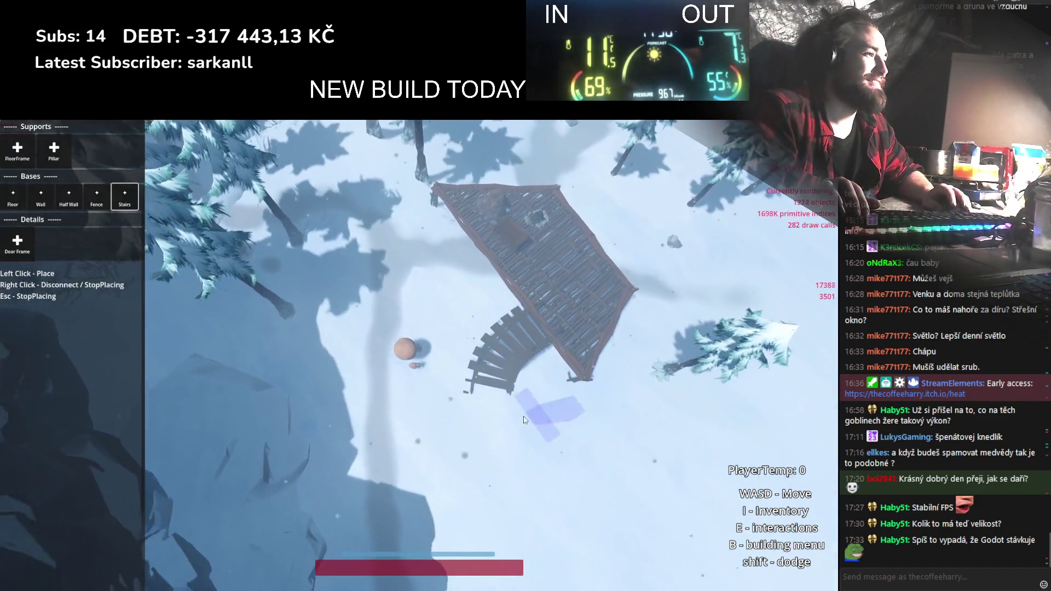
key("b")
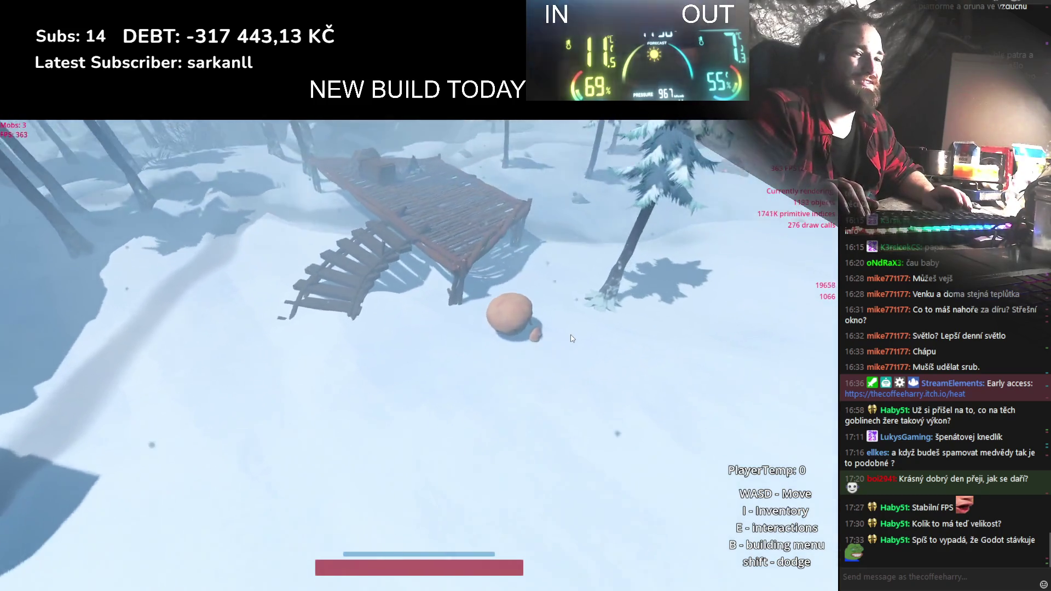
Walk to a nearby pine, chop it down and pick up the log
key("a")
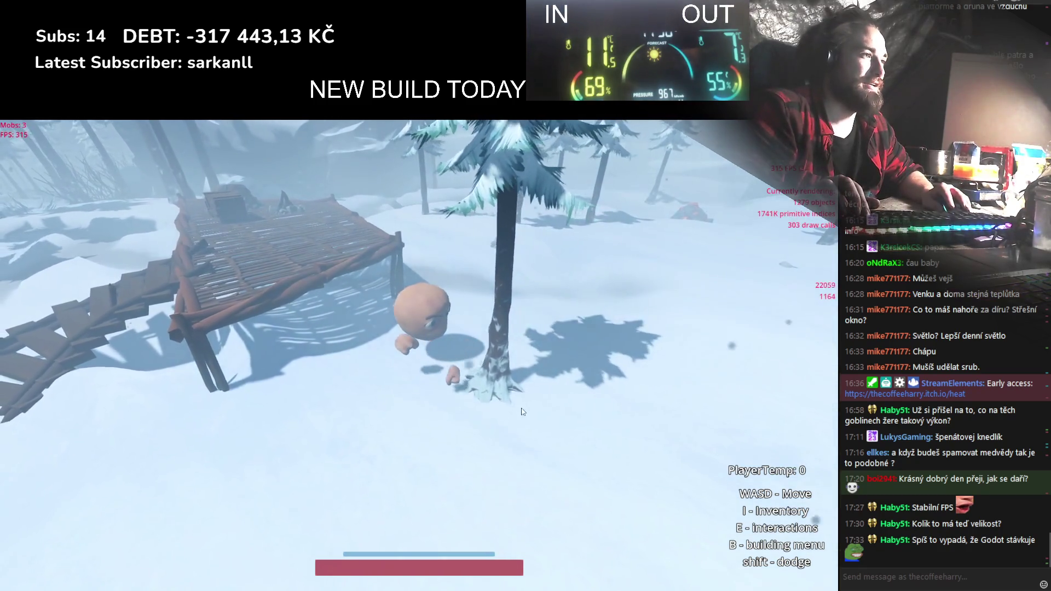
key("w")
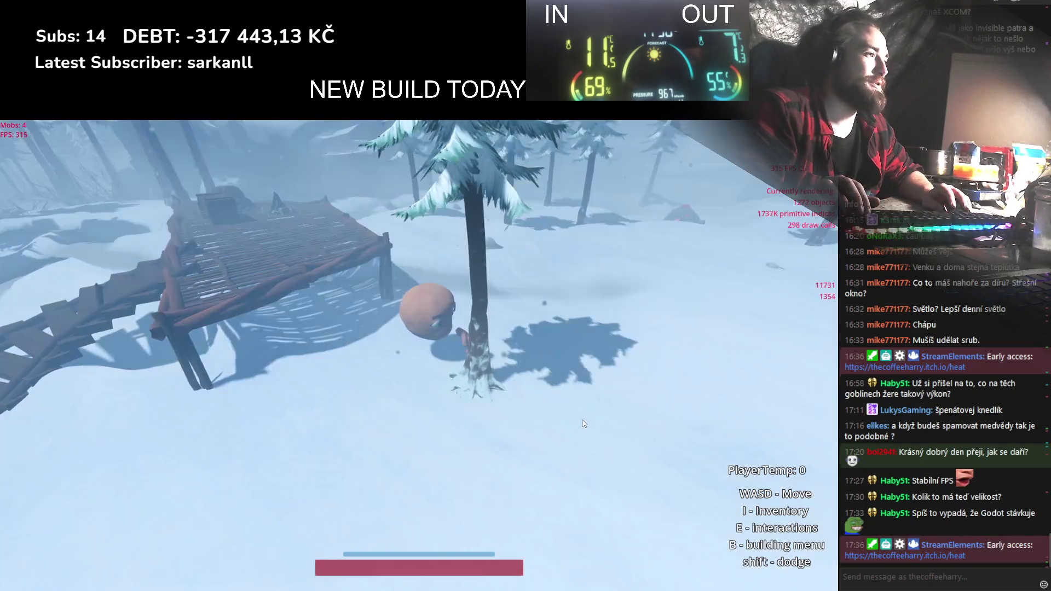
left_click(570, 426)
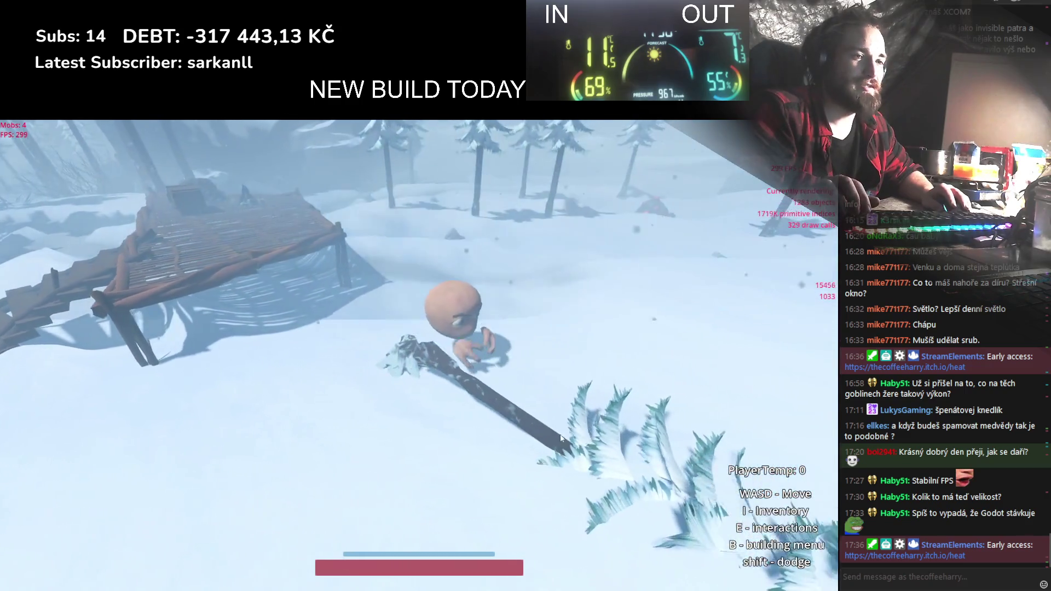
key("d")
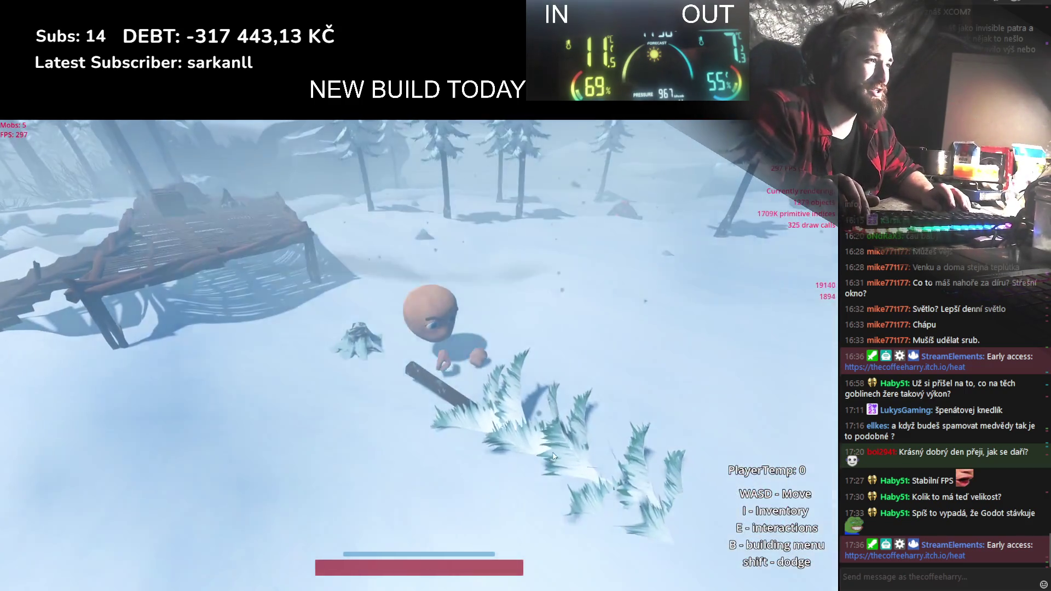
key("e")
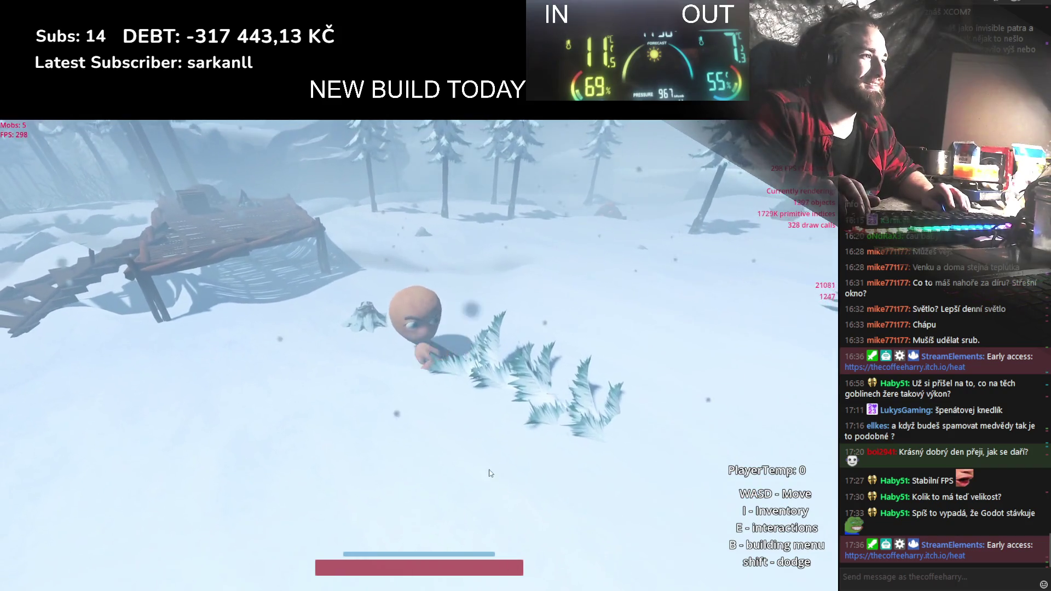
key("a")
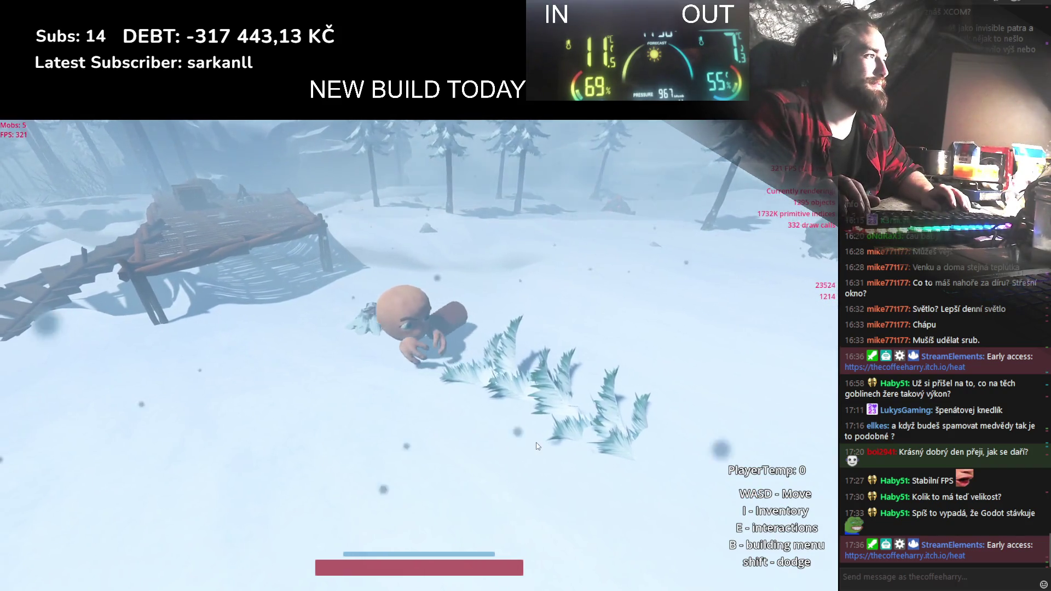
scroll(371, 426, "down", 5)
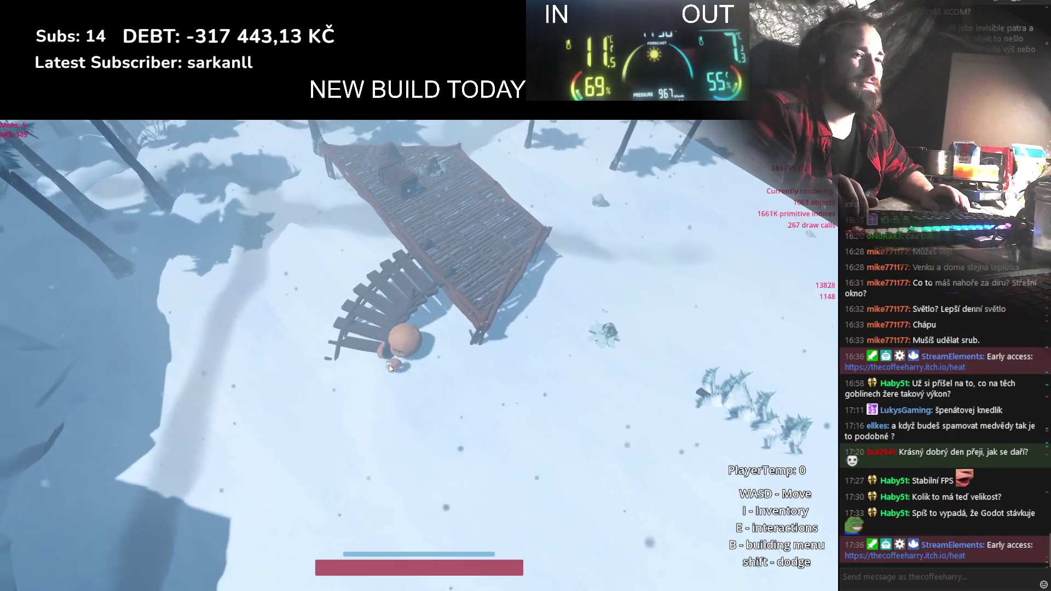
Walk up the stairs onto the platform and light the fire pit
key("w")
scroll(394, 361, "up", 5)
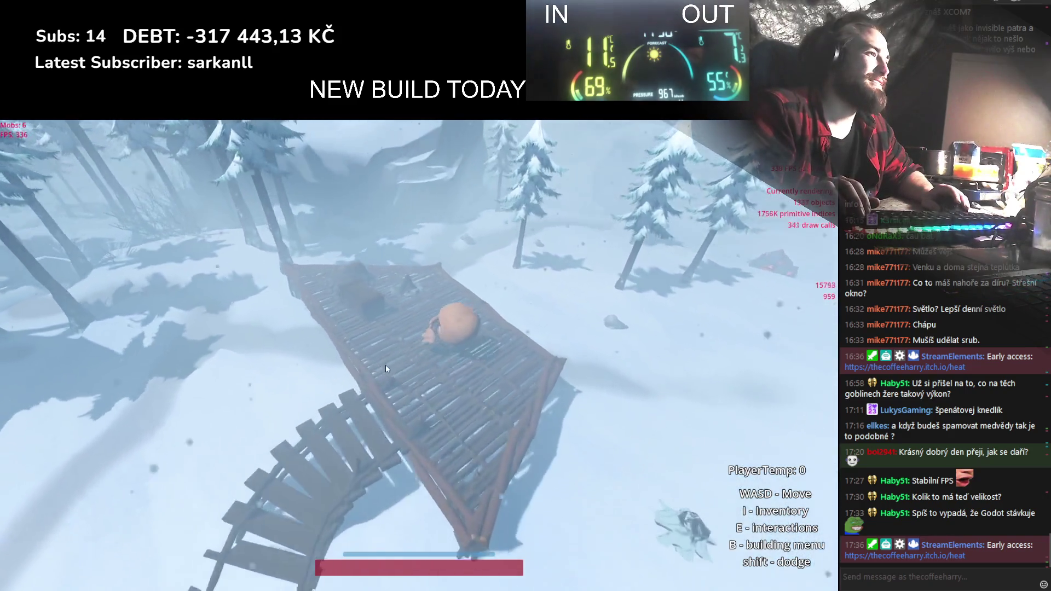
key("i")
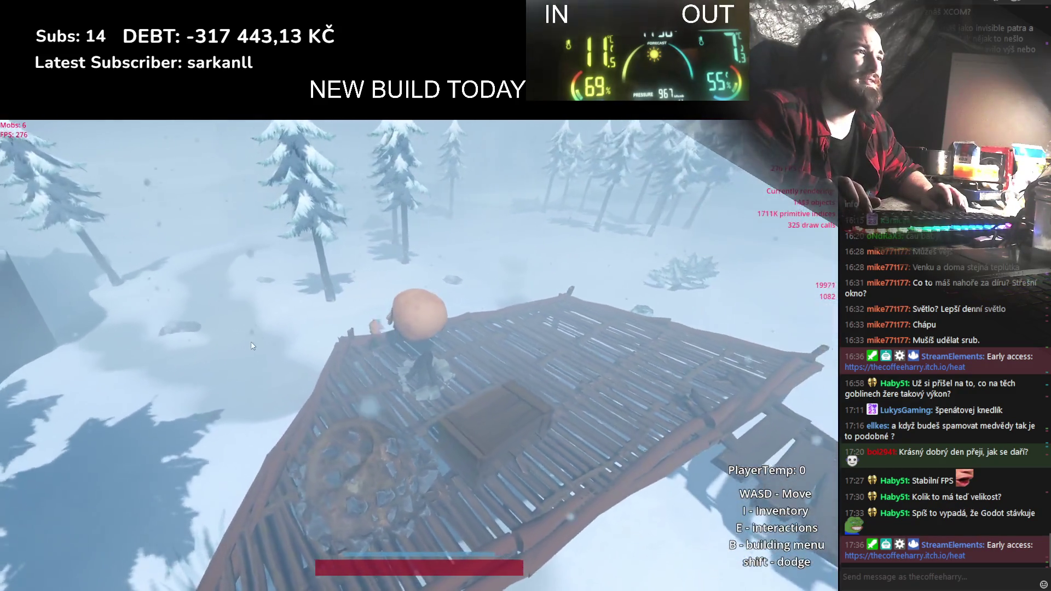
key("i")
key("i")
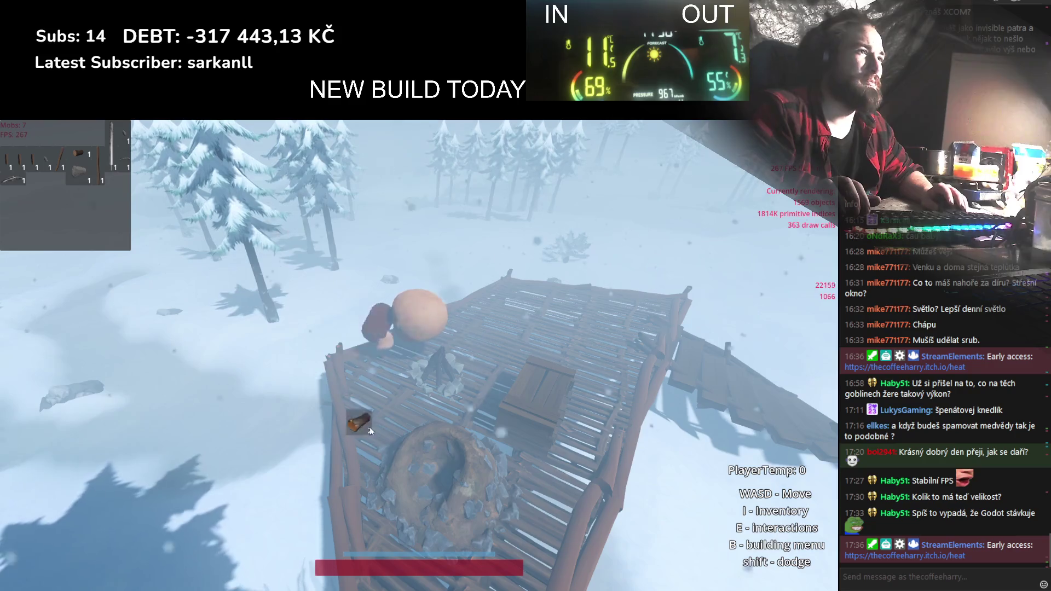
left_click(445, 492)
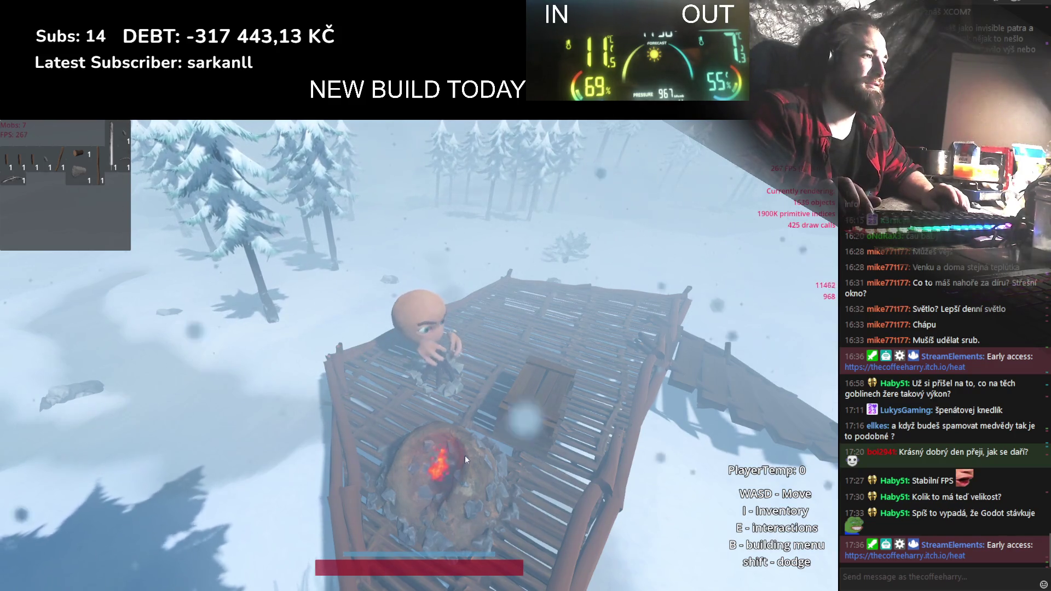
key("i")
Look around the platform, then stop the game with F8
scroll(432, 461, "up", 5)
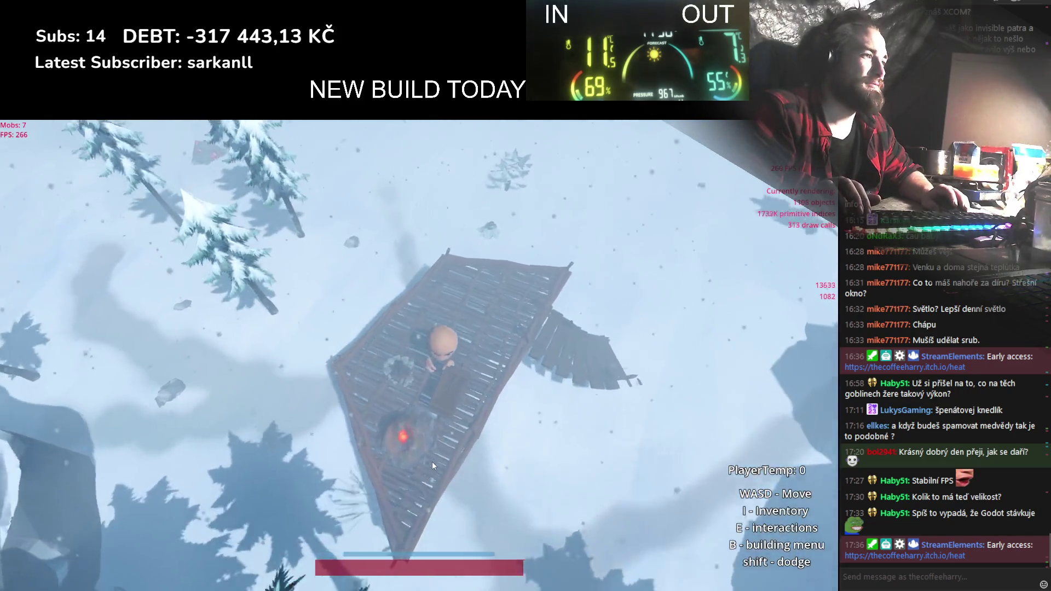
scroll(433, 466, "down", 3)
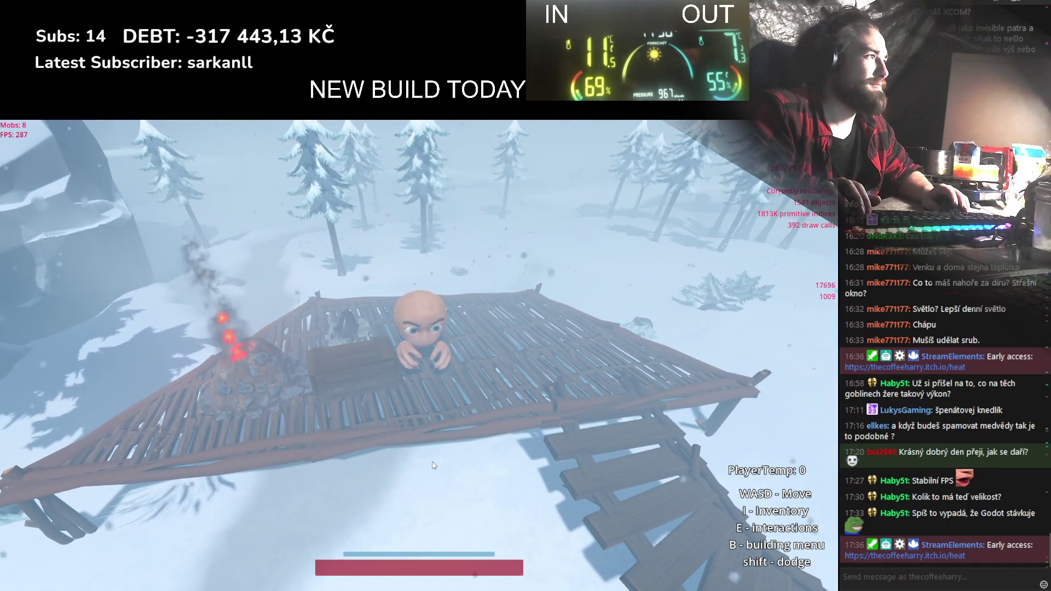
scroll(433, 465, "down", 5)
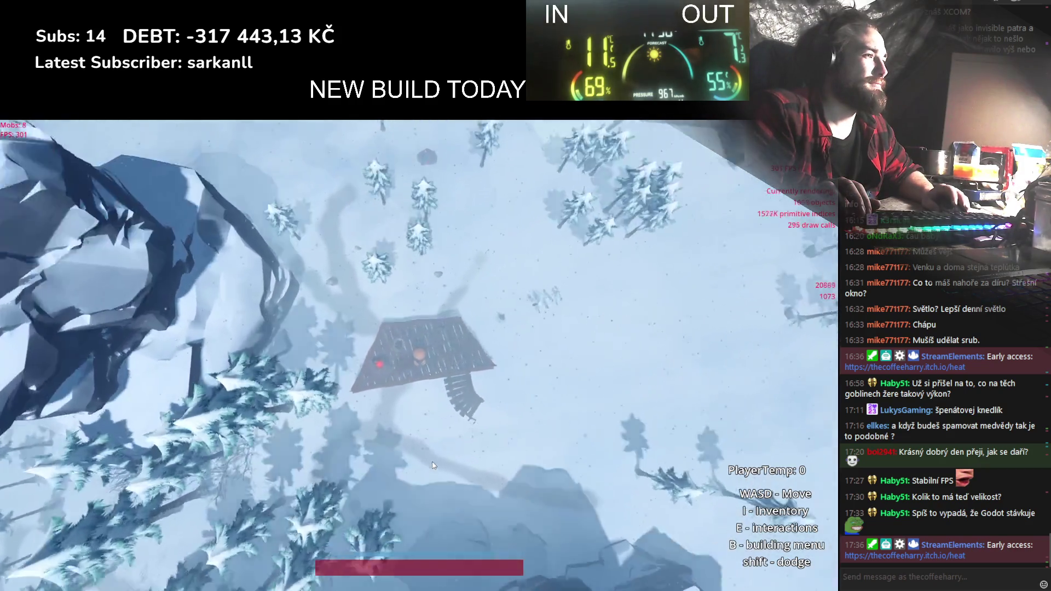
scroll(434, 466, "up", 3)
scroll(433, 466, "down", 5)
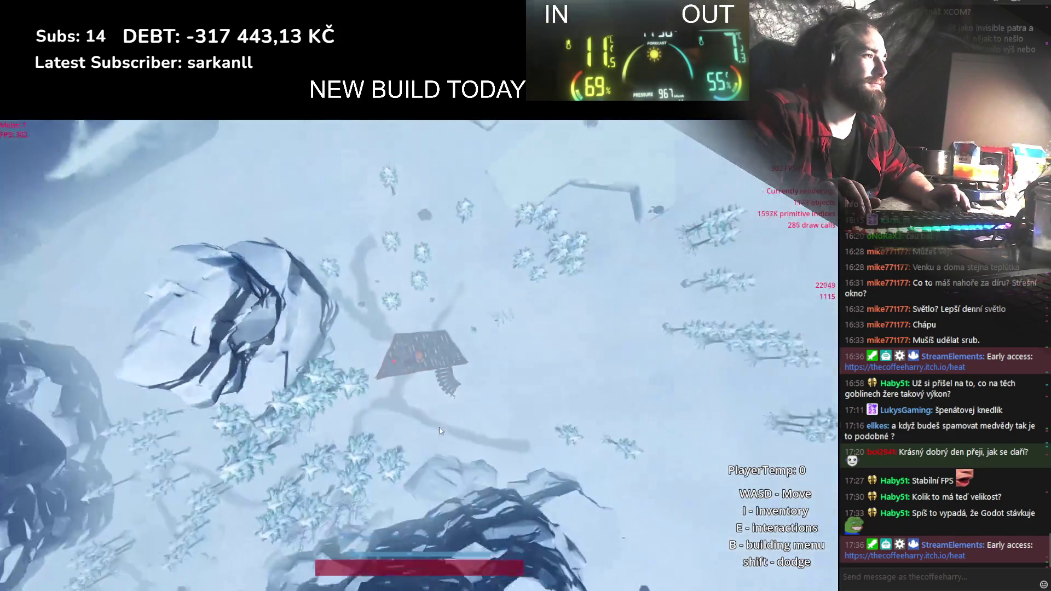
scroll(442, 438, "up", 3)
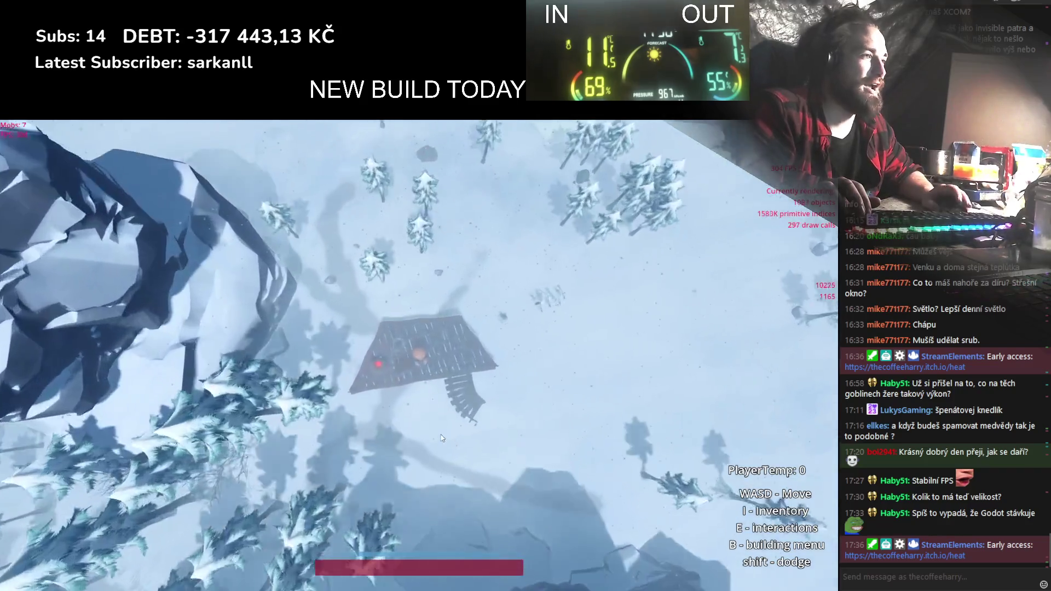
scroll(443, 438, "up", 3)
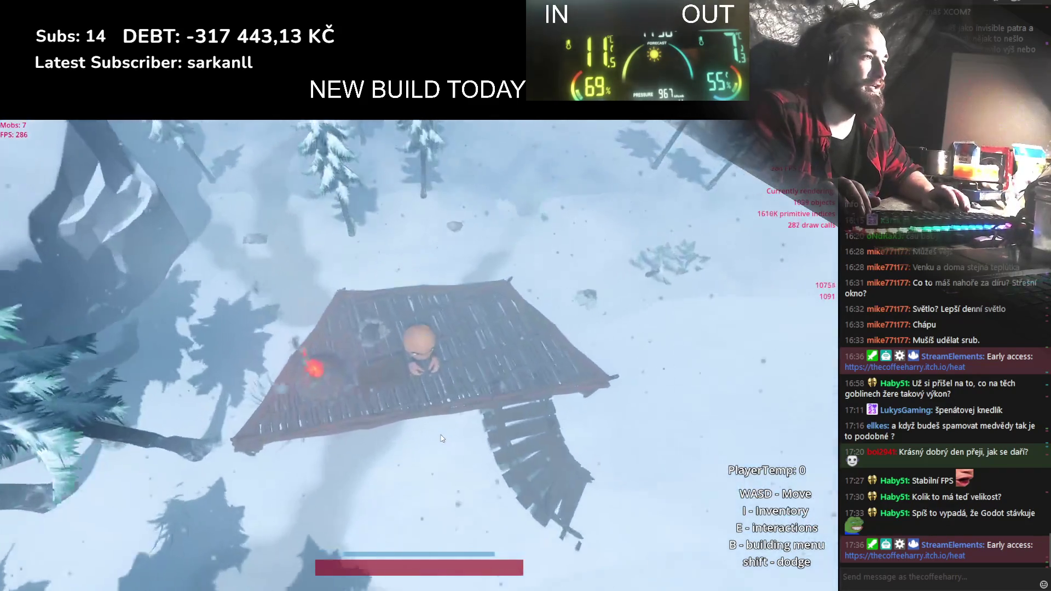
scroll(443, 438, "down", 5)
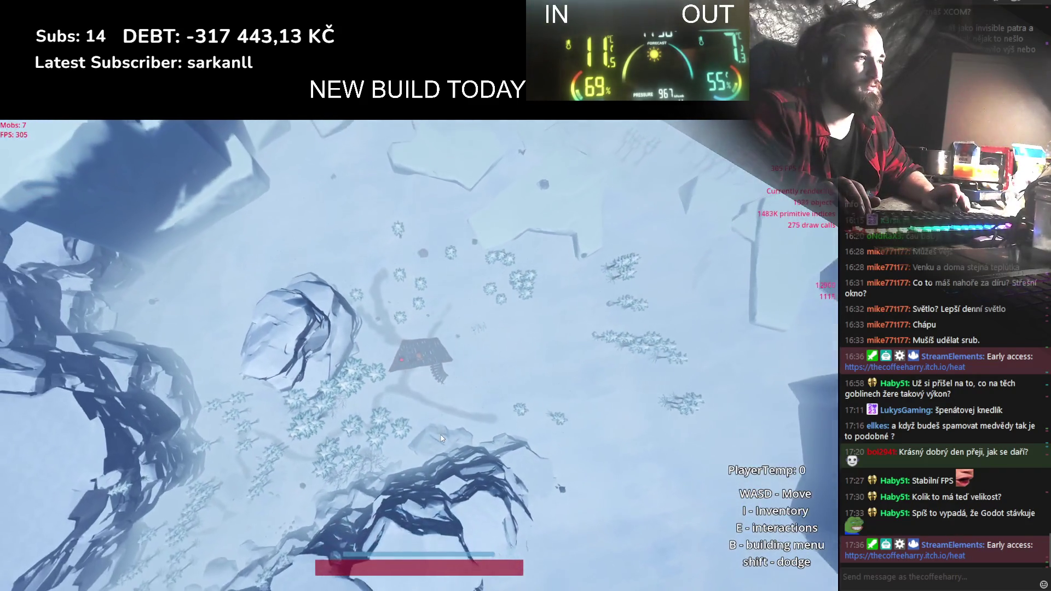
scroll(442, 438, "up", 5)
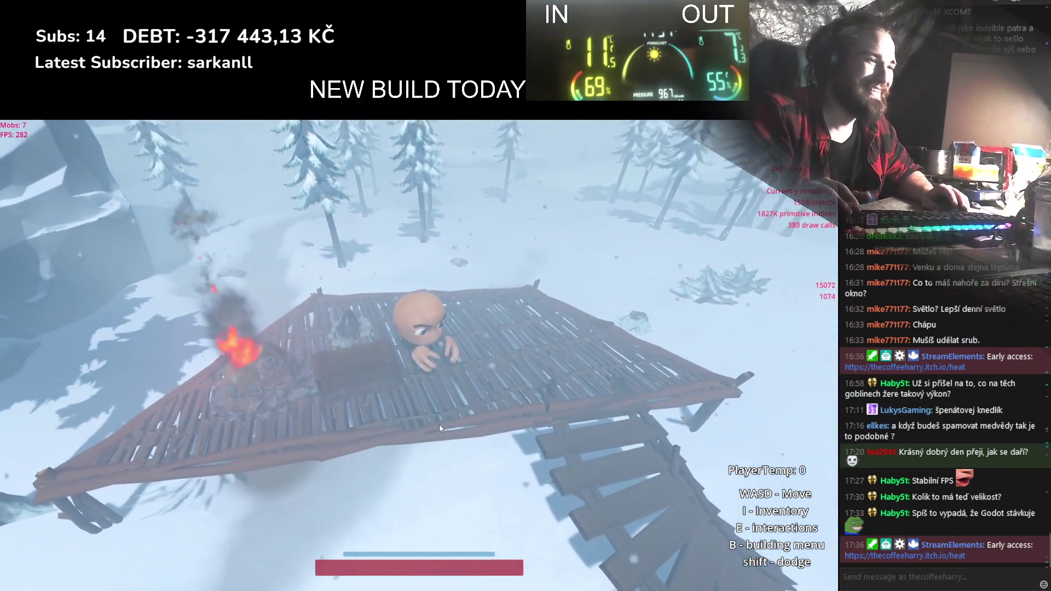
scroll(439, 424, "up", 3)
key("F8")
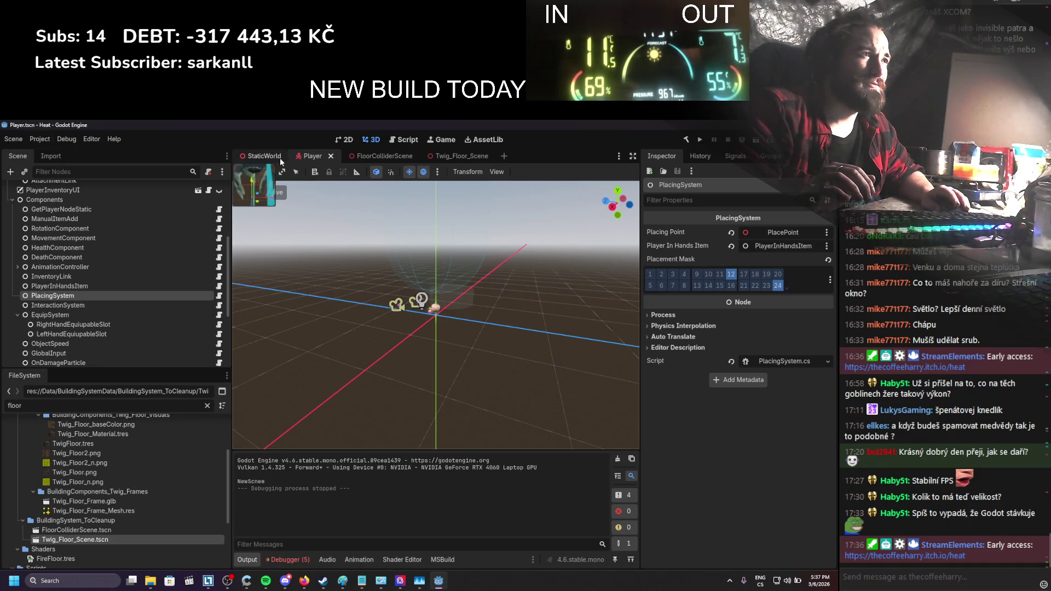
Filter the Scene dock for hand nodes, settling on 'han'
scroll(124, 300, "up", 5)
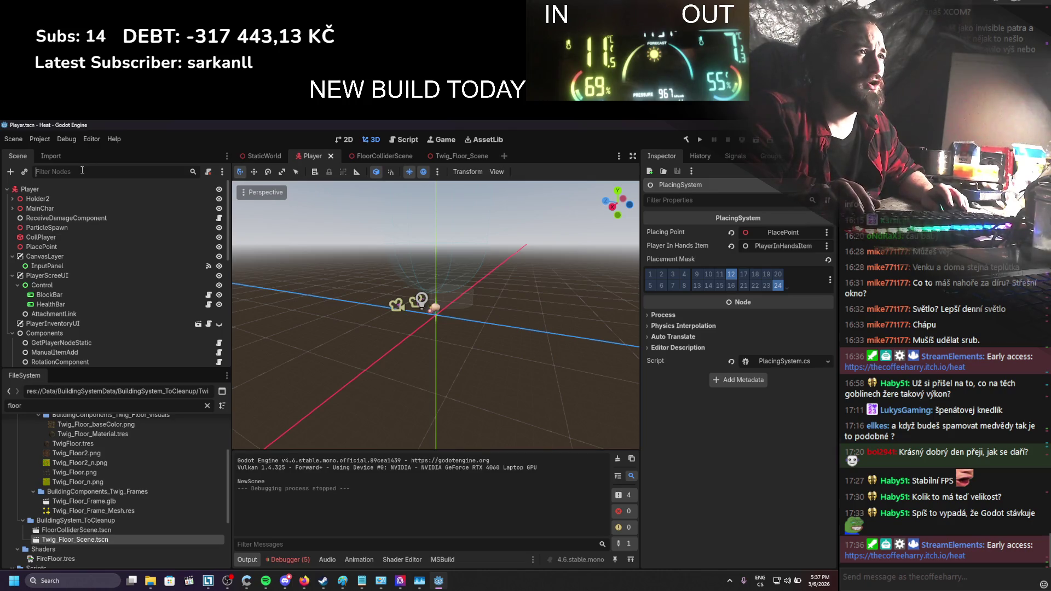
type("hand")
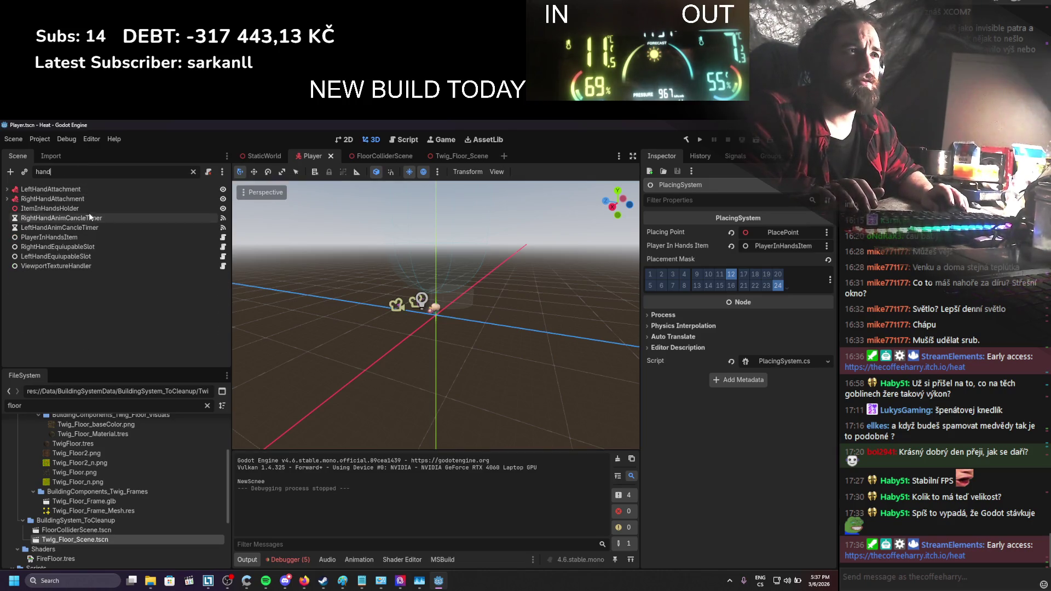
left_click(193, 172)
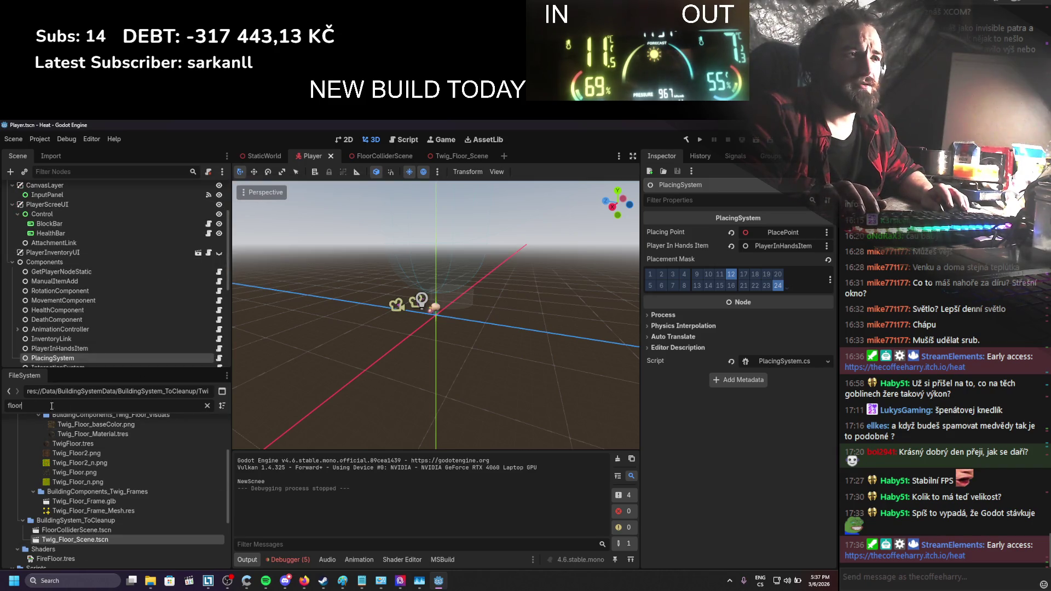
type("hands")
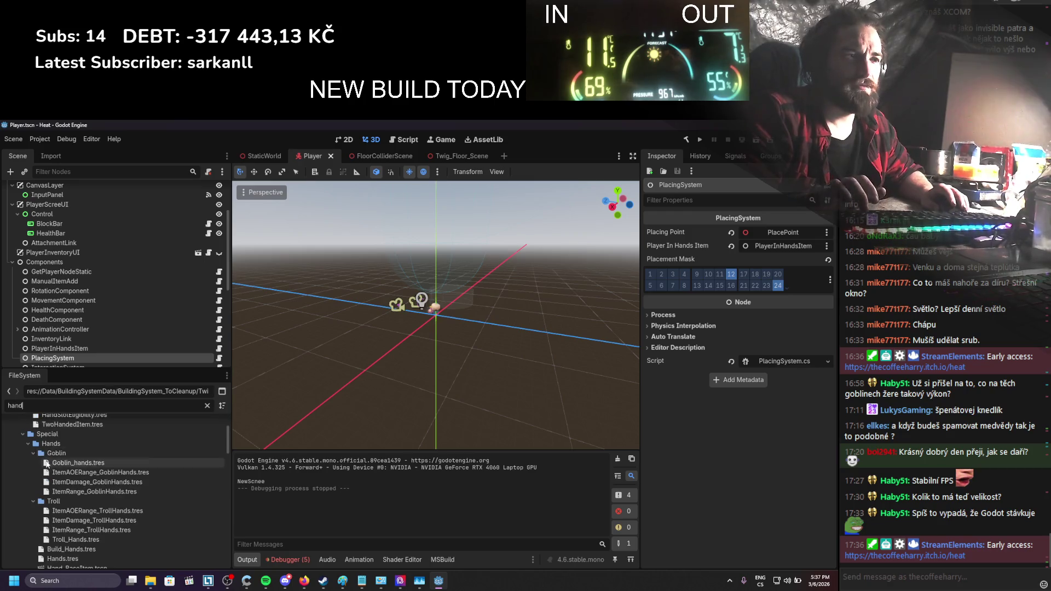
scroll(100, 545, "up", 3)
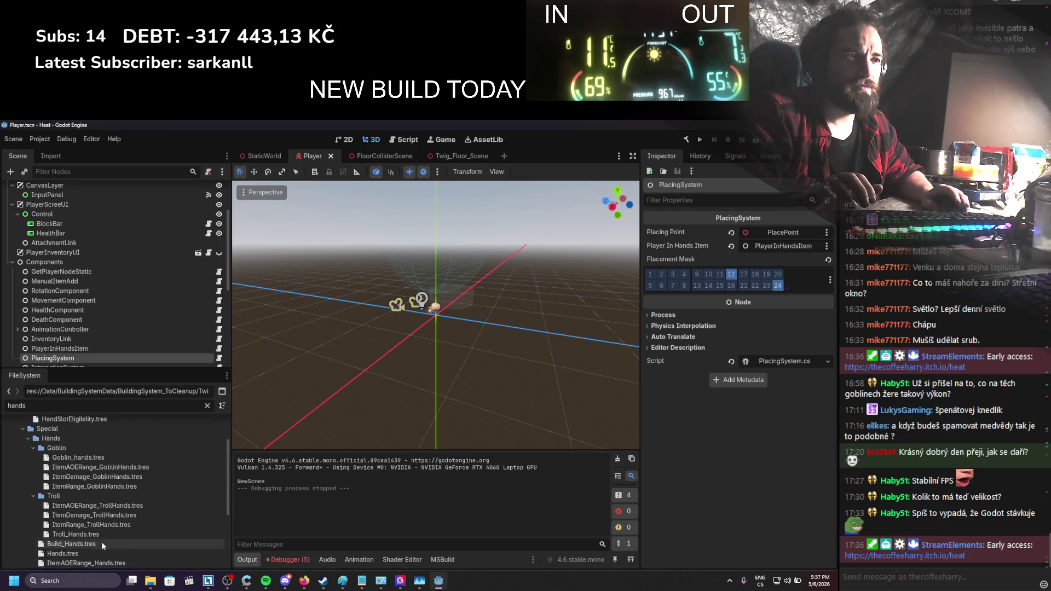
scroll(106, 499, "down", 6)
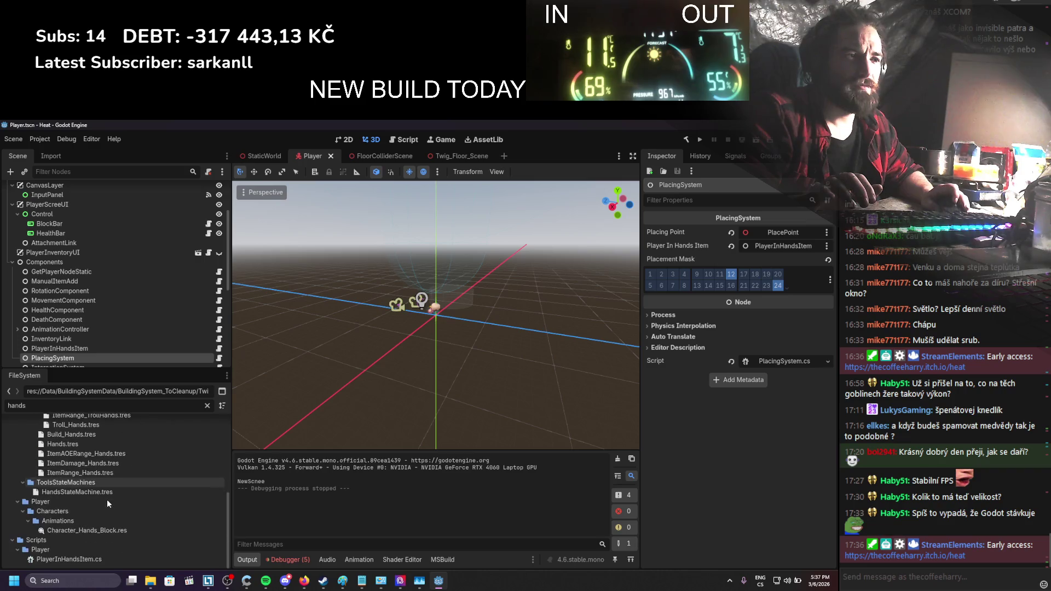
key("BackSpace")
scroll(104, 498, "down", 4)
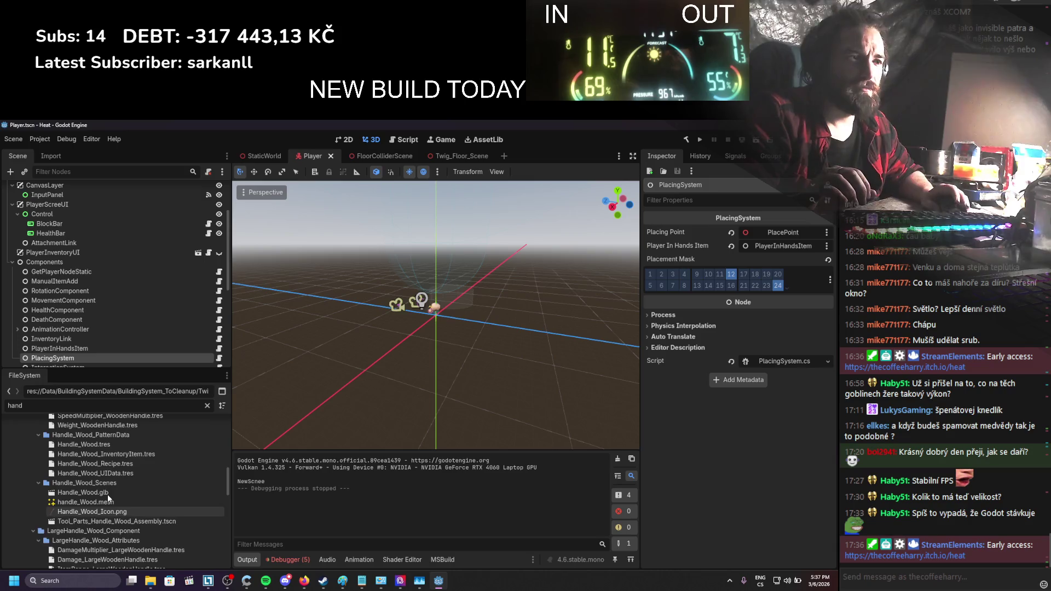
scroll(109, 482, "up", 5)
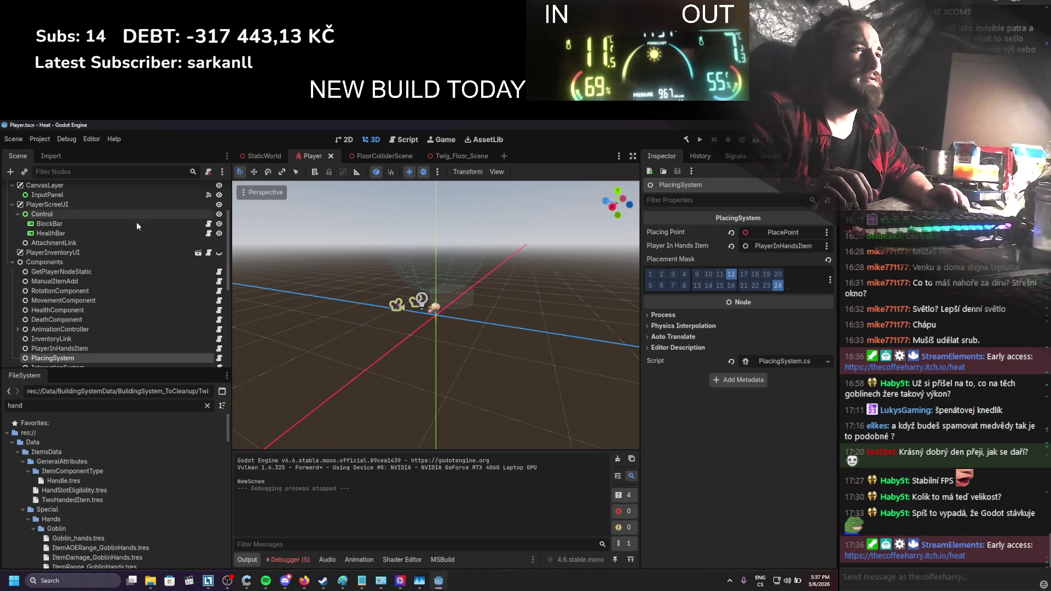
scroll(137, 221, "up", 4)
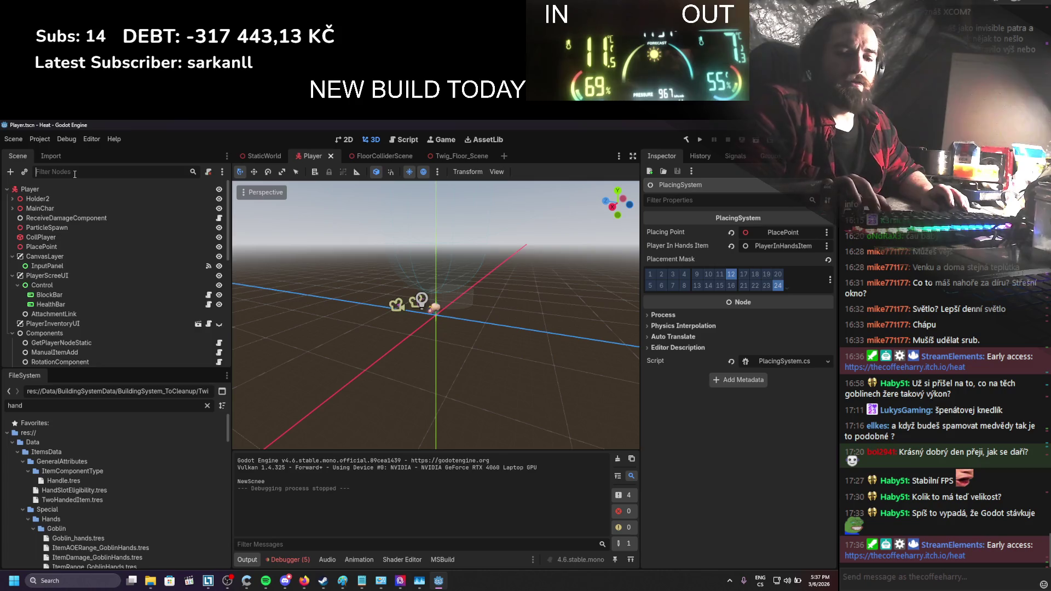
type("han")
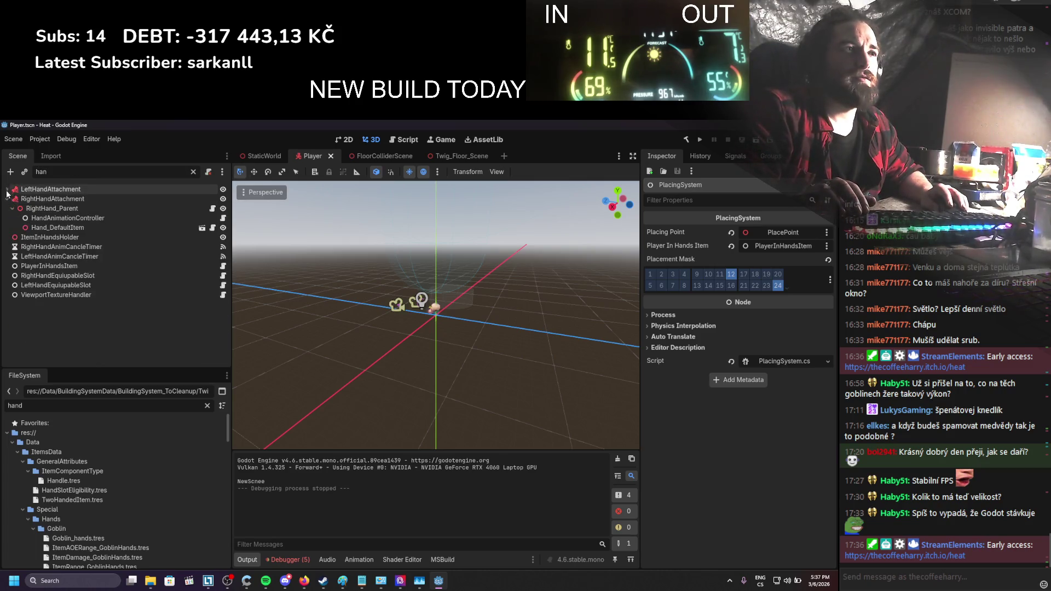
Open Hand_BaseItem from LeftHandAttachment and view Hand_DefaultItem's UsableItem.cs in Visual Studio
left_click(6, 189)
left_click(134, 215)
left_click(201, 221)
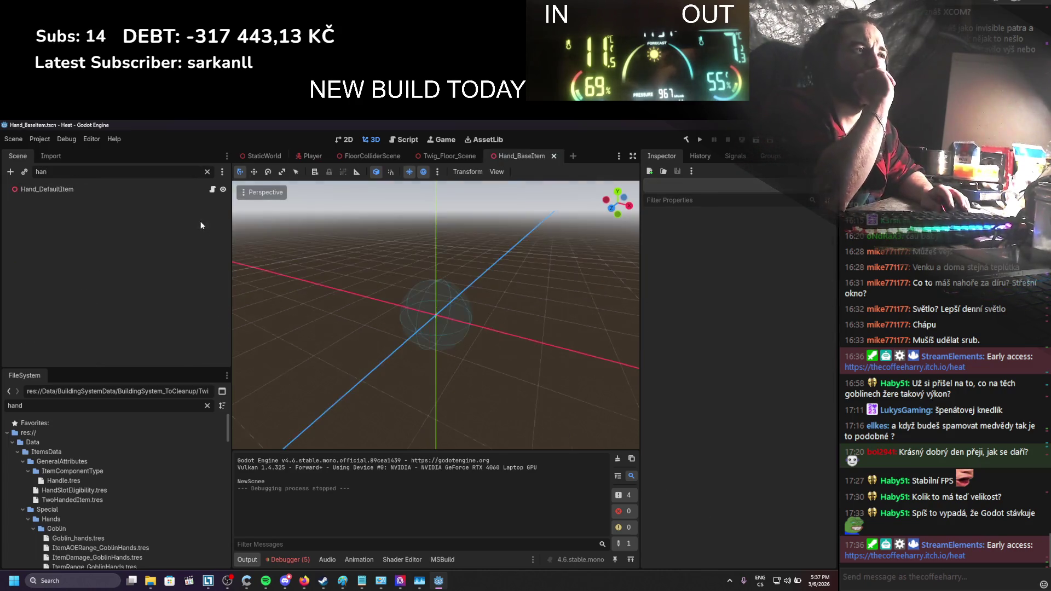
left_click(92, 187)
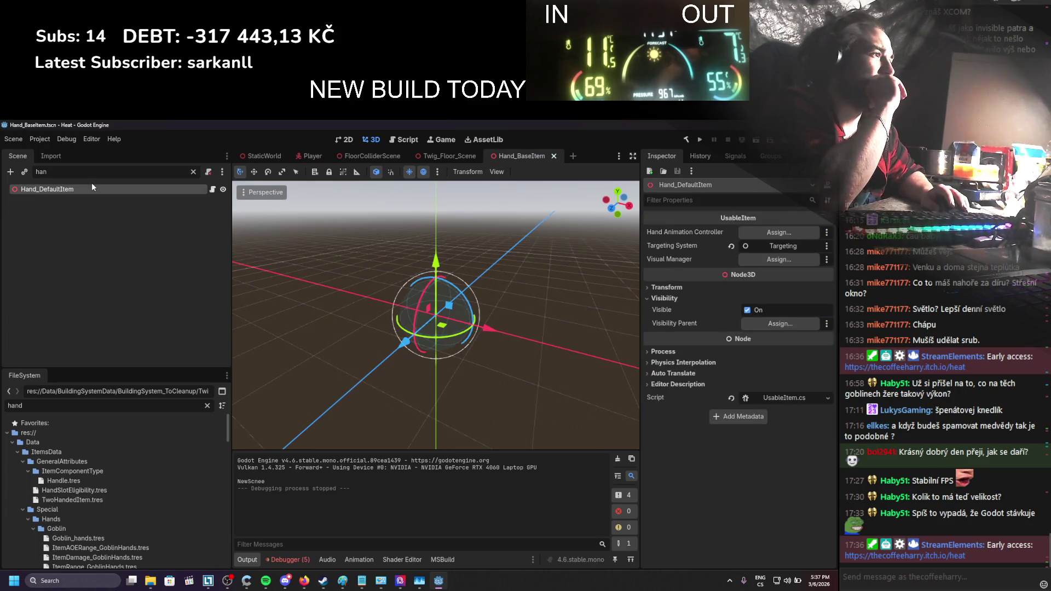
left_click(781, 401)
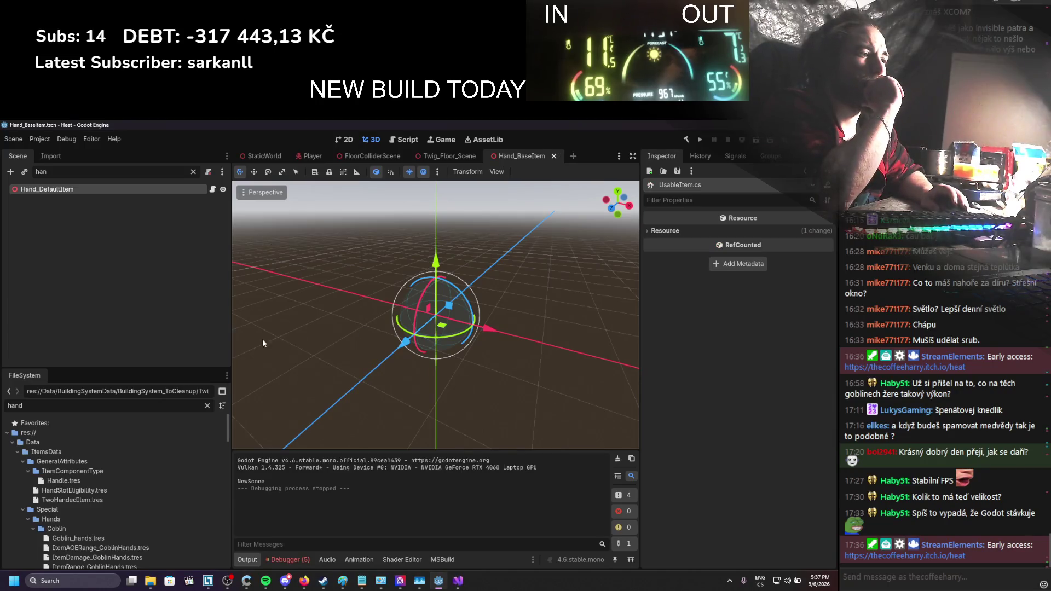
left_click(458, 581)
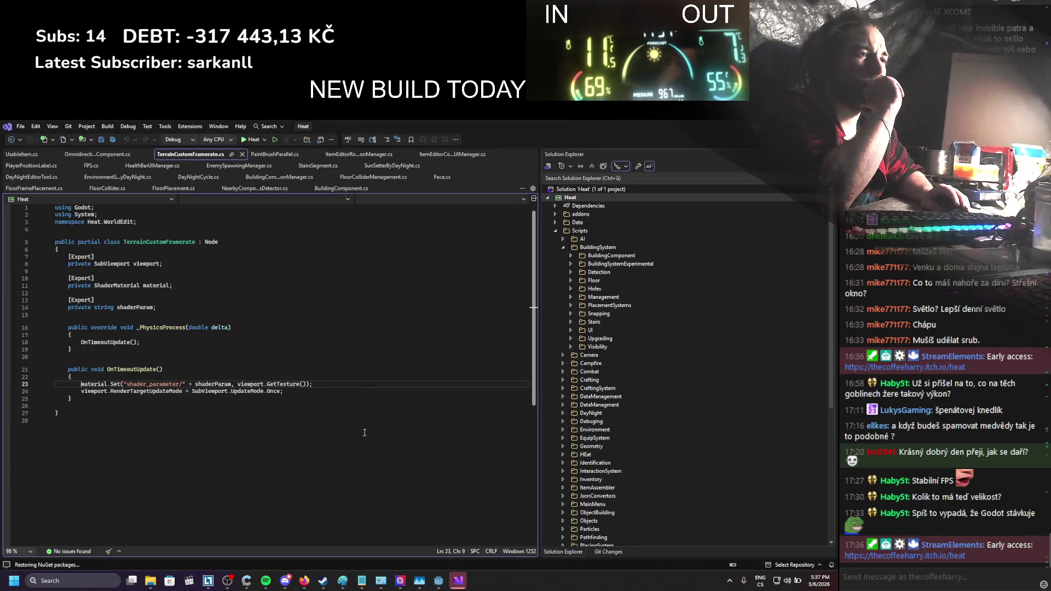
Close all other Visual Studio documents, keeping only UsableItem.cs open
left_click(33, 156)
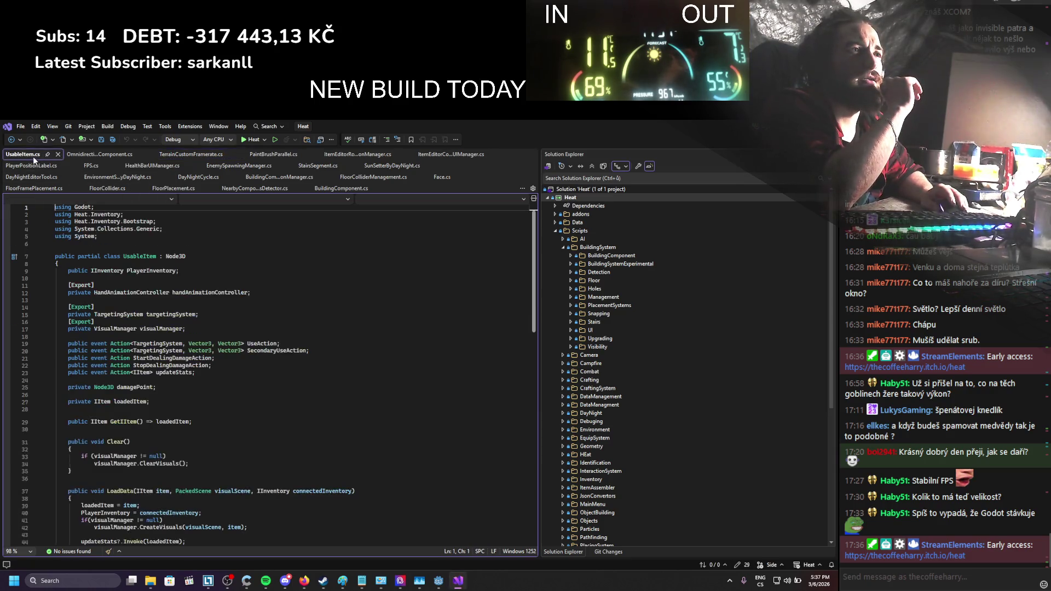
right_click(33, 156)
left_click(71, 184)
Look over UsableItem.cs, then return to Godot's Hand_BaseItem scene
scroll(240, 311, "down", 10)
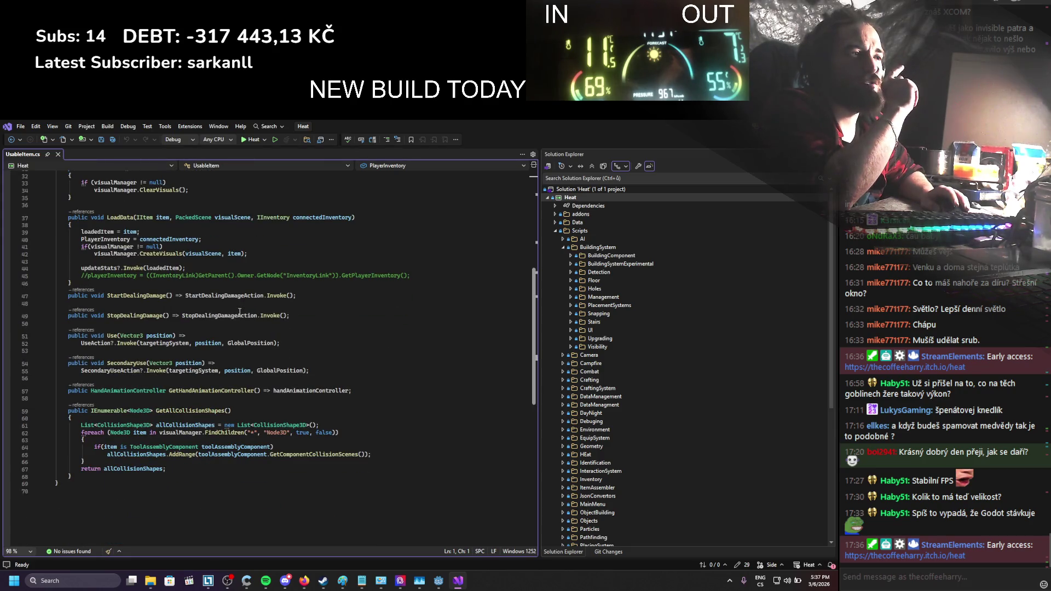
scroll(240, 312, "up", 6)
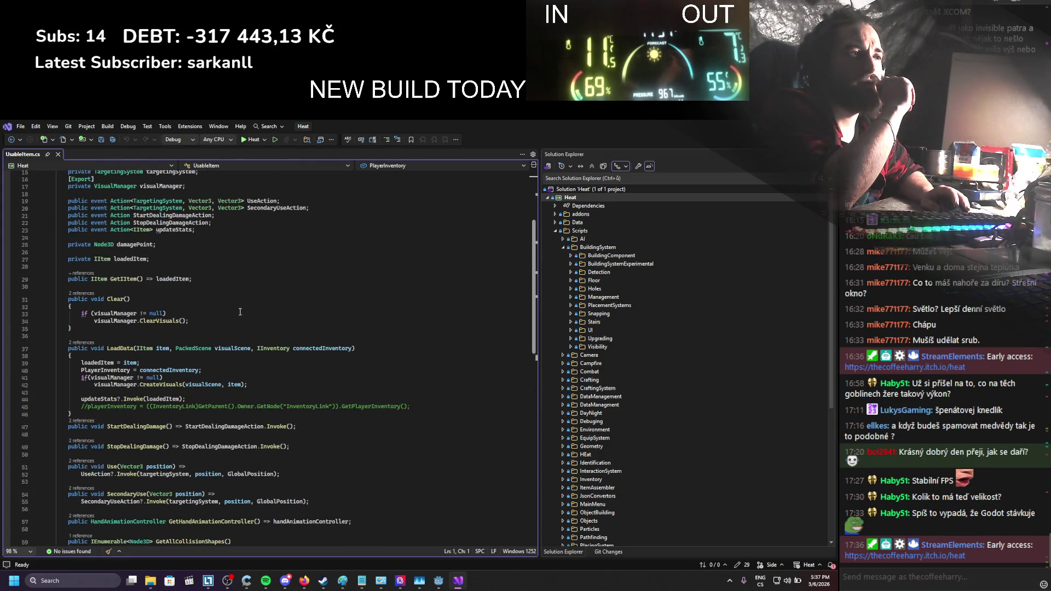
scroll(240, 312, "down", 3)
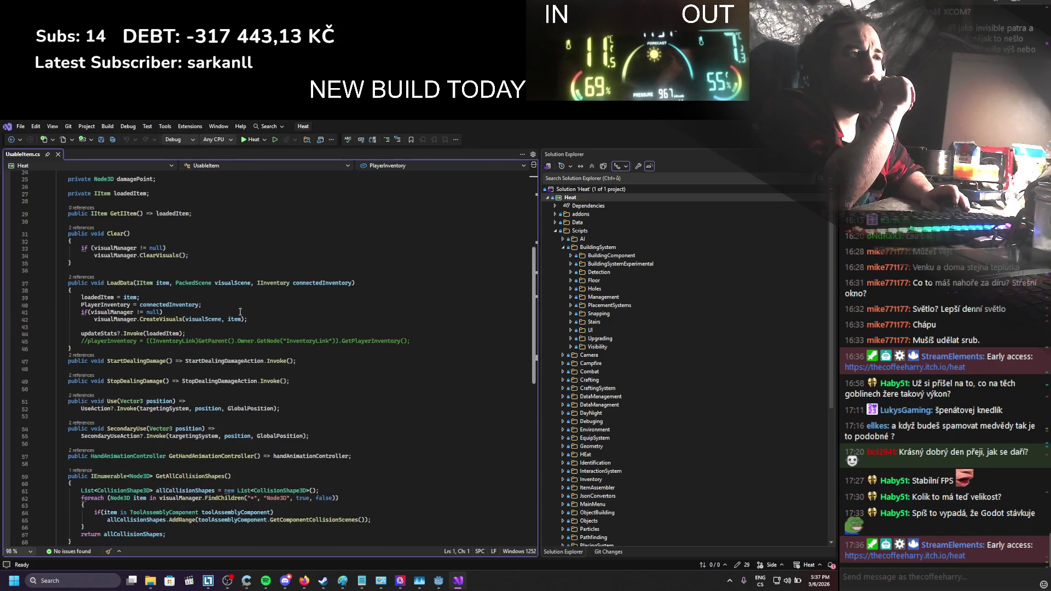
scroll(240, 311, "up", 6)
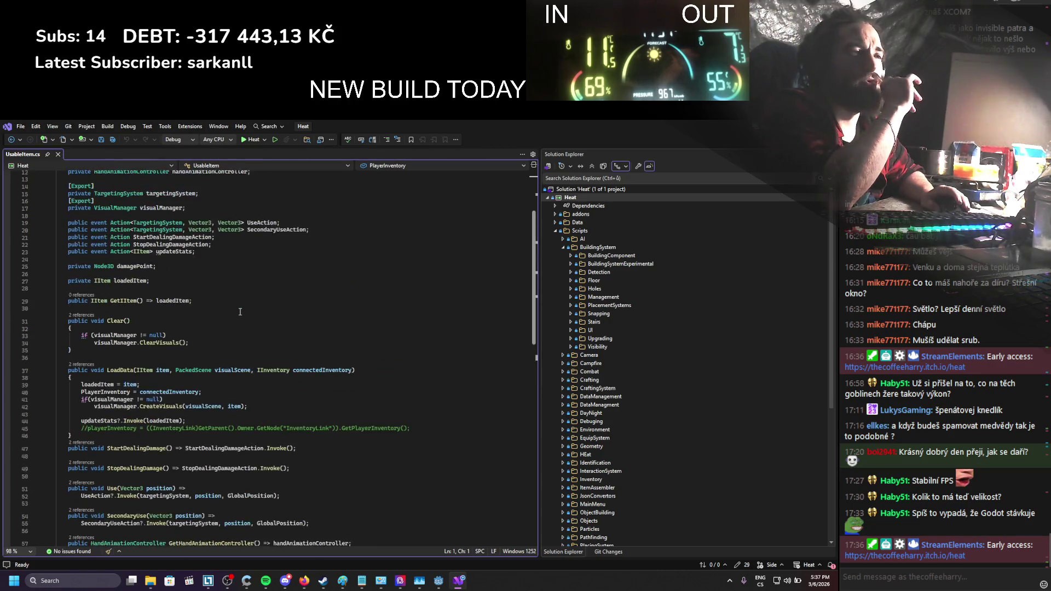
key("alt+Tab")
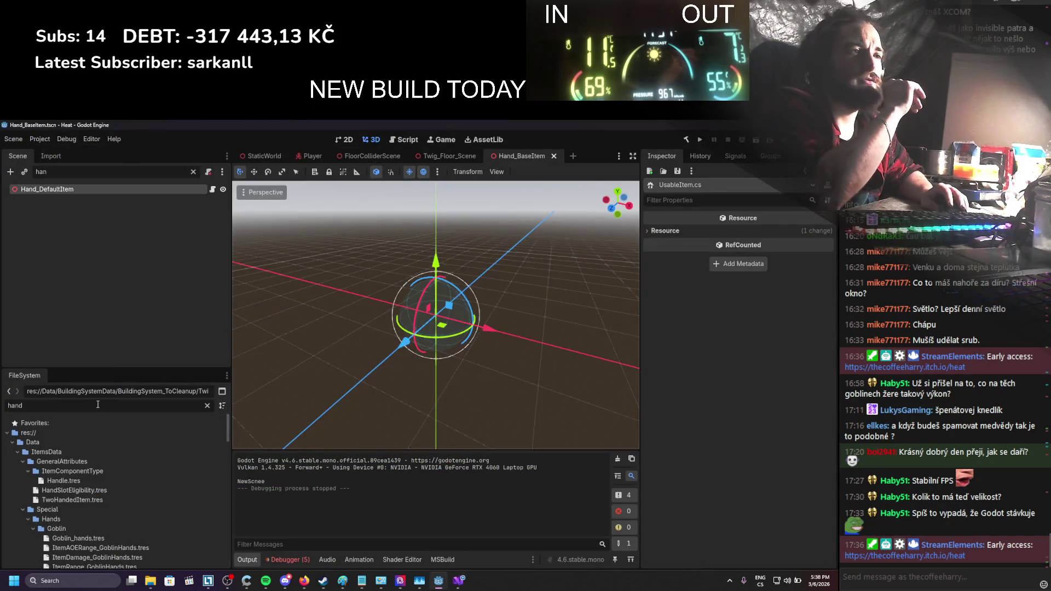
Filter the FileSystem by 'comb' and open CombatSystem_Item.tscn
key("ctrl+a")
type("comb")
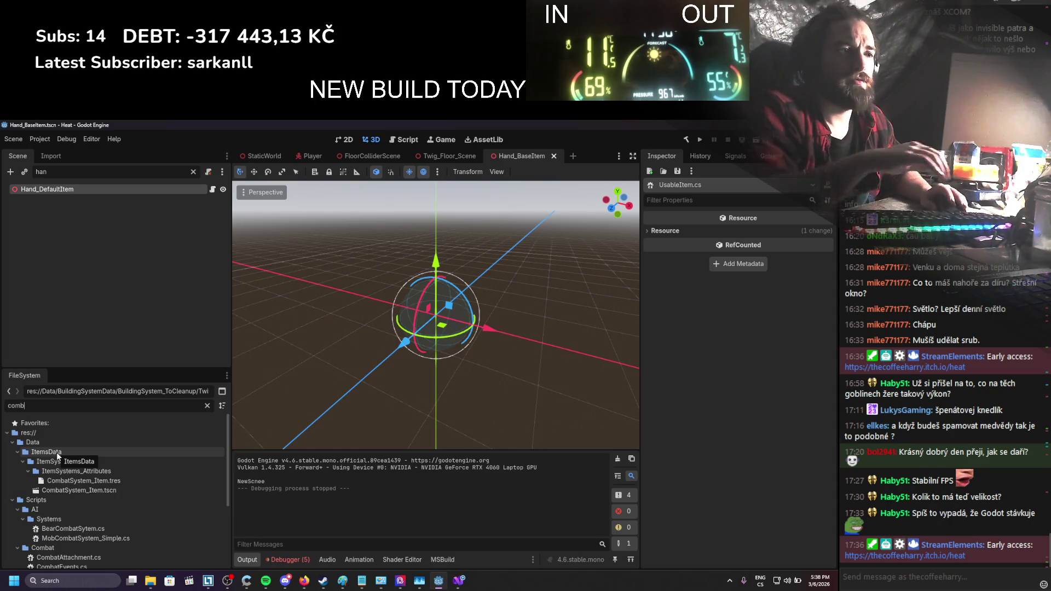
double_click(96, 492)
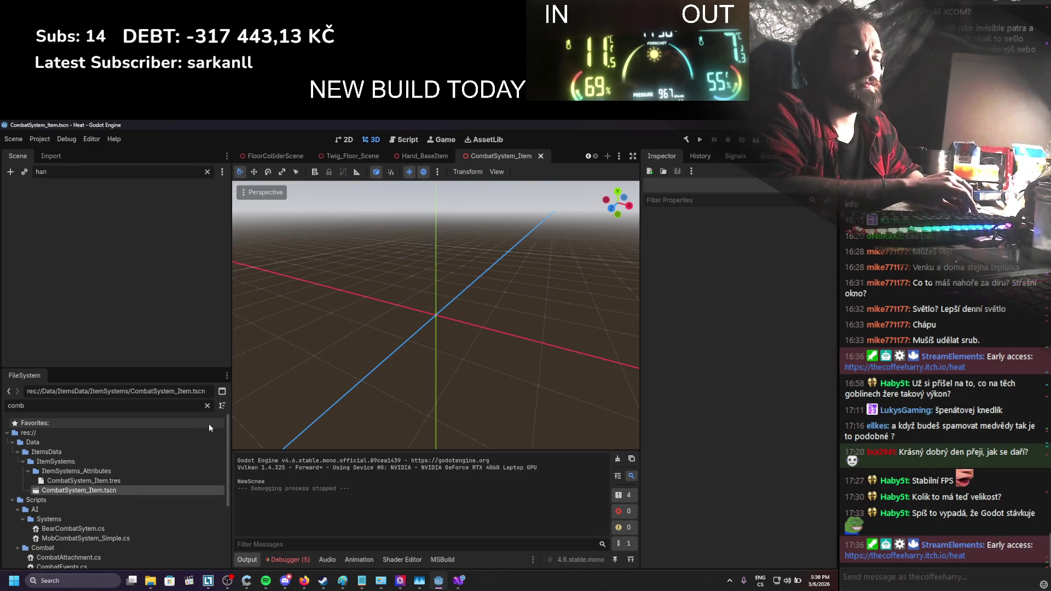
Clear the Scene filter and open the CombatSystem node's script in Visual Studio
scroll(116, 522, "down", 2)
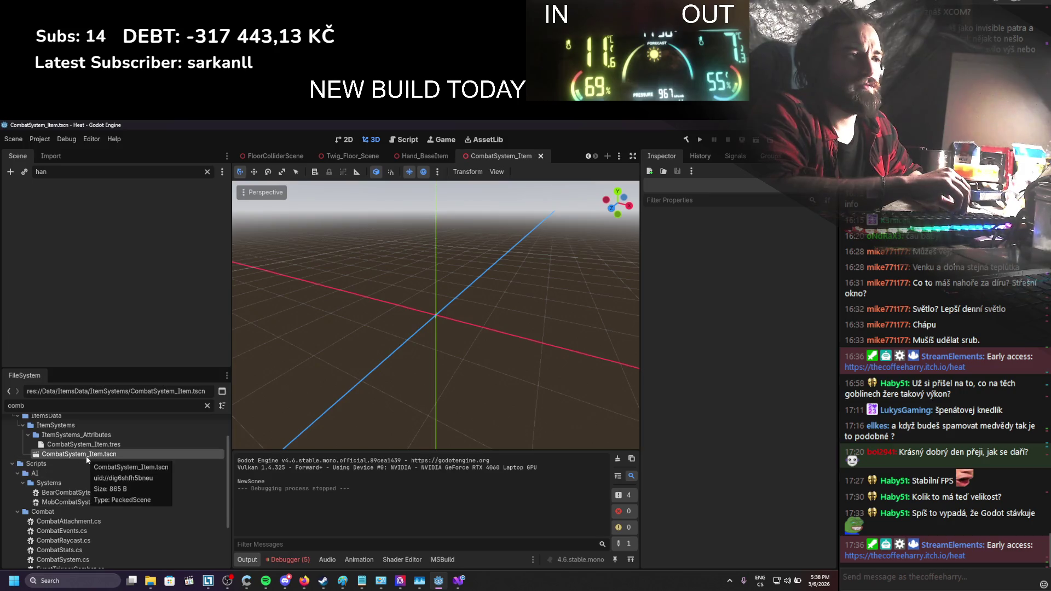
left_click(207, 171)
left_click(111, 210)
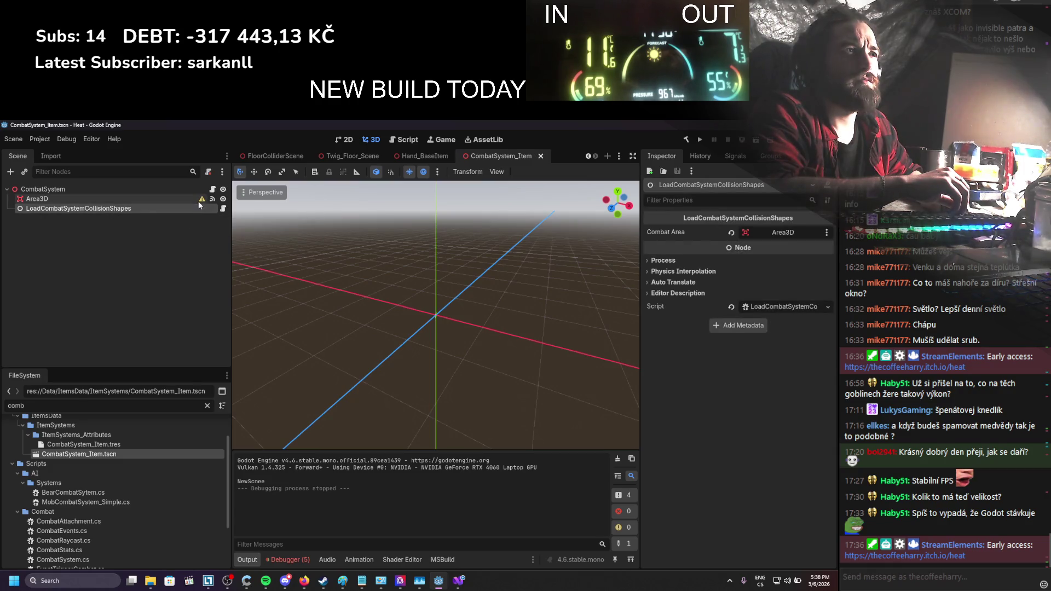
left_click(213, 190)
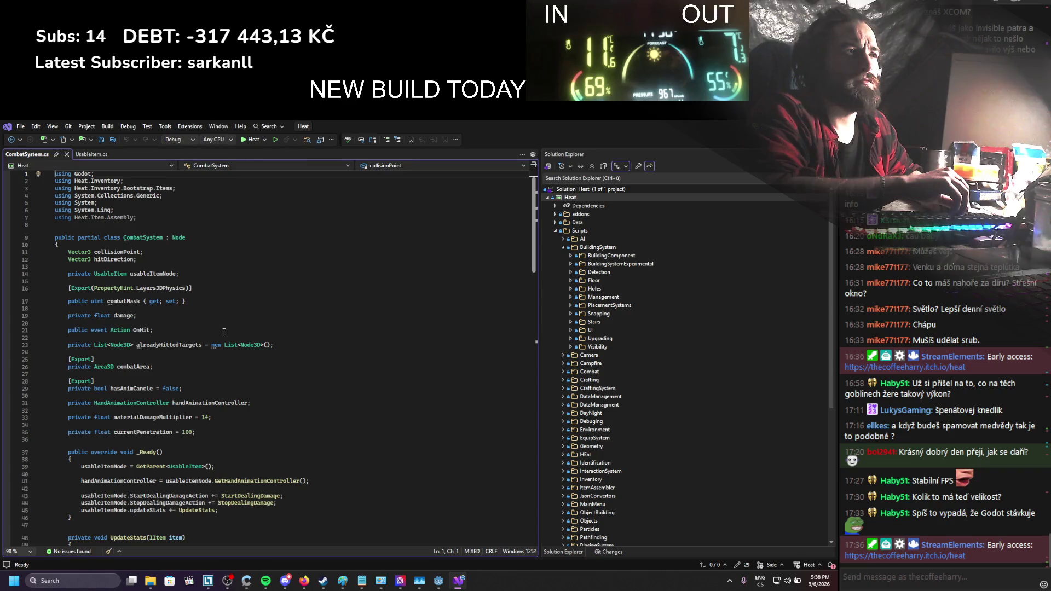
Read CombatSystem.cs down to SendDamange's currentPenetration check, then return to Godot
scroll(219, 342, "down", 4)
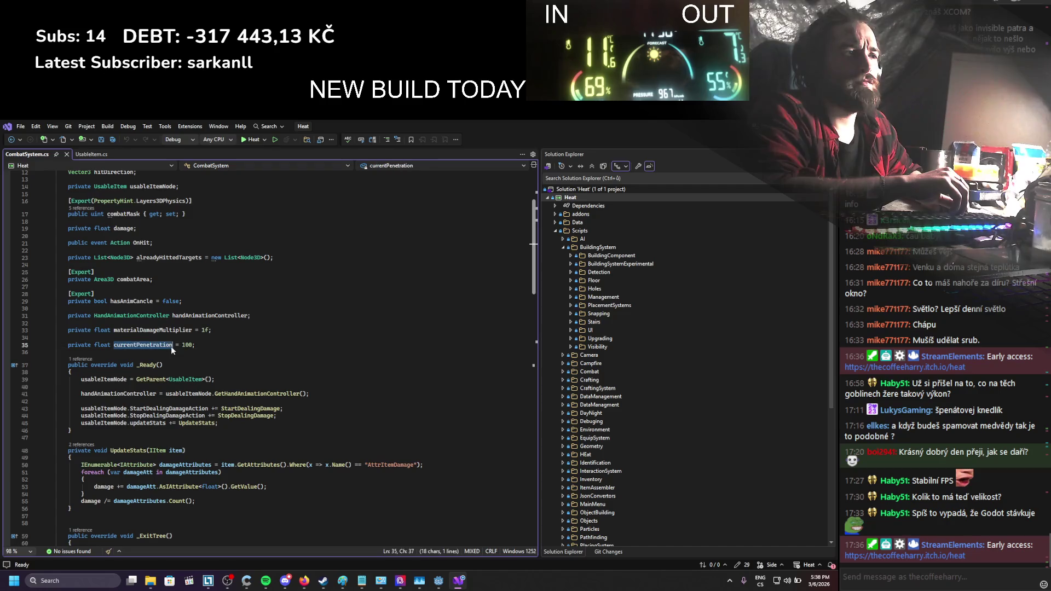
scroll(171, 346, "down", 19)
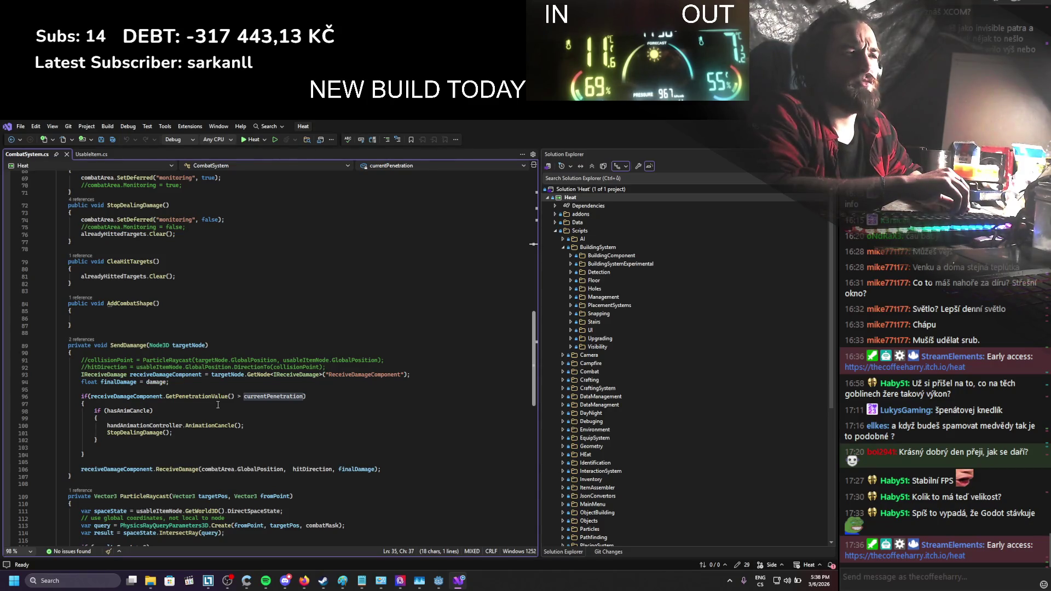
scroll(218, 405, "down", 1)
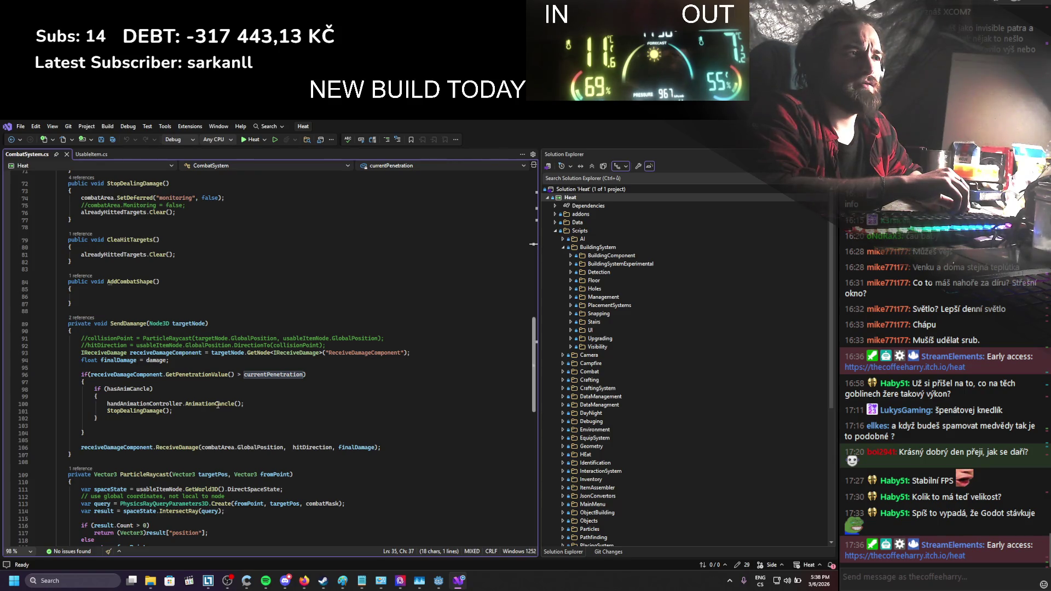
key("alt+Tab")
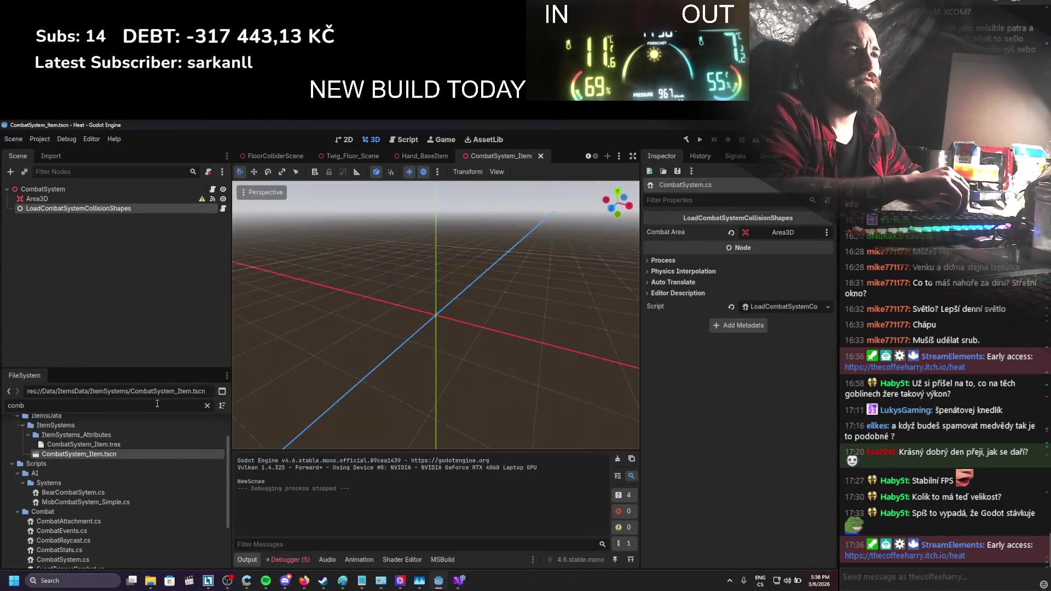
Open Tree_Pine_01_Scene.tscn, check ReceiveDamageComponent's Penetration Value 1000, then return to Visual Studio
type("tree")
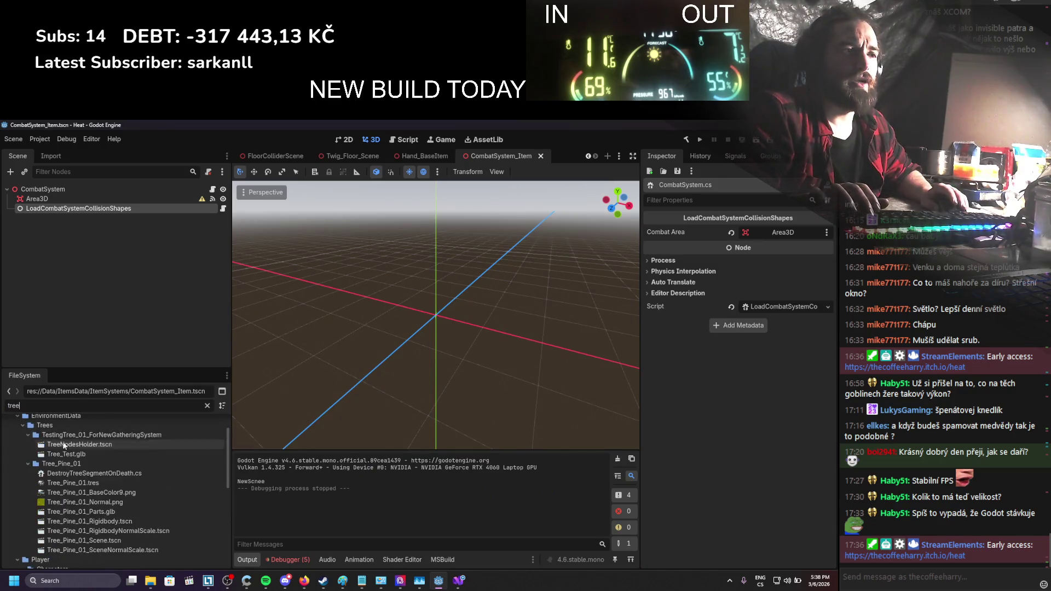
scroll(88, 475, "down", 10)
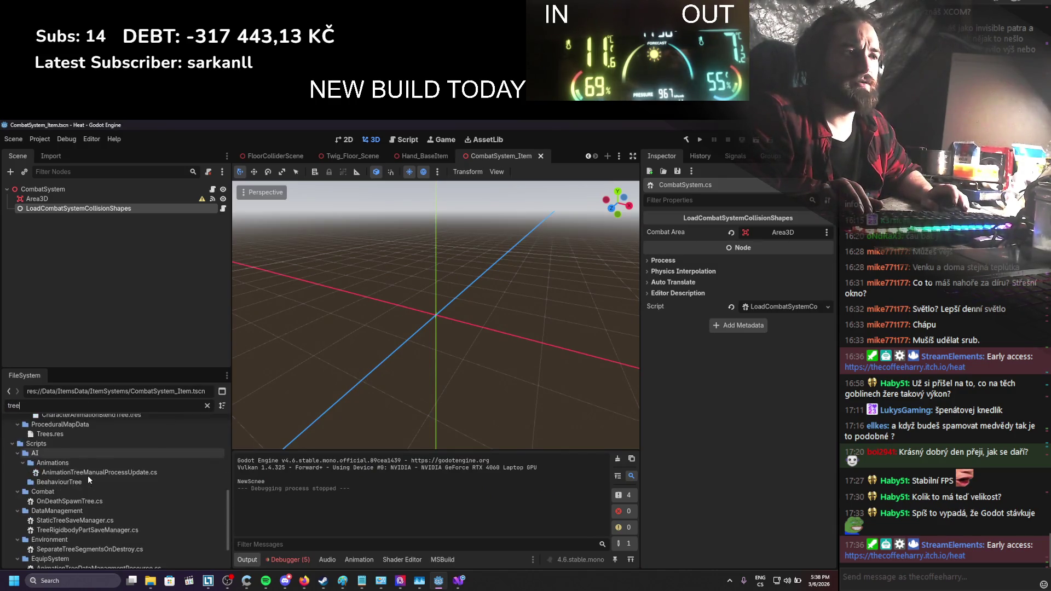
scroll(88, 487, "up", 5)
scroll(91, 511, "up", 1)
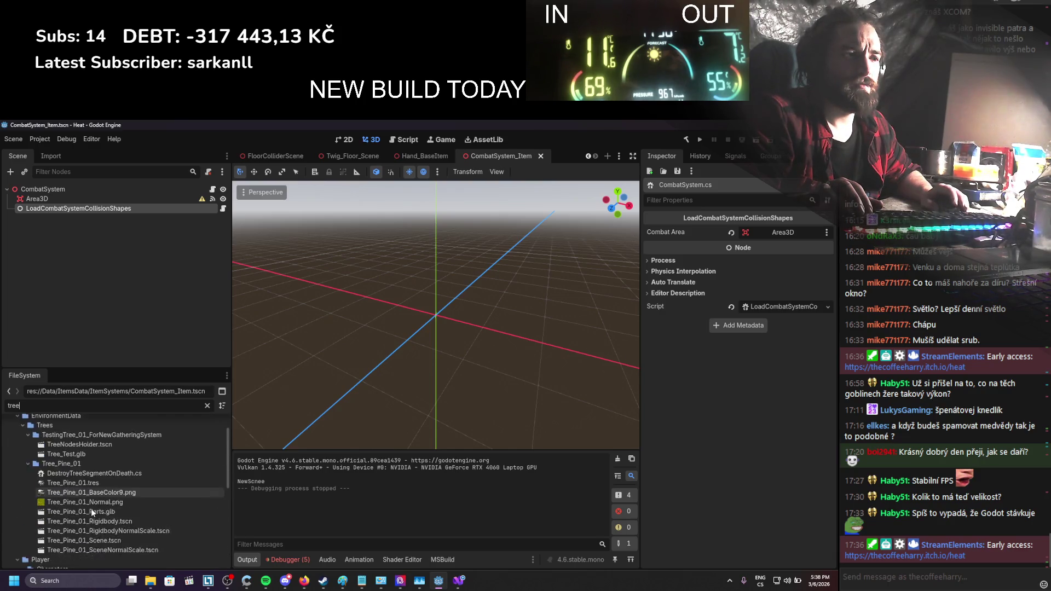
double_click(101, 521)
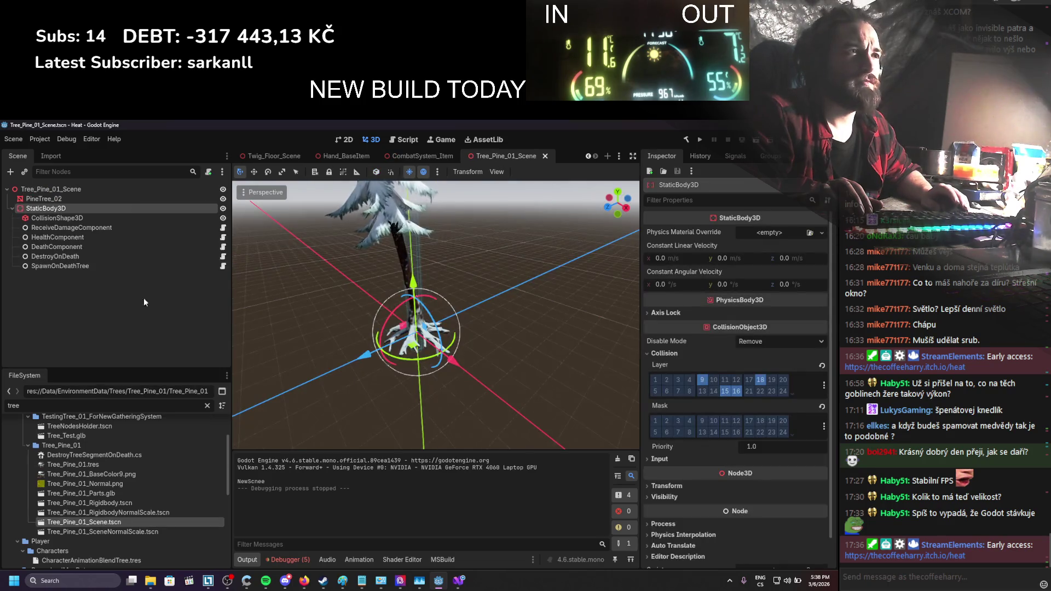
left_click(77, 229)
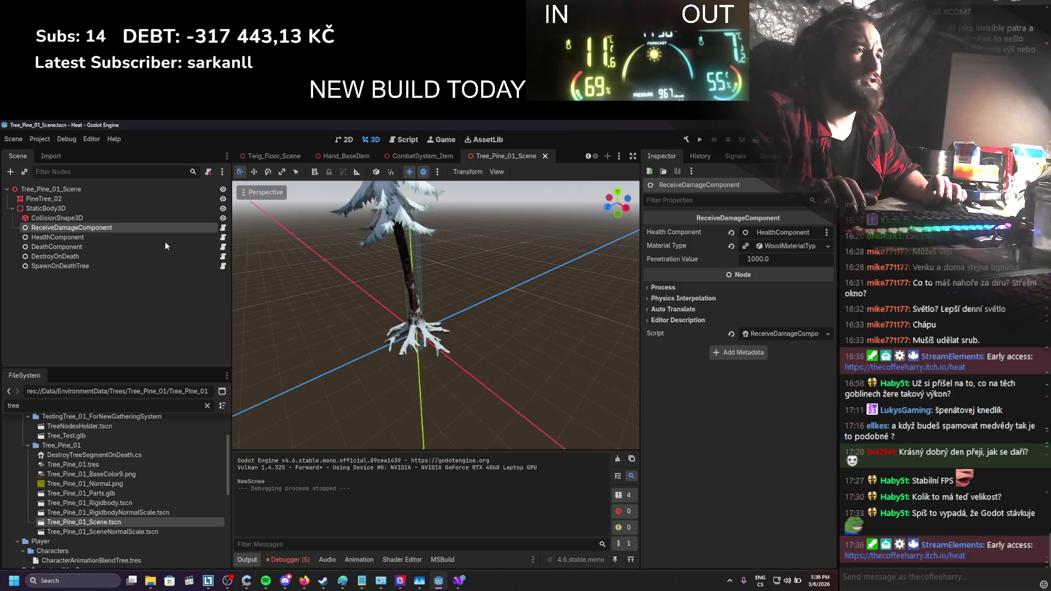
left_click(458, 581)
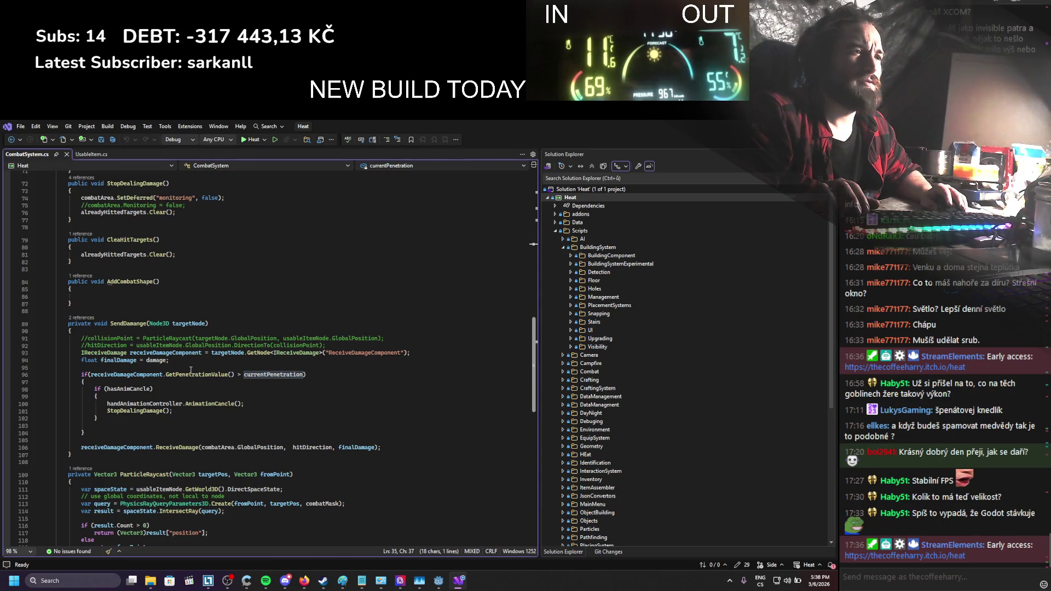
Go to the AnimationCancle method definition in HandAnimationController.cs
left_click(151, 374)
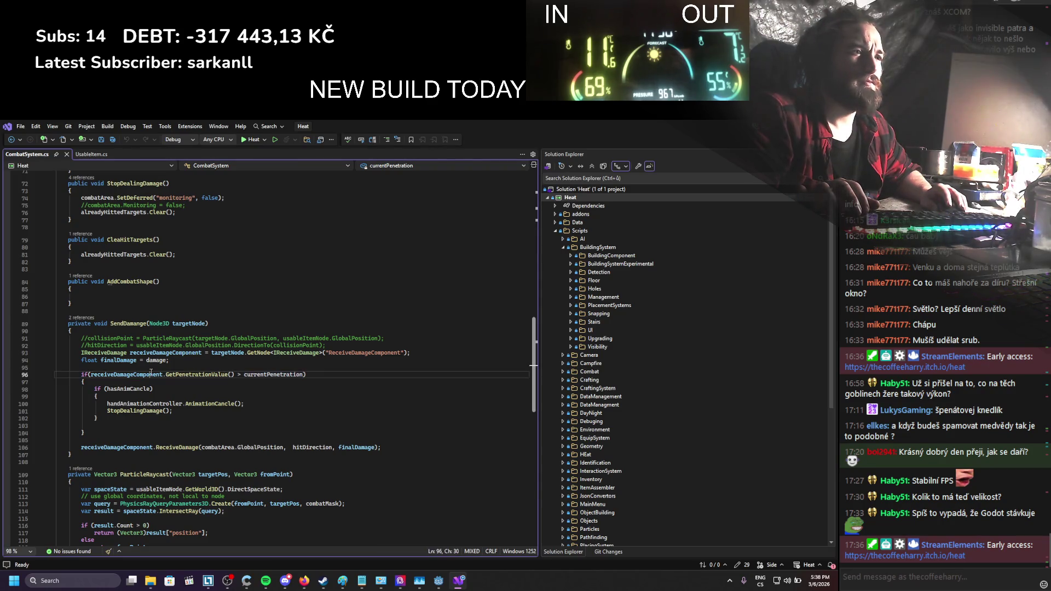
left_click(154, 367)
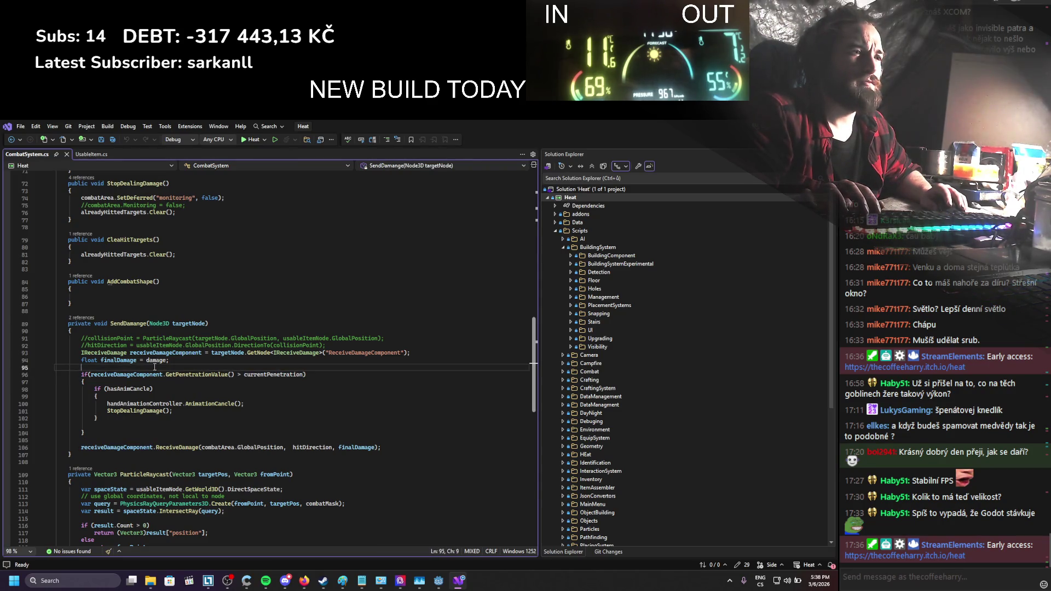
left_click(208, 403, "ctrl")
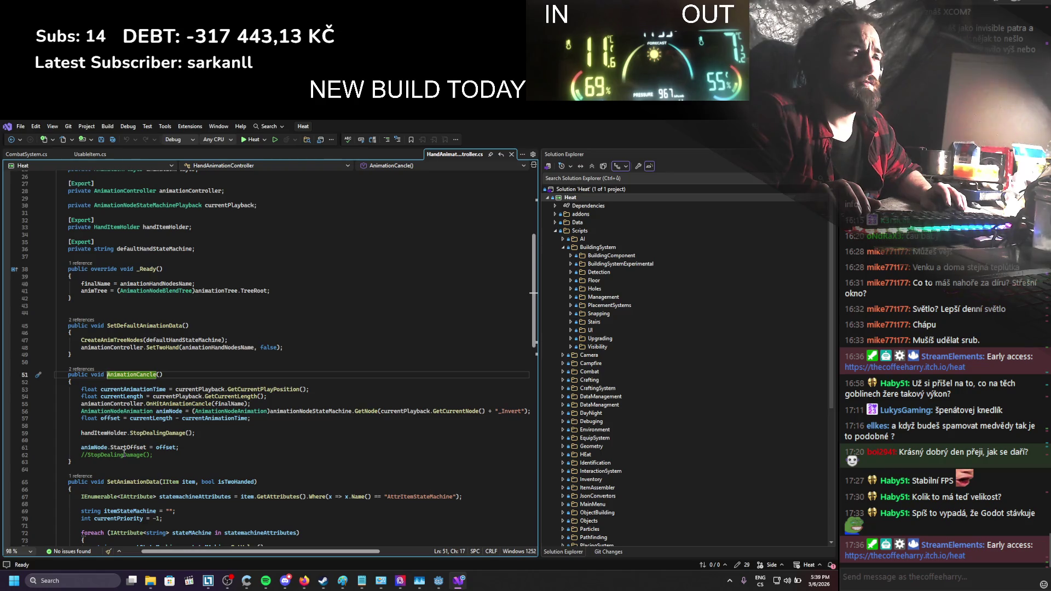
scroll(124, 450, "down", 13)
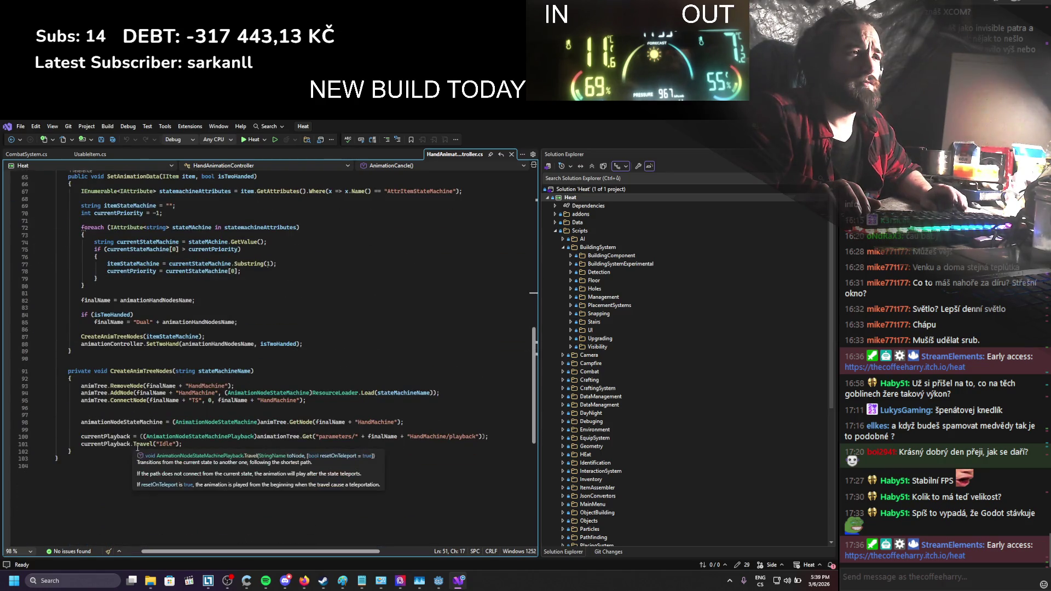
scroll(138, 448, "up", 9)
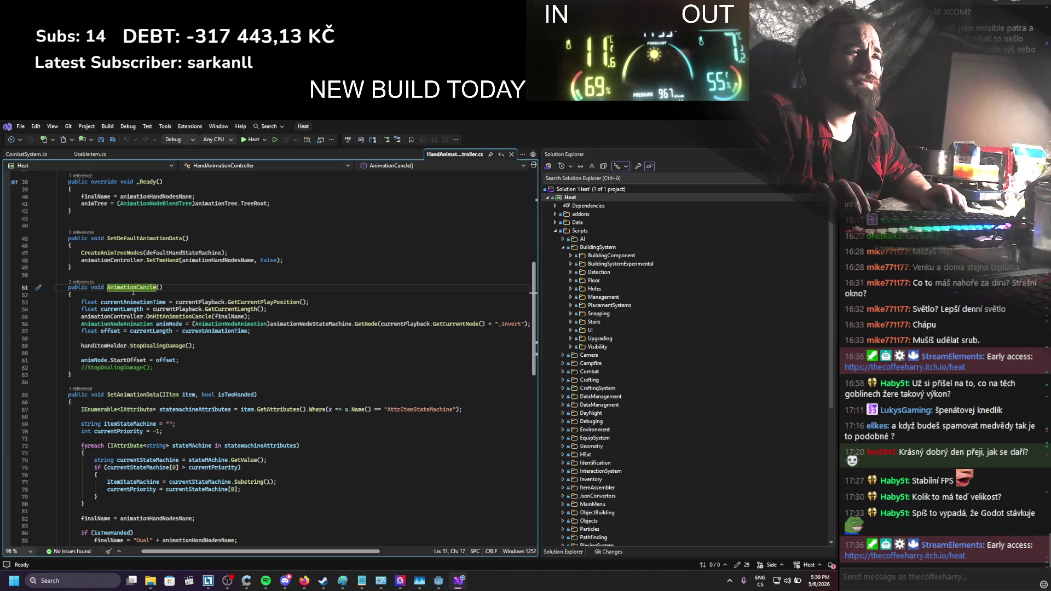
Insert GD.Print("AnimCancle"); as the first line of AnimationCancle
left_click(133, 292)
key("Return")
type("g")
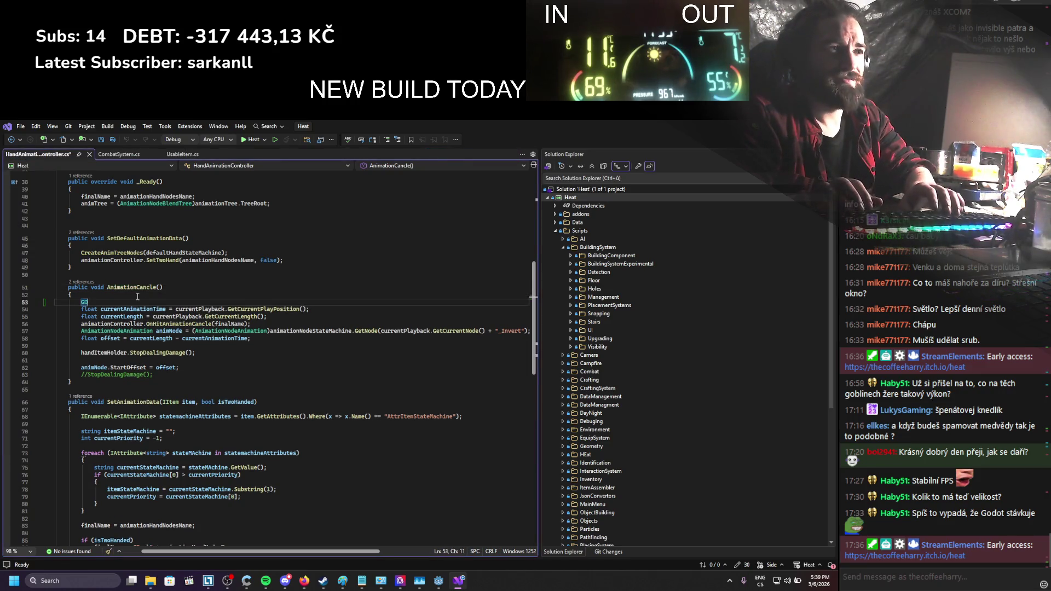
type(".Print()")
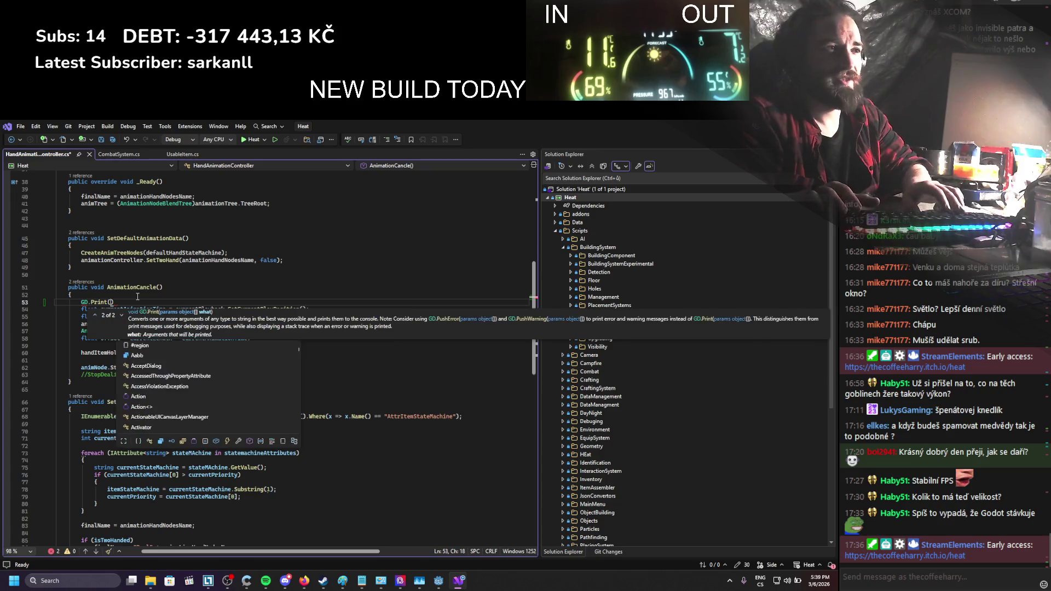
key("Up")
key("End")
type(";")
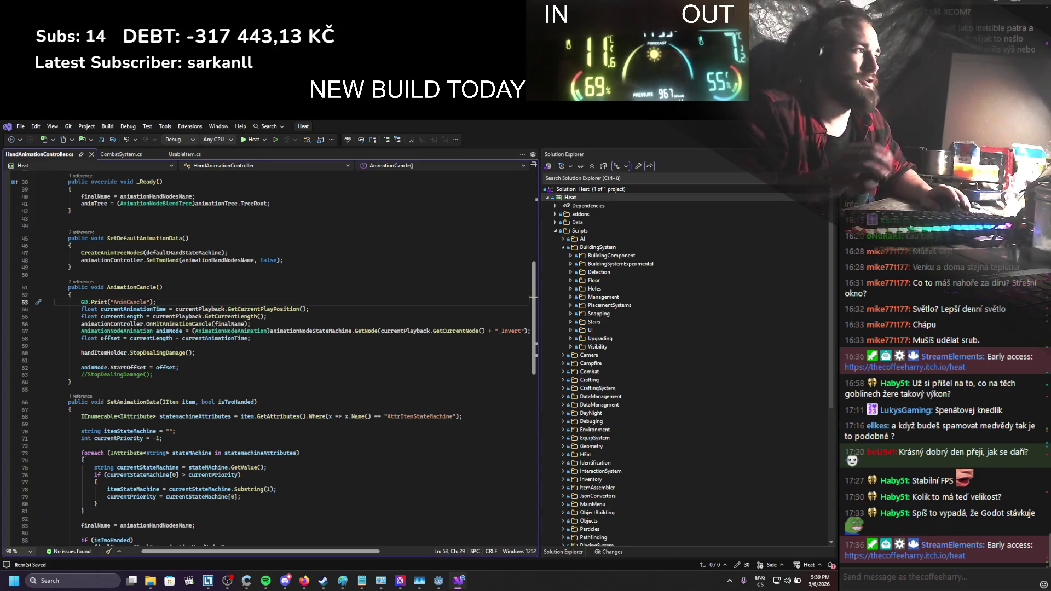
Switch to Godot and bring up the Player scene
key("alt+Tab")
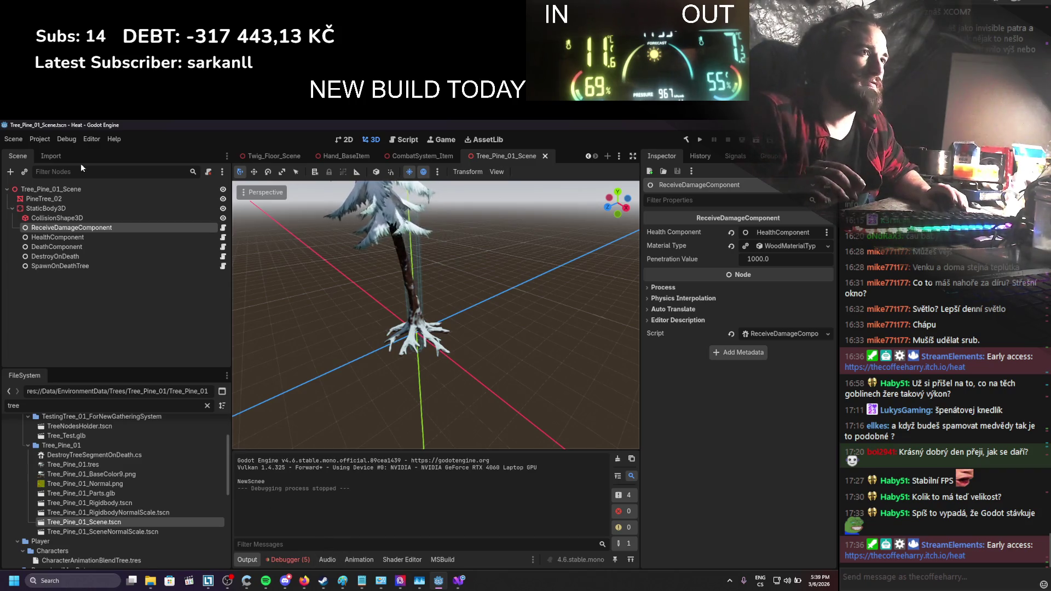
scroll(294, 156, "up", 3)
left_click(299, 157)
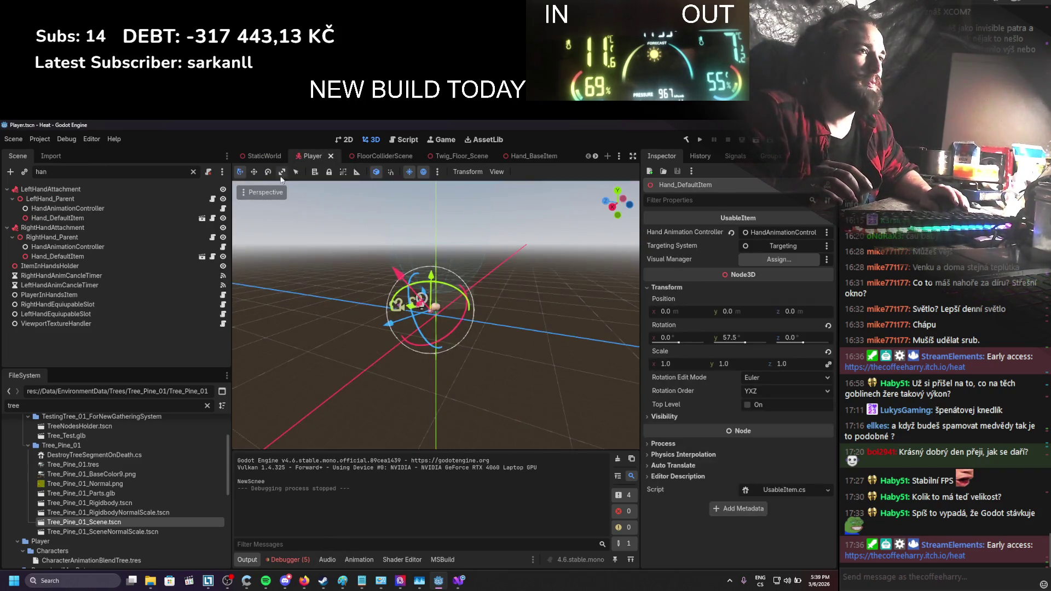